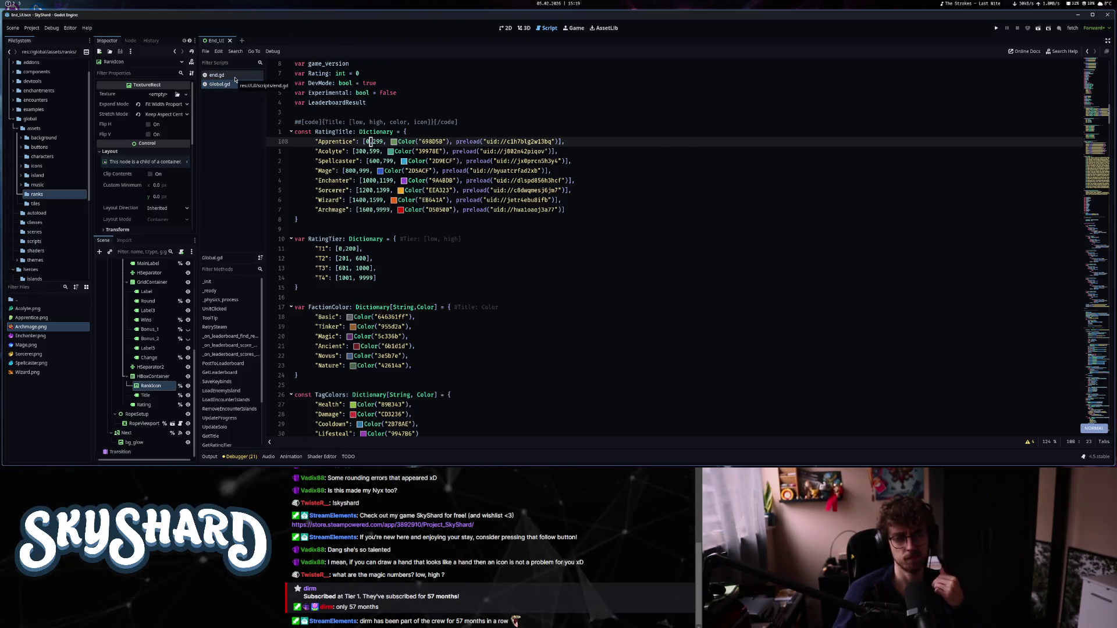
Append [1]) after GetTitle(TempRating) in end.gd's later set_charm call on line 76.
{"action": "left_click", "coordinate": [216, 75]}
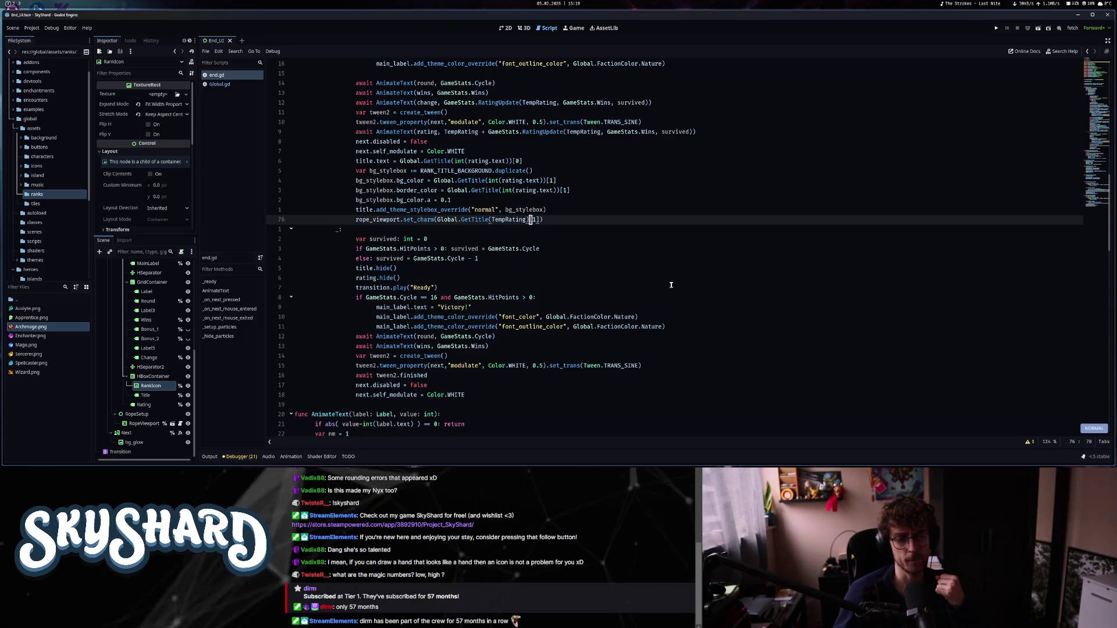
{"action": "type", "text": "[1]"}
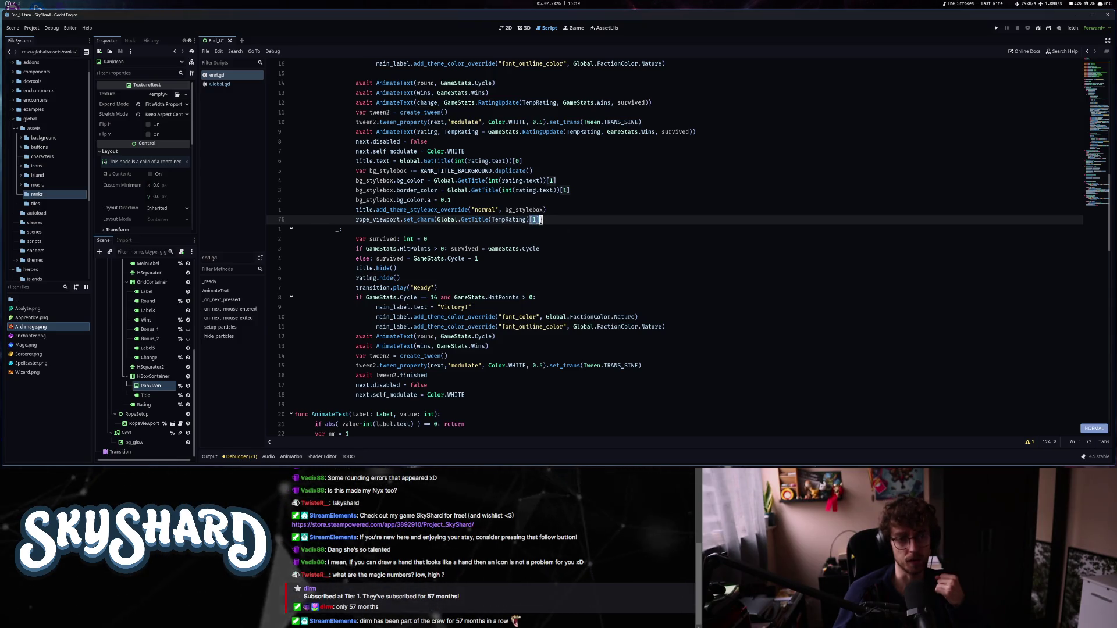
{"action": "type", "text": ")"}
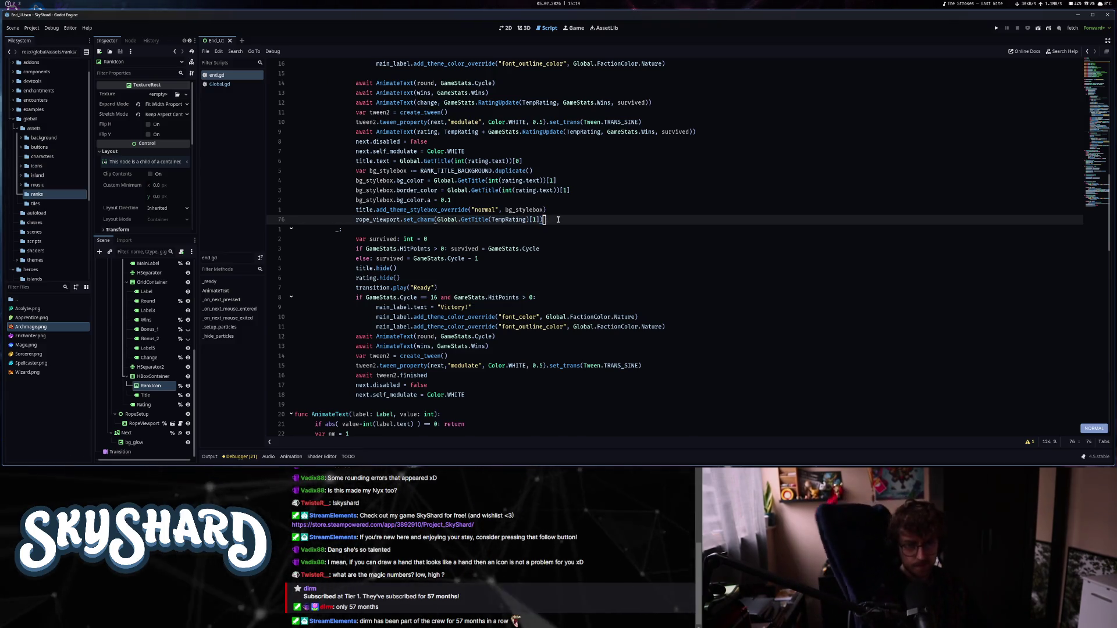
{"action": "key", "text": "ctrl+o"}
{"action": "scroll", "coordinate": [558, 220], "scroll_direction": "up", "scroll_amount": 6}
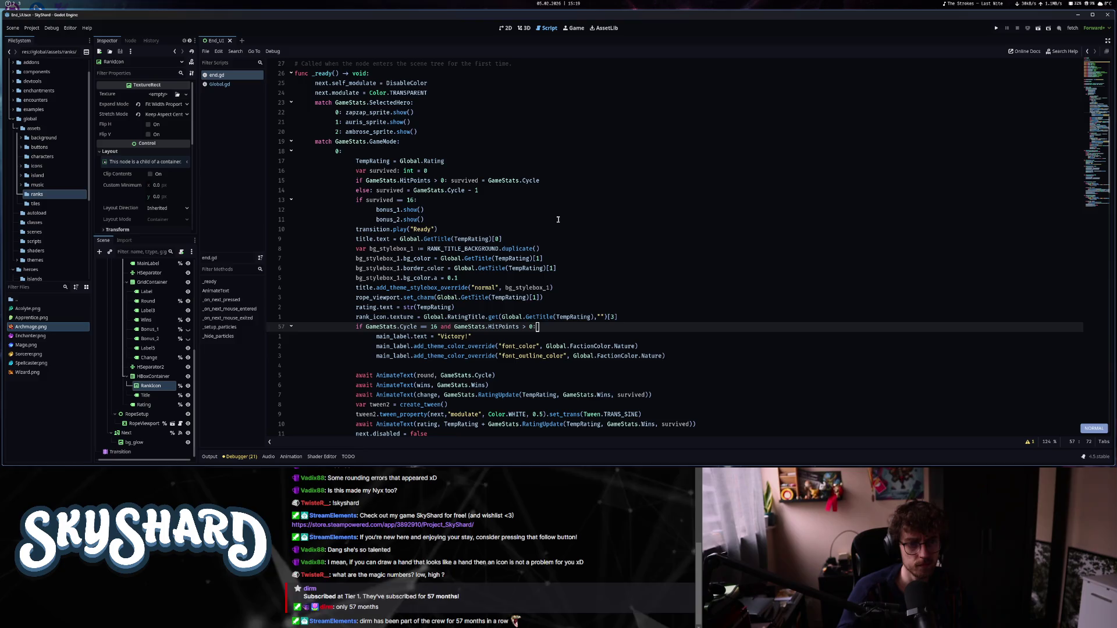
Go back to the first rope_viewport charm line, then open Global.gd's Go to Function search.
{"action": "key", "text": "j"}
{"action": "key", "text": "j"}
{"action": "key", "text": "k"}
{"action": "key", "text": "k"}
{"action": "key", "text": "k"}
{"action": "key", "text": "asciicircum"}
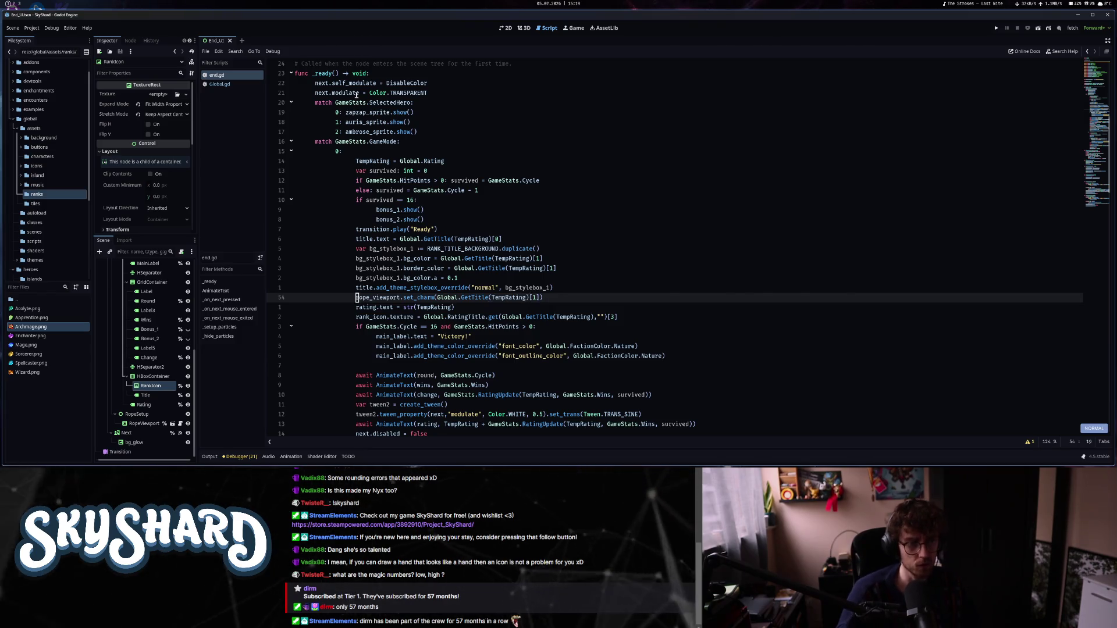
{"action": "key", "text": "alt+Left"}
{"action": "key", "text": "ctrl+alt+f"}
Jump to Global.gd's GetTitle function, inspect its return line, and start inserting at its signature.
{"action": "type", "text": "g"}
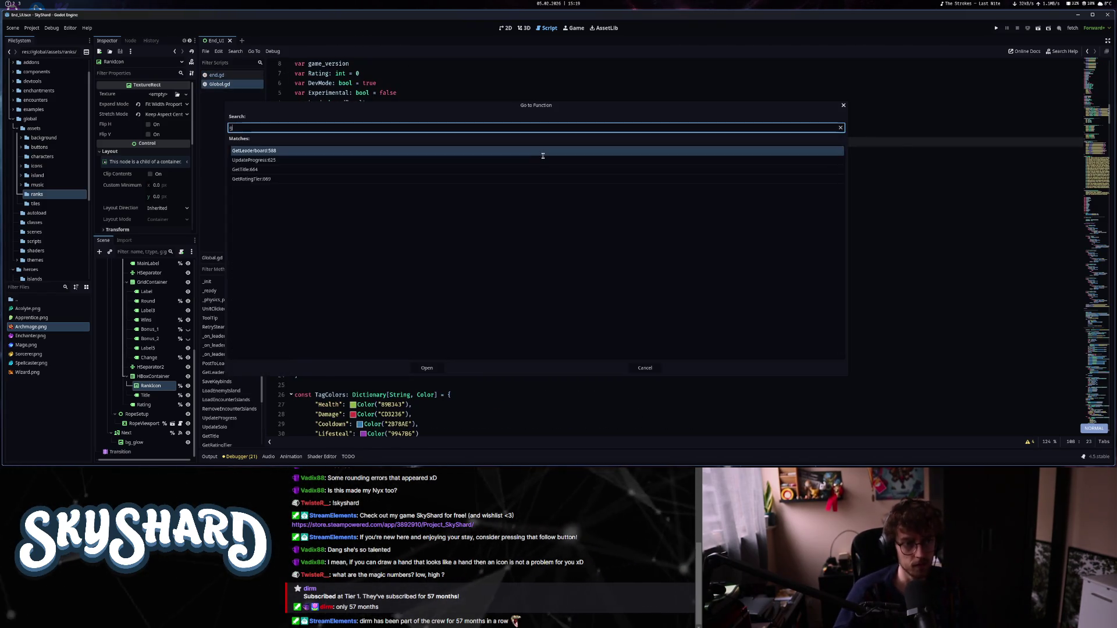
{"action": "key", "text": "Return"}
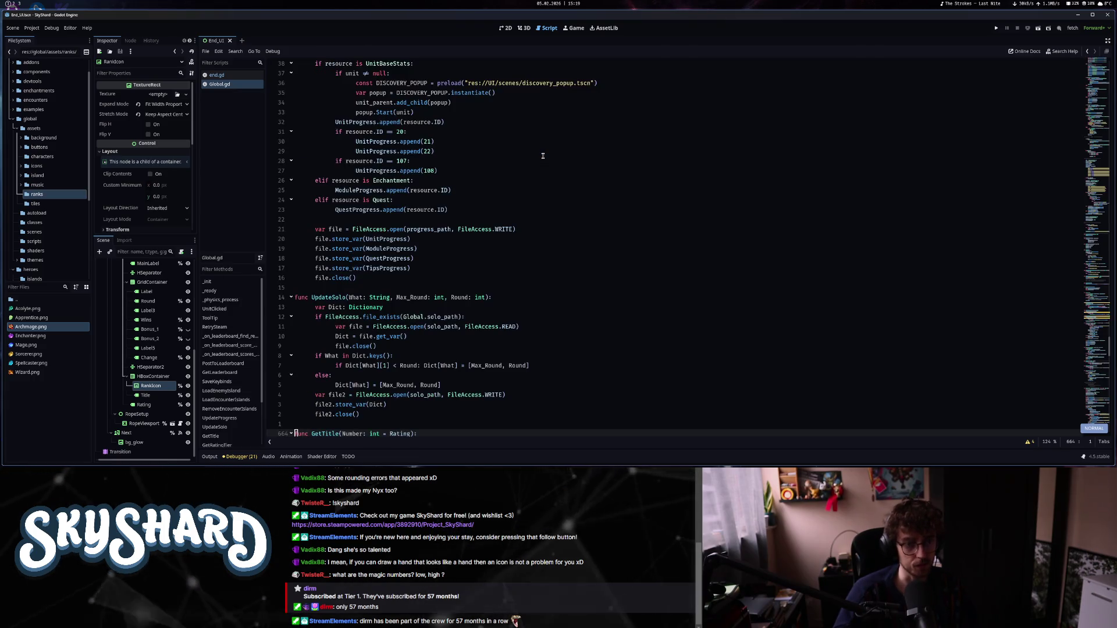
{"action": "key", "text": "j"}
{"action": "key", "text": "j"}
{"action": "key", "text": "j"}
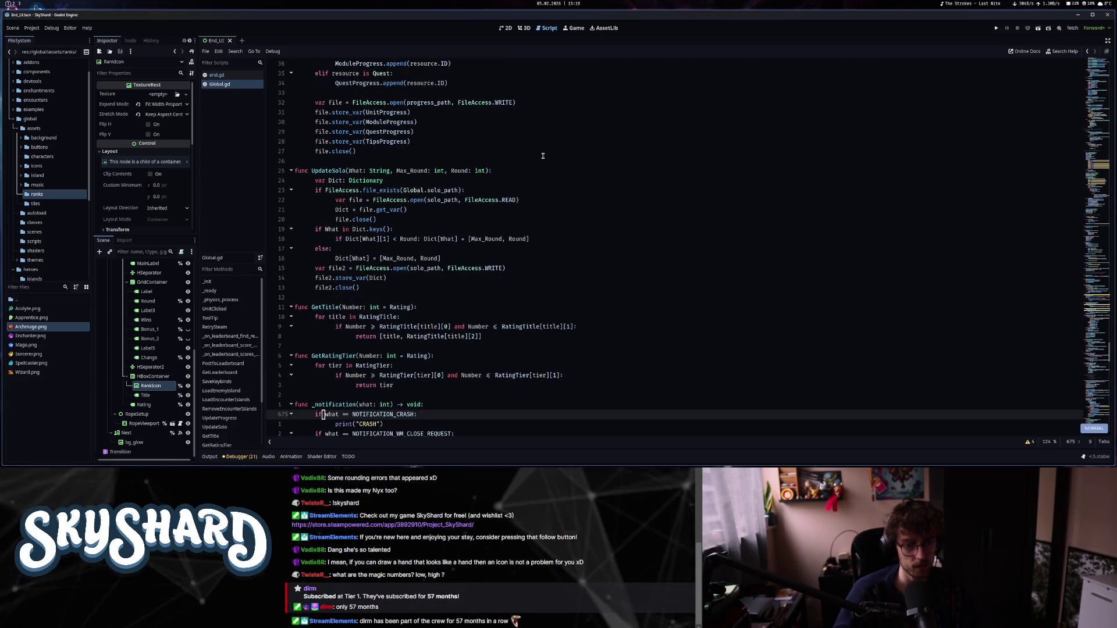
{"action": "key", "text": "k"}
{"action": "key", "text": "k"}
{"action": "key", "text": "k"}
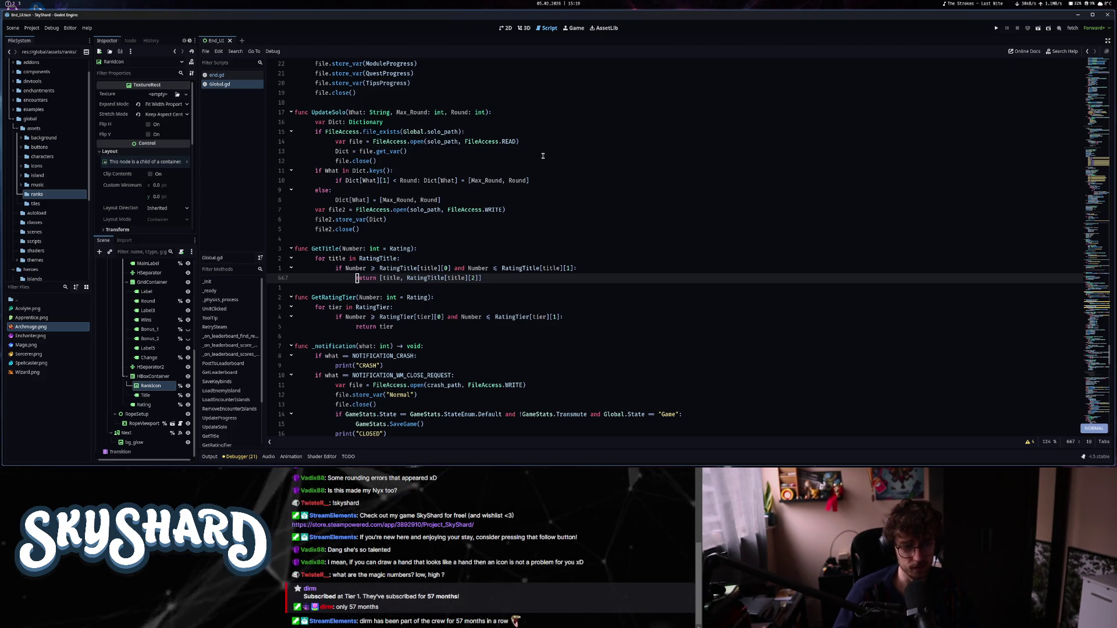
{"action": "key", "text": "f"}
{"action": "key", "text": "i"}
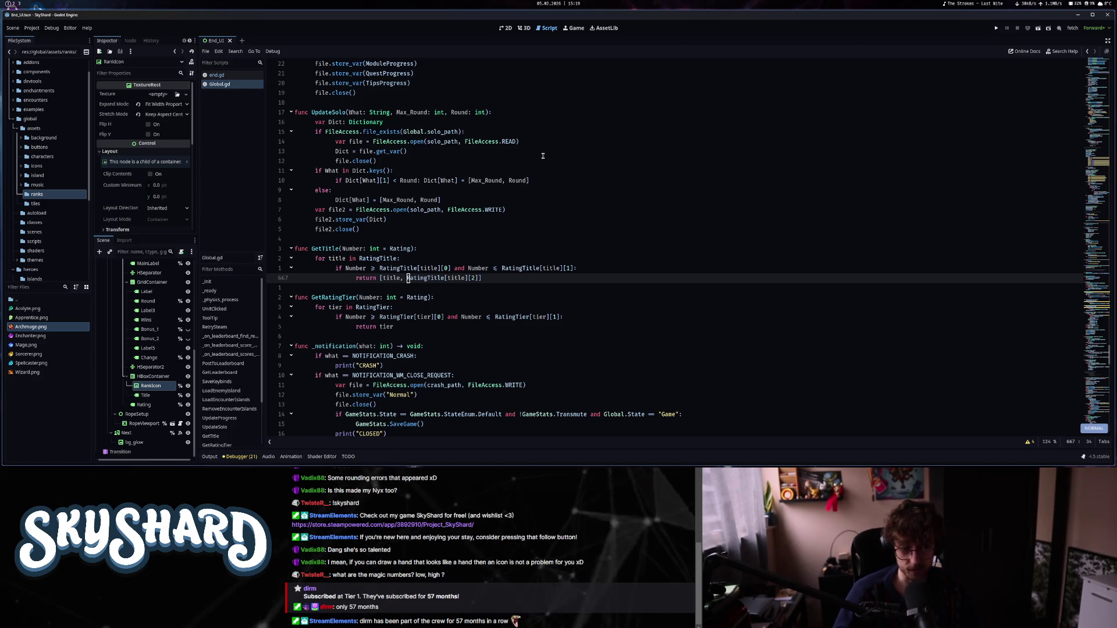
{"action": "key", "text": "k"}
{"action": "key", "text": "k"}
{"action": "key", "text": "k"}
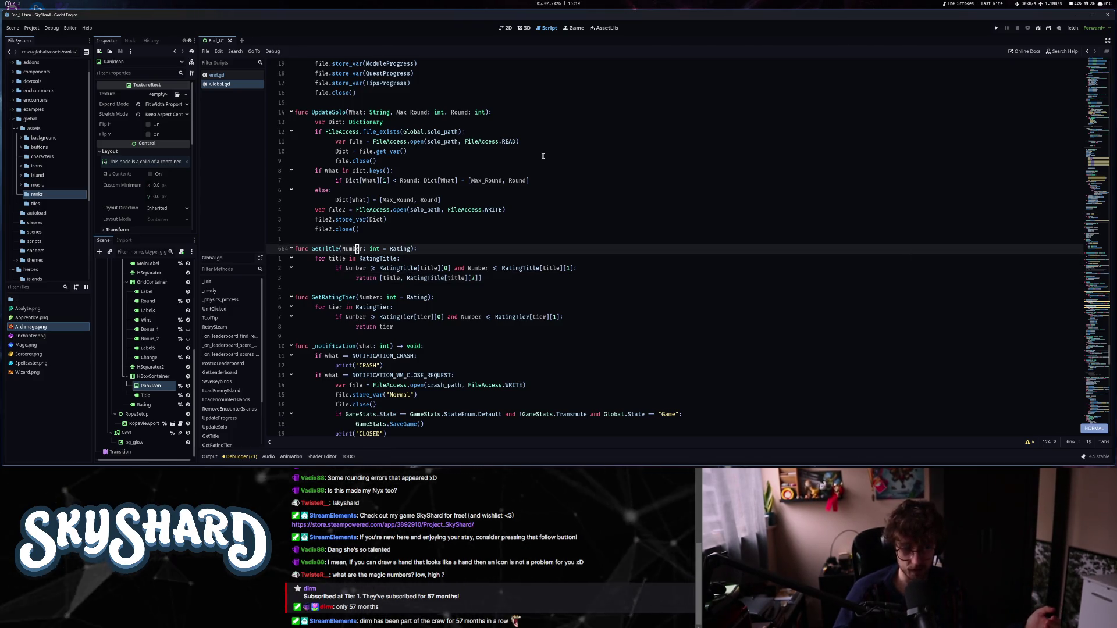
{"action": "key", "text": "l"}
{"action": "key", "text": "a"}
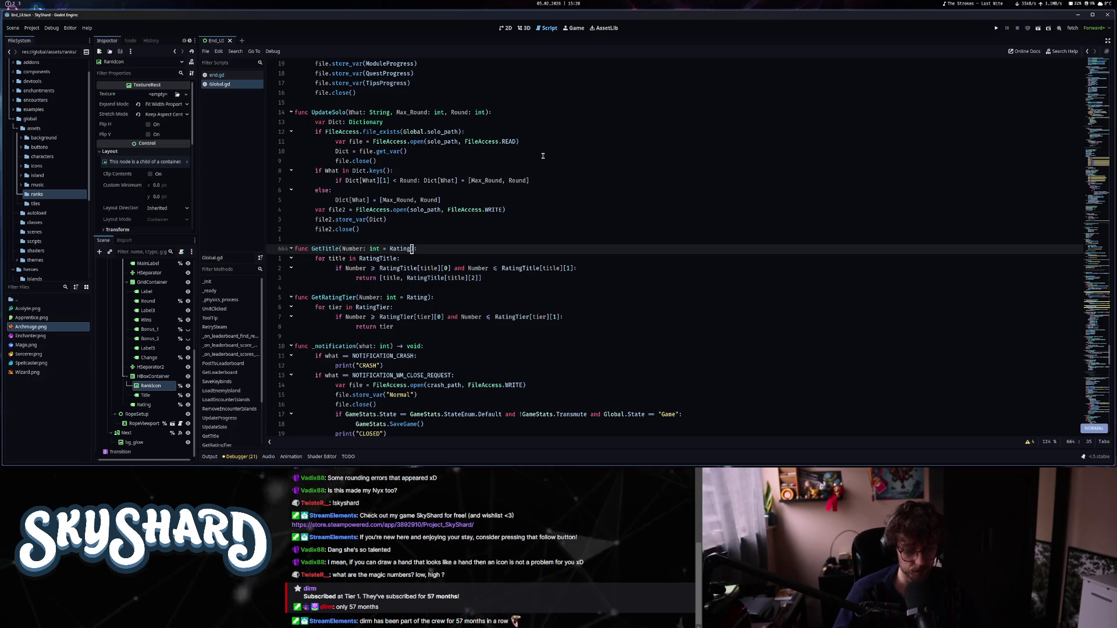
Search Global.gd for RatingTitle and inspect the lines above GetTitle.
{"action": "type", "text": "/ratingt"}
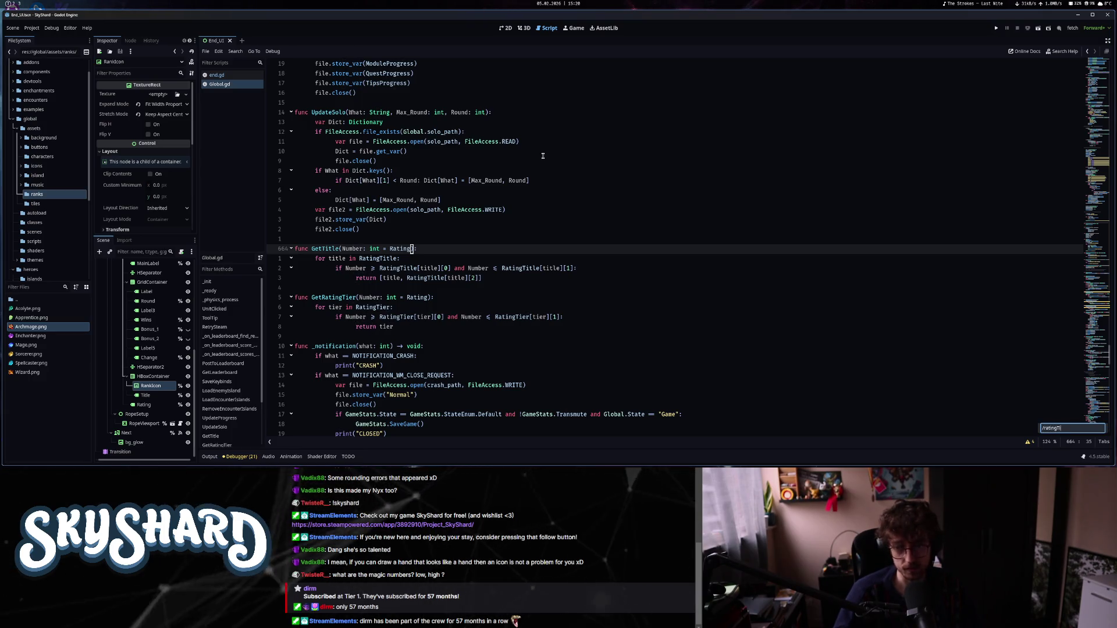
{"action": "key", "text": "Escape"}
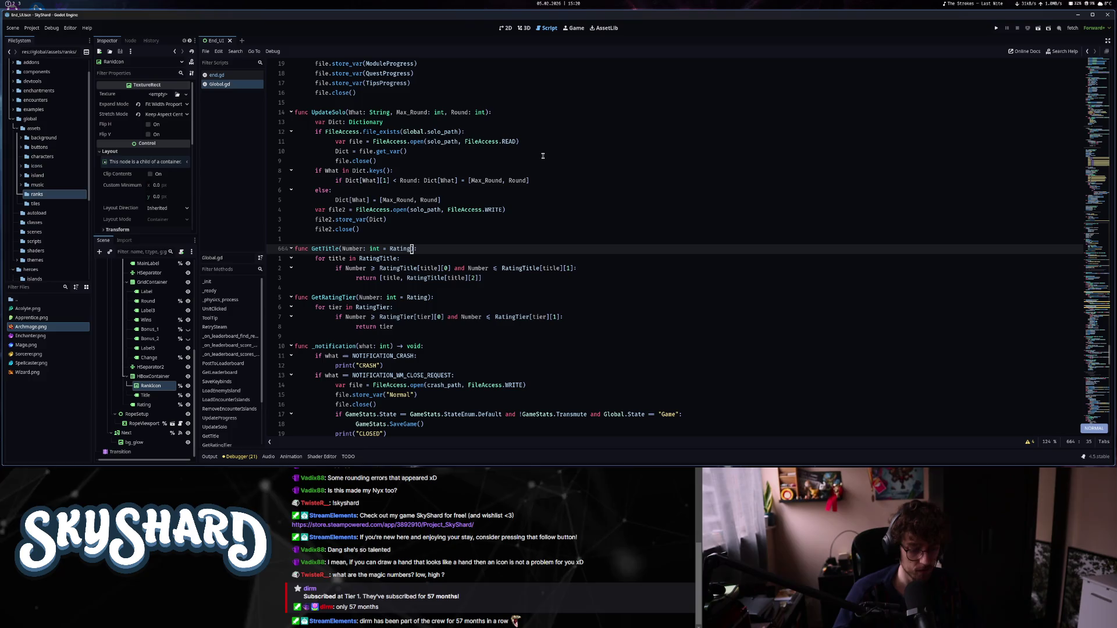
{"action": "type", "text": "/Rating"}
{"action": "key", "text": "Escape"}
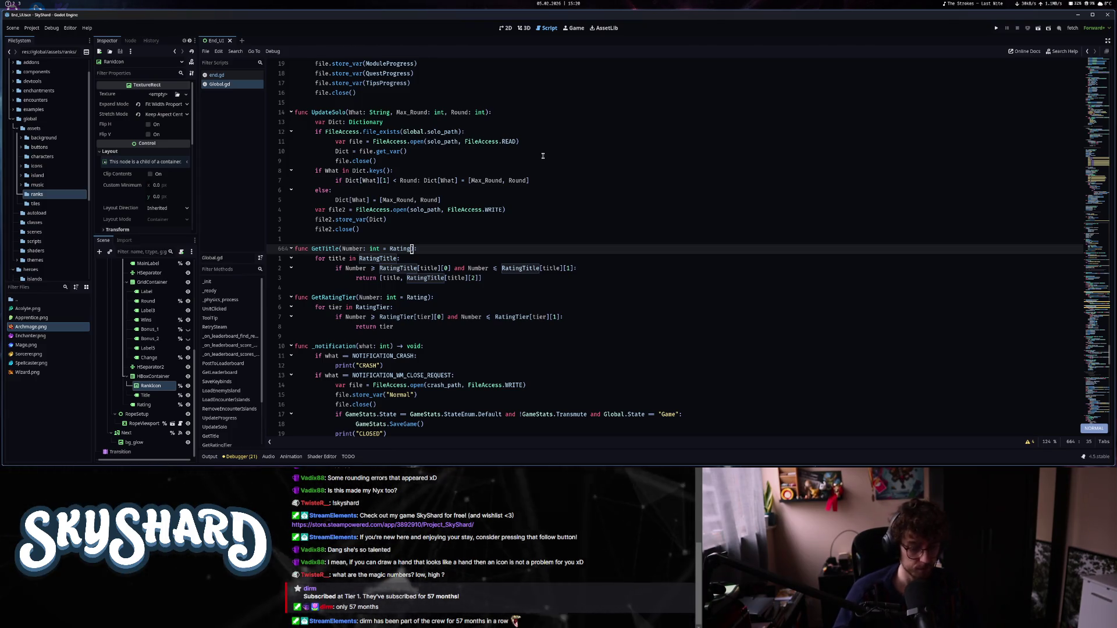
{"action": "key", "text": "j"}
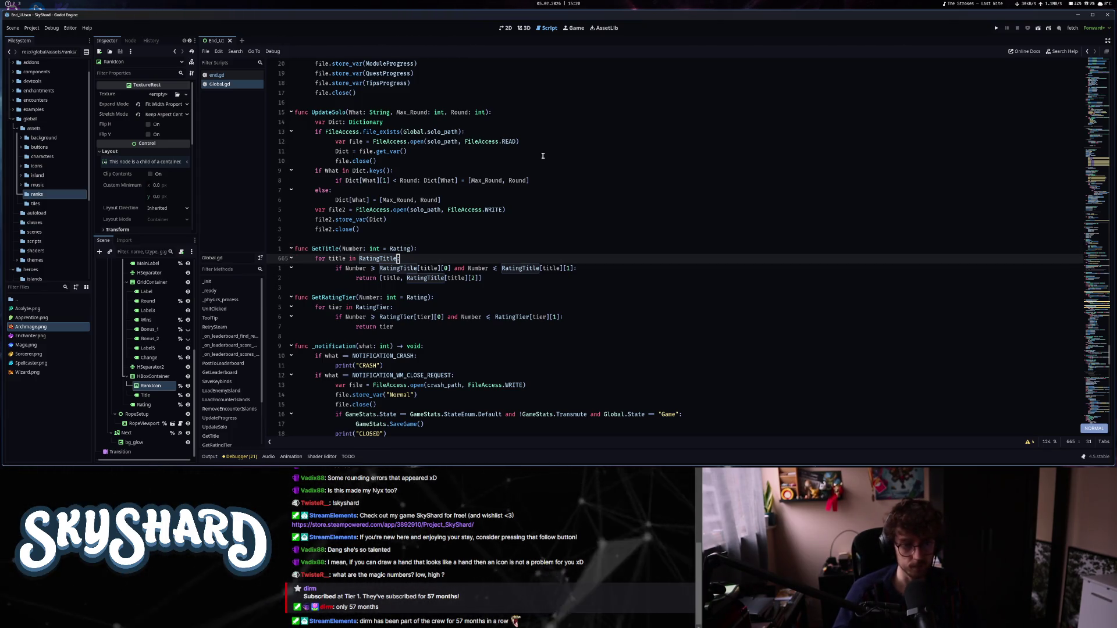
{"action": "key", "text": "k"}
{"action": "key", "text": "k"}
{"action": "key", "text": "k"}
{"action": "key", "text": "j"}
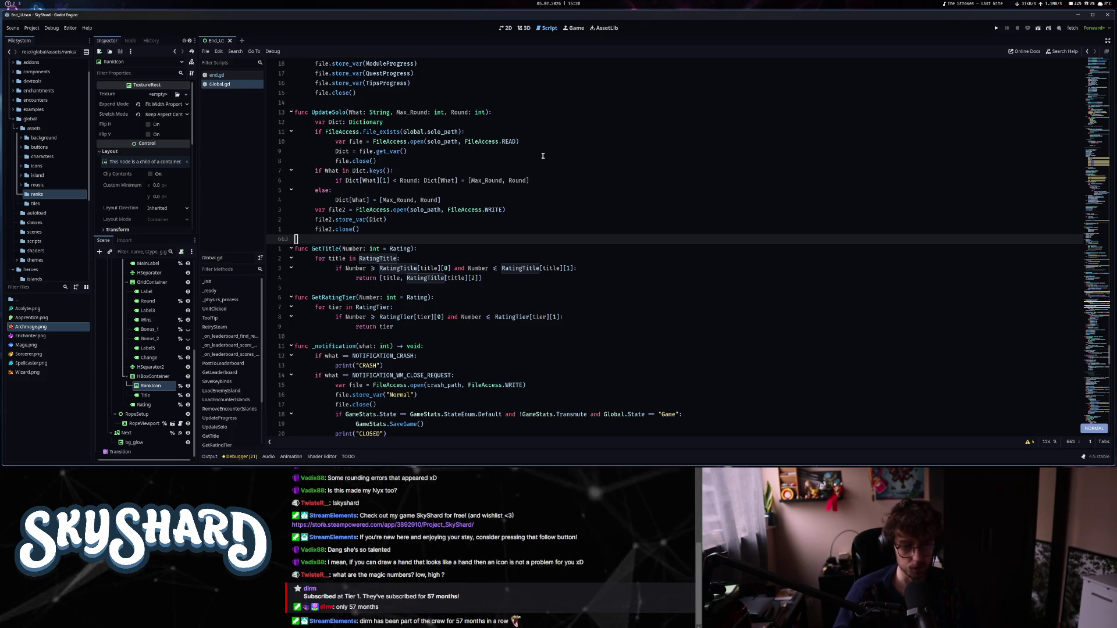
{"action": "key", "text": "k"}
{"action": "key", "text": "k"}
{"action": "key", "text": "k"}
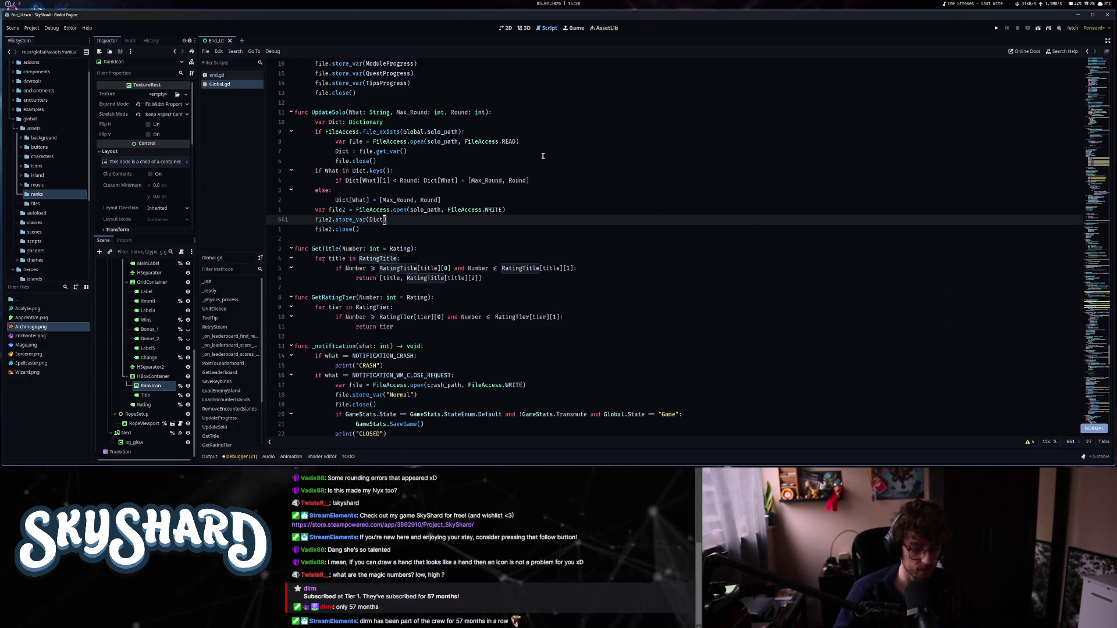
{"action": "key", "text": "k"}
{"action": "key", "text": "k"}
{"action": "key", "text": "k"}
{"action": "key", "text": "k"}
{"action": "scroll", "coordinate": [543, 156], "scroll_direction": "up", "scroll_amount": 20}
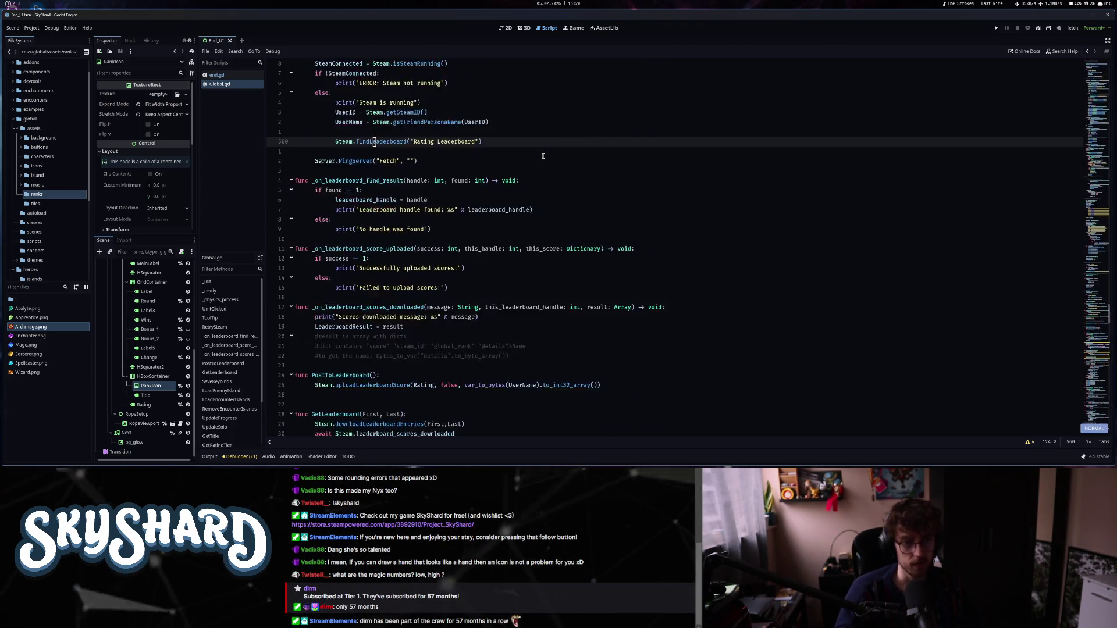
Page down from the top of Global.gd to the RatingTitle dictionary, then return to end.gd.
{"action": "key", "text": "g"}
{"action": "key", "text": "g"}
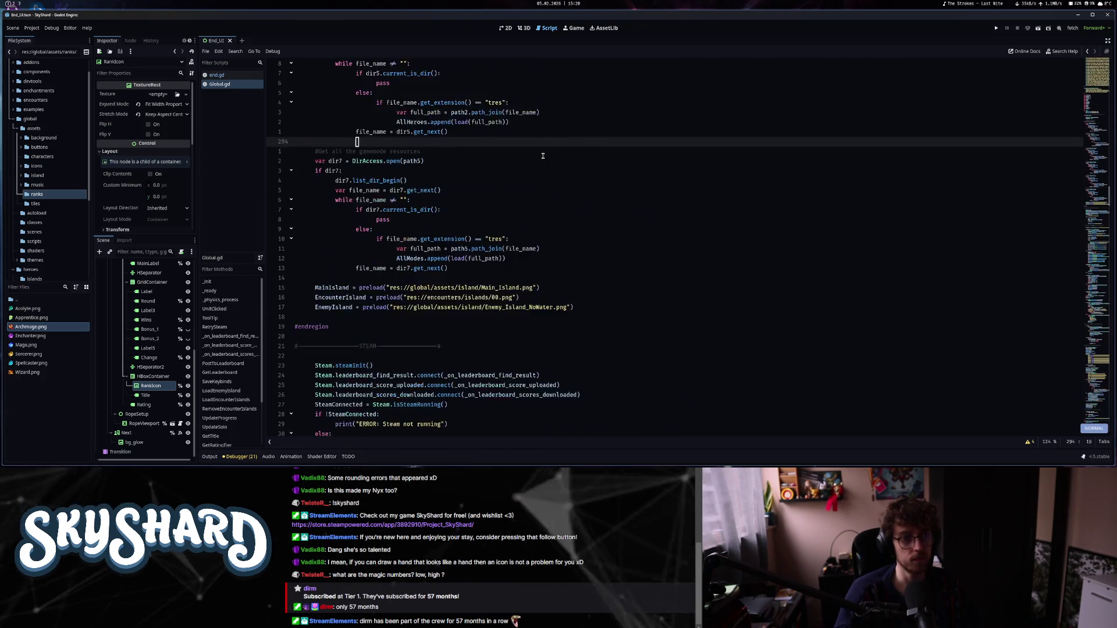
{"action": "key", "text": "ctrl+d"}
{"action": "key", "text": "ctrl+d"}
{"action": "key", "text": "ctrl+d"}
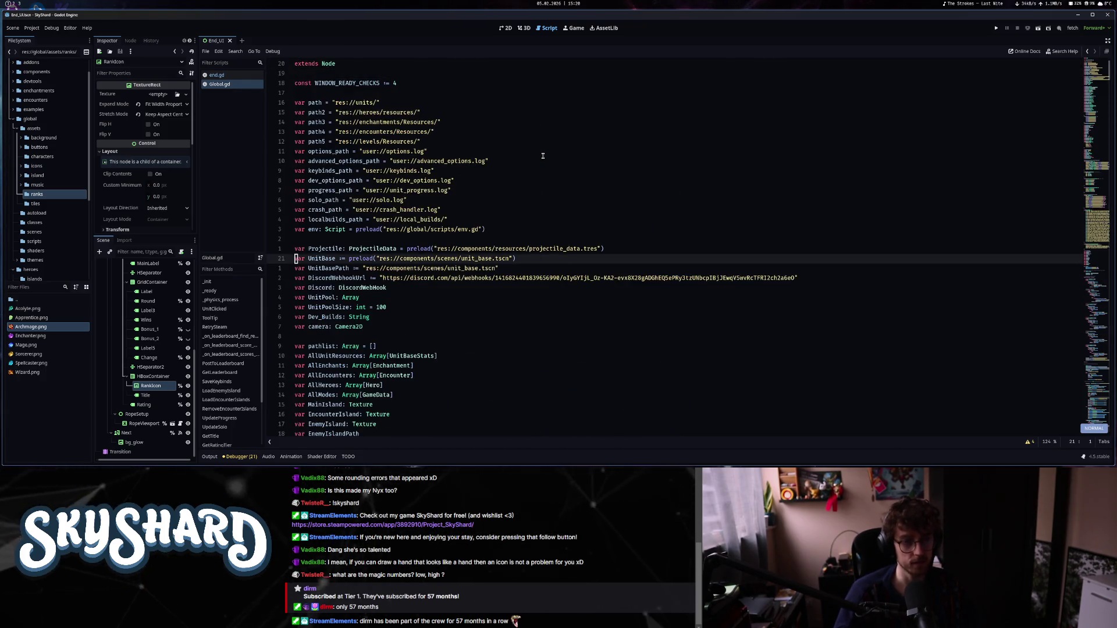
{"action": "key", "text": "ctrl+d"}
{"action": "key", "text": "ctrl+d"}
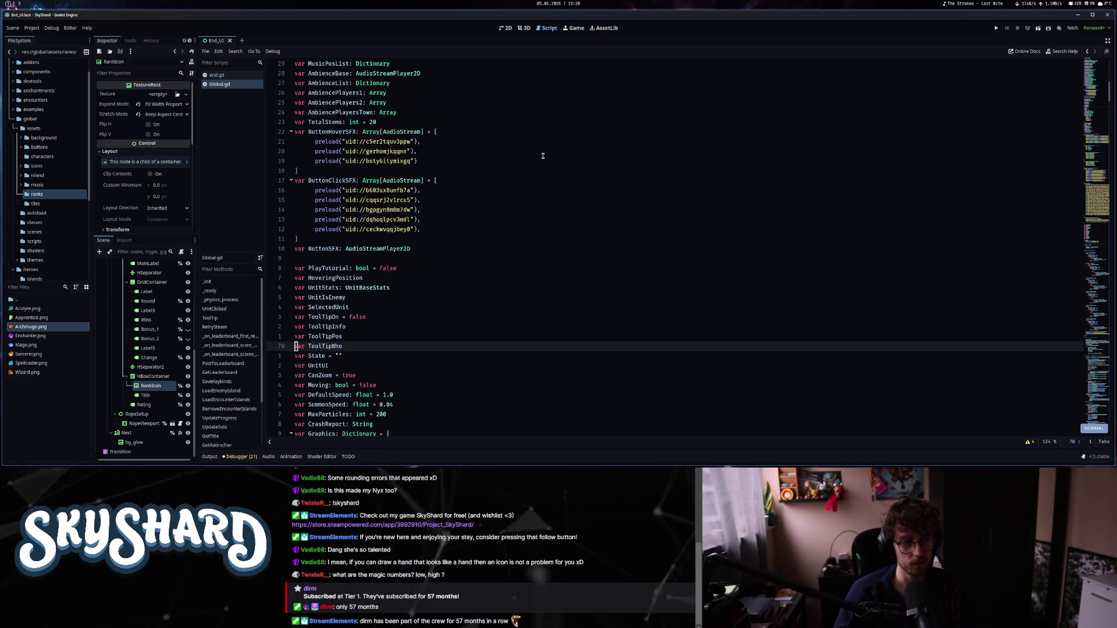
{"action": "key", "text": "ctrl+d"}
{"action": "key", "text": "ctrl+d"}
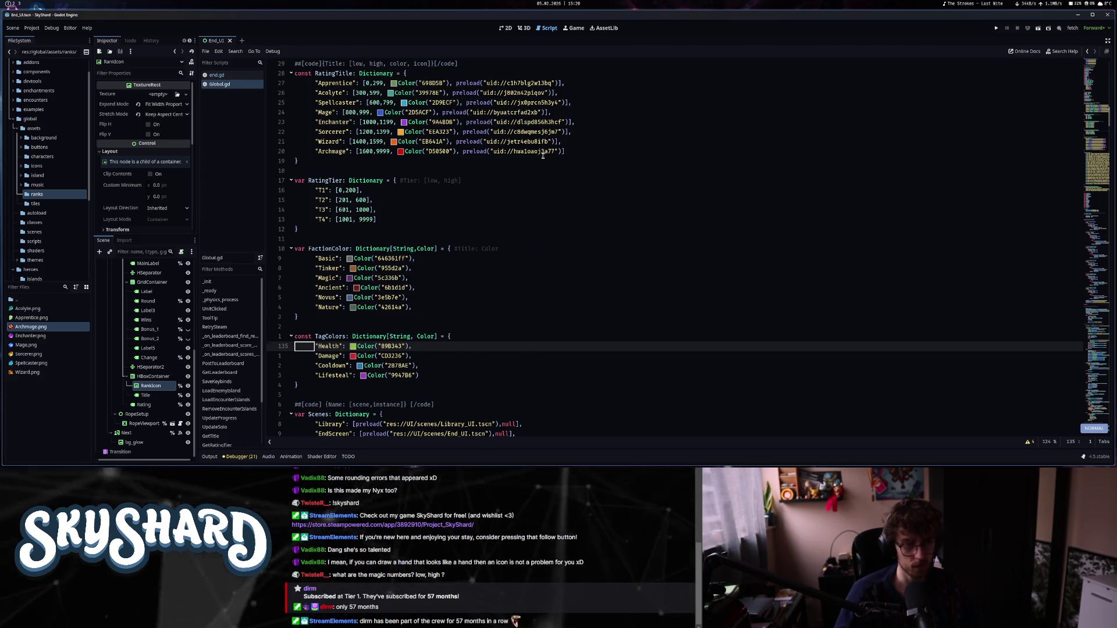
{"action": "key", "text": "alt+Left"}
{"action": "key", "text": "k"}
{"action": "key", "text": "k"}
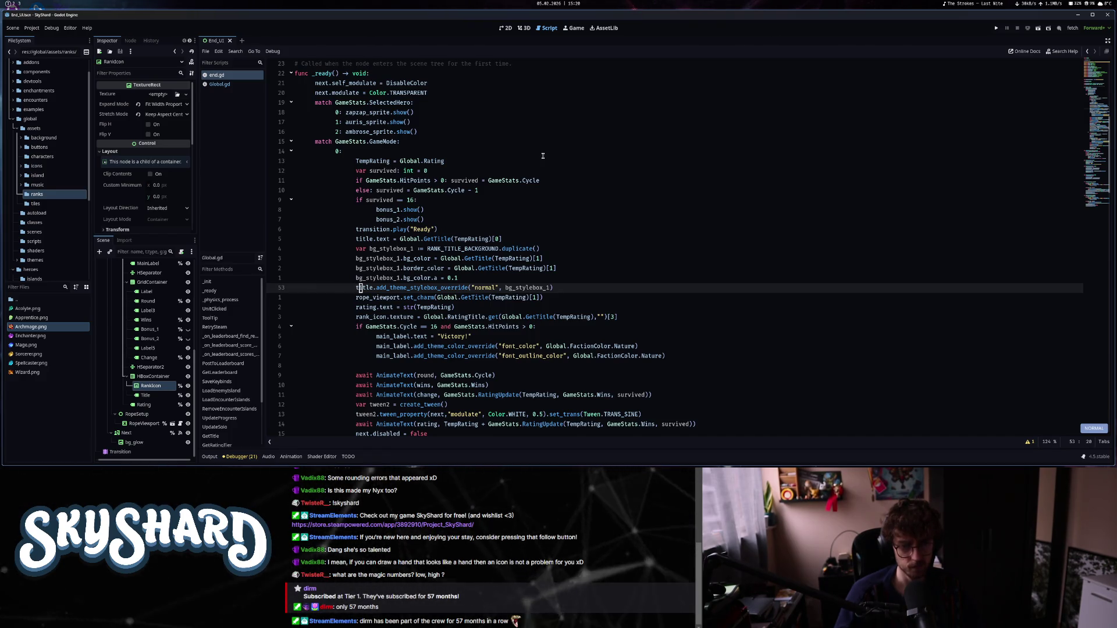
Step through end.gd's _ready lines to inspect the set_charm and border_color Global calls.
{"action": "key", "text": "j"}
{"action": "key", "text": "j"}
{"action": "key", "text": "j"}
{"action": "key", "text": "j"}
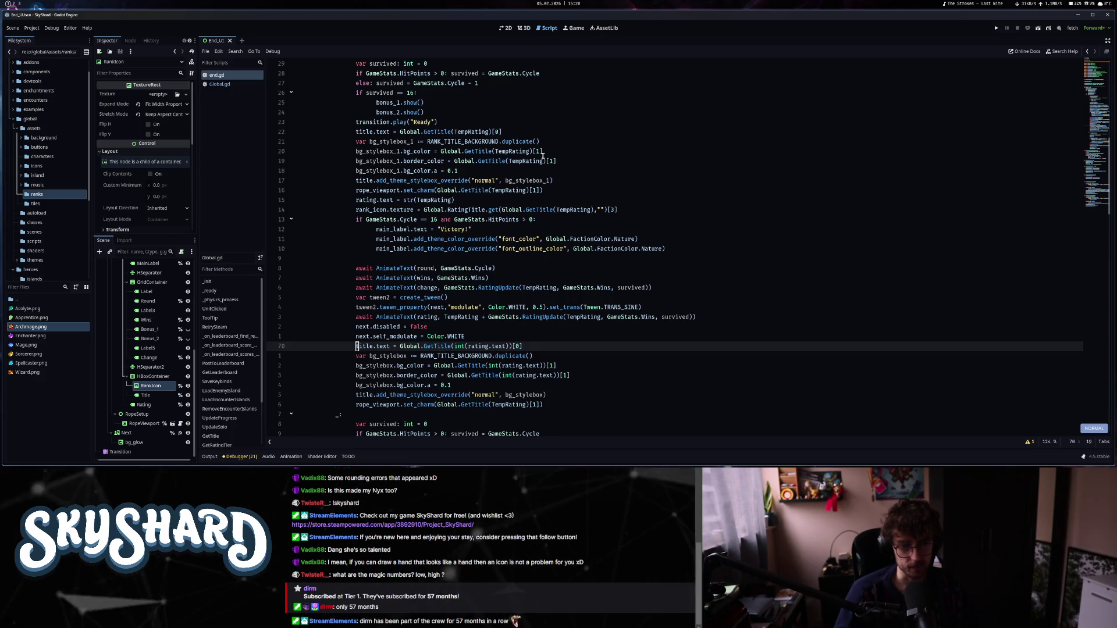
{"action": "key", "text": "j"}
{"action": "key", "text": "j"}
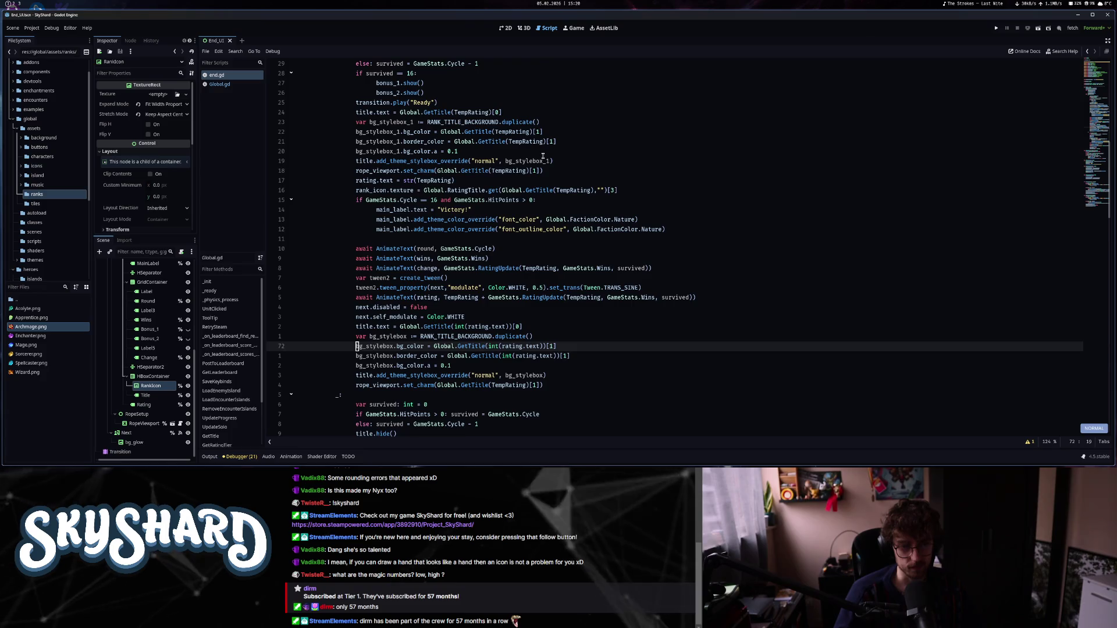
{"action": "key", "text": "k"}
{"action": "key", "text": "k"}
{"action": "key", "text": "k"}
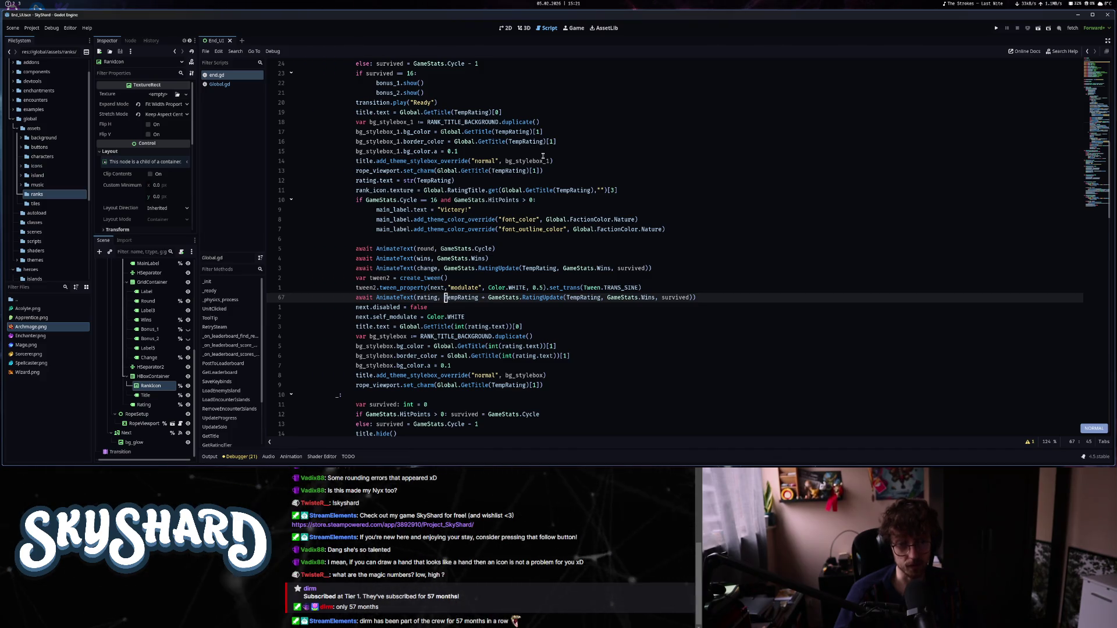
{"action": "key", "text": "j"}
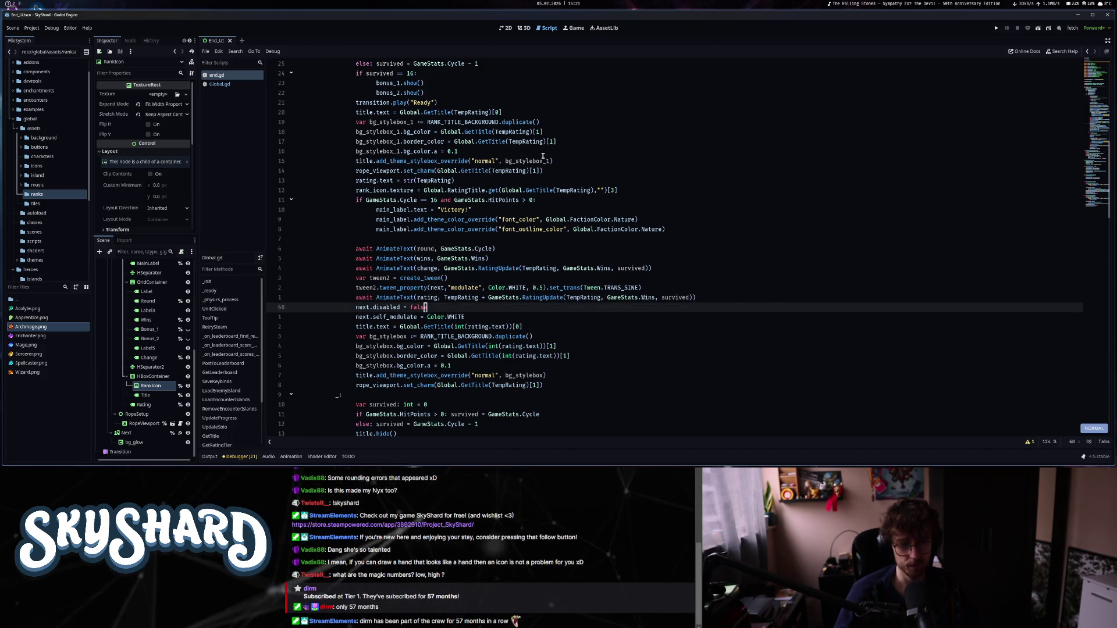
{"action": "key", "text": "j"}
{"action": "key", "text": "j"}
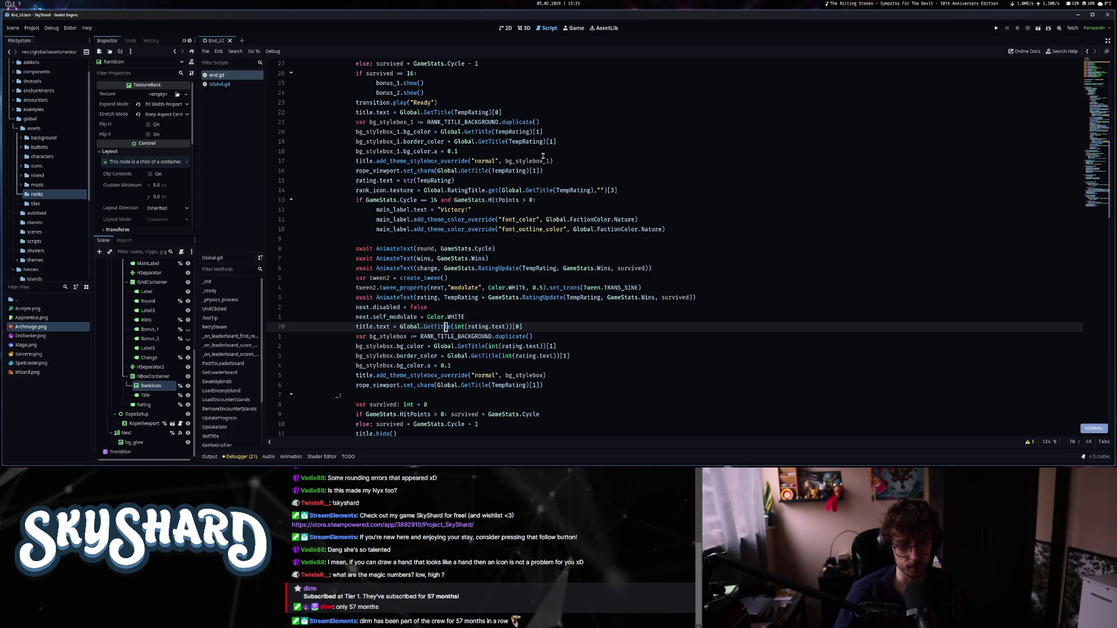
{"action": "key", "text": "j"}
{"action": "key", "text": "j"}
{"action": "key", "text": "j"}
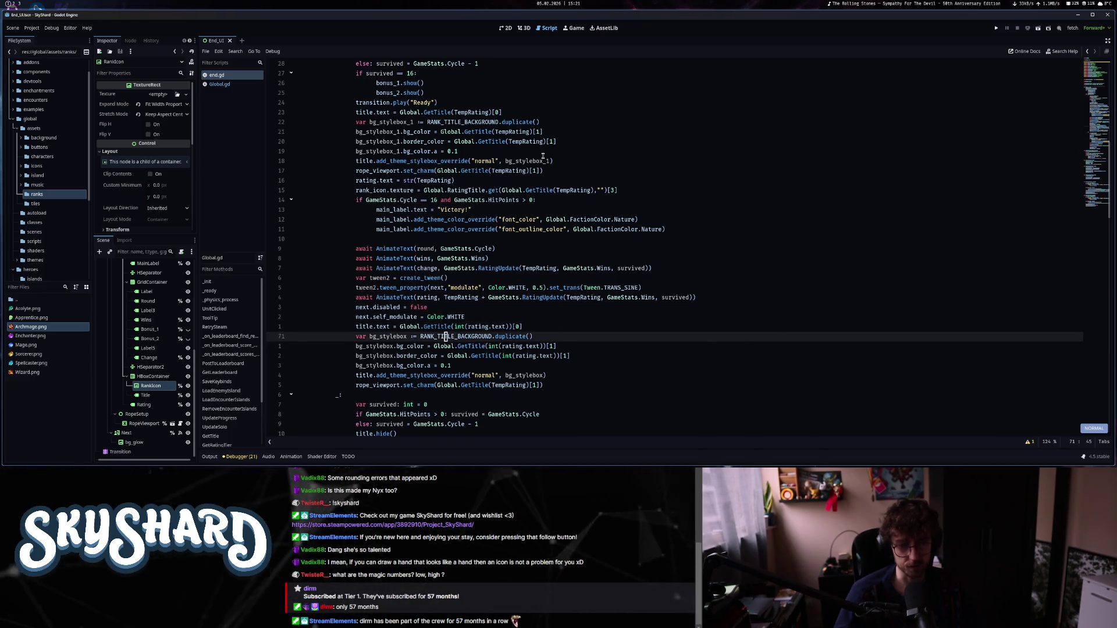
{"action": "key", "text": "j"}
{"action": "key", "text": "j"}
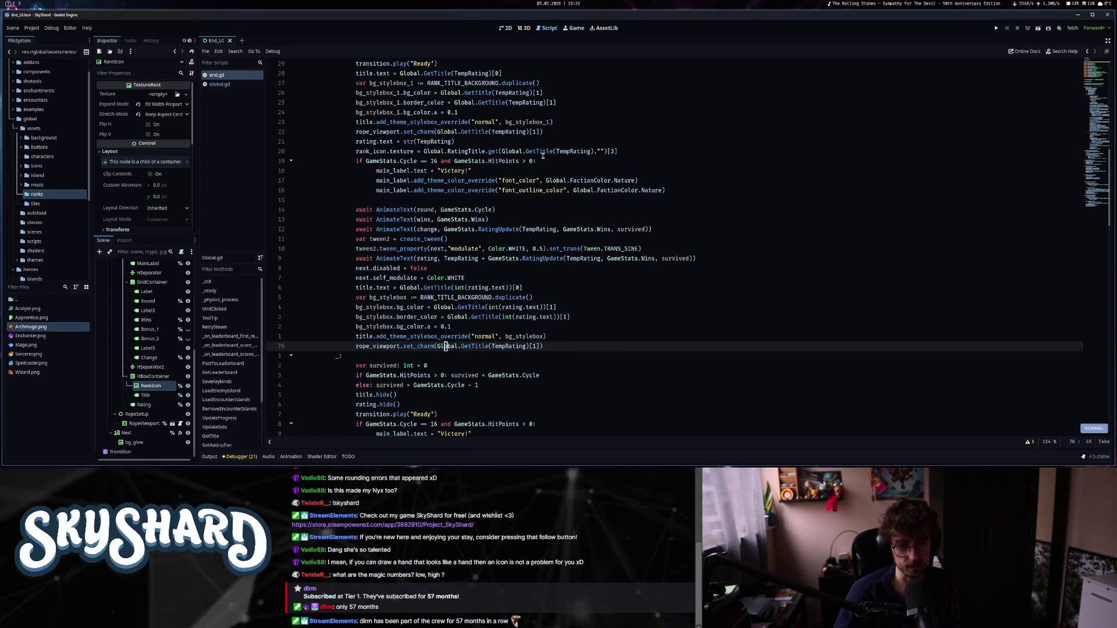
{"action": "key", "text": "b"}
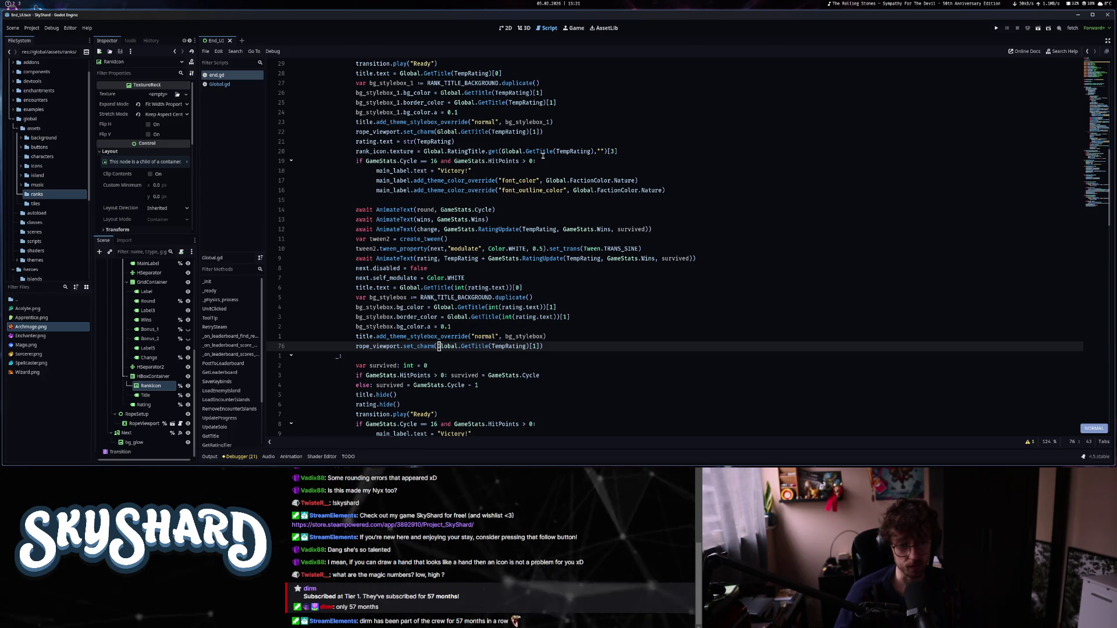
{"action": "key", "text": "k"}
{"action": "key", "text": "k"}
{"action": "key", "text": "k"}
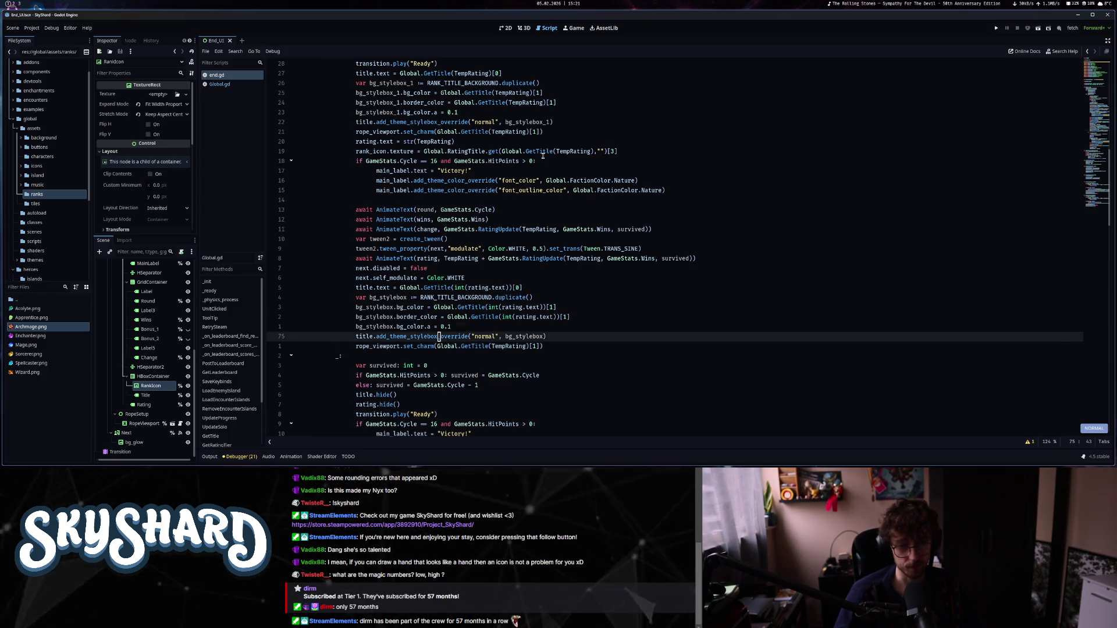
{"action": "key", "text": "w"}
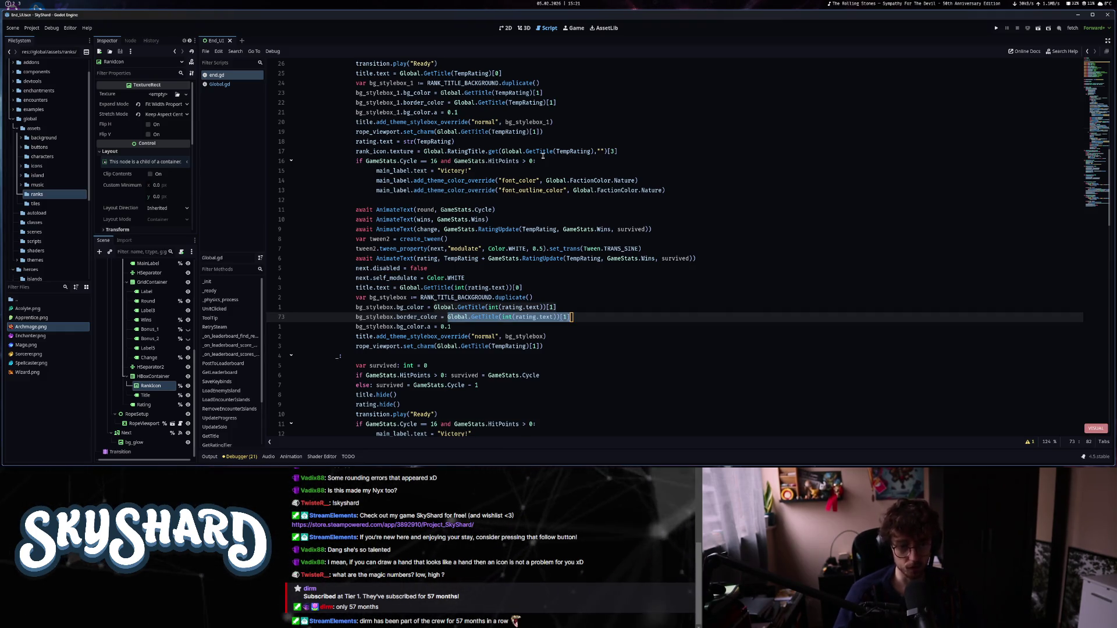
Clear the argument of the later set_charm call, leaving set_charm() empty.
{"action": "key", "text": "Return"}
{"action": "key", "text": "Return"}
{"action": "key", "text": "Return"}
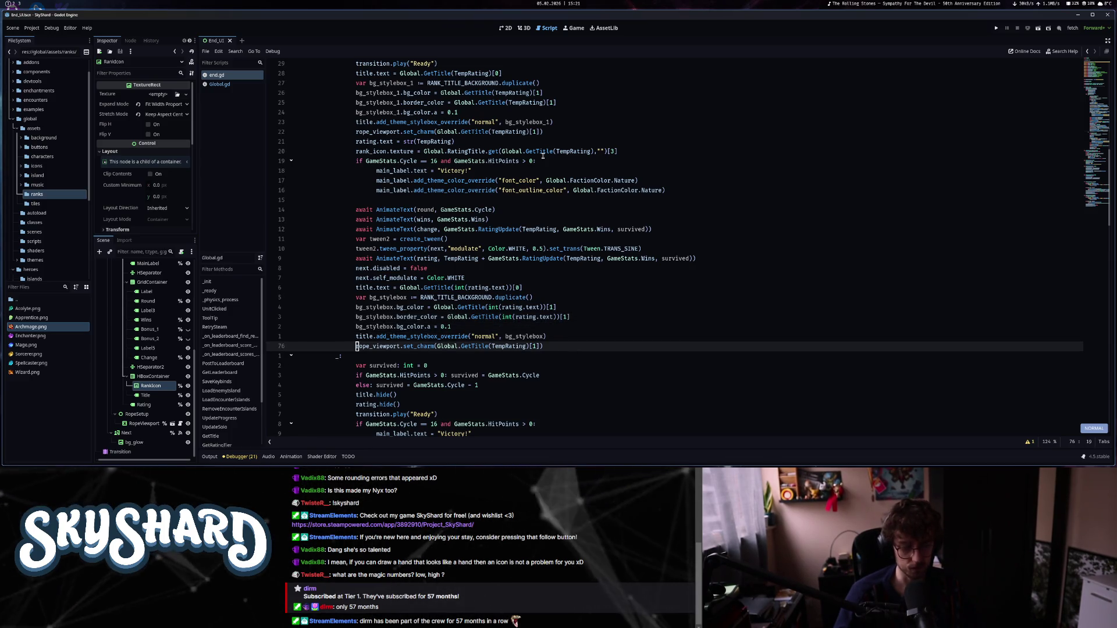
{"action": "key", "text": "i"}
{"action": "key", "text": "Escape"}
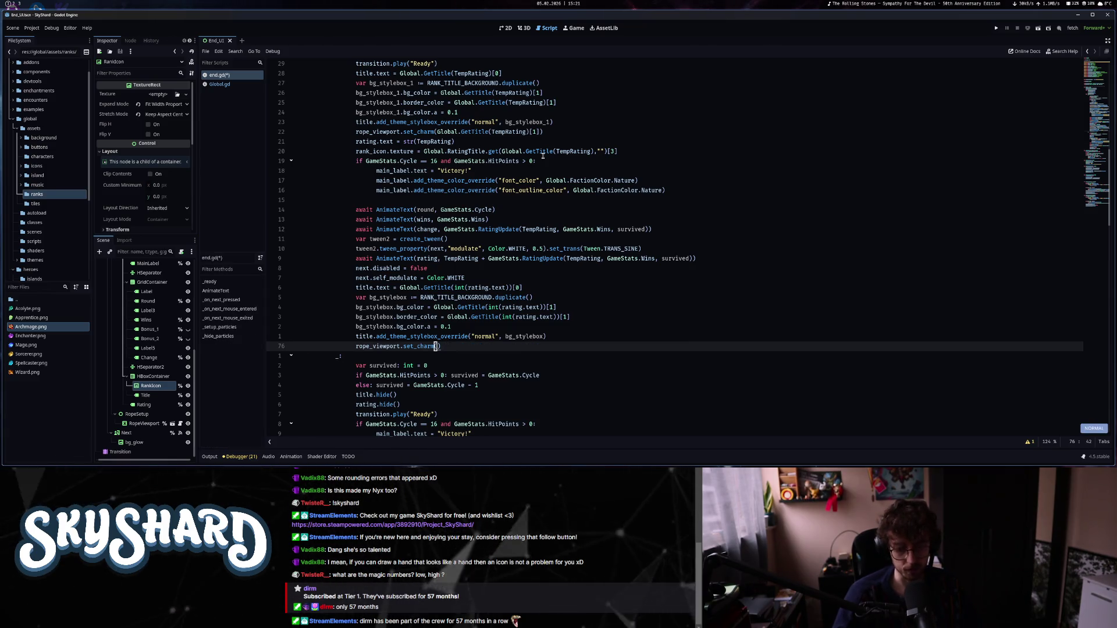
Try pasting an argument into set_charm(), then undo the duplicated paste.
{"action": "key", "text": "asciicircum"}
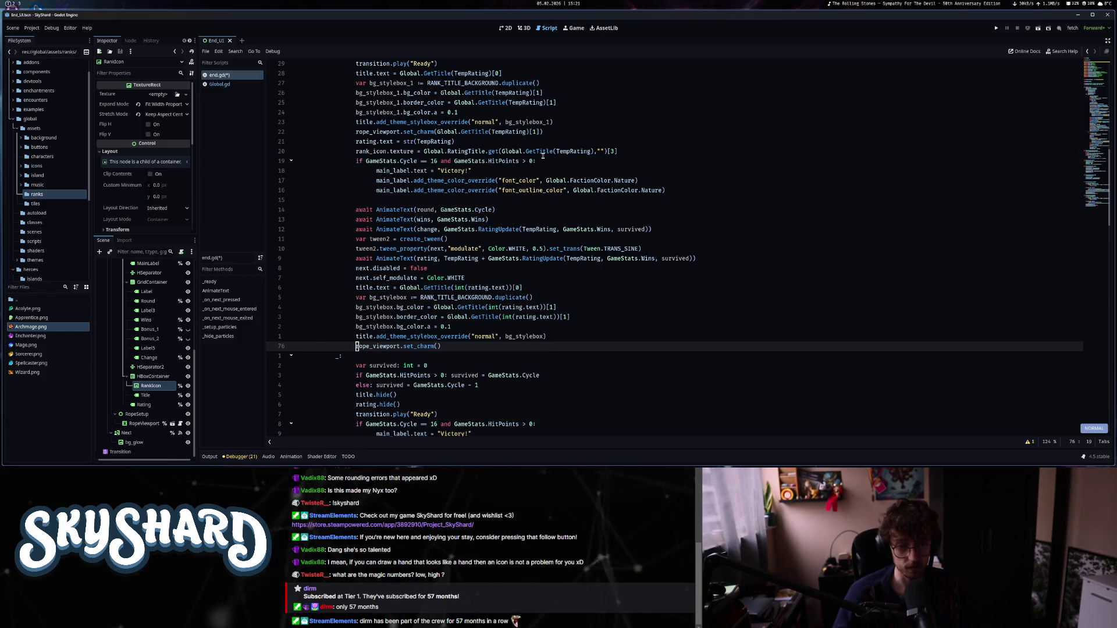
{"action": "key", "text": "f"}
{"action": "key", "text": "parenleft"}
{"action": "key", "text": "p"}
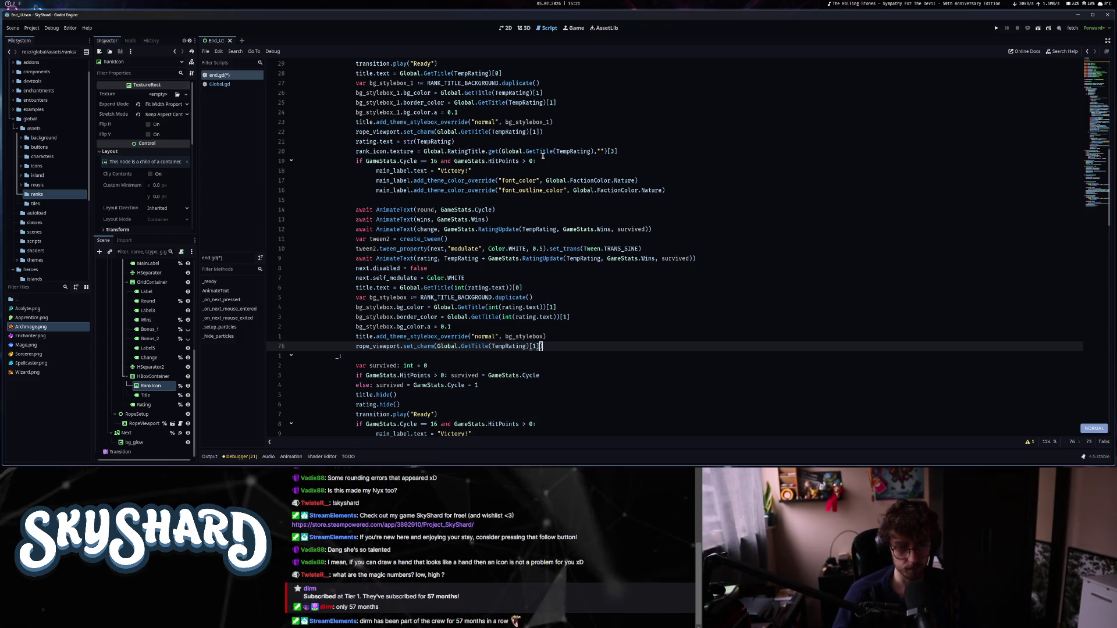
{"action": "key", "text": "d"}
{"action": "key", "text": "i"}
{"action": "key", "text": "parenleft"}
{"action": "key", "text": "P"}
{"action": "key", "text": "p"}
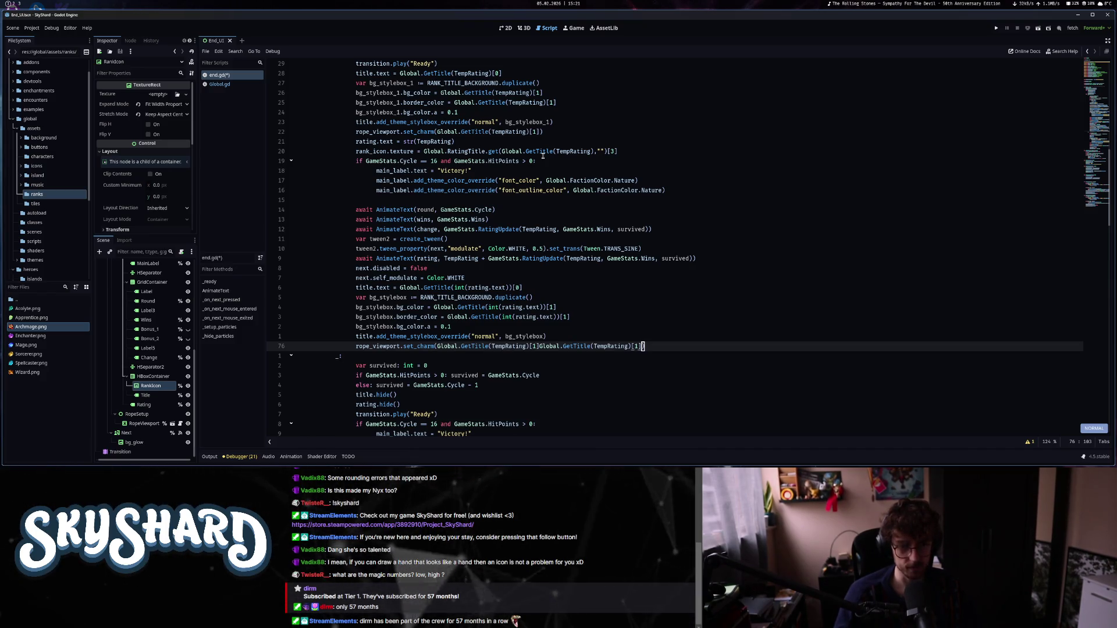
{"action": "key", "text": "u"}
{"action": "key", "text": "u"}
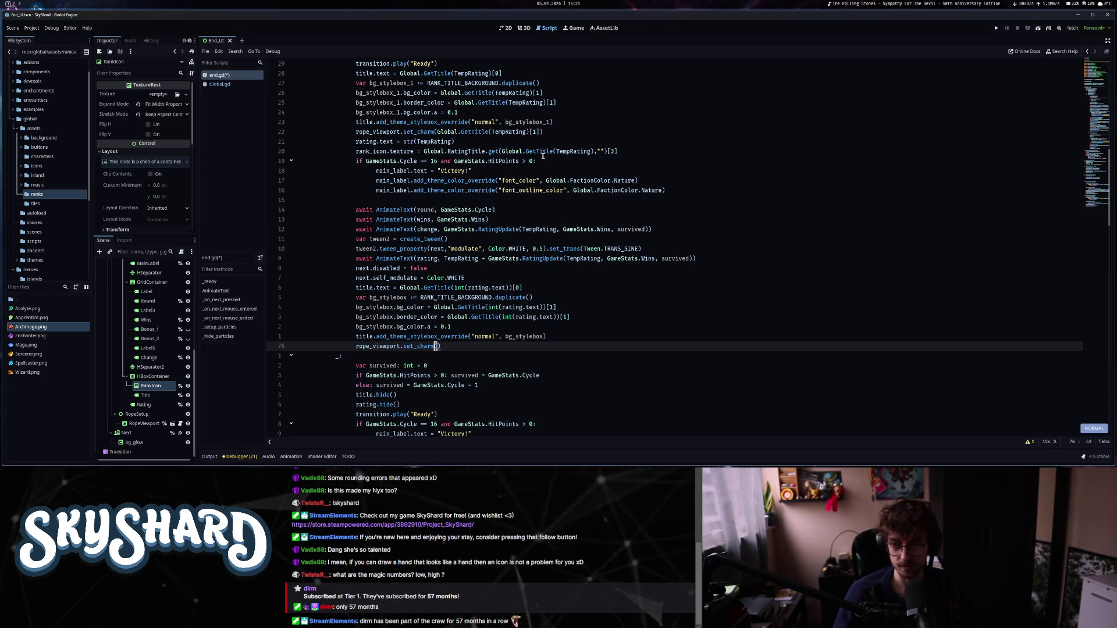
Show the Output panel and list the editor's registers with :reg.
{"action": "type", "text": ":re"}
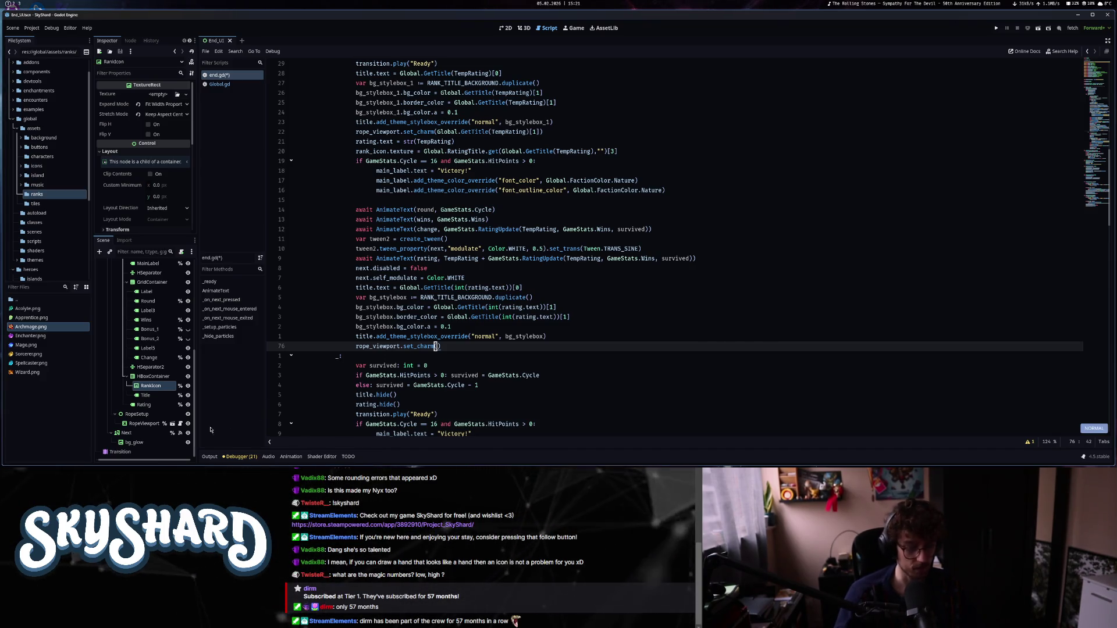
{"action": "left_click", "coordinate": [209, 457]}
{"action": "type", "text": ":reg"}
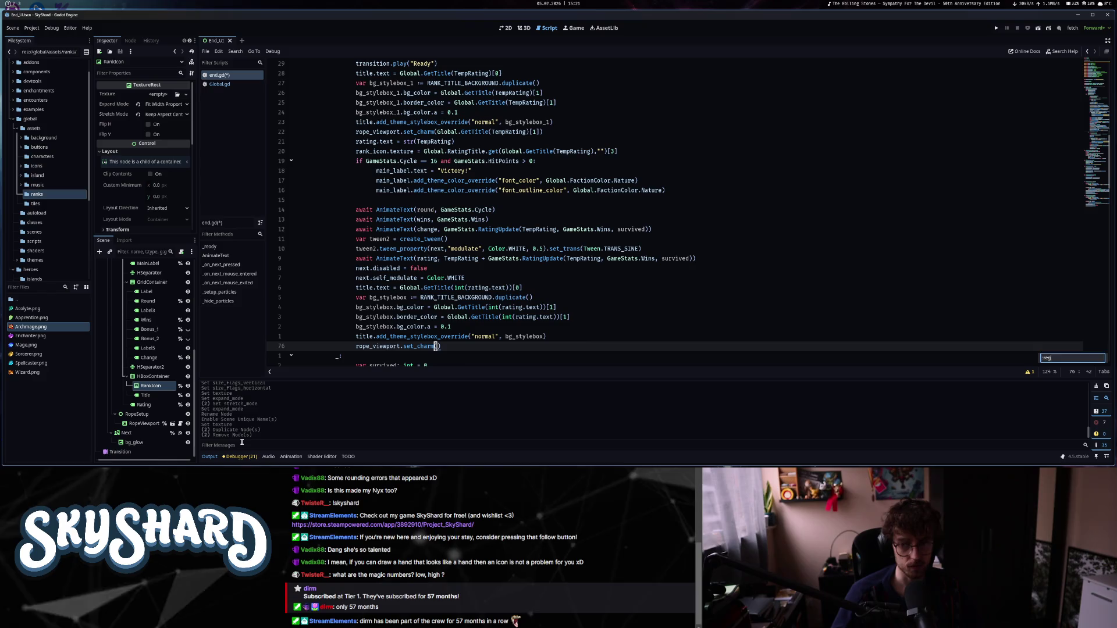
{"action": "key", "text": "Return"}
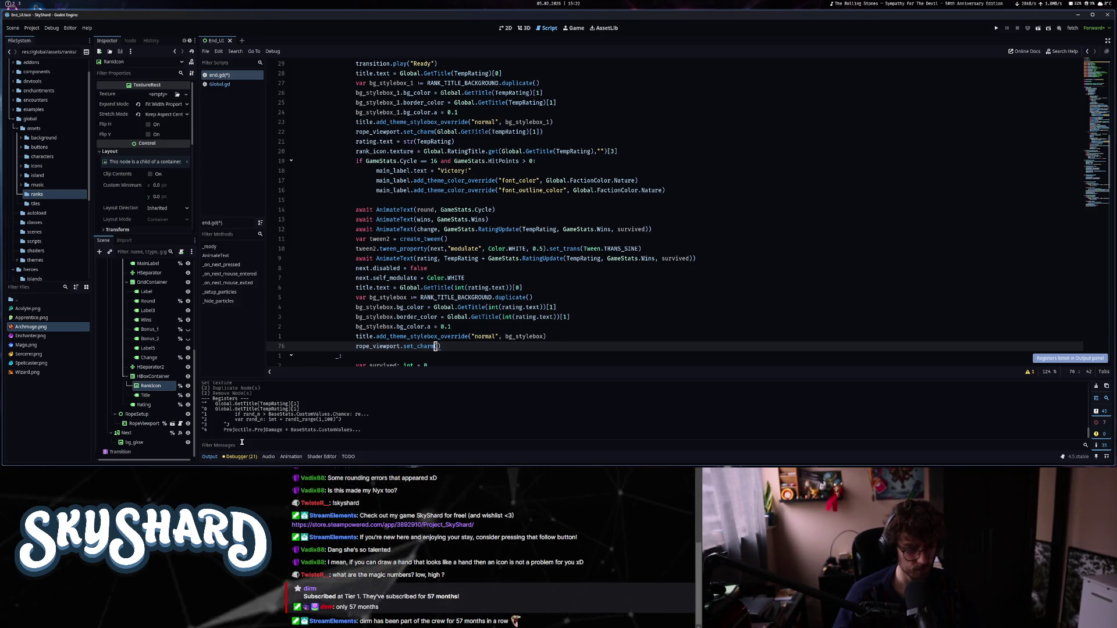
Yank Global.GetTitle(int(rating.text))[1] from line 72 and paste it into set_charm() on line 76.
{"action": "key", "text": "Up"}
{"action": "key", "text": "Up"}
{"action": "key", "text": "Up"}
{"action": "key", "text": "Up"}
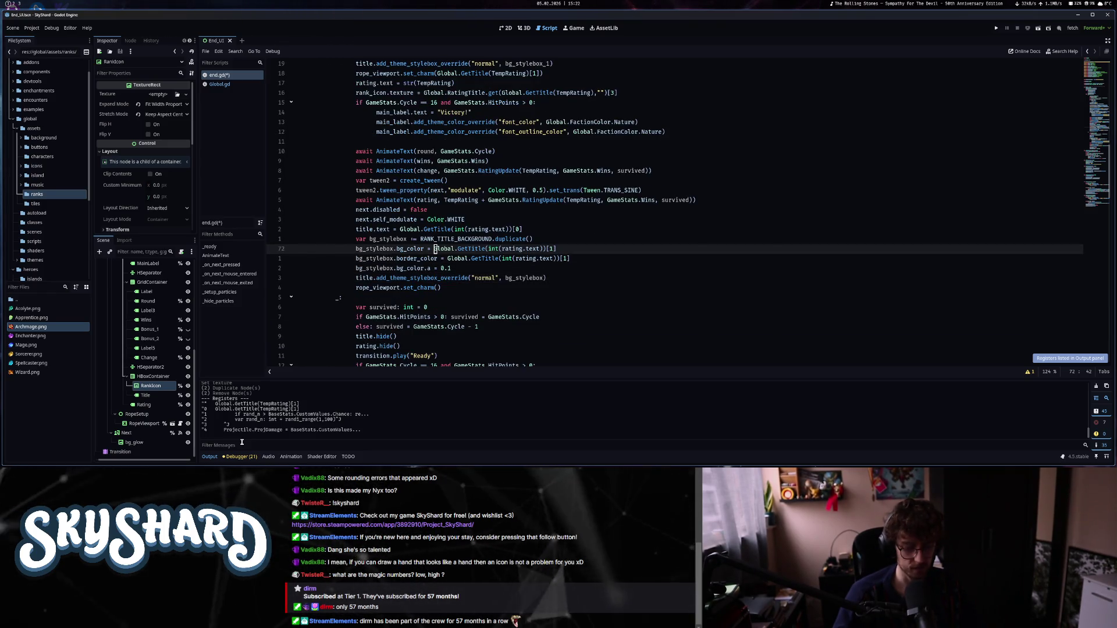
{"action": "key", "text": "v"}
{"action": "key", "text": "$"}
{"action": "key", "text": "y"}
{"action": "key", "text": "j"}
{"action": "key", "text": "j"}
{"action": "key", "text": "j"}
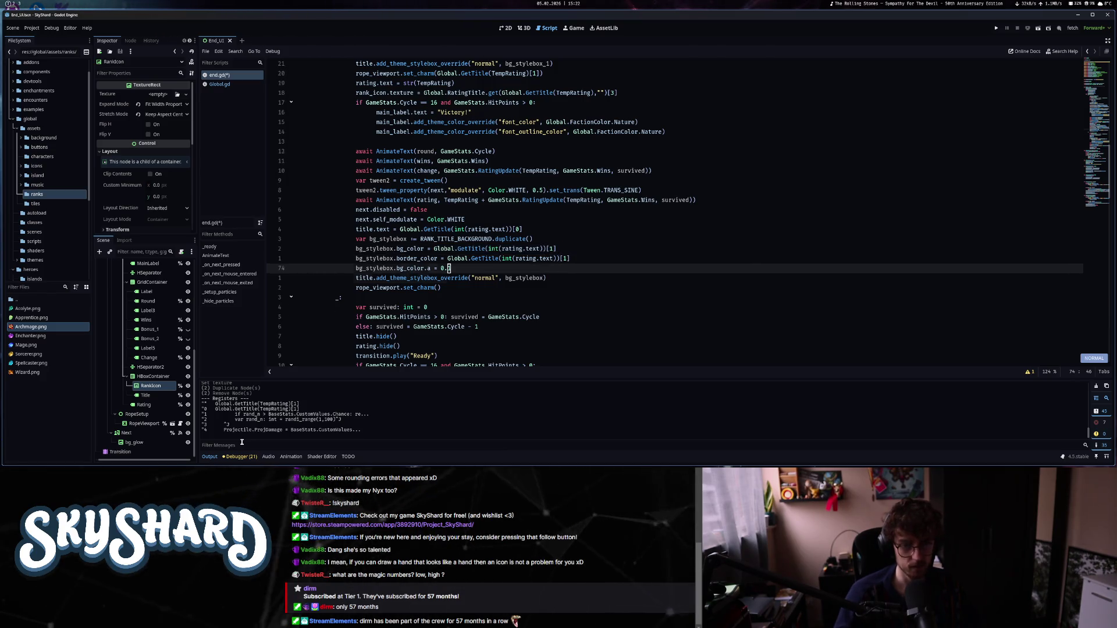
{"action": "key", "text": "$"}
{"action": "key", "text": "p"}
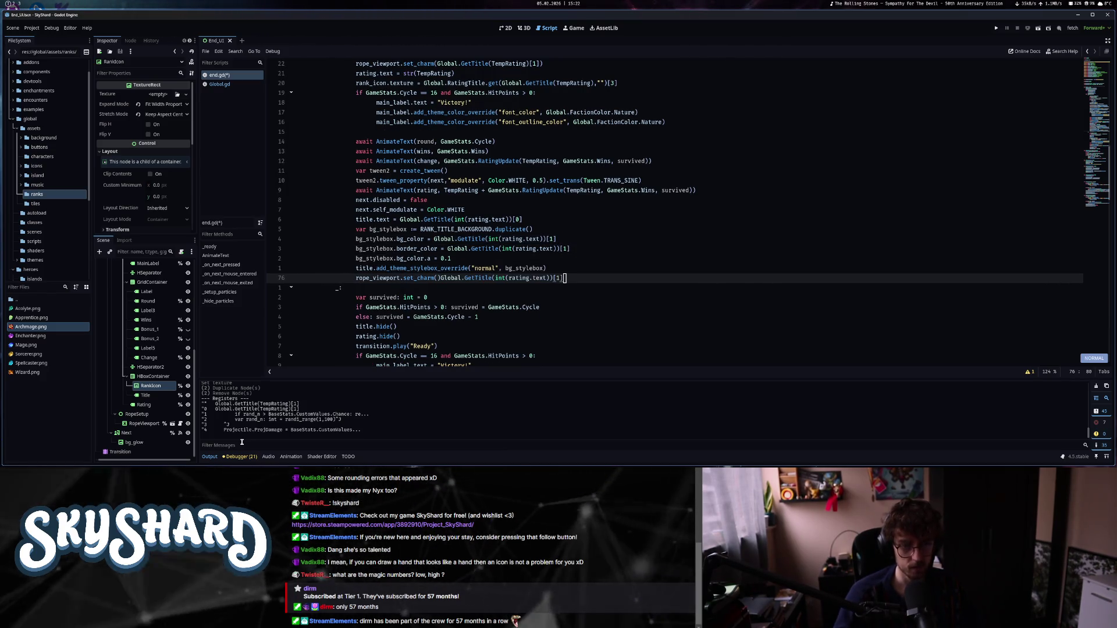
{"action": "key", "text": "u"}
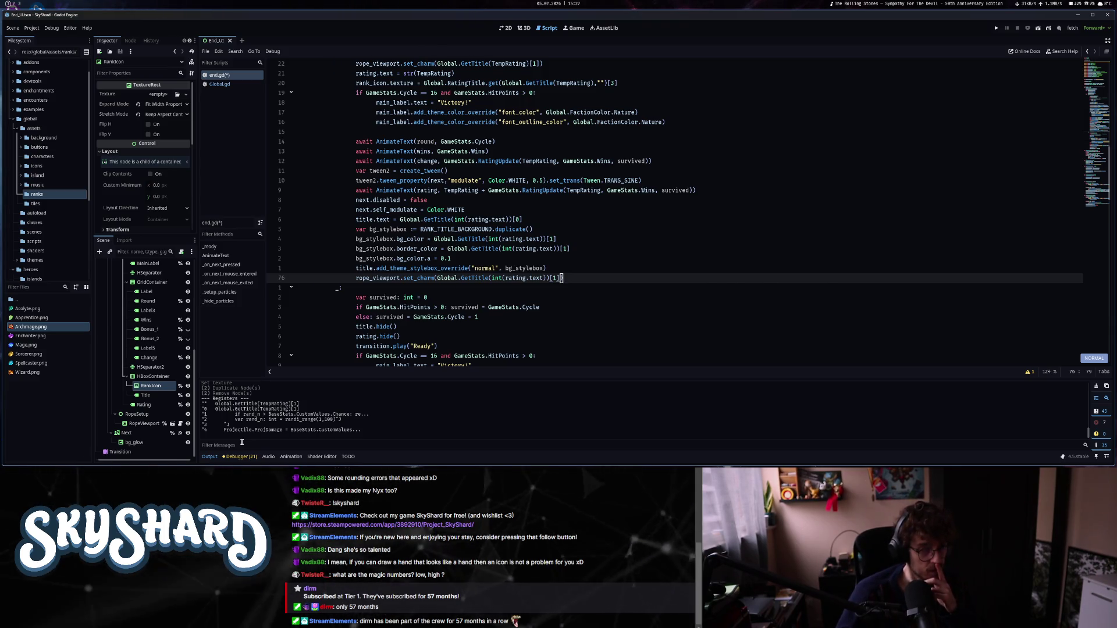
{"action": "key", "text": "k"}
{"action": "key", "text": "k"}
{"action": "key", "text": "k"}
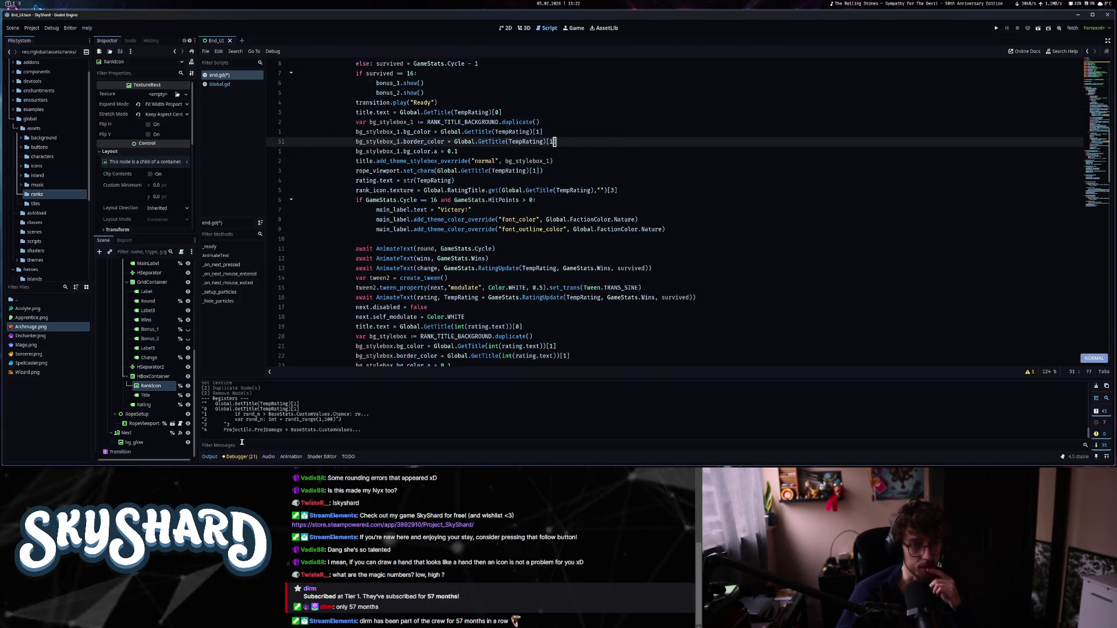
Place the cursor after Global.GetTitle(TempRating) on the rank_icon.texture line to add [0].
{"action": "key", "text": "j"}
{"action": "key", "text": "j"}
{"action": "key", "text": "j"}
{"action": "key", "text": "j"}
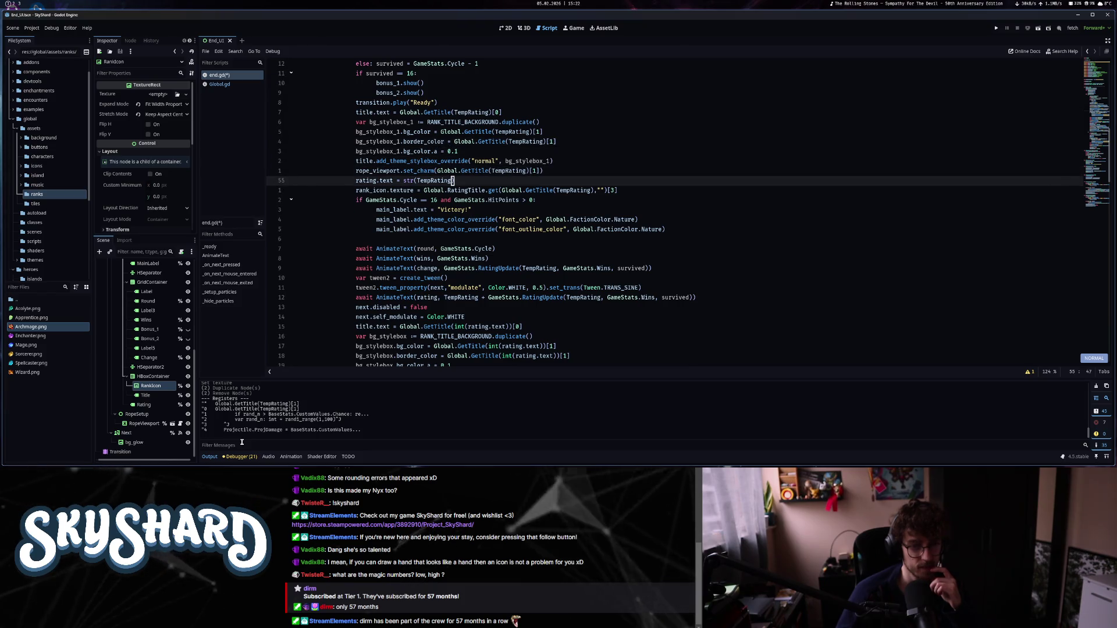
{"action": "key", "text": "j"}
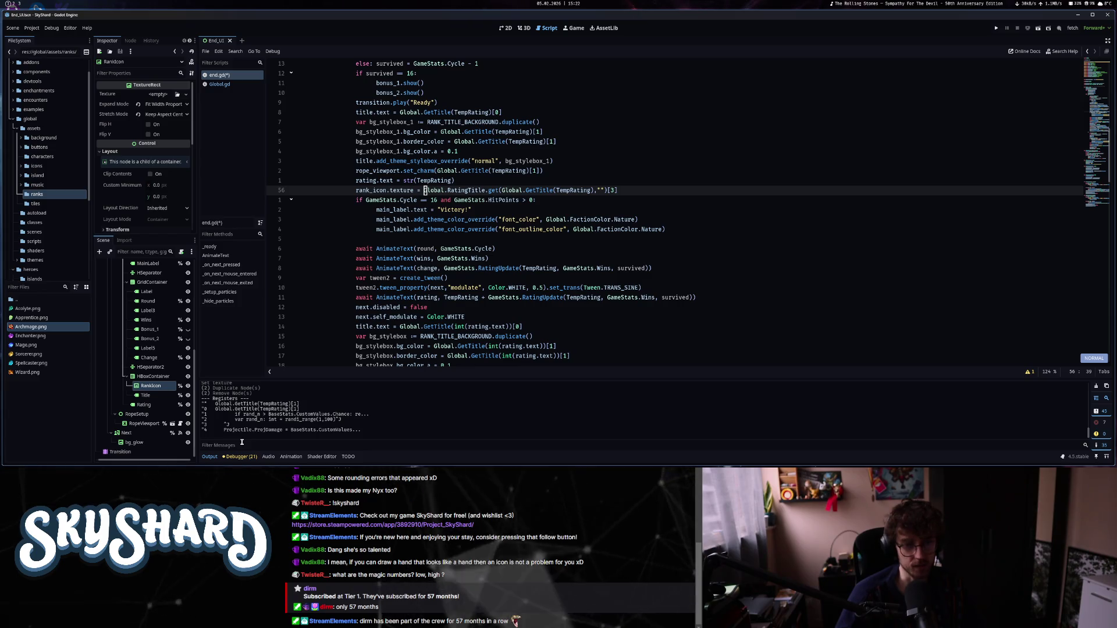
{"action": "key", "text": "l"}
{"action": "key", "text": "l"}
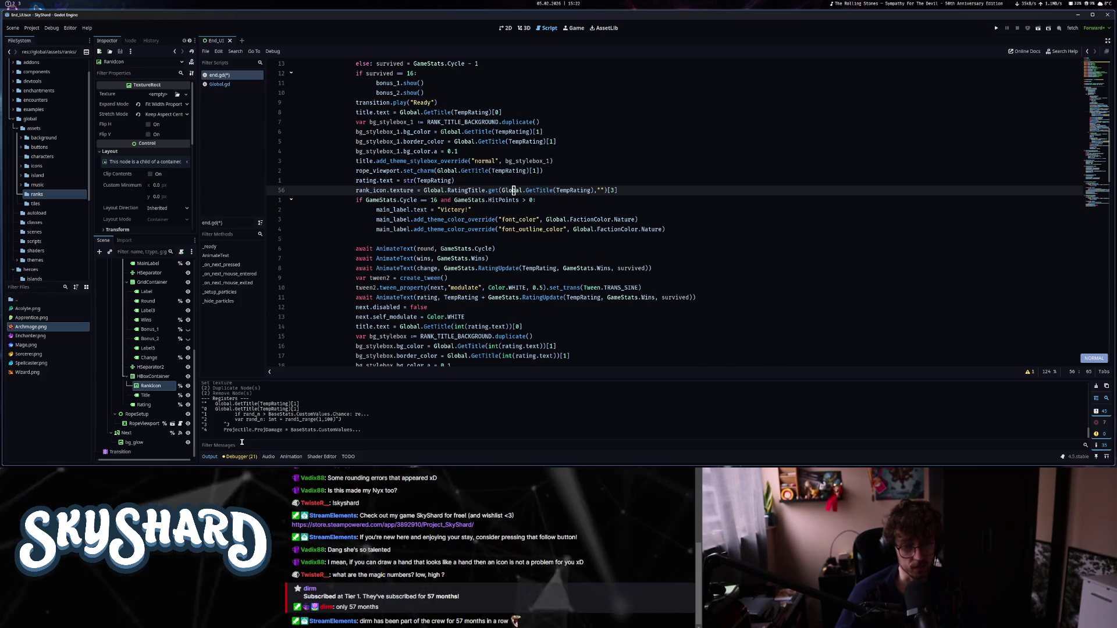
{"action": "key", "text": "l"}
{"action": "key", "text": "l"}
{"action": "key", "text": "l"}
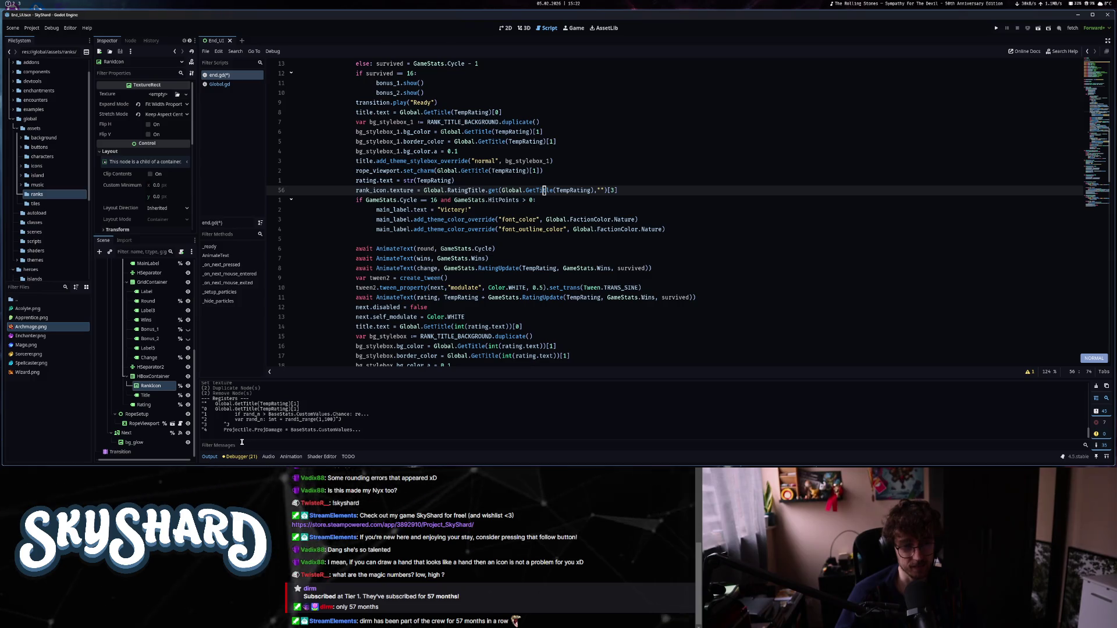
{"action": "key", "text": "l"}
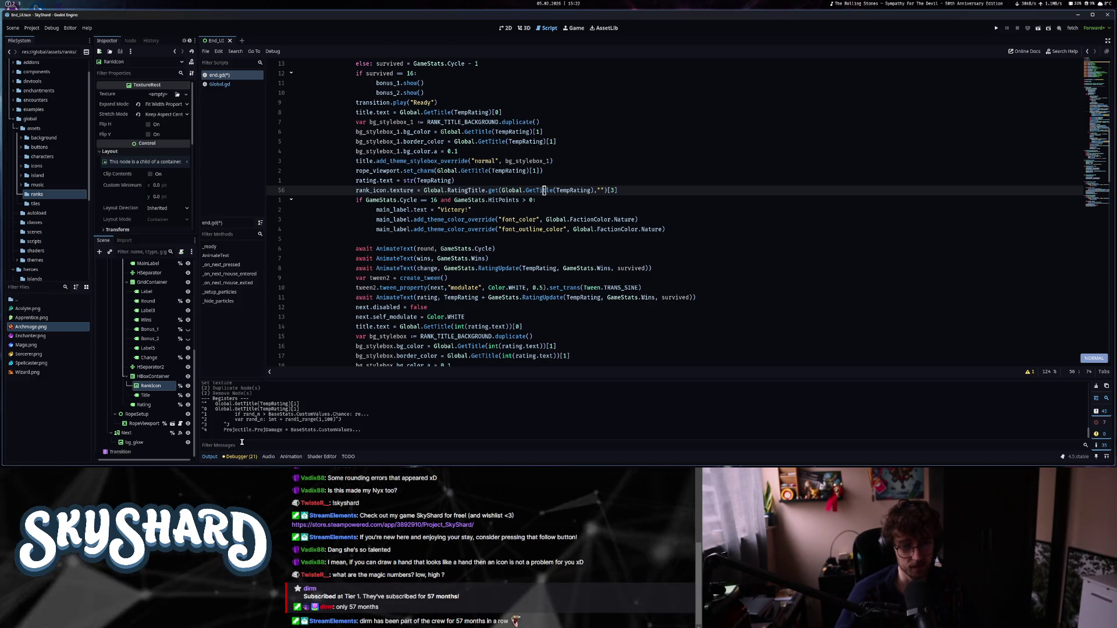
{"action": "key", "text": "w"}
{"action": "key", "text": "w"}
{"action": "key", "text": "w"}
{"action": "type", "text": "[0"}
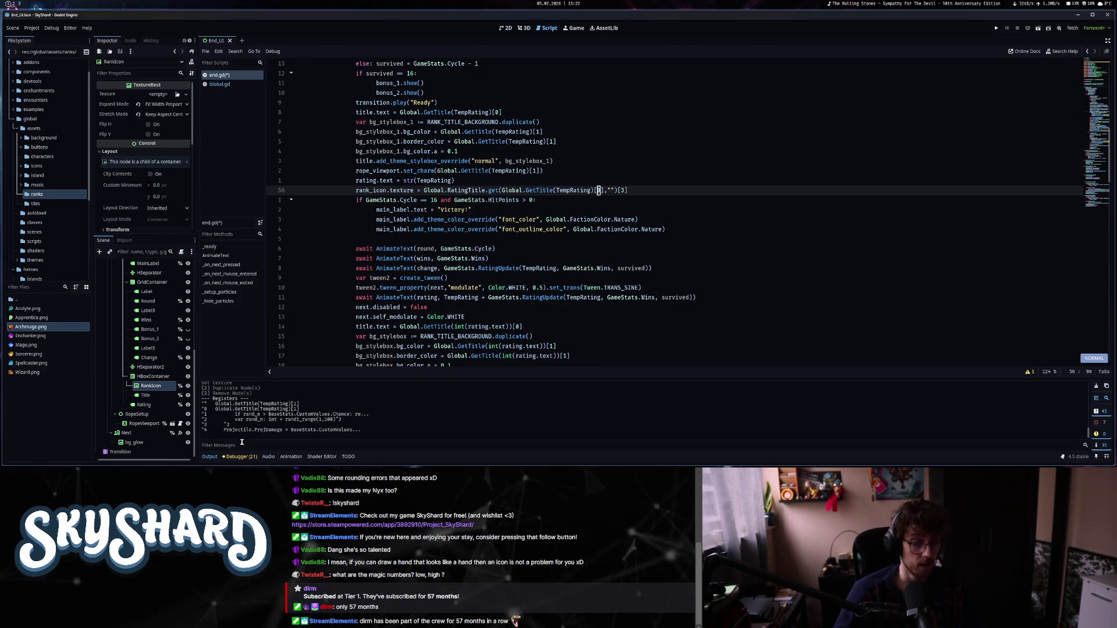
Jump to the GetRatingTier function in Global.gd via a 'rating' function search.
{"action": "key", "text": "ctrl+o"}
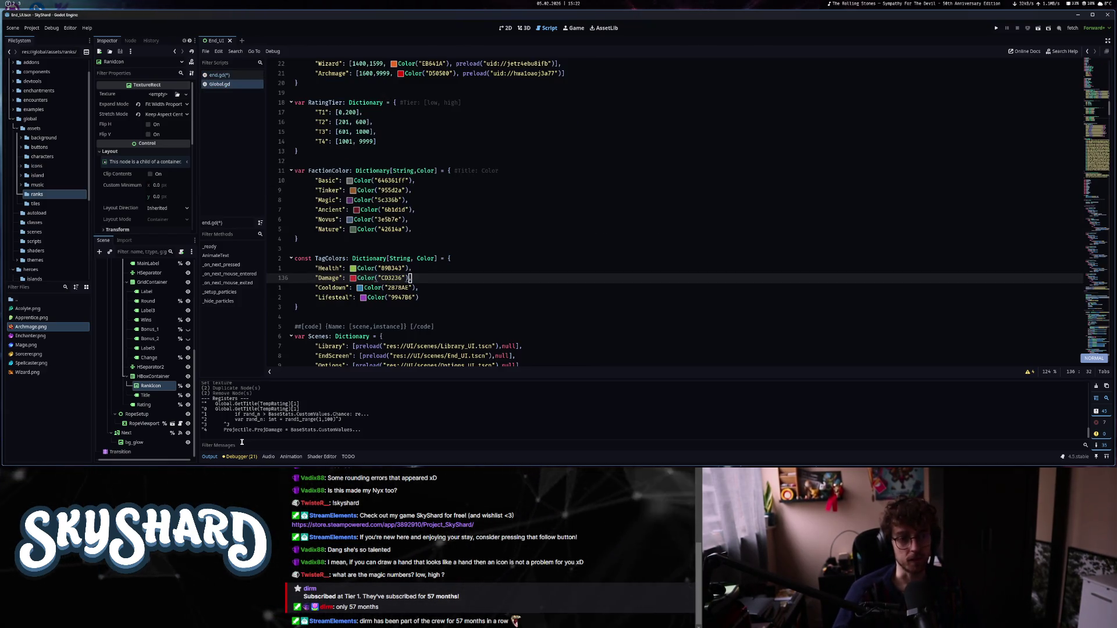
{"action": "key", "text": "braceright"}
{"action": "key", "text": "ctrl+alt+f"}
{"action": "type", "text": "rating"}
{"action": "key", "text": "Return"}
Compare the GetTitle and GetRatingTier return lines, save the scripts, and return to end.gd.
{"action": "key", "text": "k"}
{"action": "key", "text": "k"}
{"action": "key", "text": "dollar"}
{"action": "key", "text": "j"}
{"action": "key", "text": "j"}
{"action": "key", "text": "j"}
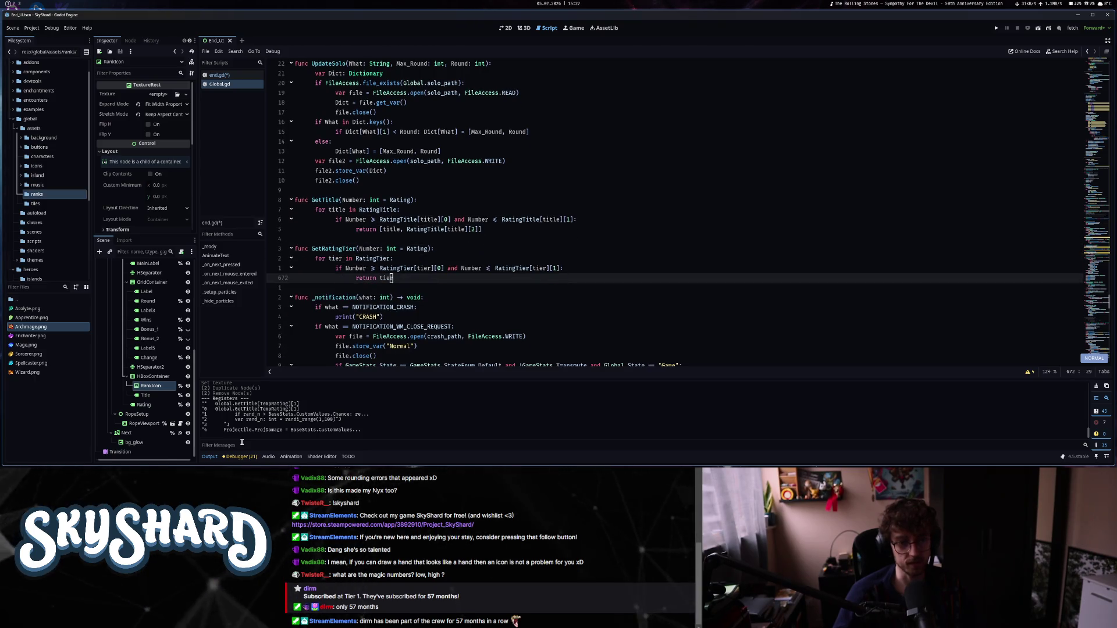
{"action": "key", "text": "k"}
{"action": "key", "text": "k"}
{"action": "key", "text": "k"}
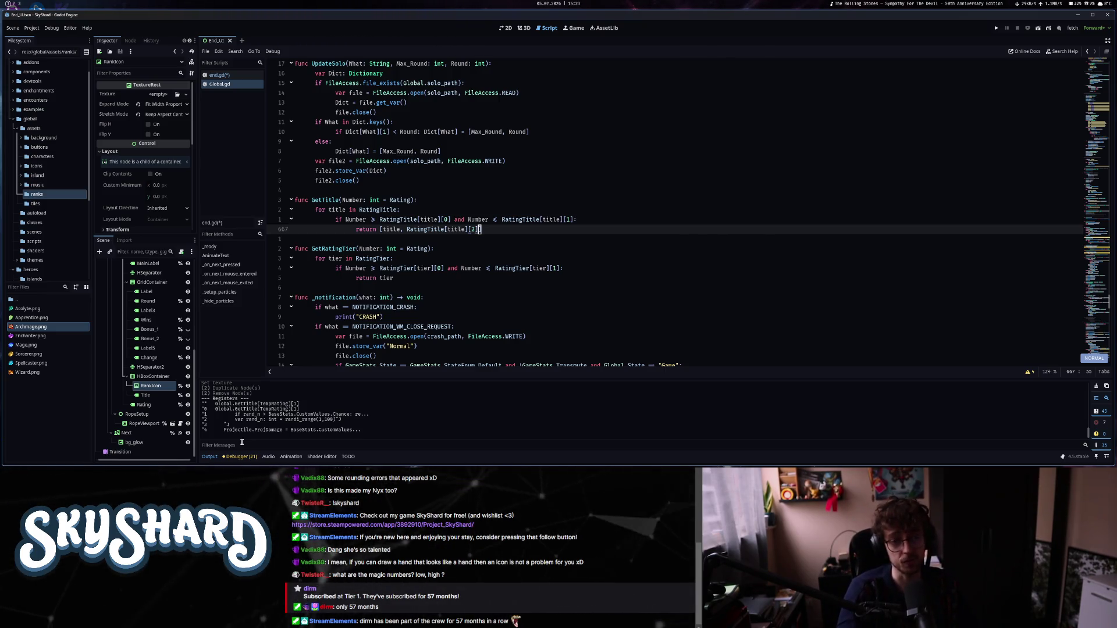
{"action": "key", "text": "ctrl+s"}
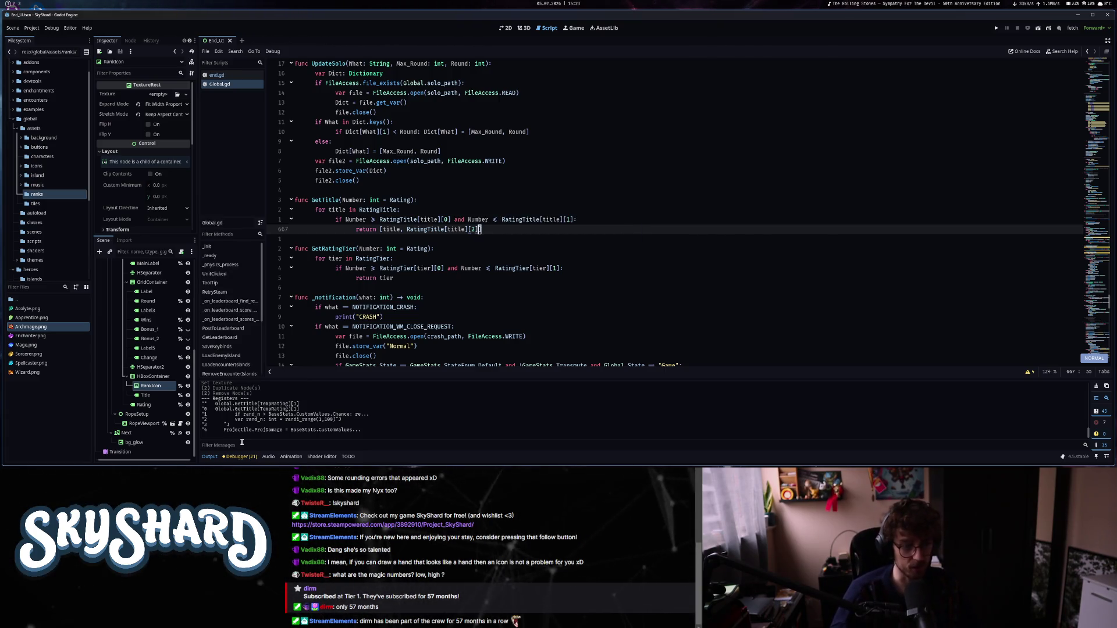
{"action": "key", "text": "alt+Left"}
Open a blank line below the second rope_viewport.set_charm call on line 76.
{"action": "key", "text": "j"}
{"action": "key", "text": "j"}
{"action": "key", "text": "j"}
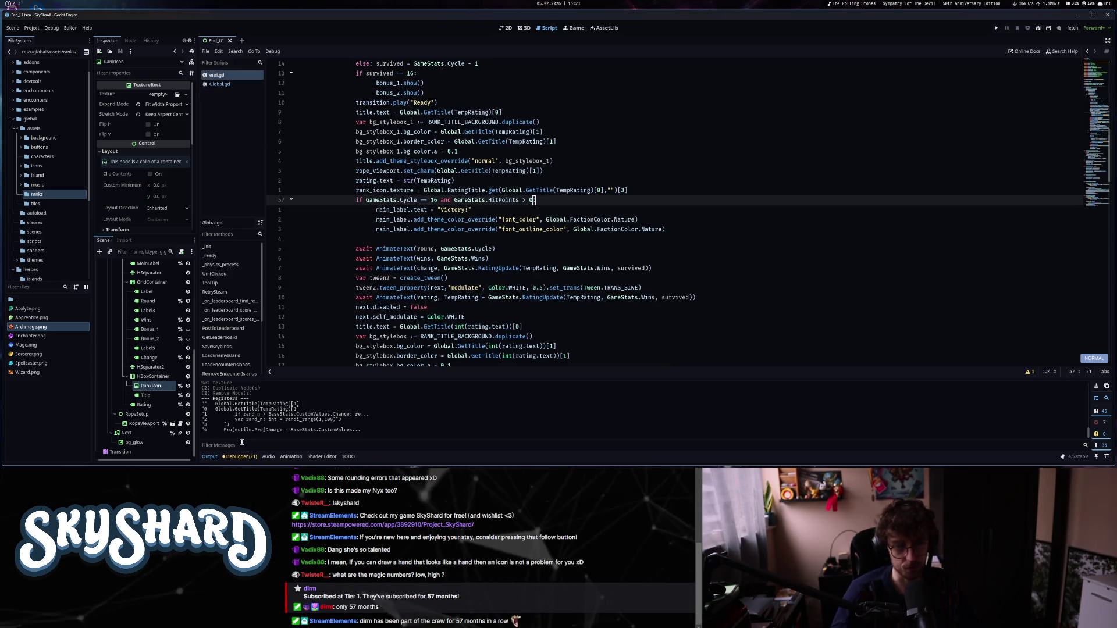
{"action": "key", "text": "k"}
{"action": "key", "text": "k"}
{"action": "key", "text": "k"}
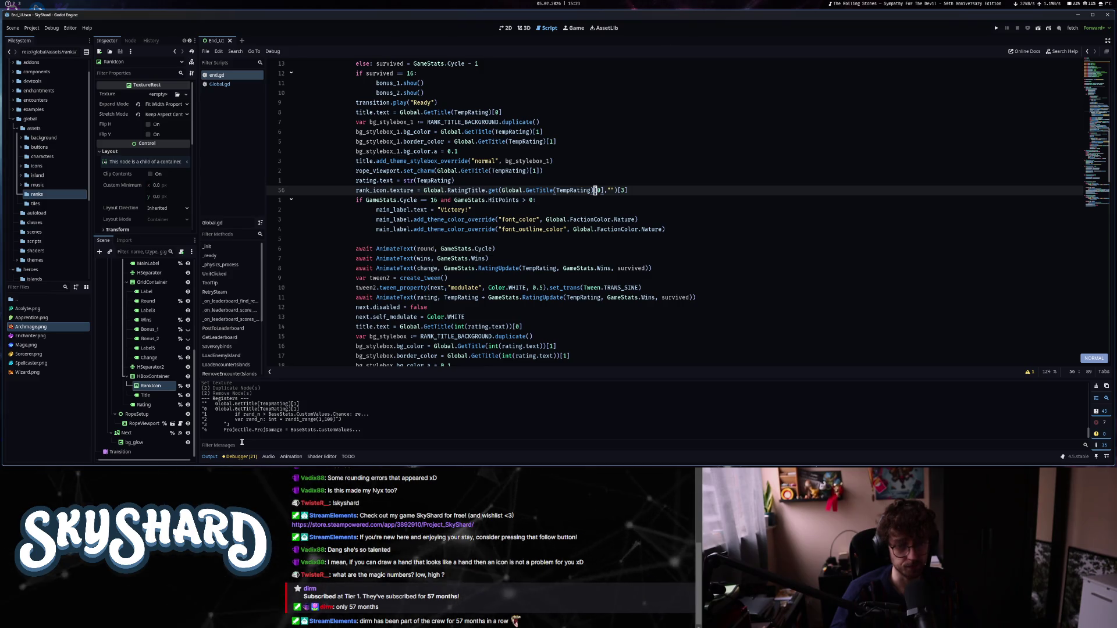
{"action": "key", "text": "ctrl+d"}
{"action": "key", "text": "ctrl+d"}
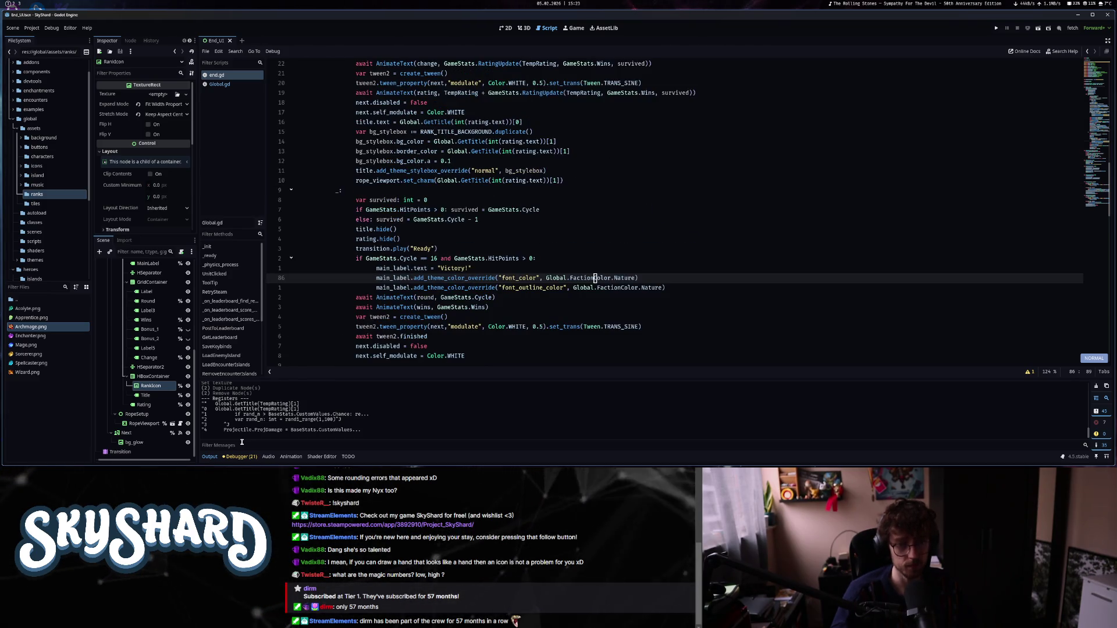
{"action": "key", "text": "k"}
{"action": "key", "text": "k"}
{"action": "key", "text": "k"}
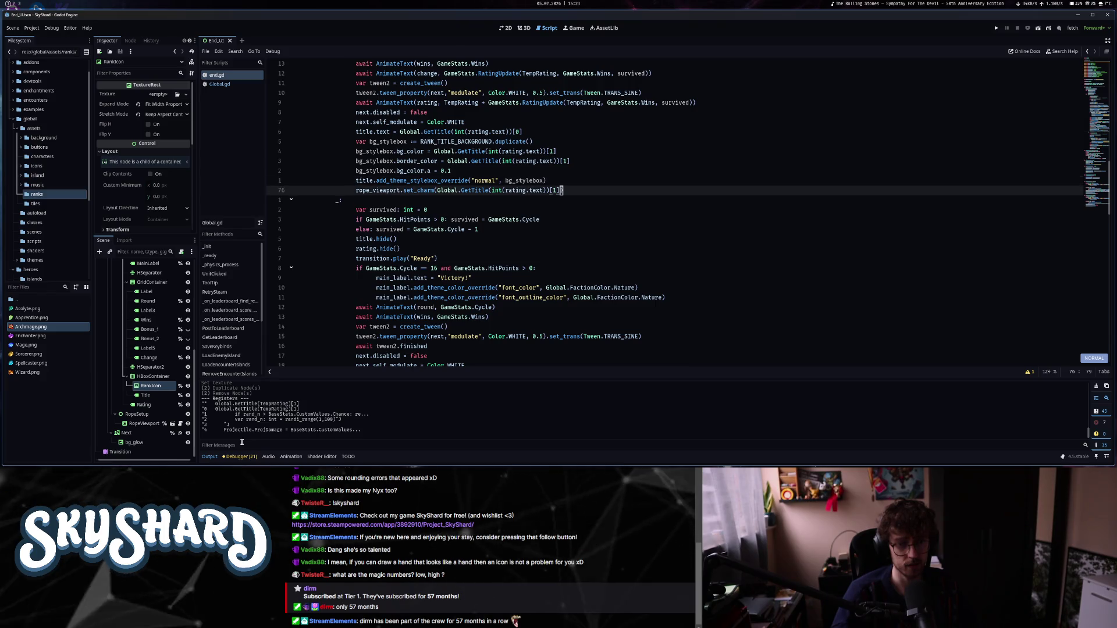
{"action": "key", "text": "asciicircum"}
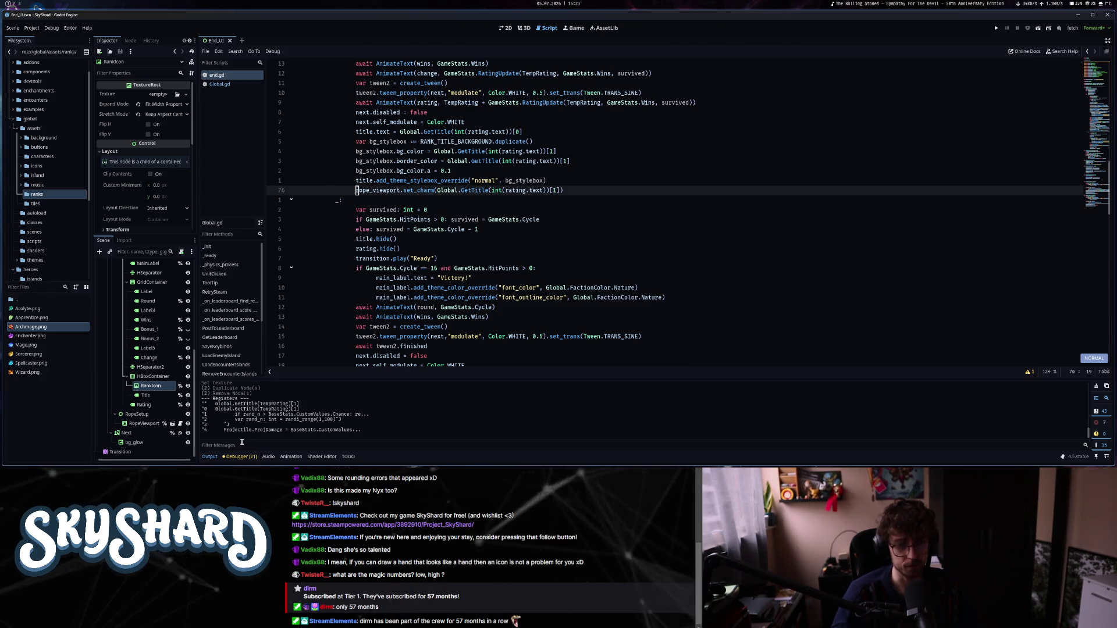
{"action": "key", "text": "o"}
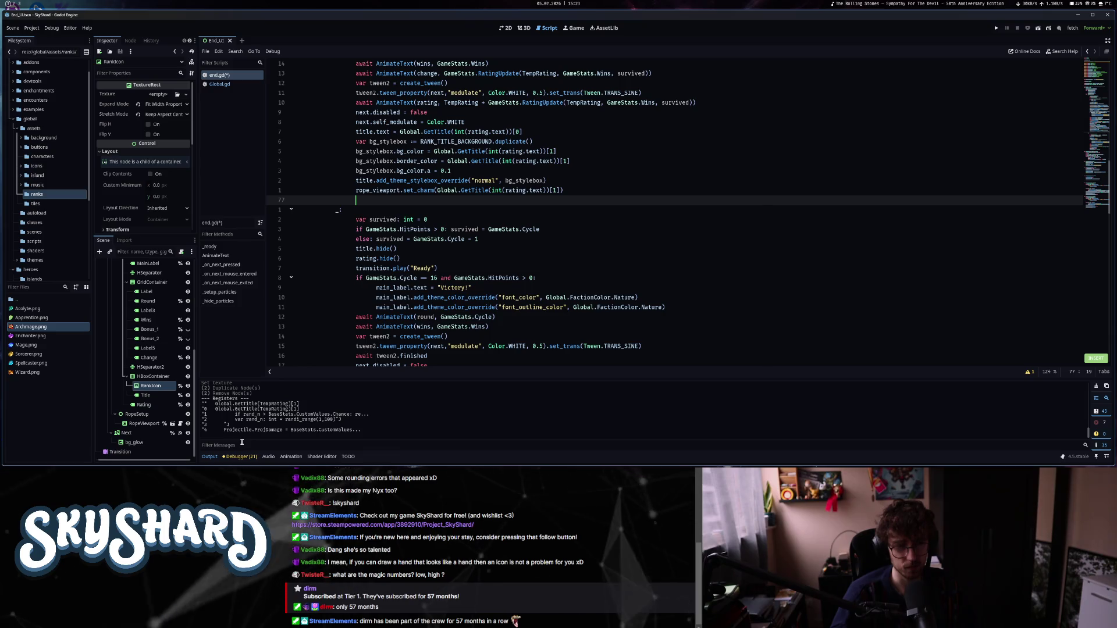
{"action": "key", "text": "Escape"}
{"action": "key", "text": "k"}
{"action": "key", "text": "k"}
{"action": "key", "text": "k"}
{"action": "key", "text": "k"}
{"action": "key", "text": "k"}
{"action": "key", "text": "k"}
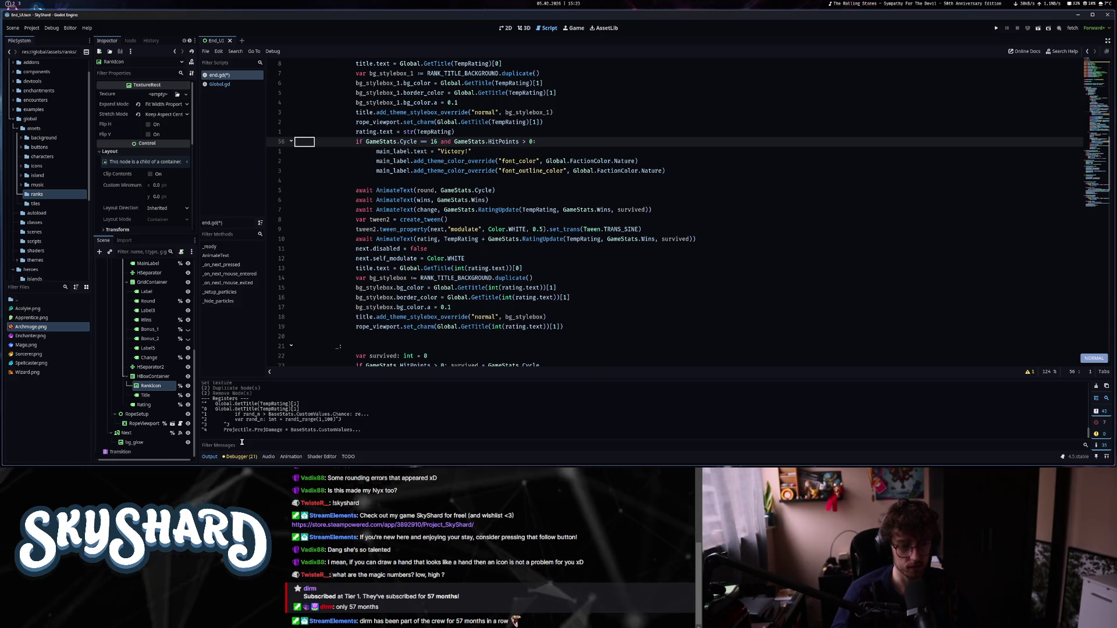
Copy the rank_icon.texture line and paste it directly below the second set_charm call.
{"action": "key", "text": "y"}
{"action": "key", "text": "y"}
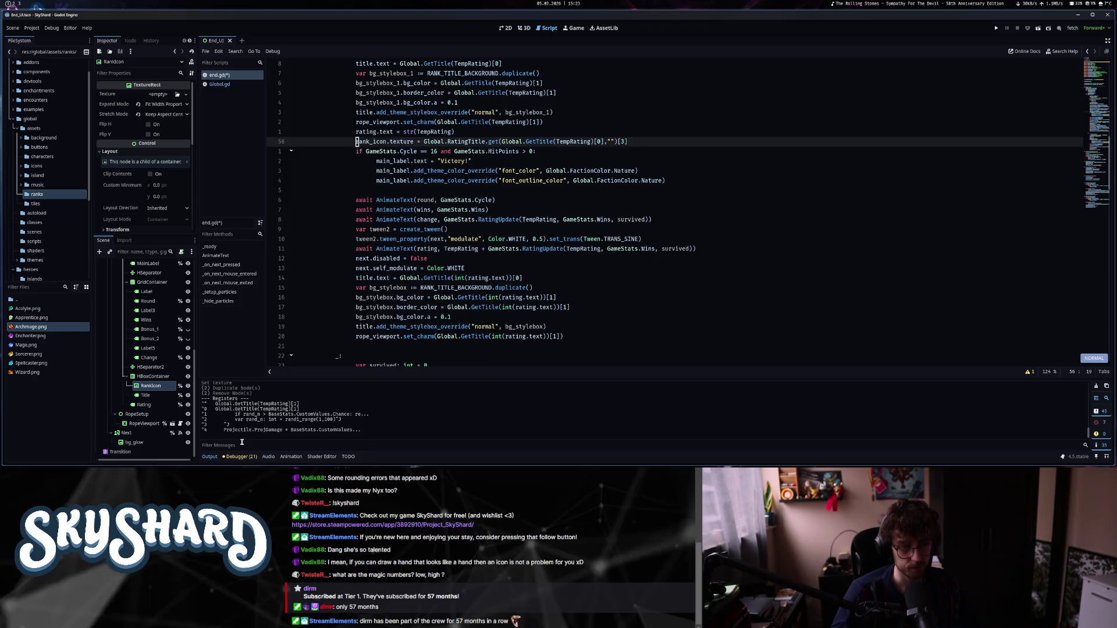
{"action": "key", "text": "2"}
{"action": "key", "text": "0"}
{"action": "key", "text": "j"}
{"action": "key", "text": "p"}
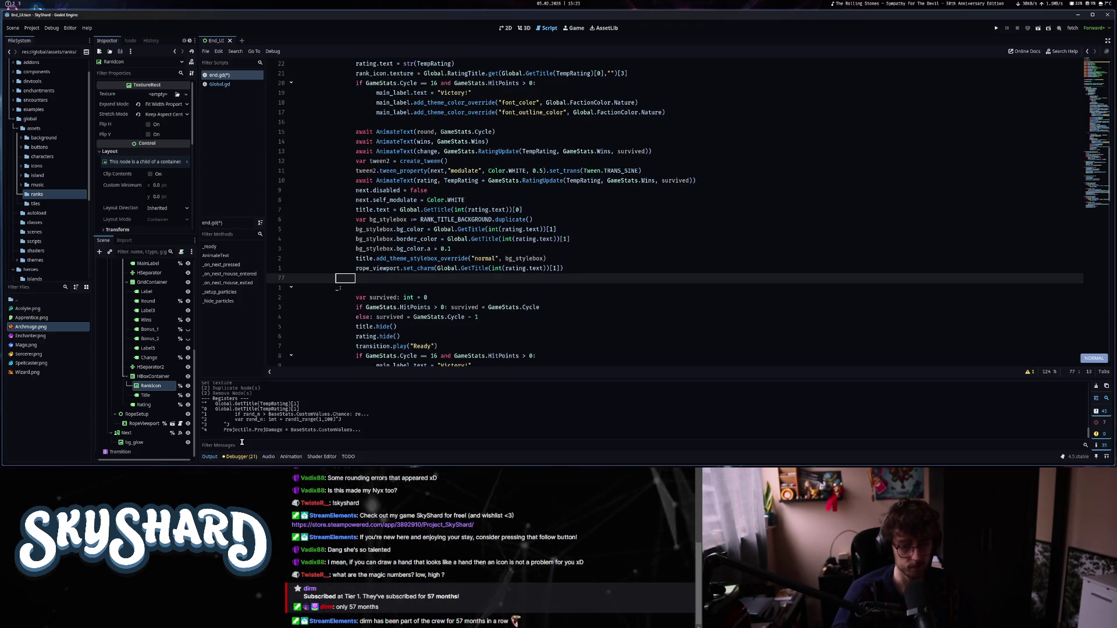
{"action": "key", "text": "o"}
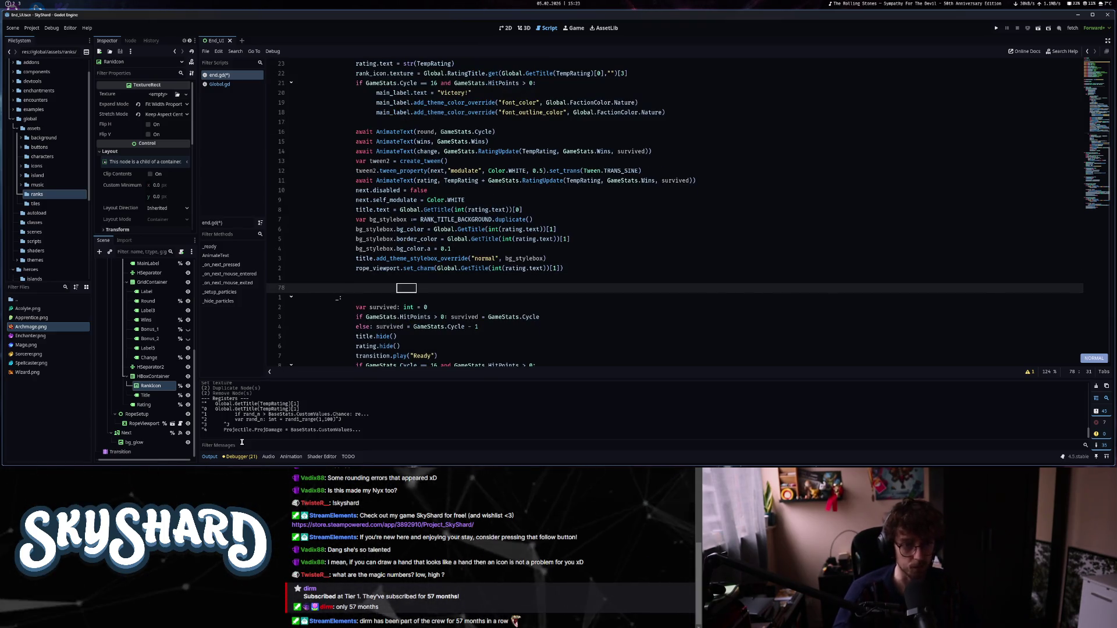
{"action": "key", "text": "p"}
{"action": "key", "text": "j"}
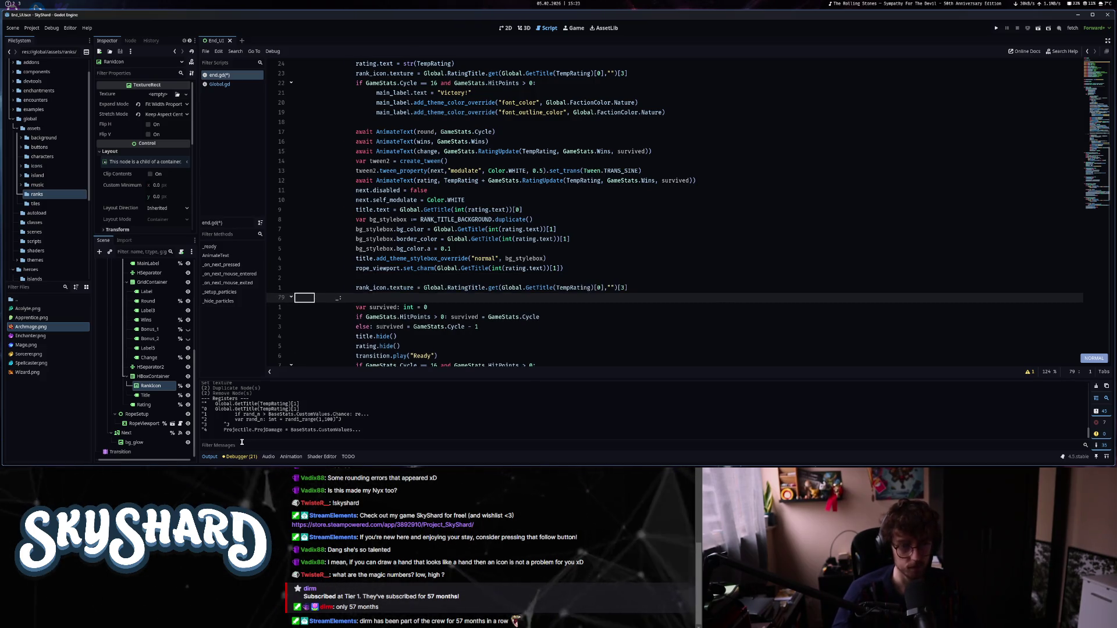
{"action": "key", "text": "k"}
{"action": "key", "text": "k"}
{"action": "key", "text": "d"}
{"action": "key", "text": "d"}
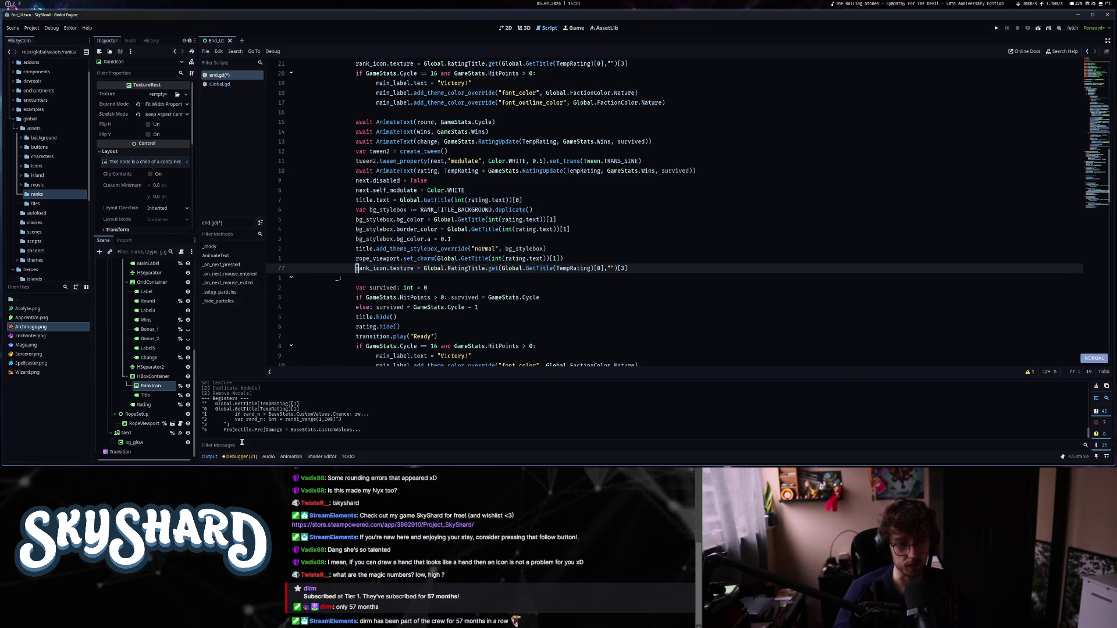
Select int(rating.text) on the rope_viewport line to inspect it, then return to the pasted line.
{"action": "key", "text": "f"}
{"action": "key", "text": "b"}
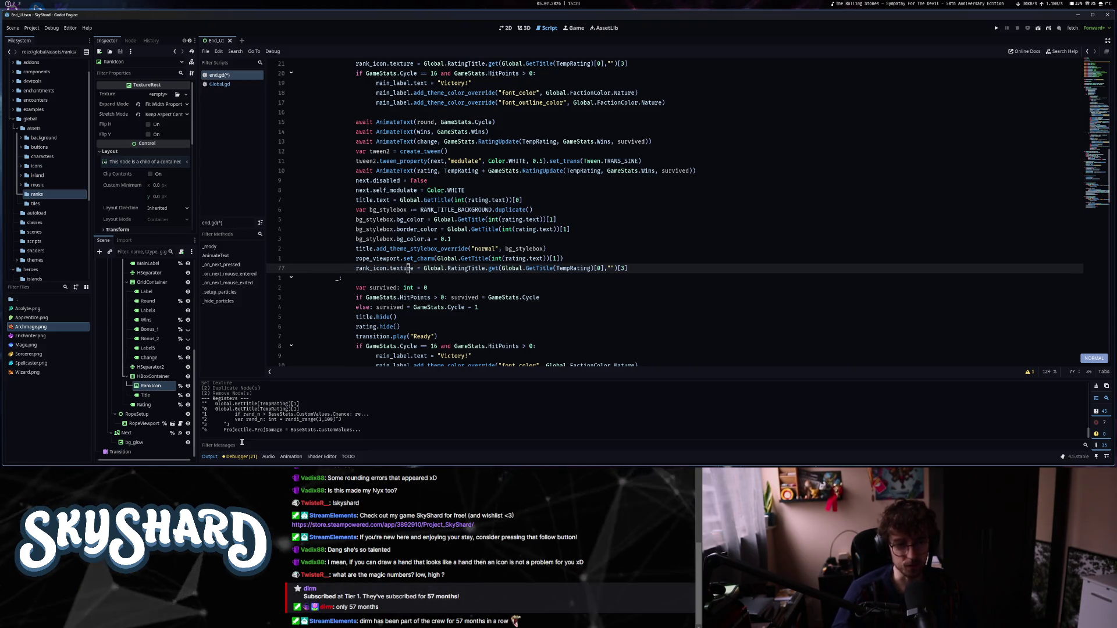
{"action": "key", "text": "l"}
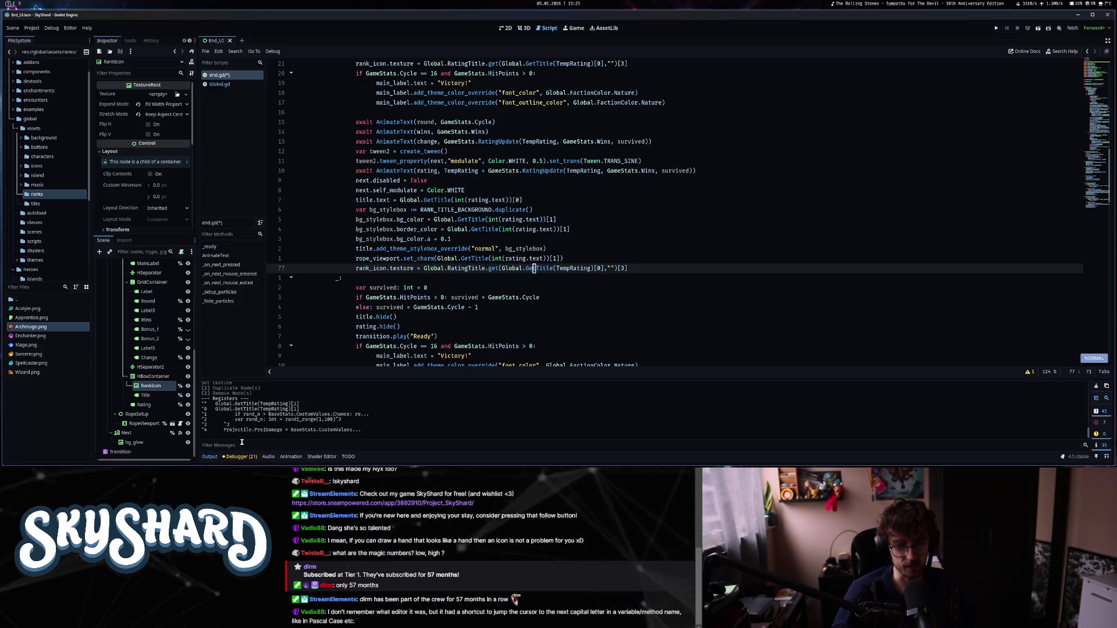
{"action": "key", "text": "minus"}
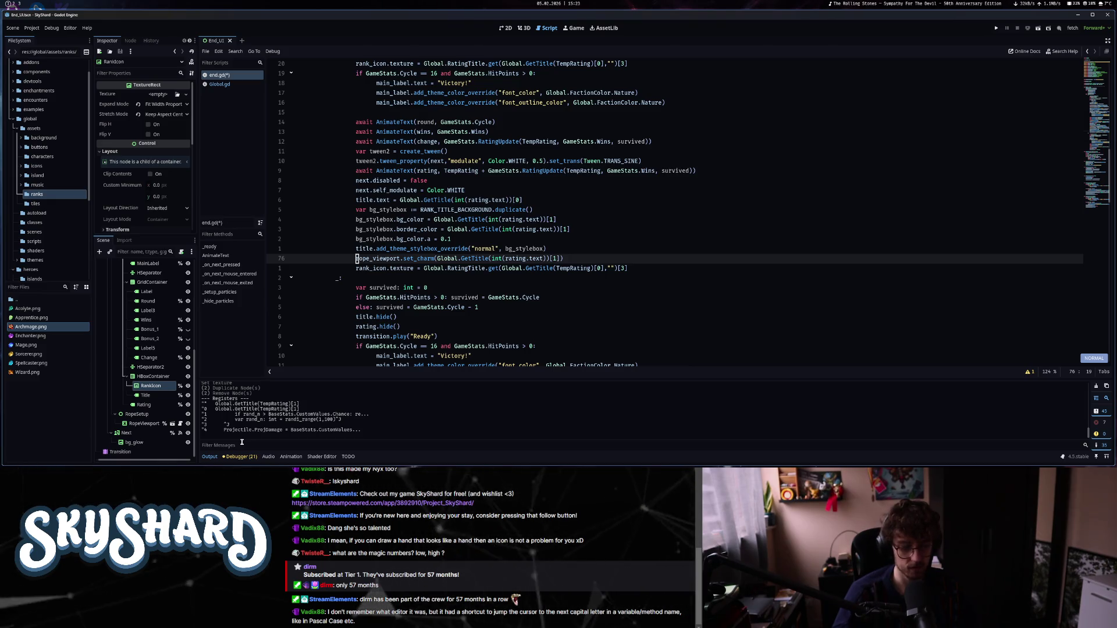
{"action": "key", "text": "f"}
{"action": "key", "text": "n"}
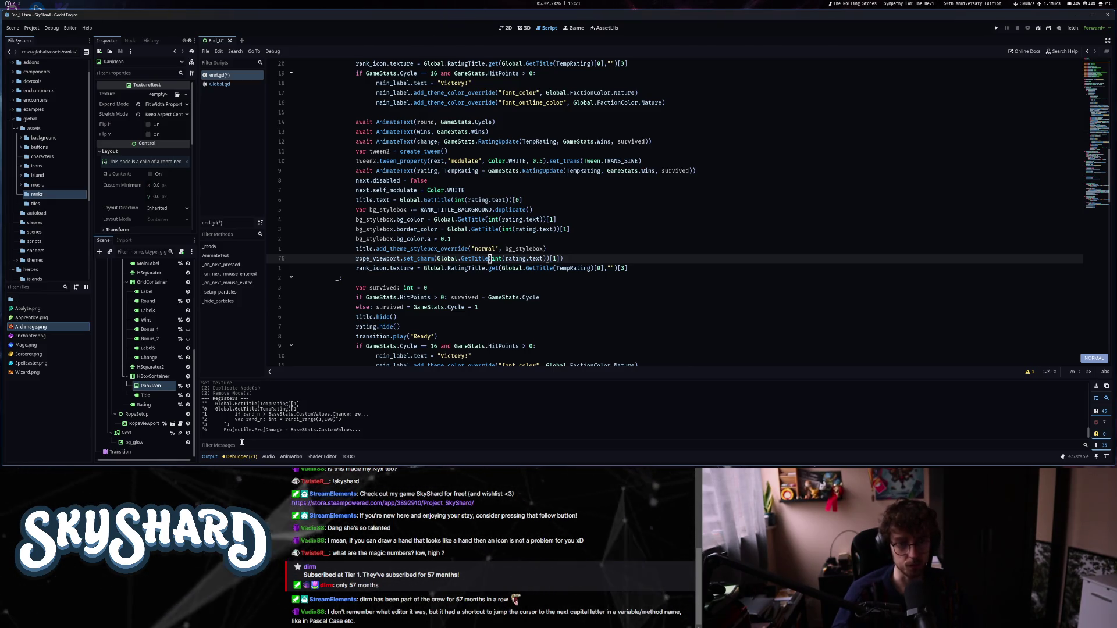
{"action": "key", "text": "v"}
{"action": "key", "text": "i"}
{"action": "key", "text": "w"}
{"action": "key", "text": "e"}
{"action": "key", "text": "e"}
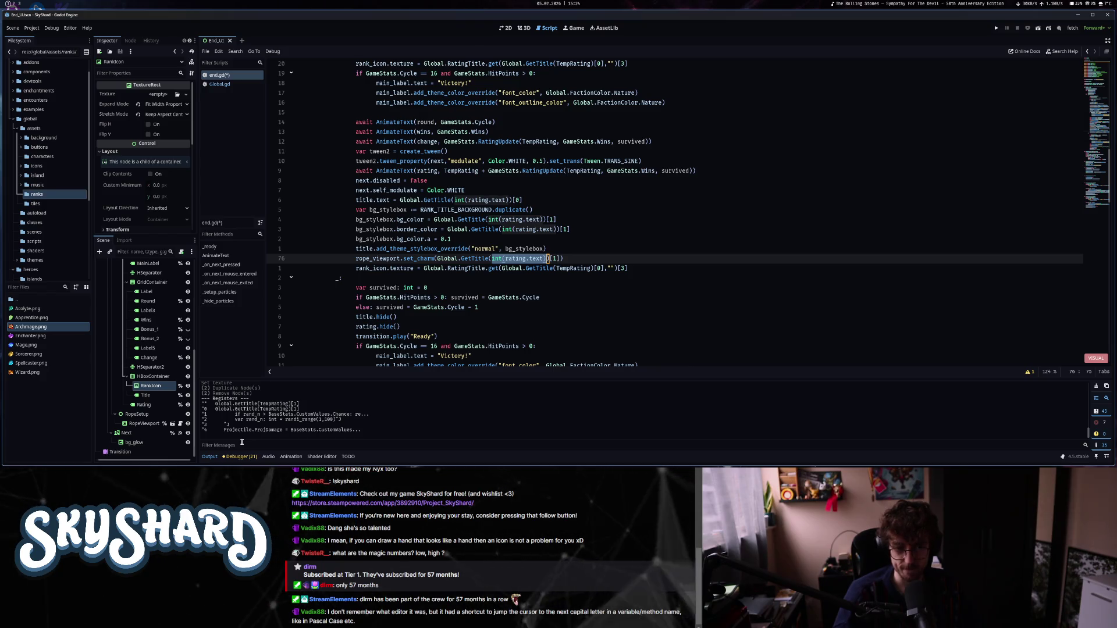
{"action": "key", "text": "Escape"}
{"action": "key", "text": "j"}
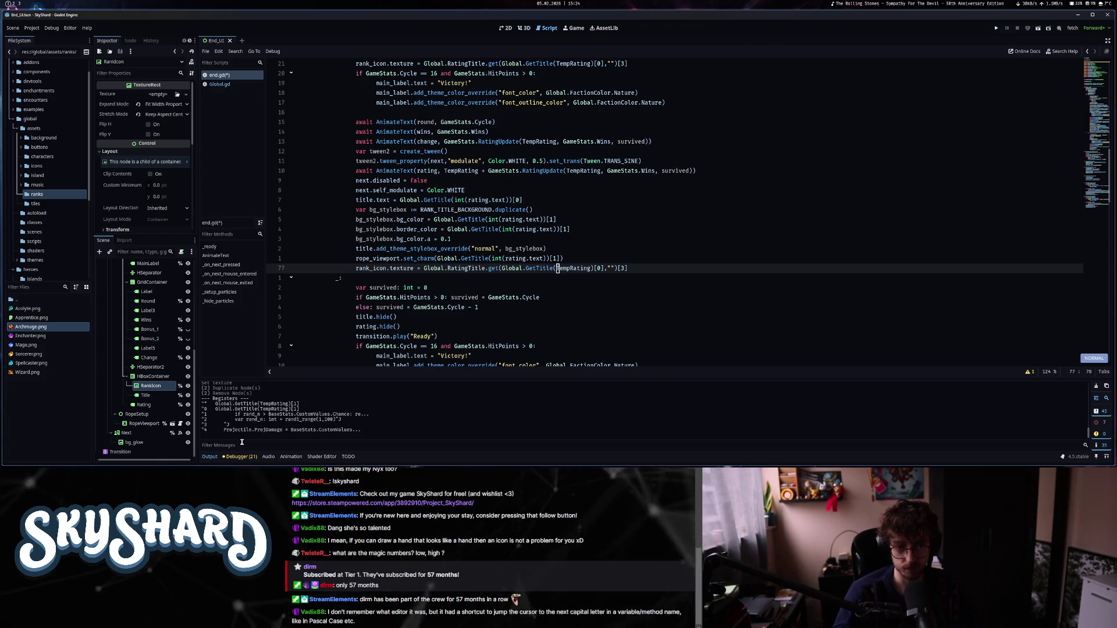
Replace TempRating with int(rating.text) in the pasted rank_icon line and add the missing ')'.
{"action": "key", "text": "e"}
{"action": "key", "text": "e"}
{"action": "key", "text": "e"}
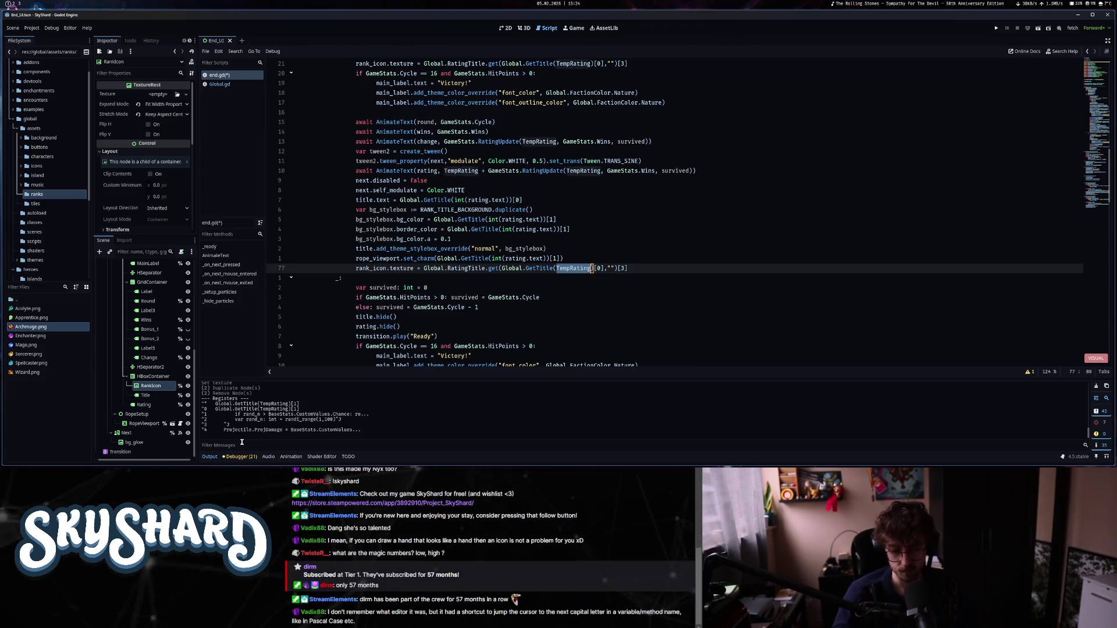
{"action": "type", "text": "cint(rating.text)"}
{"action": "key", "text": "Escape"}
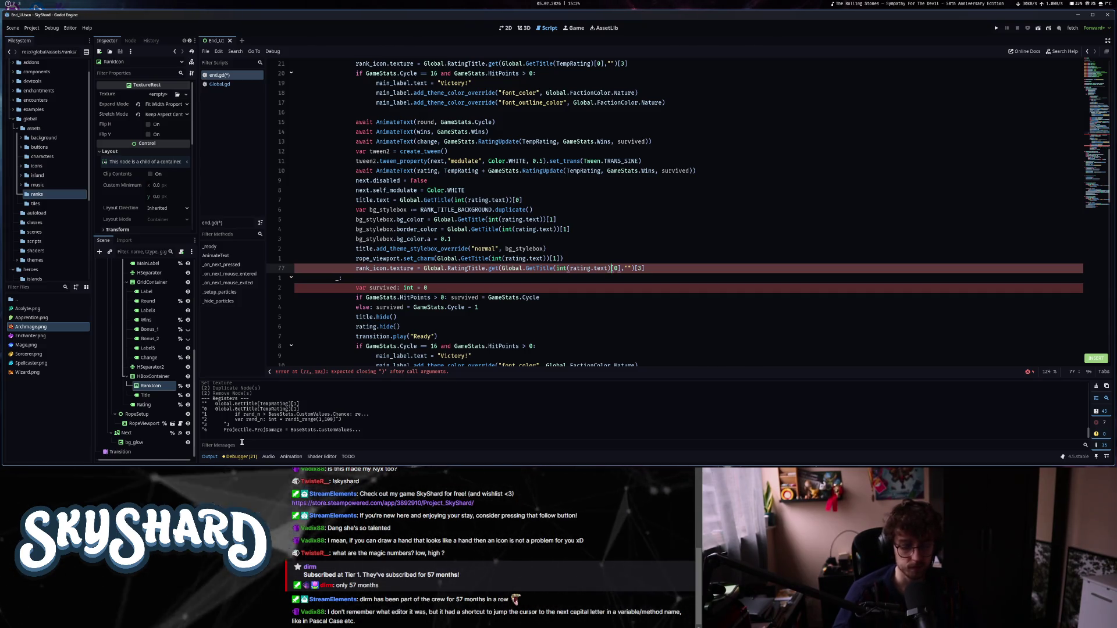
{"action": "type", "text": "i)"}
{"action": "key", "text": "Escape"}
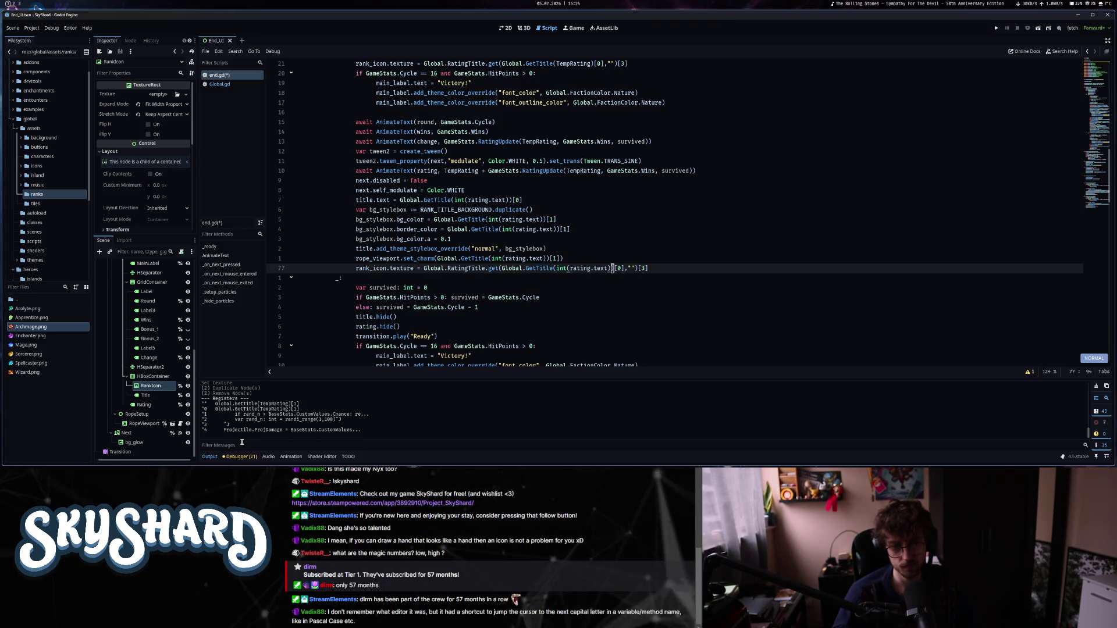
{"action": "key", "text": "k"}
{"action": "key", "text": "k"}
{"action": "key", "text": "k"}
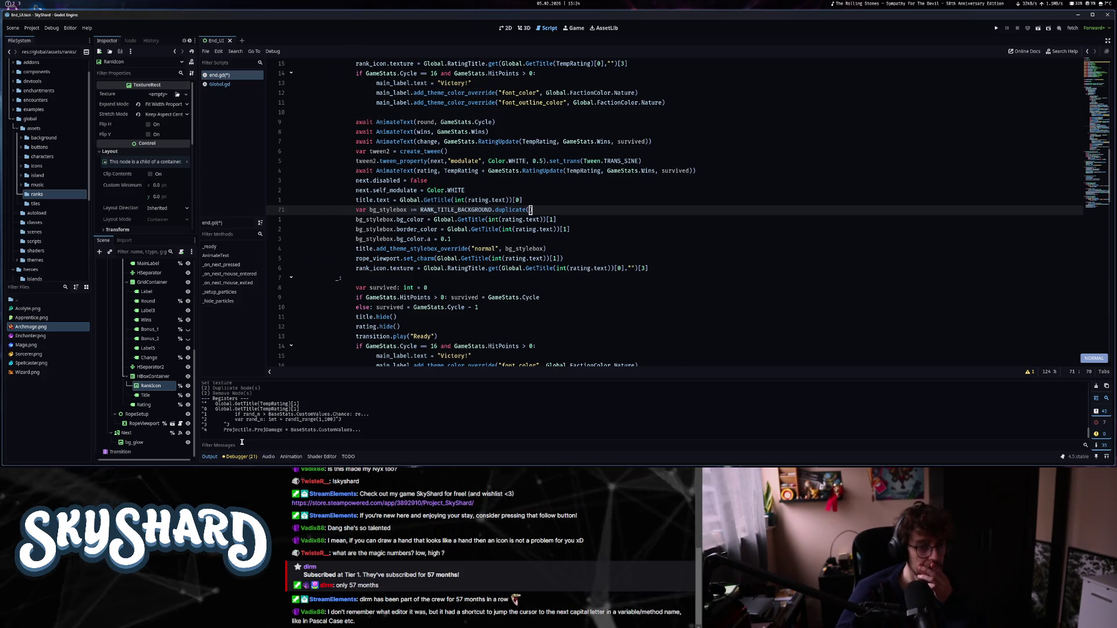
{"action": "key", "text": "k"}
{"action": "key", "text": "k"}
{"action": "key", "text": "k"}
{"action": "key", "text": "k"}
{"action": "key", "text": "k"}
{"action": "key", "text": "k"}
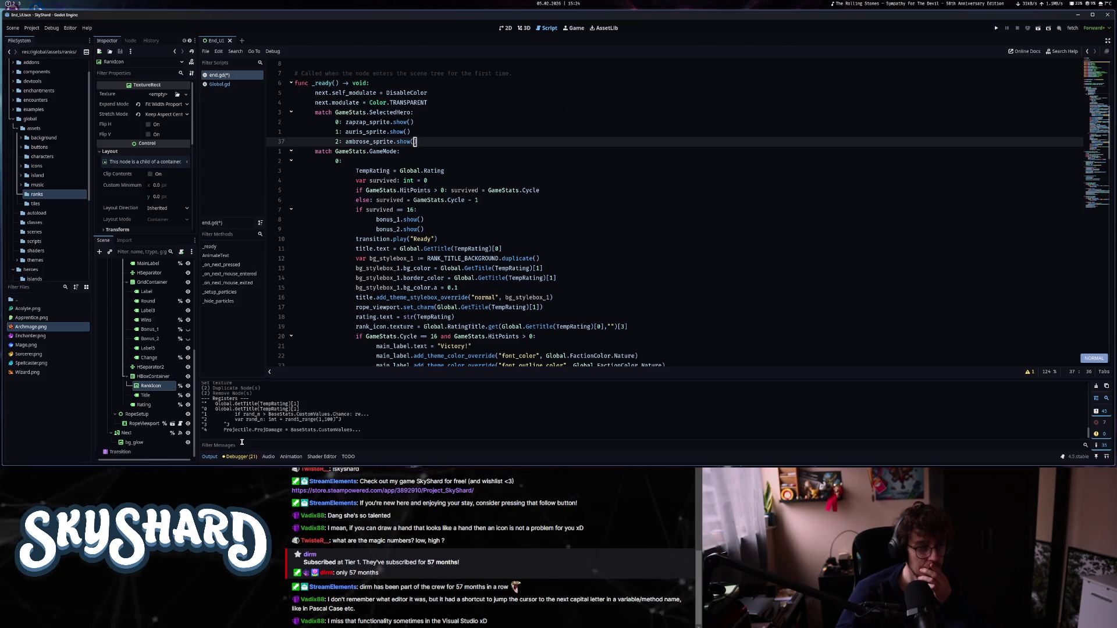
Search end.gd for Rating matches to find the rating-based blocks.
{"action": "key", "text": "j"}
{"action": "key", "text": "j"}
{"action": "key", "text": "j"}
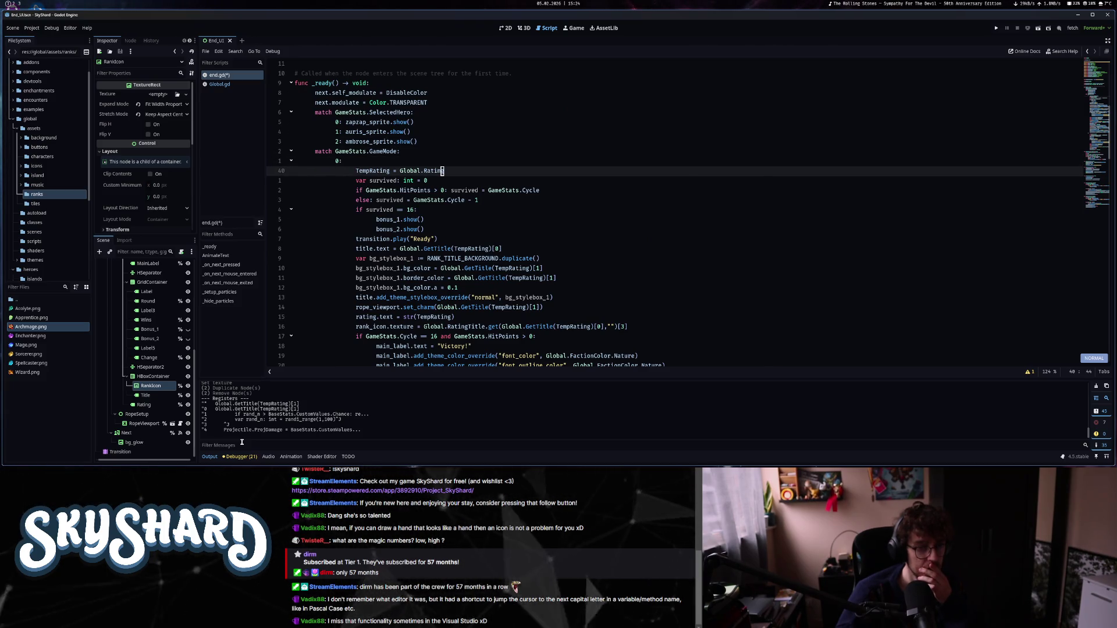
{"action": "key", "text": "j"}
{"action": "key", "text": "j"}
{"action": "key", "text": "j"}
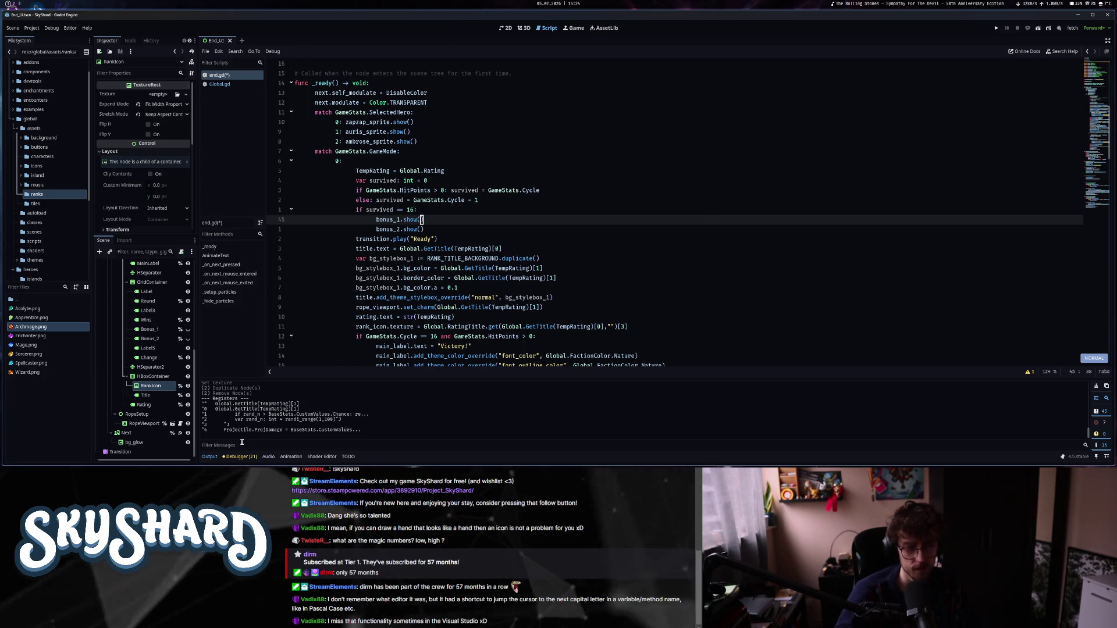
{"action": "type", "text": "/Rati"}
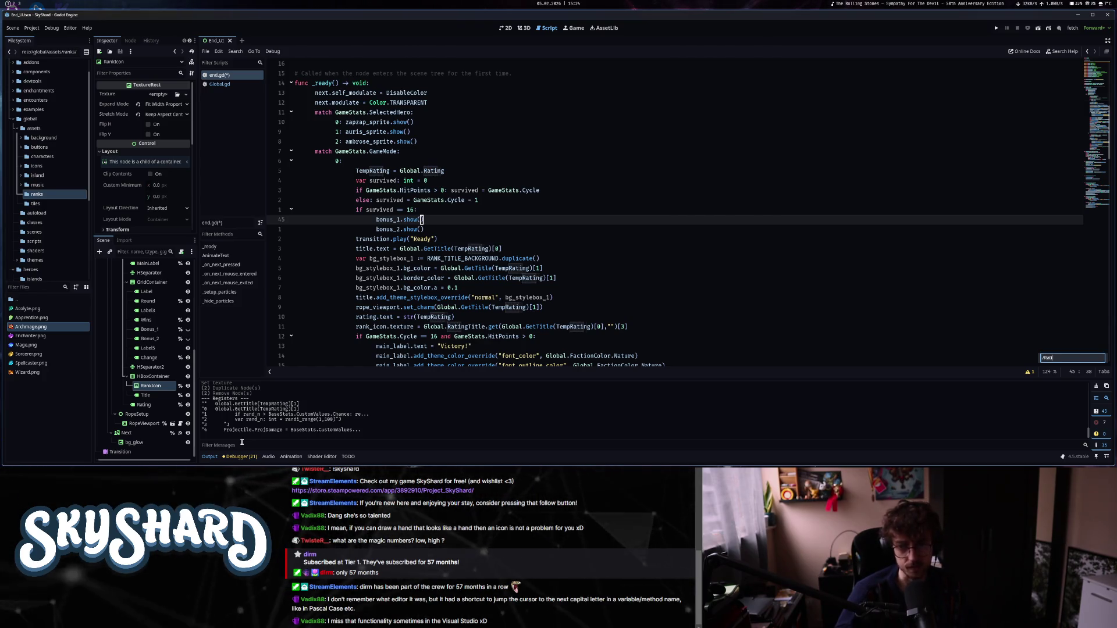
{"action": "key", "text": "Return"}
{"action": "key", "text": "Return"}
{"action": "key", "text": "n"}
{"action": "key", "text": "n"}
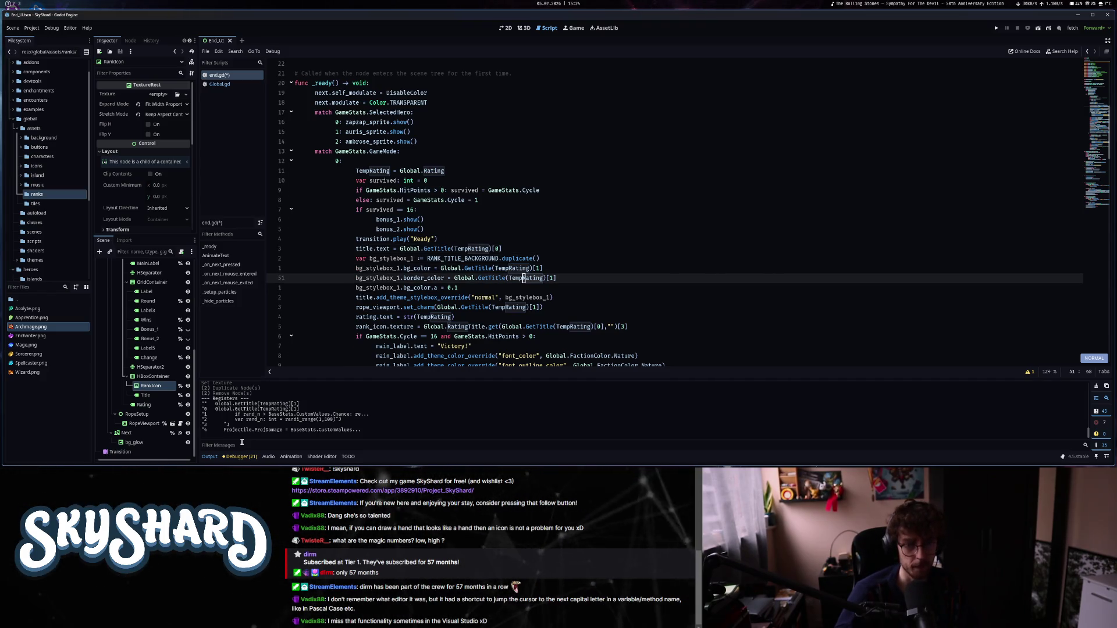
{"action": "key", "text": "n"}
{"action": "key", "text": "n"}
{"action": "key", "text": "n"}
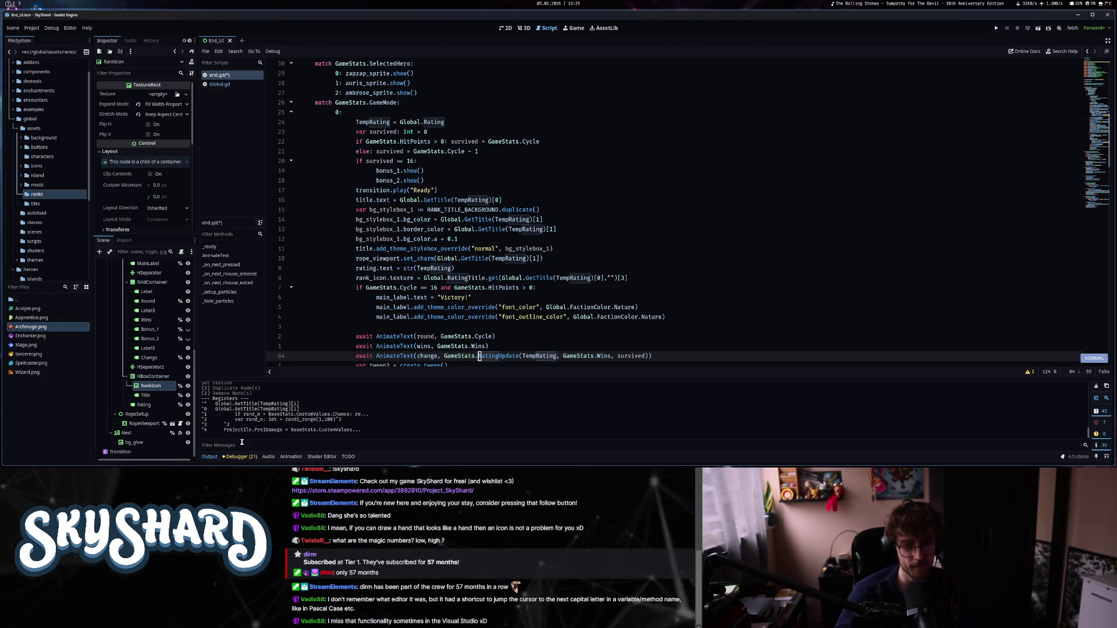
Reach the Global.Rating block at line 40 and save end.gd with the rank_icon.texture line.
{"action": "type", "text": "/Global.Rating"}
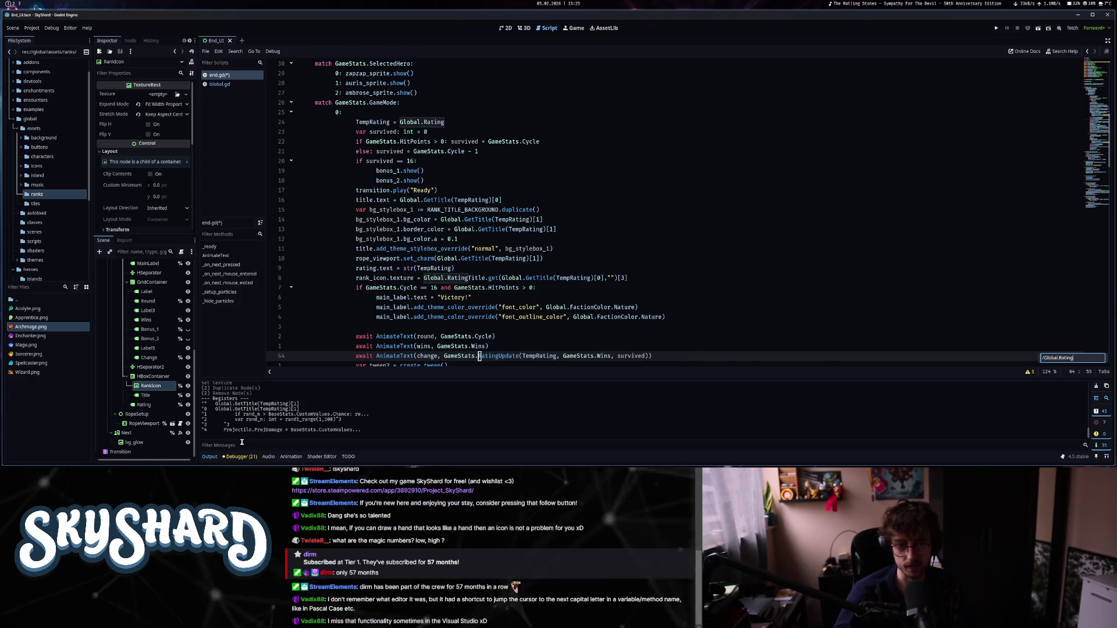
{"action": "key", "text": "Return"}
{"action": "key", "text": "z"}
{"action": "key", "text": "z"}
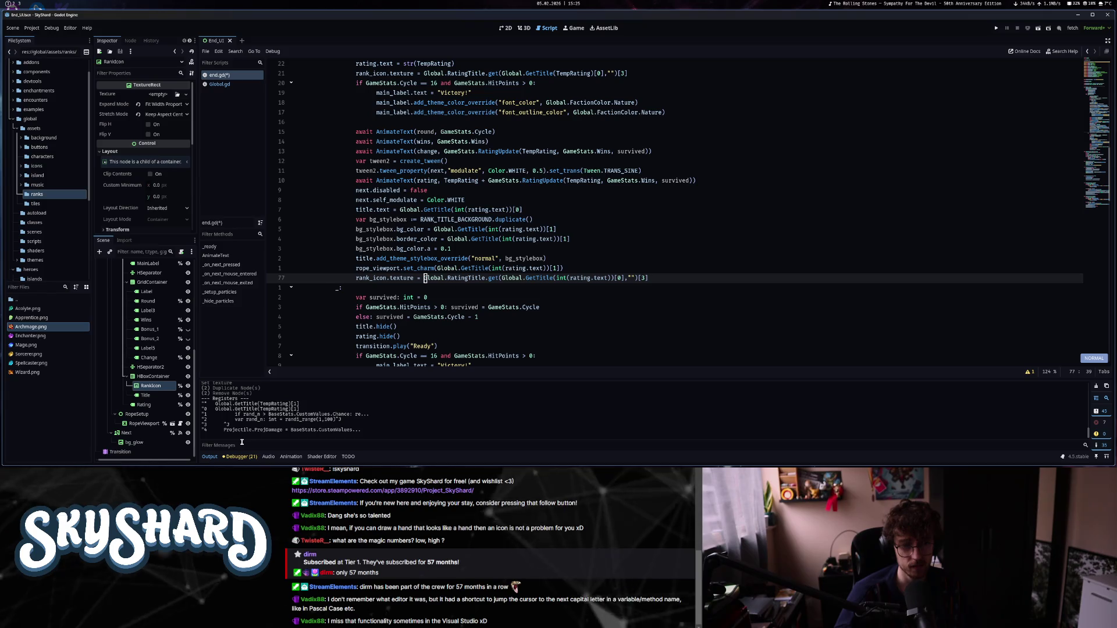
{"action": "key", "text": "n"}
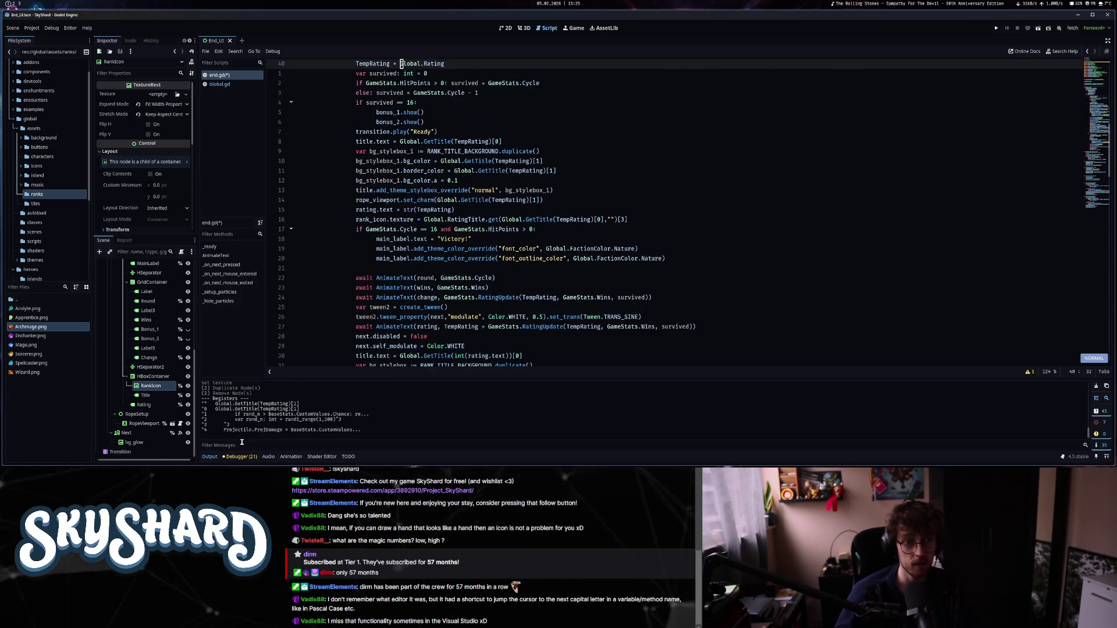
{"action": "key", "text": "n"}
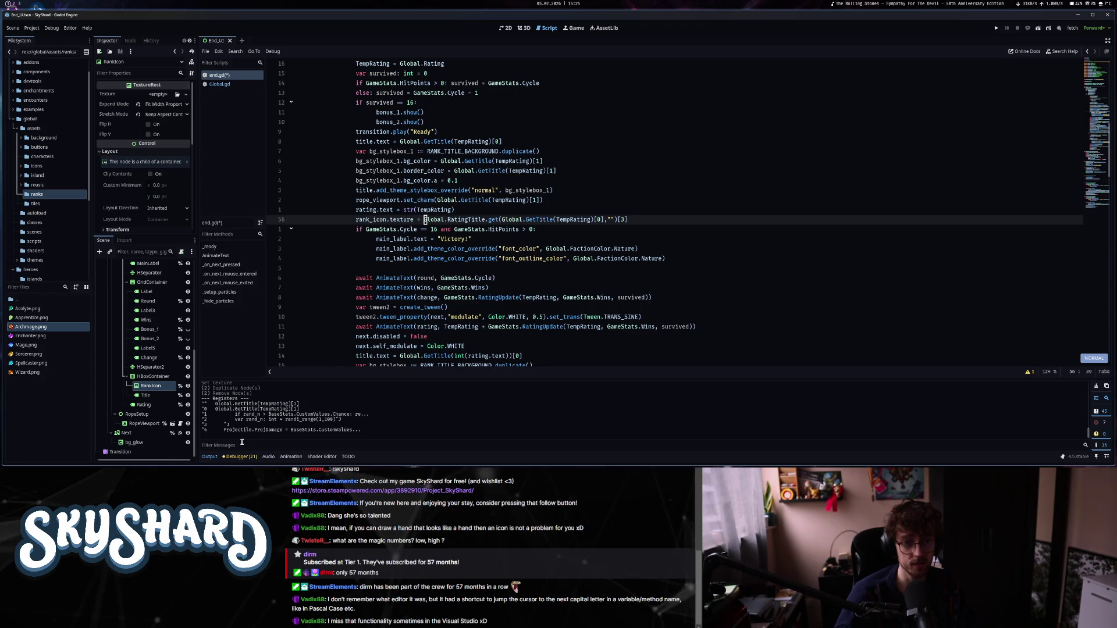
{"action": "key", "text": "n"}
{"action": "key", "text": "n"}
{"action": "key", "text": "n"}
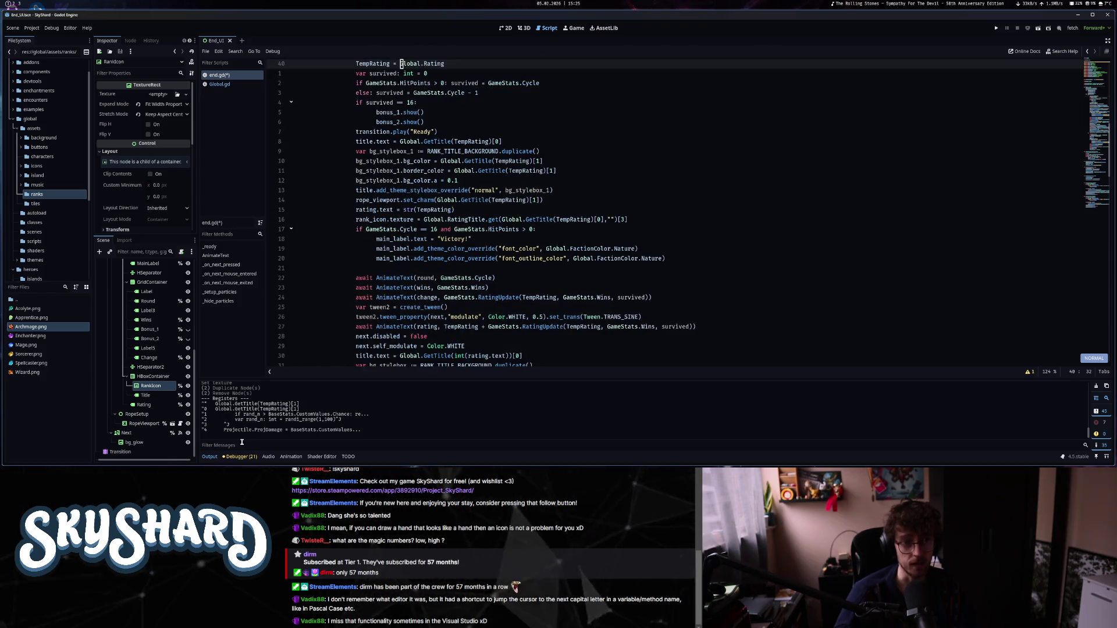
{"action": "key", "text": "j"}
{"action": "key", "text": "z"}
{"action": "key", "text": "z"}
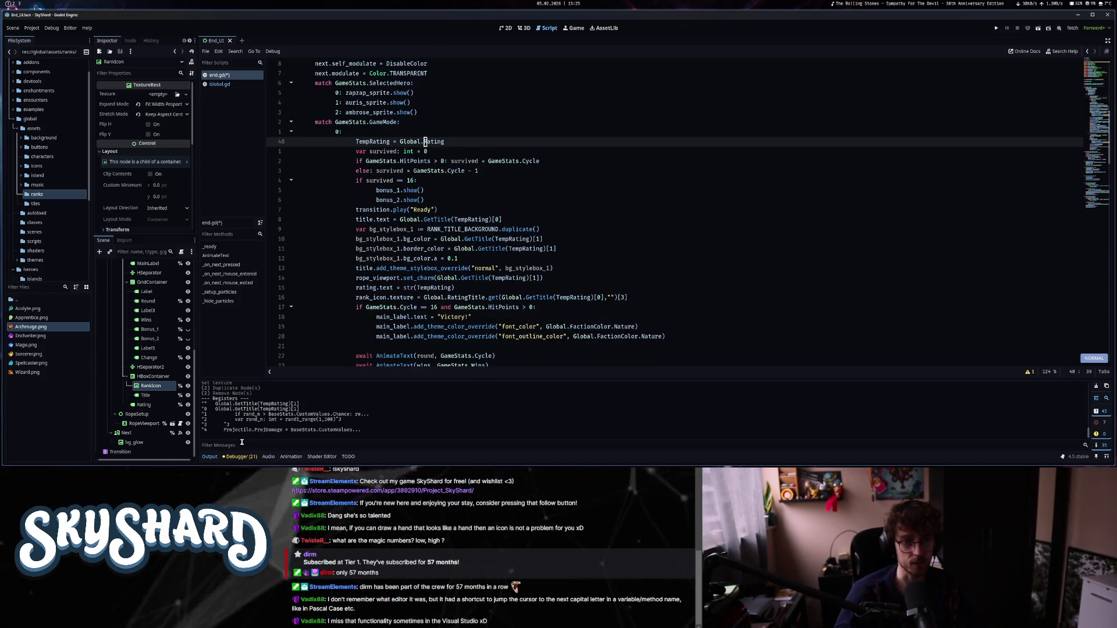
{"action": "key", "text": "ctrl+d"}
{"action": "key", "text": "ctrl+d"}
{"action": "key", "text": "ctrl+d"}
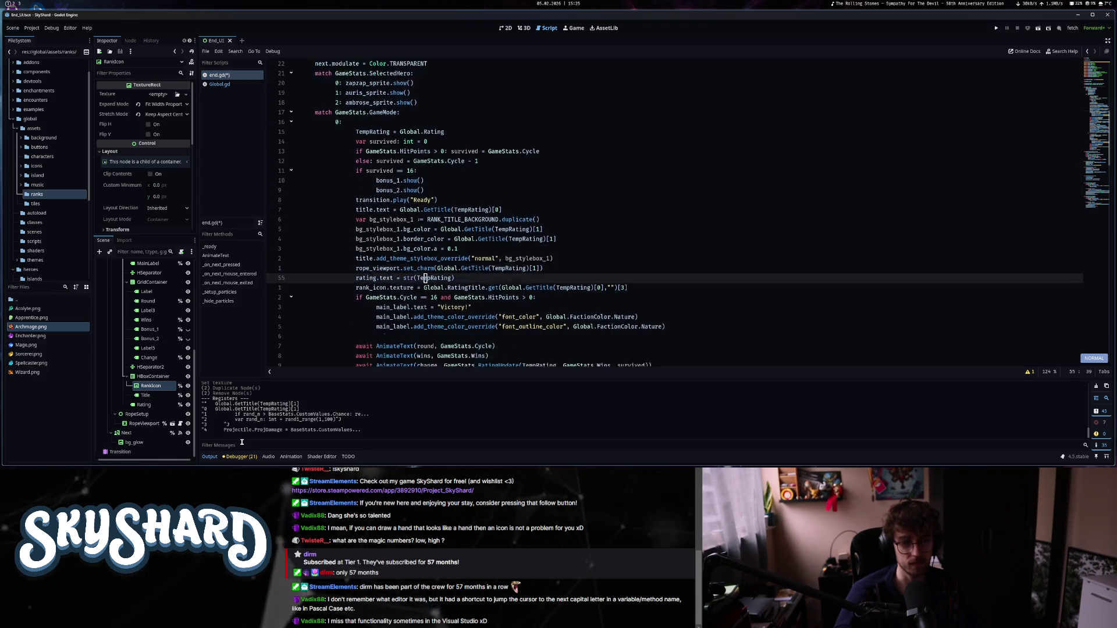
{"action": "key", "text": "ctrl+s"}
{"action": "key", "text": "j"}
{"action": "key", "text": "j"}
{"action": "key", "text": "j"}
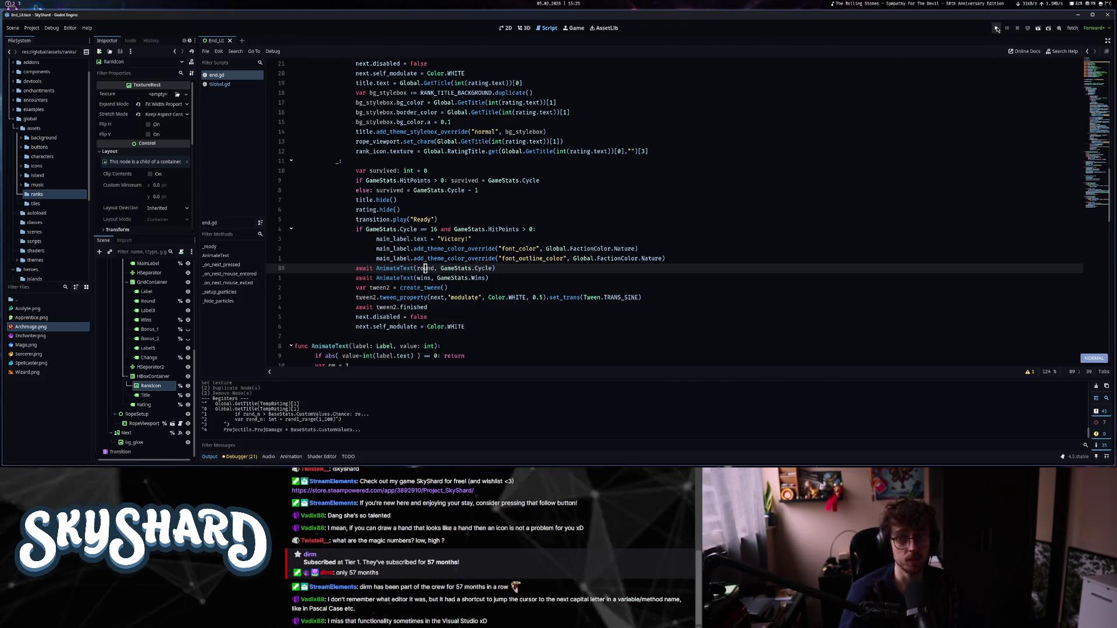
Run the project with F5 to test the rank icon in a debug window.
{"action": "key", "text": "F5"}
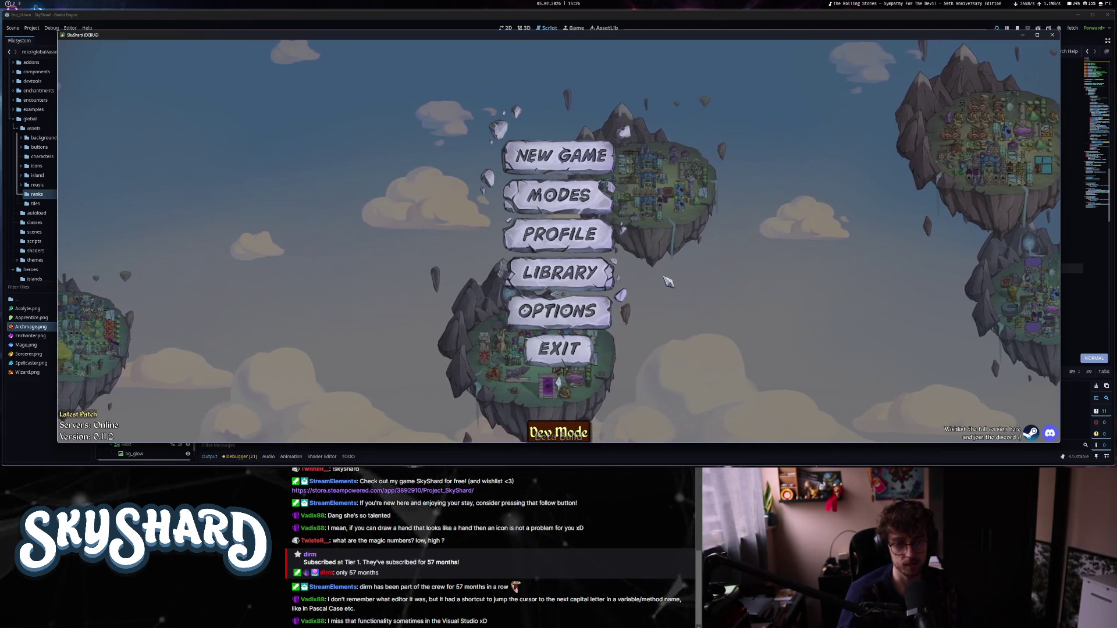
Start a new game as Auris and place the flame dagger on the island.
{"action": "left_click", "coordinate": [602, 312]}
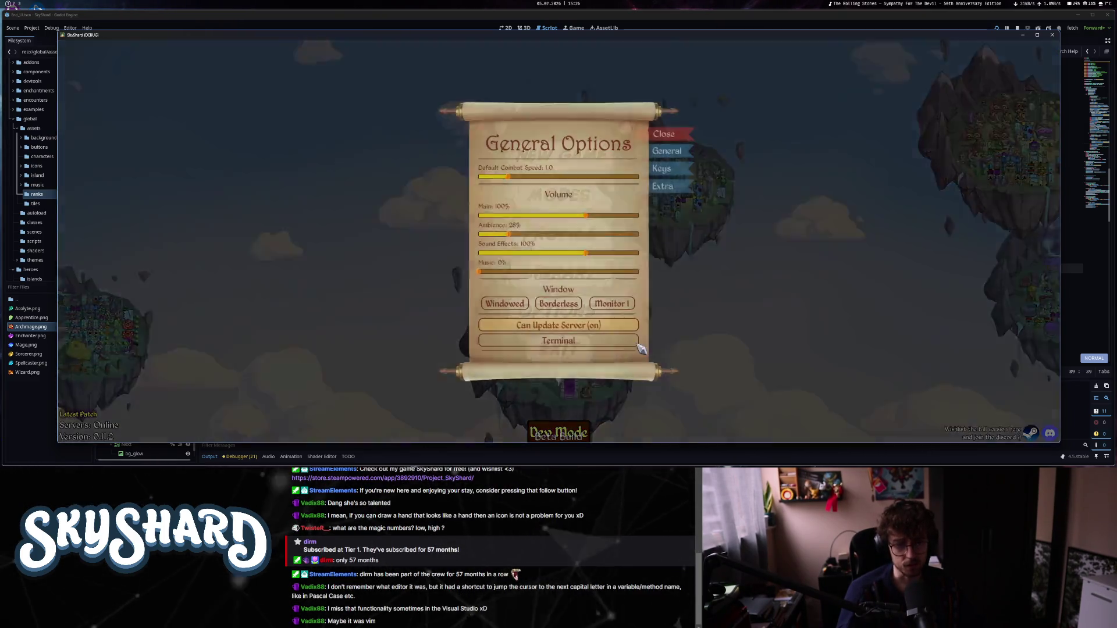
{"action": "left_click", "coordinate": [672, 139]}
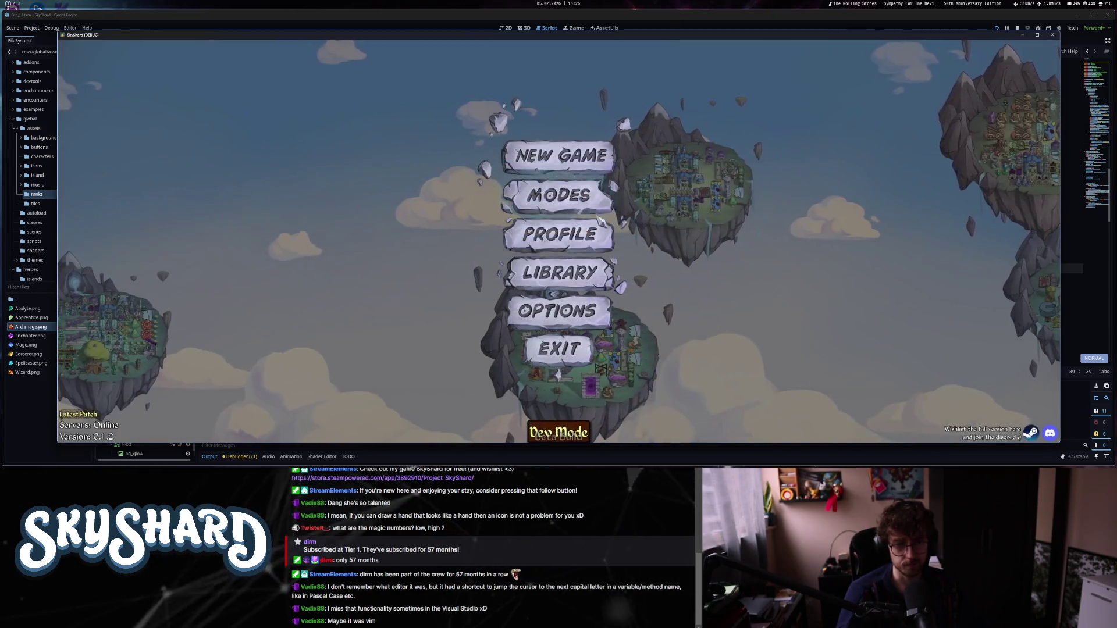
{"action": "left_click", "coordinate": [557, 160]}
{"action": "left_click", "coordinate": [481, 239]}
{"action": "left_click", "coordinate": [791, 349]}
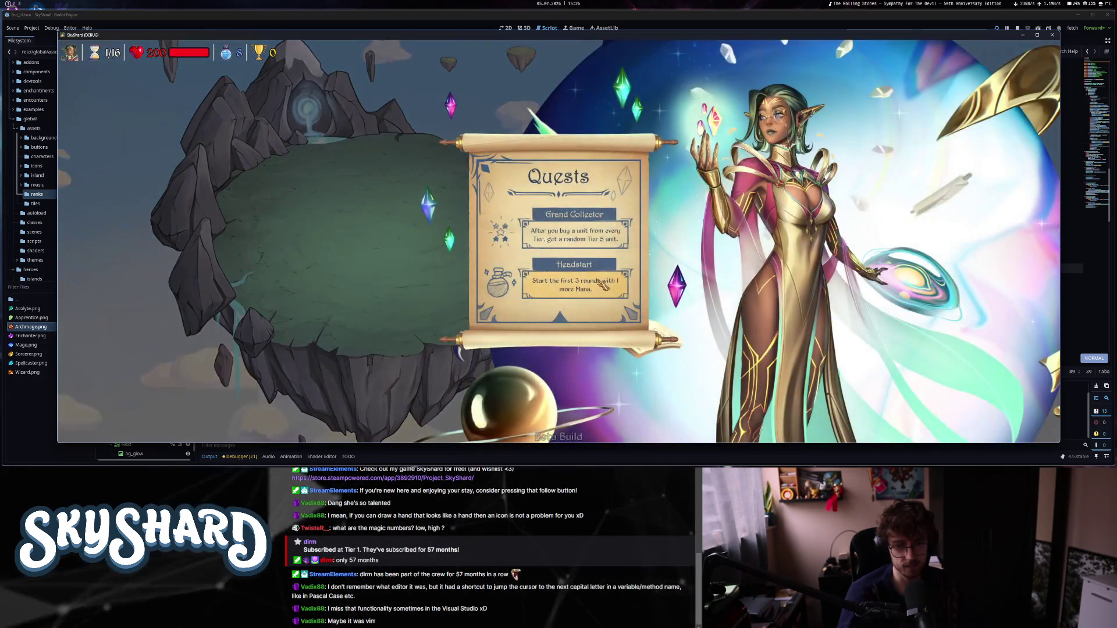
{"action": "left_click", "coordinate": [763, 249]}
{"action": "left_click_drag", "start_coordinate": [763, 249], "coordinate": [367, 227]}
Concede the match, check the Mage rank at 935 in Match Results, and exit.
{"action": "key", "text": "Escape"}
{"action": "left_click", "coordinate": [559, 267]}
{"action": "left_click", "coordinate": [568, 272]}
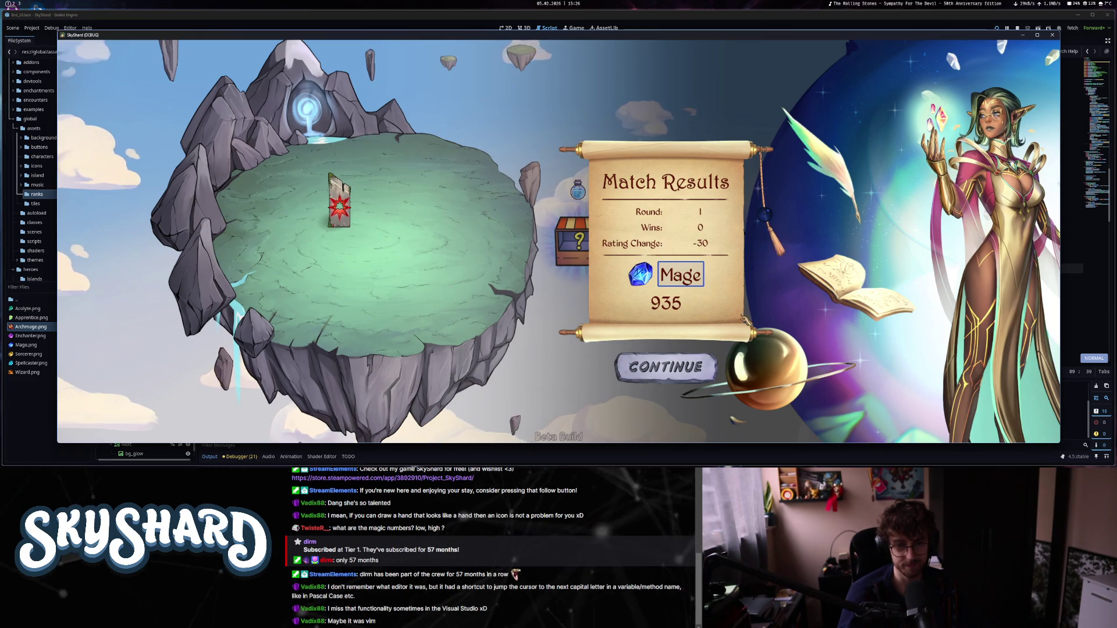
{"action": "left_click", "coordinate": [701, 367]}
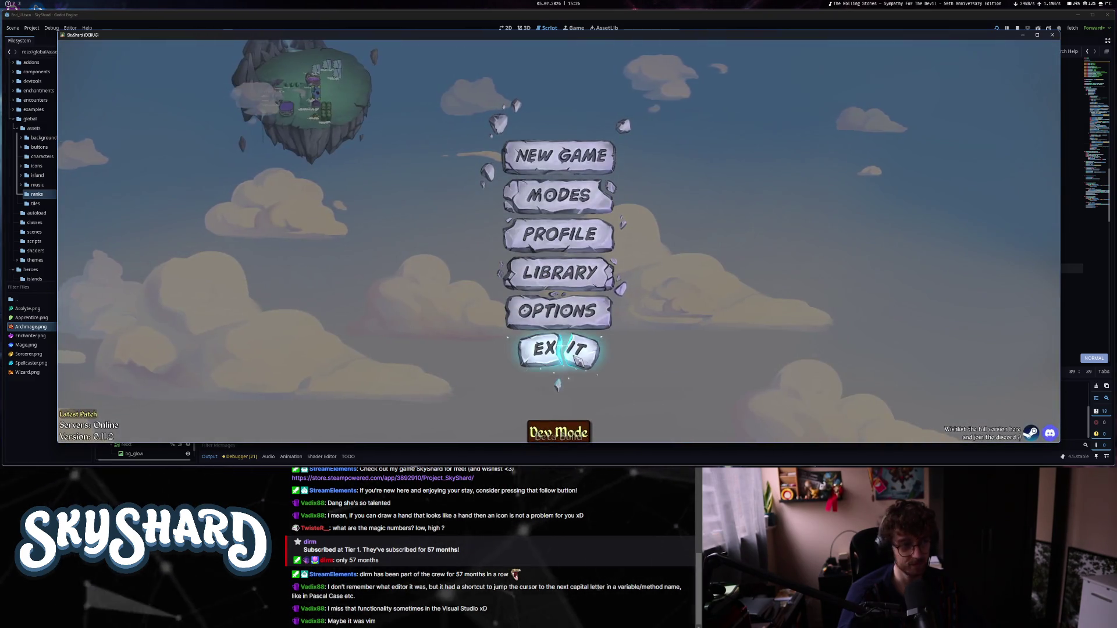
{"action": "left_click", "coordinate": [578, 360]}
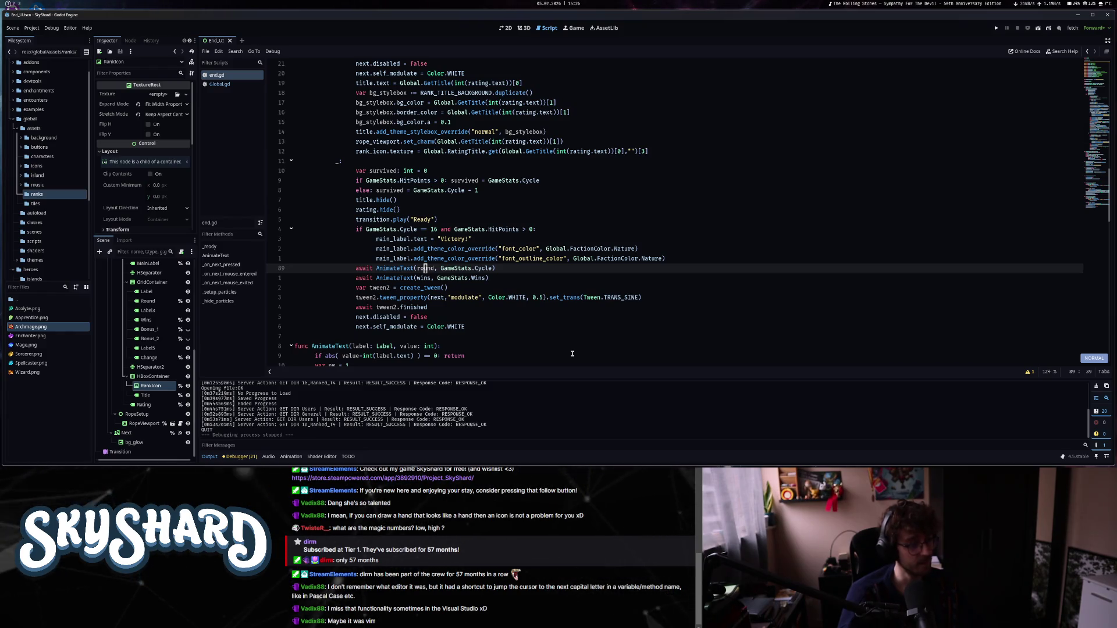
Review end.gd's HitPoints, wins and Victory! lines, then show the End_UI Match Results scroll in 2D.
{"action": "key", "text": "k"}
{"action": "key", "text": "k"}
{"action": "key", "text": "k"}
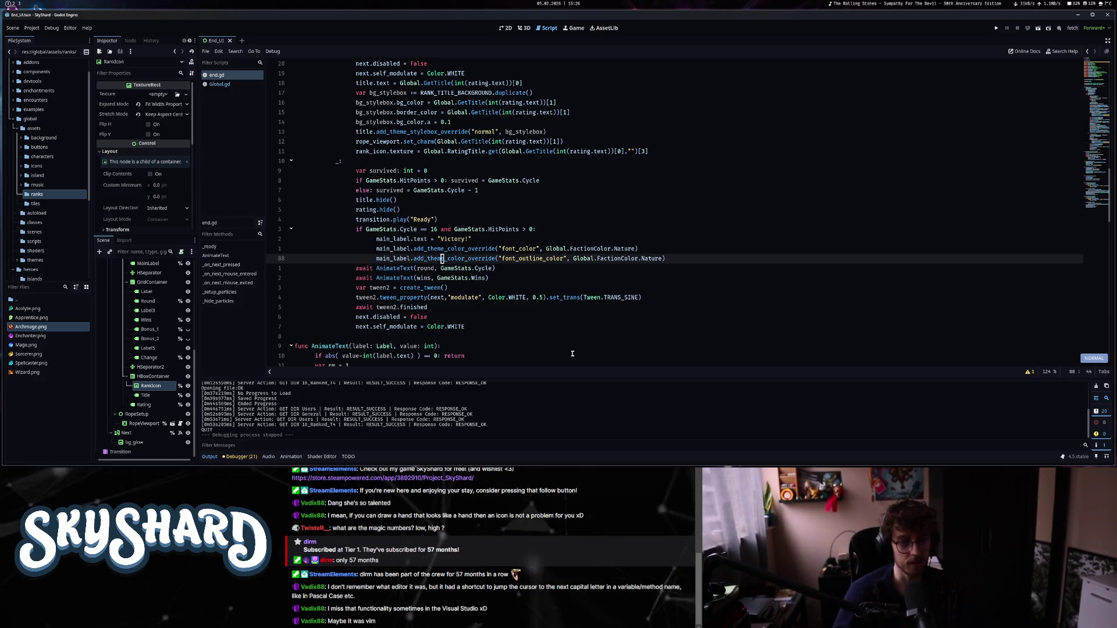
{"action": "key", "text": "k"}
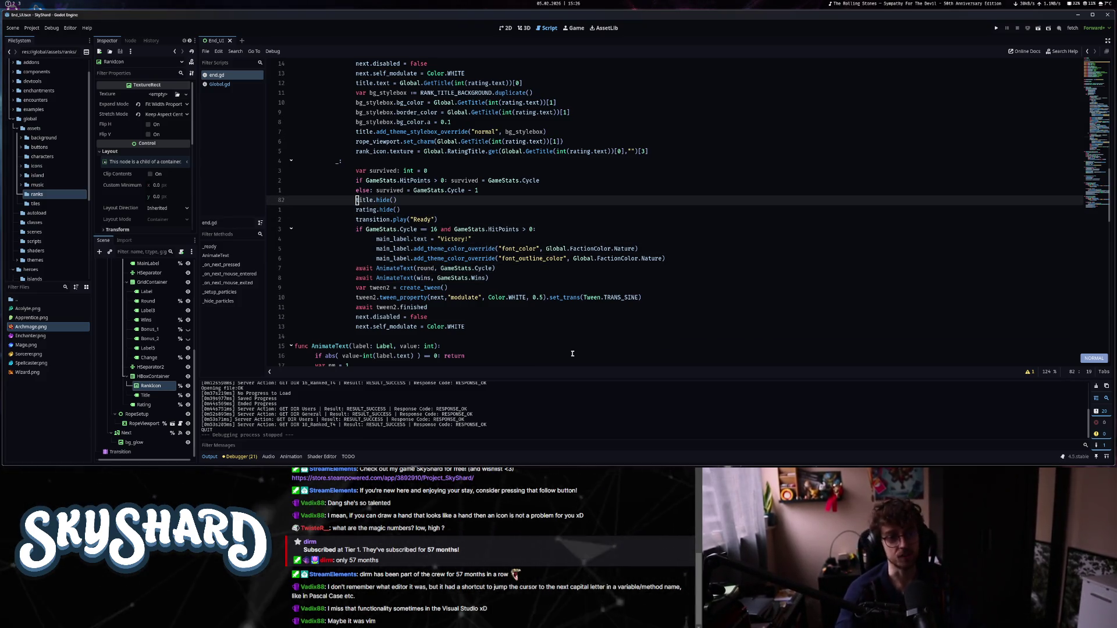
{"action": "key", "text": "k"}
{"action": "key", "text": "k"}
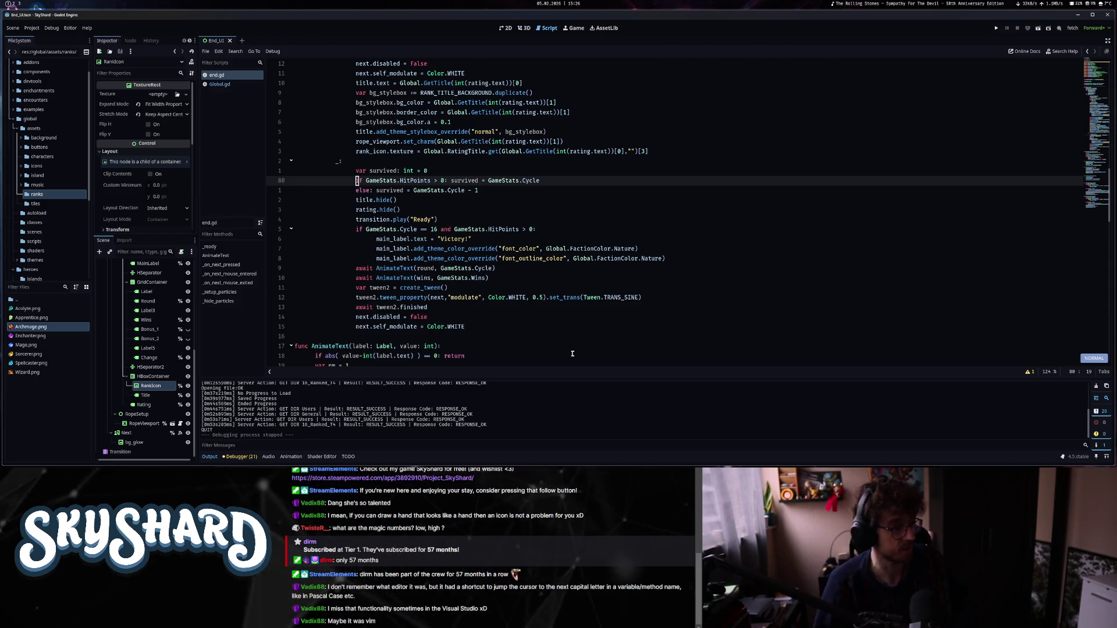
{"action": "key", "text": "j"}
{"action": "key", "text": "j"}
{"action": "key", "text": "j"}
{"action": "key", "text": "w"}
{"action": "key", "text": "w"}
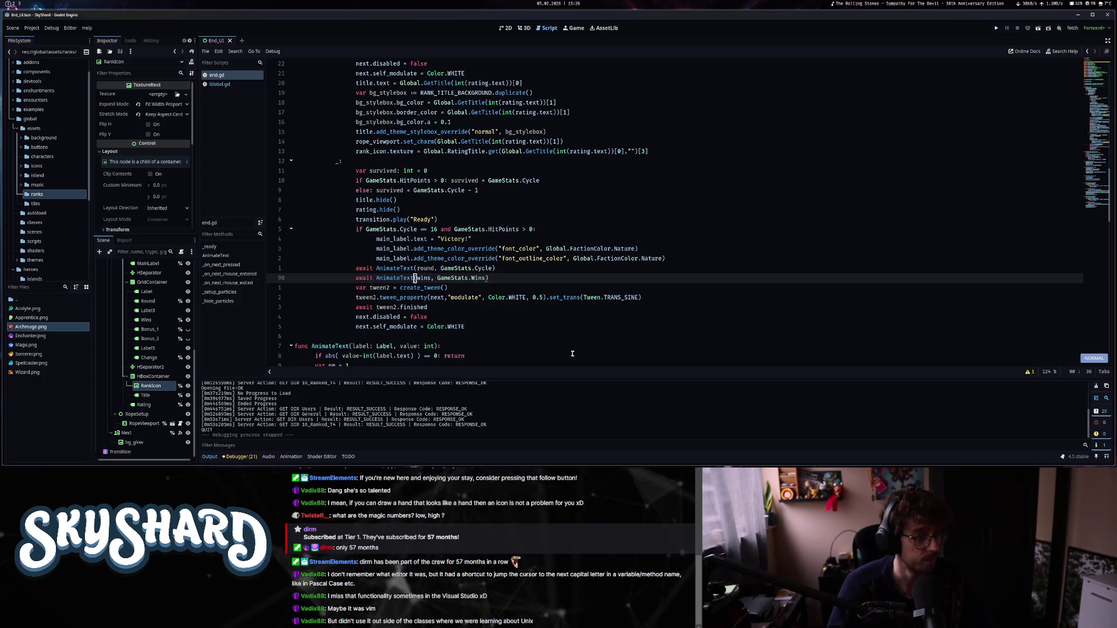
{"action": "key", "text": "k"}
{"action": "key", "text": "k"}
{"action": "key", "text": "k"}
{"action": "key", "text": "k"}
{"action": "key", "text": "k"}
{"action": "key", "text": "k"}
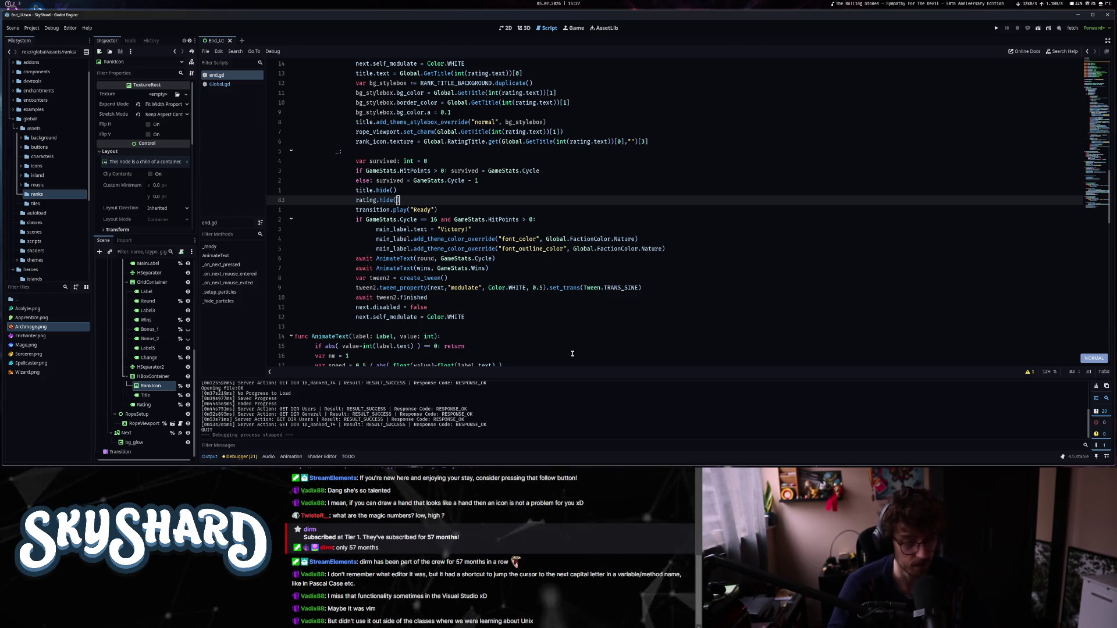
{"action": "key", "text": "j"}
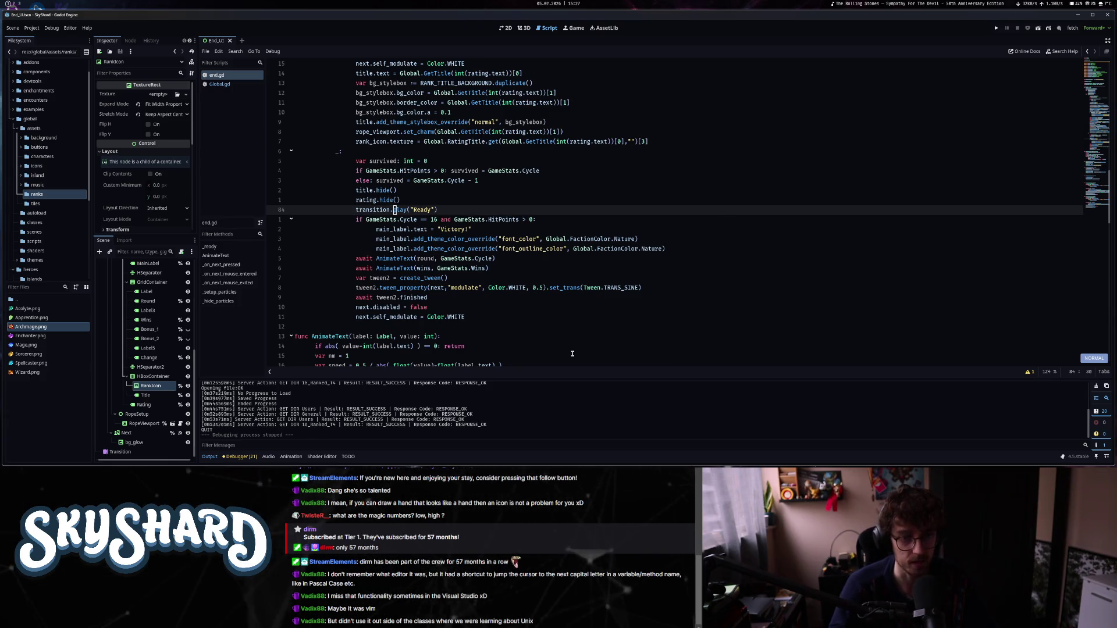
{"action": "key", "text": "j"}
{"action": "key", "text": "j"}
{"action": "key", "text": "j"}
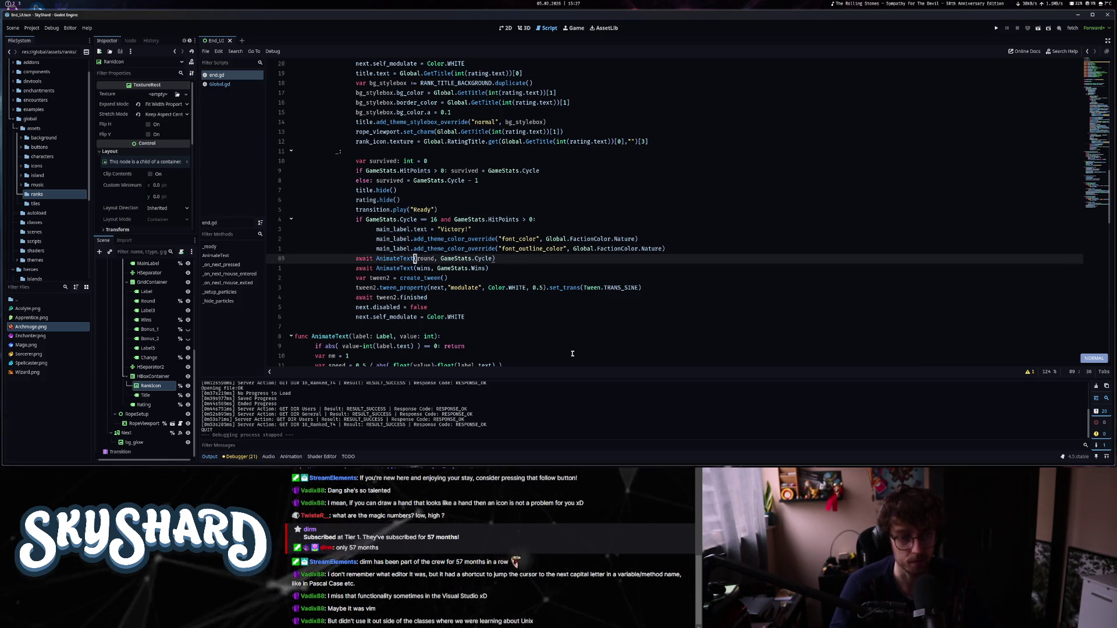
{"action": "key", "text": "k"}
{"action": "key", "text": "k"}
{"action": "key", "text": "k"}
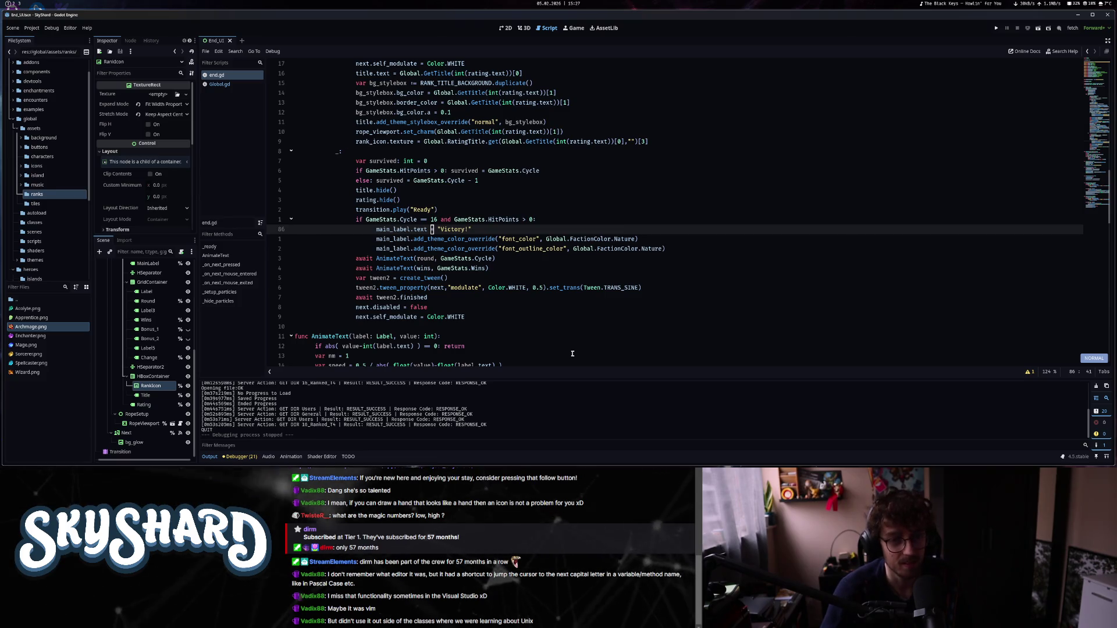
{"action": "key", "text": "k"}
{"action": "key", "text": "k"}
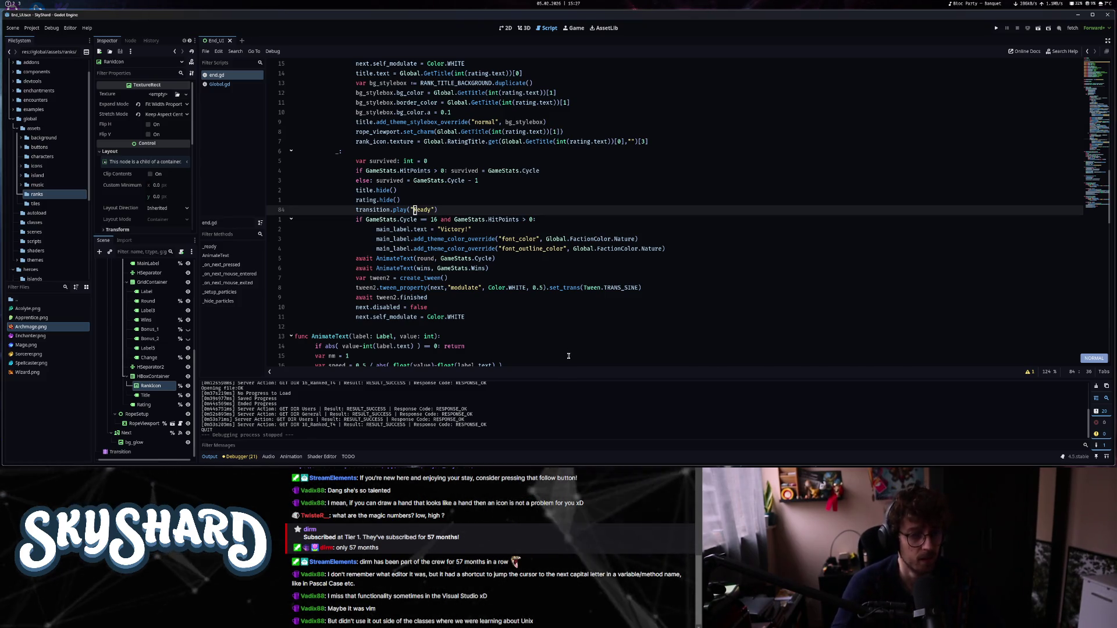
{"action": "key", "text": "j"}
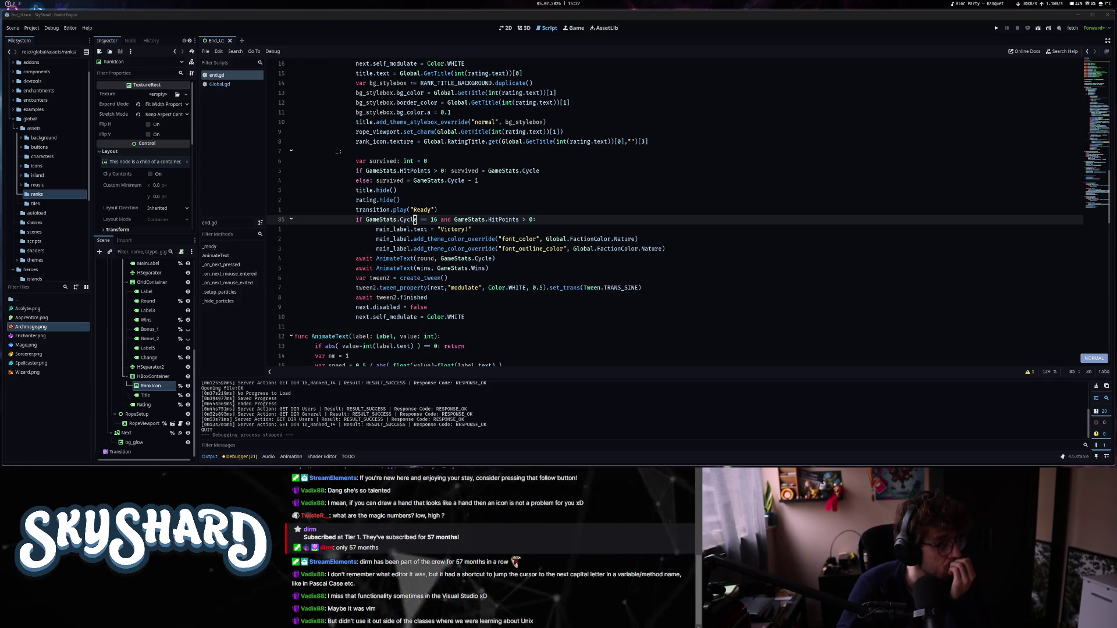
{"action": "left_click", "coordinate": [504, 29]}
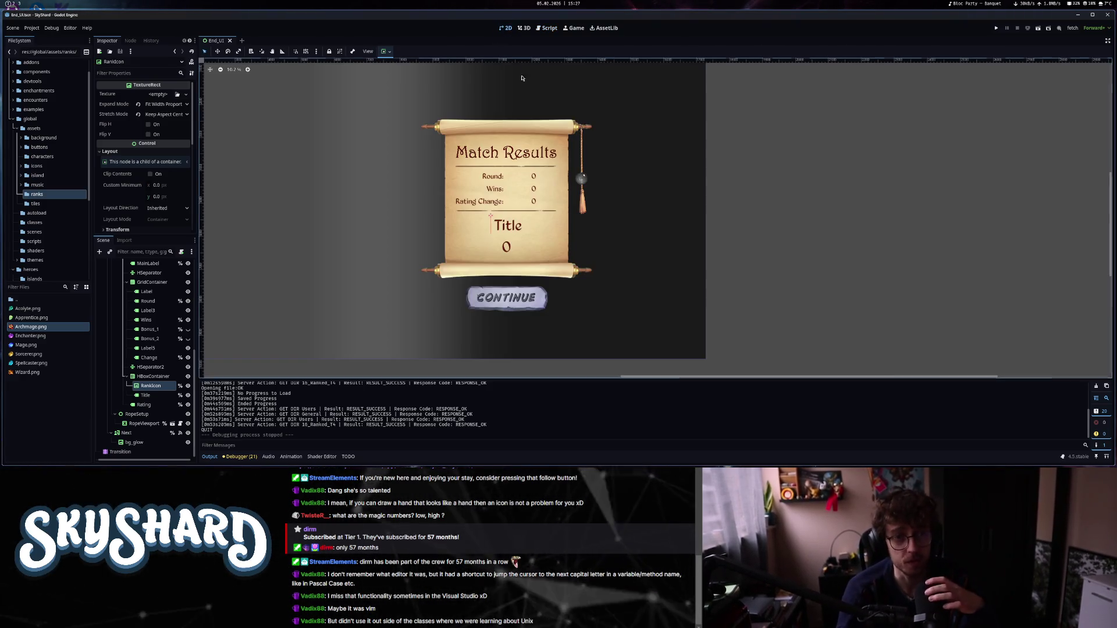
Close End_UI and open main_ui.tscn through the scene search, discarding a wrong main_UI match.
{"action": "left_click", "coordinate": [229, 41]}
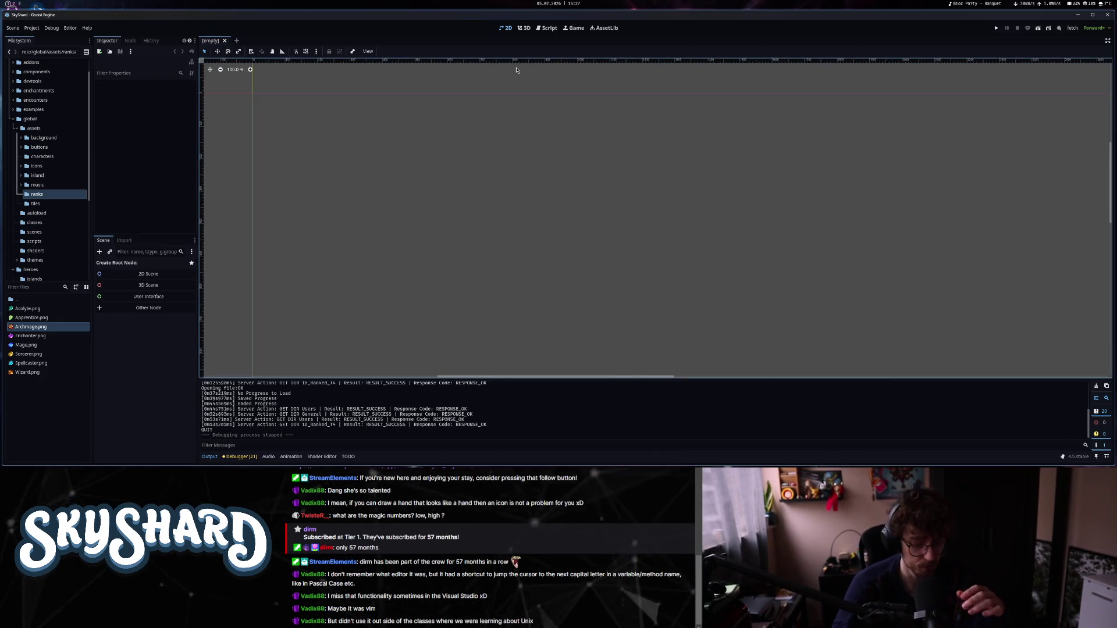
{"action": "key", "text": "ctrl+shift+o"}
{"action": "type", "text": "main"}
{"action": "key", "text": "Return"}
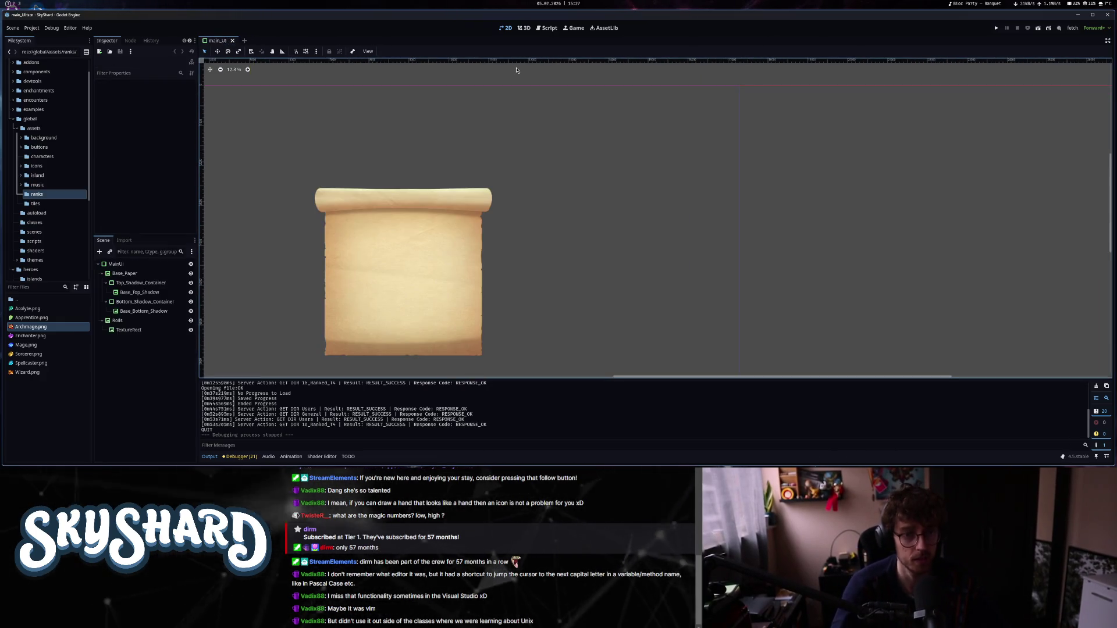
{"action": "scroll", "coordinate": [467, 283], "scroll_direction": "down", "scroll_amount": 4}
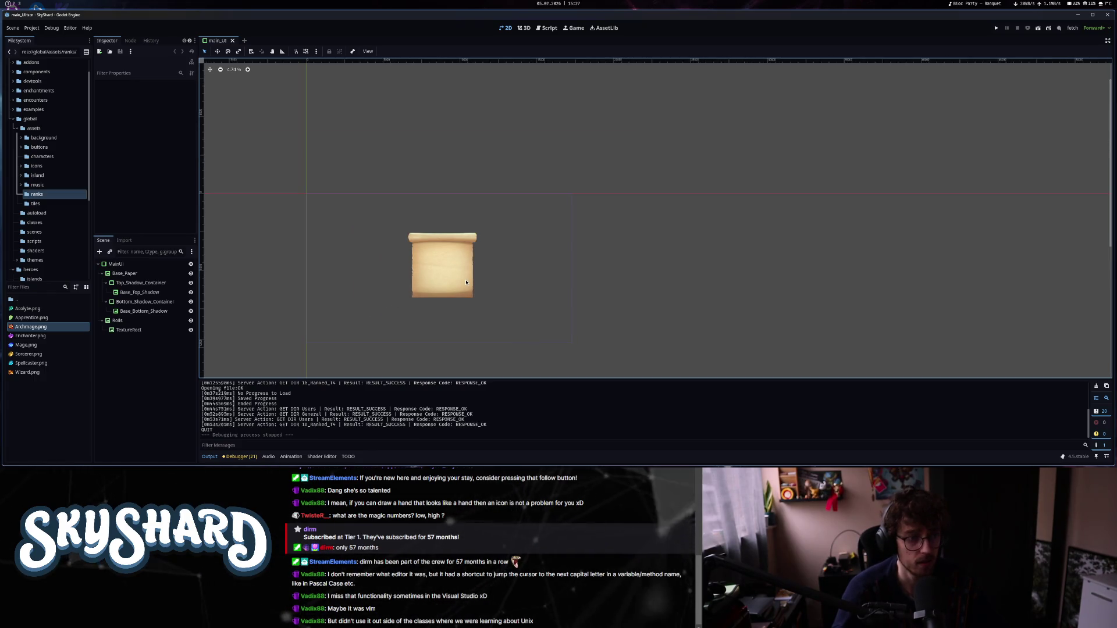
{"action": "left_click", "coordinate": [232, 41]}
{"action": "key", "text": "ctrl+shift+o"}
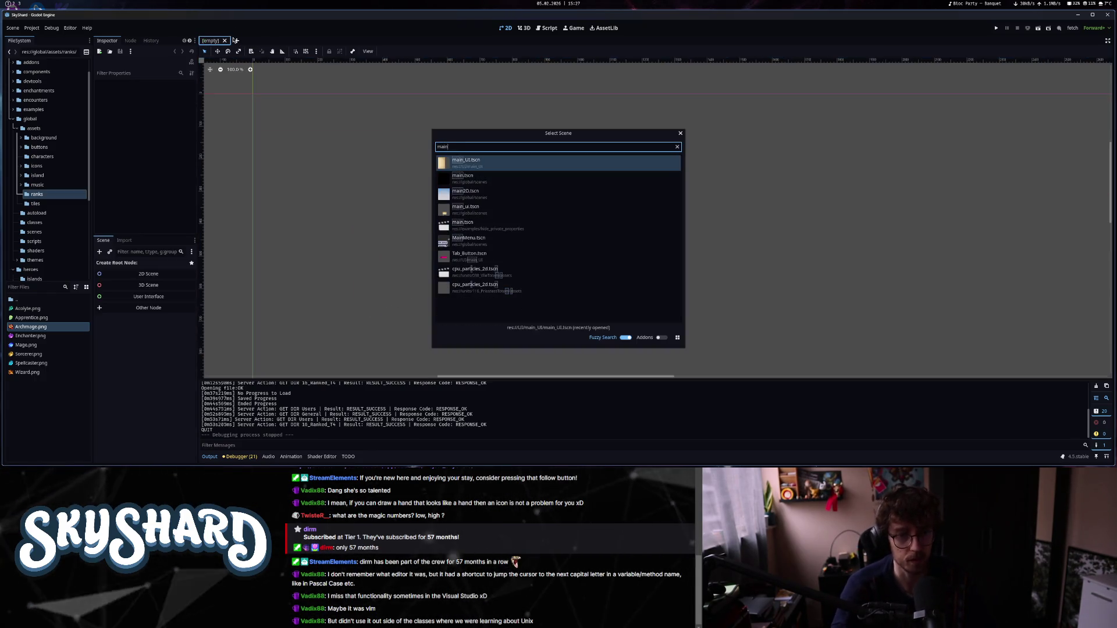
{"action": "type", "text": "ui"}
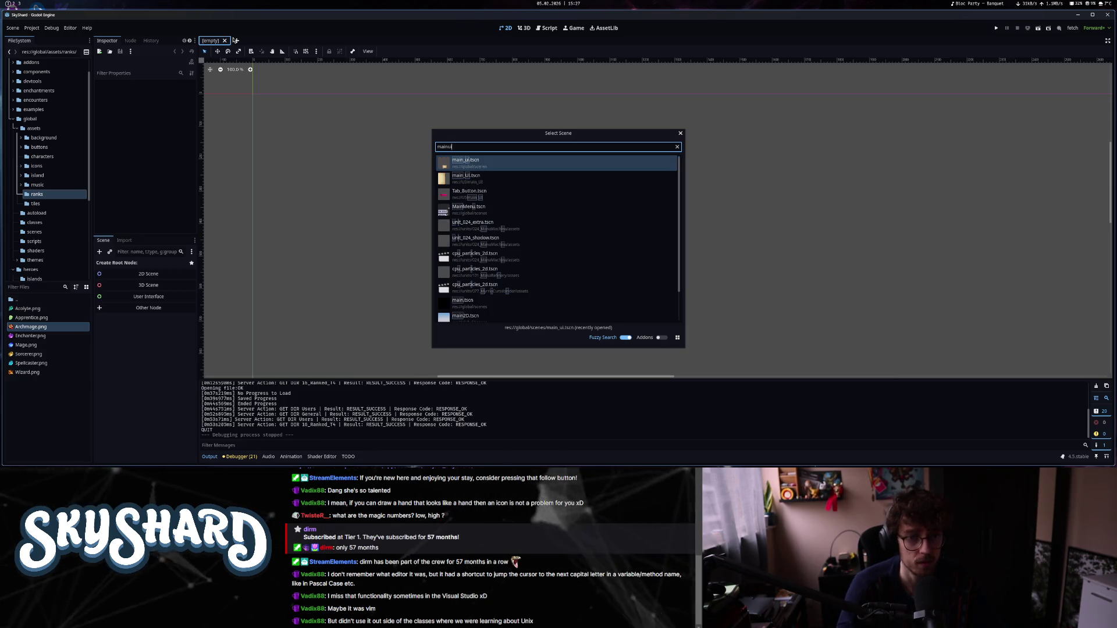
{"action": "key", "text": "Return"}
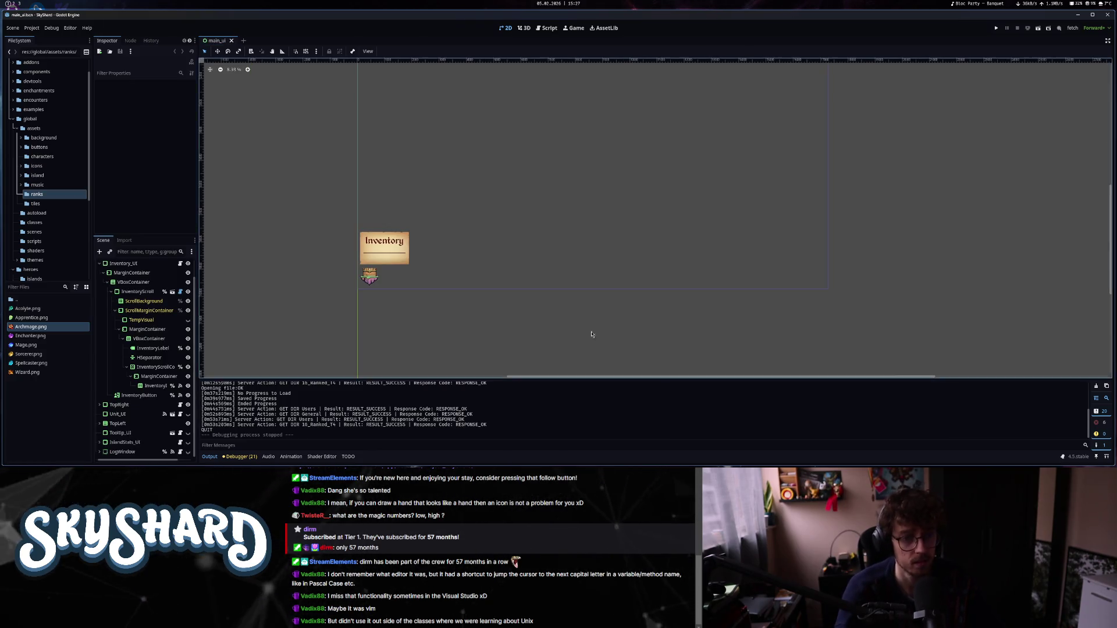
Duplicate Hero_Texture under TopLeft, move the copy above it, and rename it Rank_Texture.
{"action": "scroll", "coordinate": [674, 317], "scroll_direction": "down", "scroll_amount": 1}
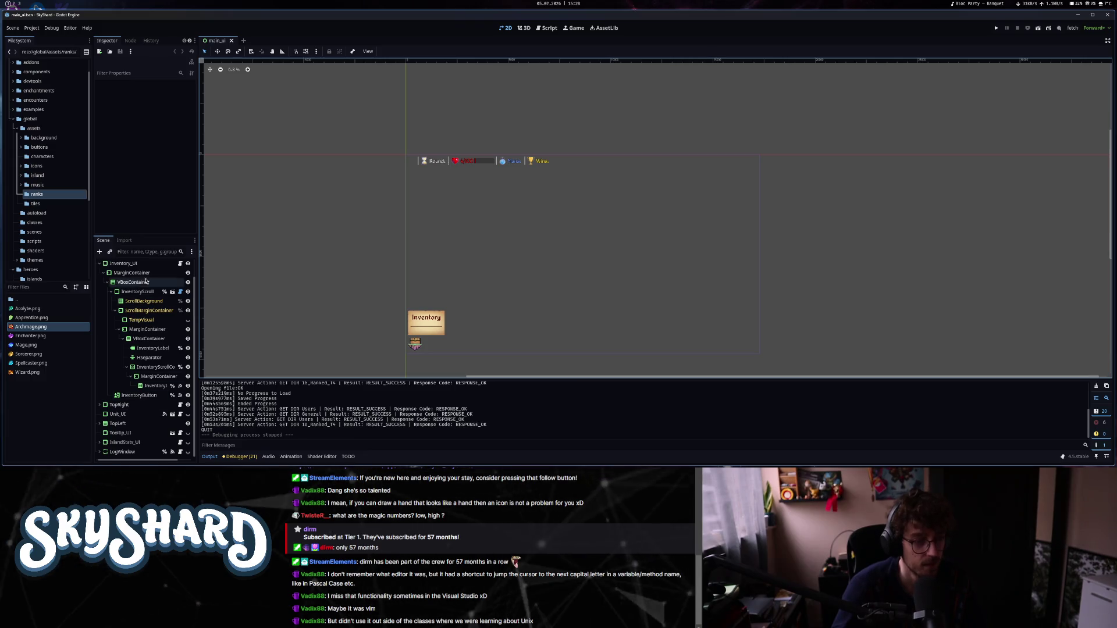
{"action": "left_click", "coordinate": [130, 424]}
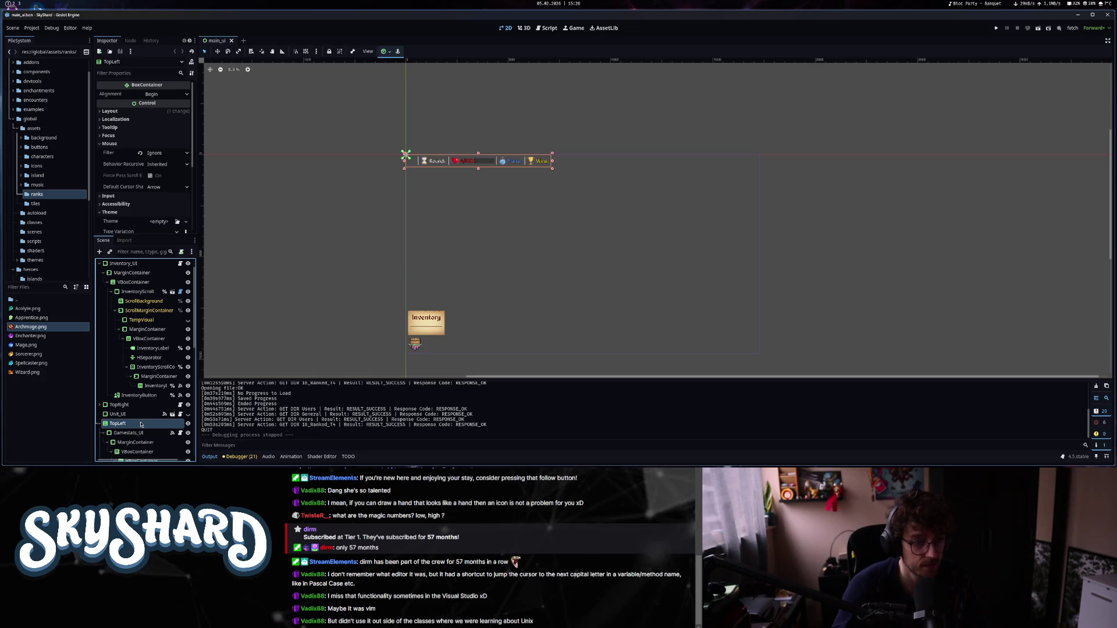
{"action": "scroll", "coordinate": [141, 424], "scroll_direction": "down", "scroll_amount": 3}
{"action": "left_click", "coordinate": [143, 397]}
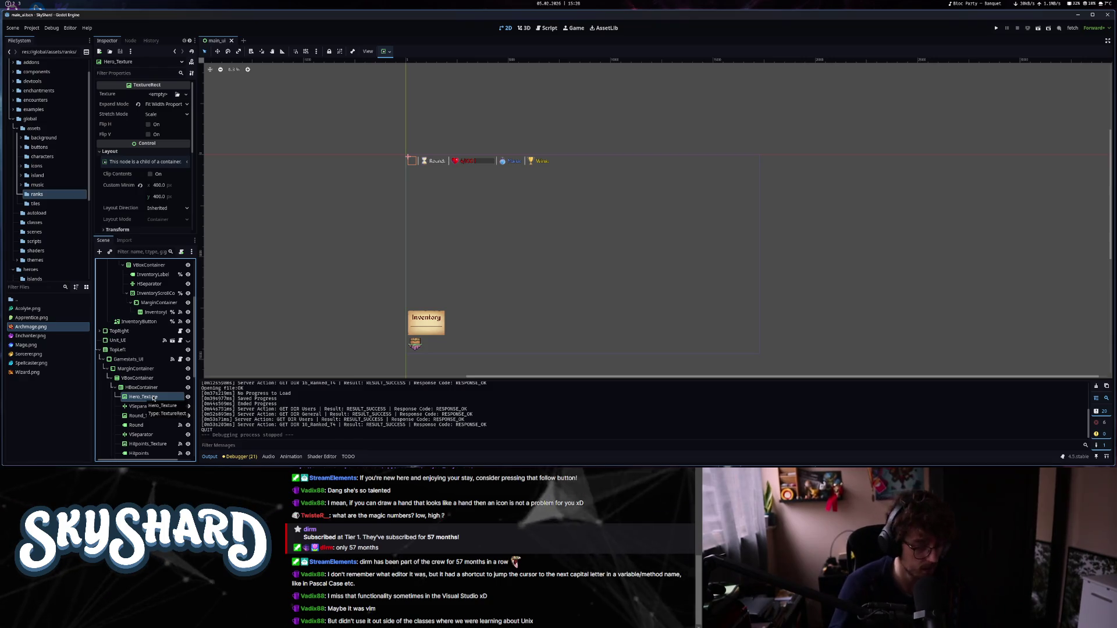
{"action": "key", "text": "ctrl+d"}
{"action": "key", "text": "ctrl+Up"}
{"action": "key", "text": "F2"}
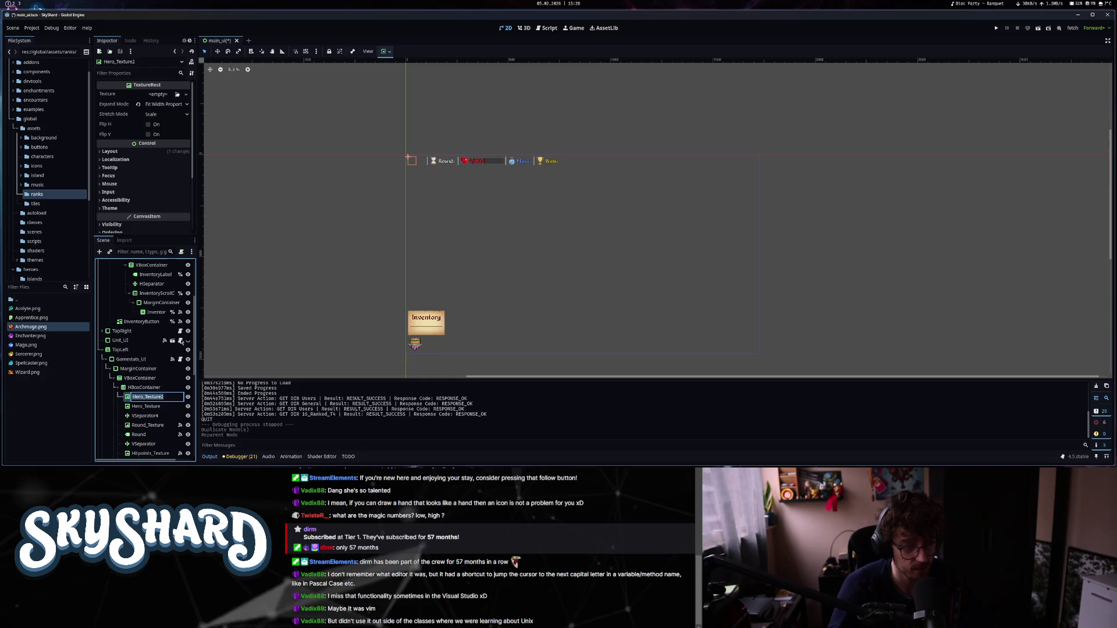
{"action": "type", "text": "Ra"}
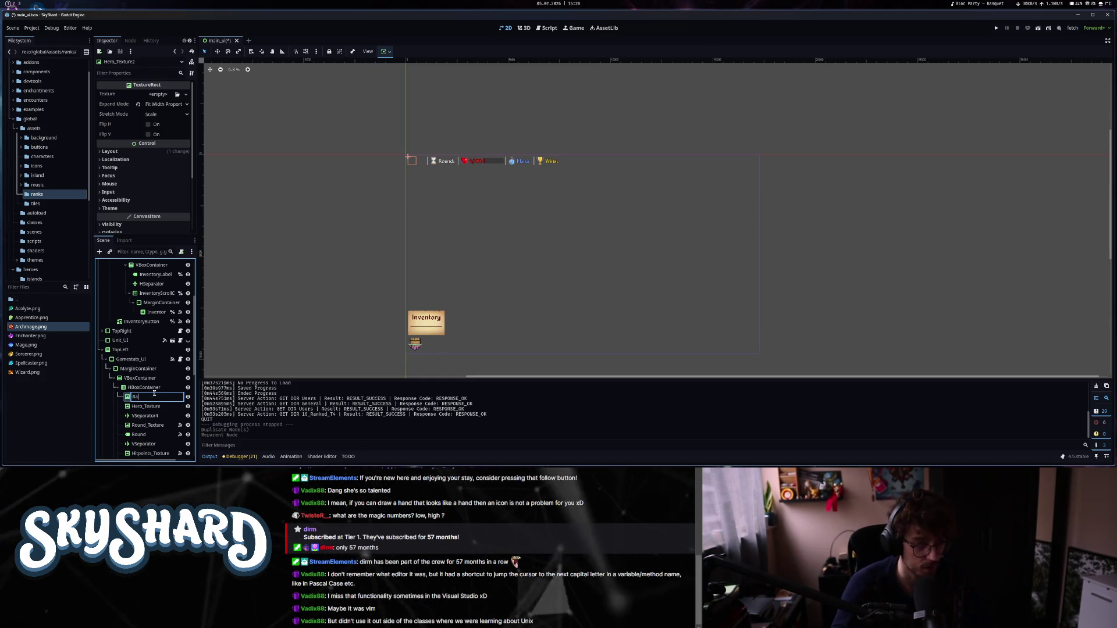
{"action": "type", "text": "nk_Texture"}
{"action": "key", "text": "Return"}
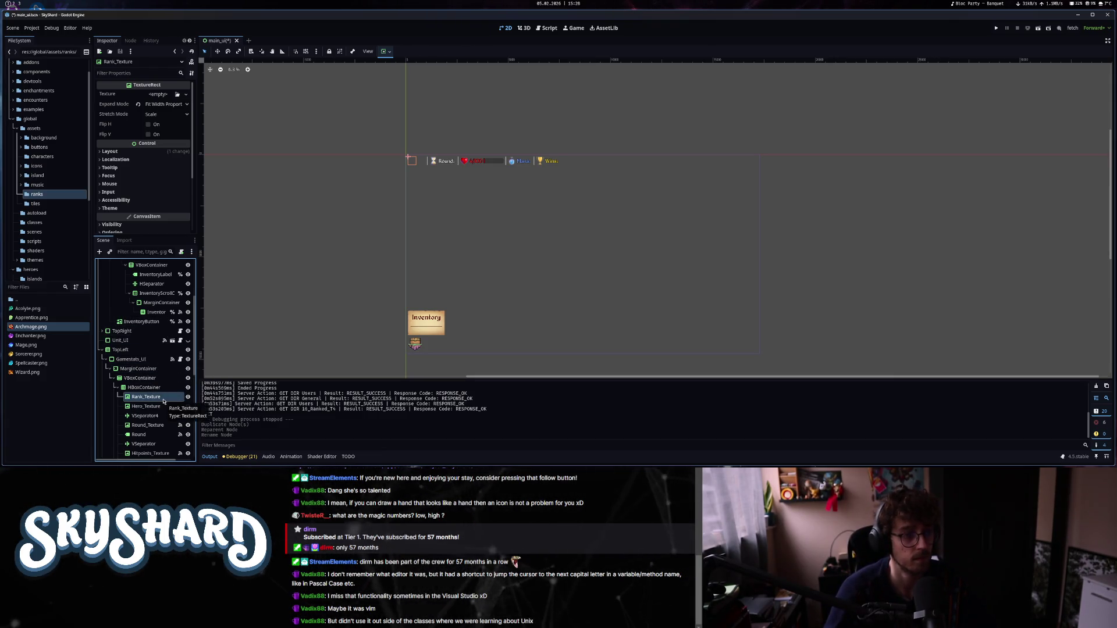
Test Archmage.png as Rank_Texture's texture, then clear the texture back to empty.
{"action": "left_click_drag", "start_coordinate": [58, 326], "coordinate": [150, 150]}
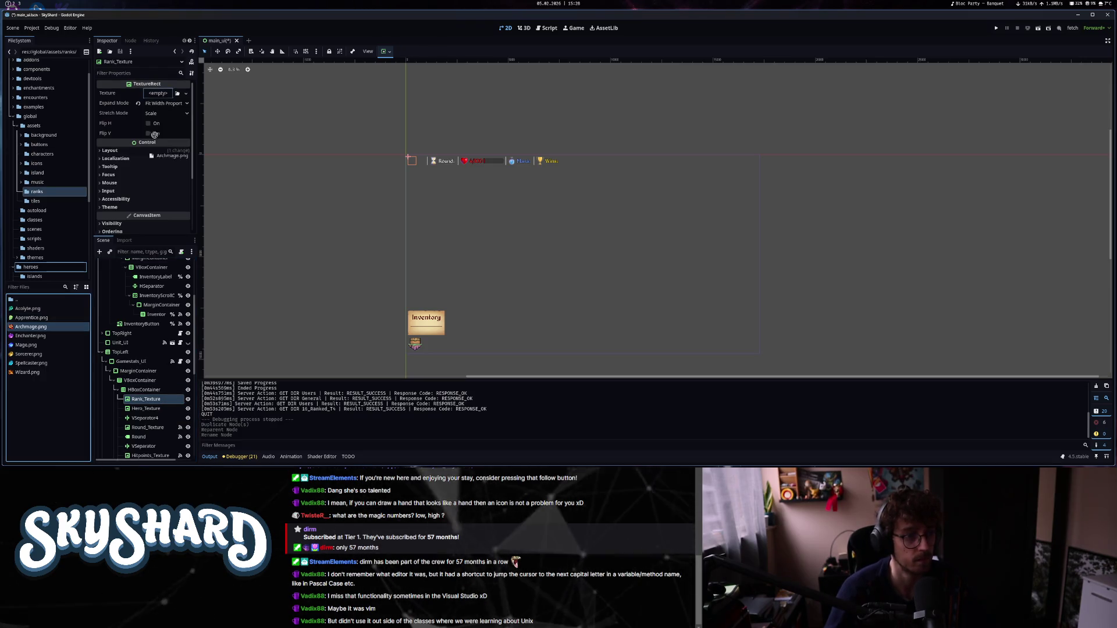
{"action": "left_click_drag", "start_coordinate": [159, 97], "coordinate": [159, 97]}
{"action": "scroll", "coordinate": [405, 170], "scroll_direction": "up", "scroll_amount": 5}
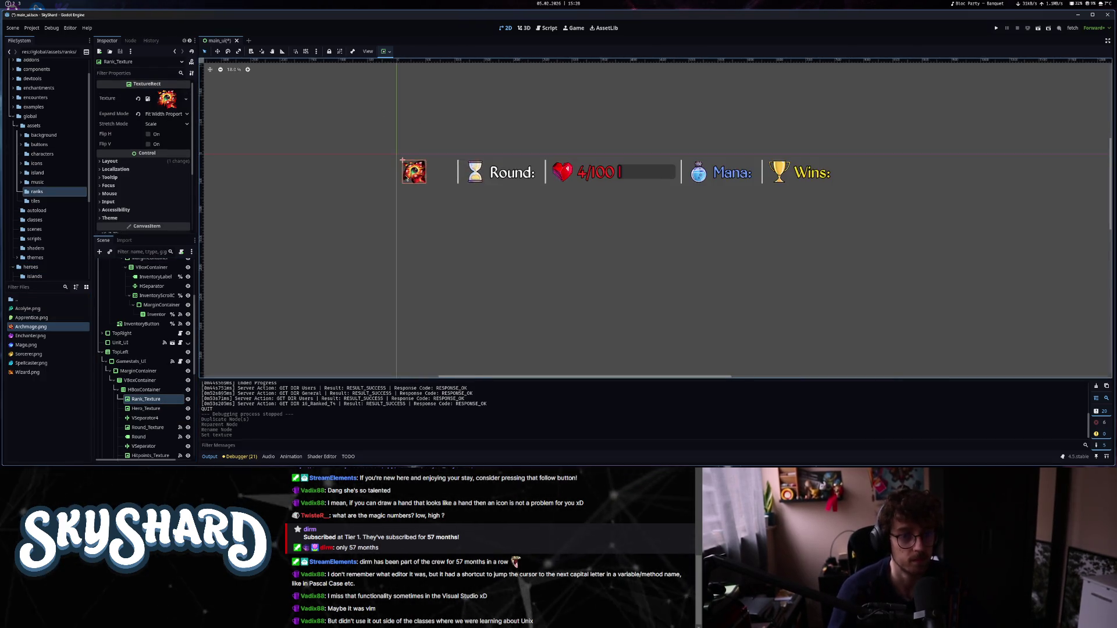
{"action": "scroll", "coordinate": [401, 173], "scroll_direction": "down", "scroll_amount": 6}
{"action": "left_click", "coordinate": [138, 98]}
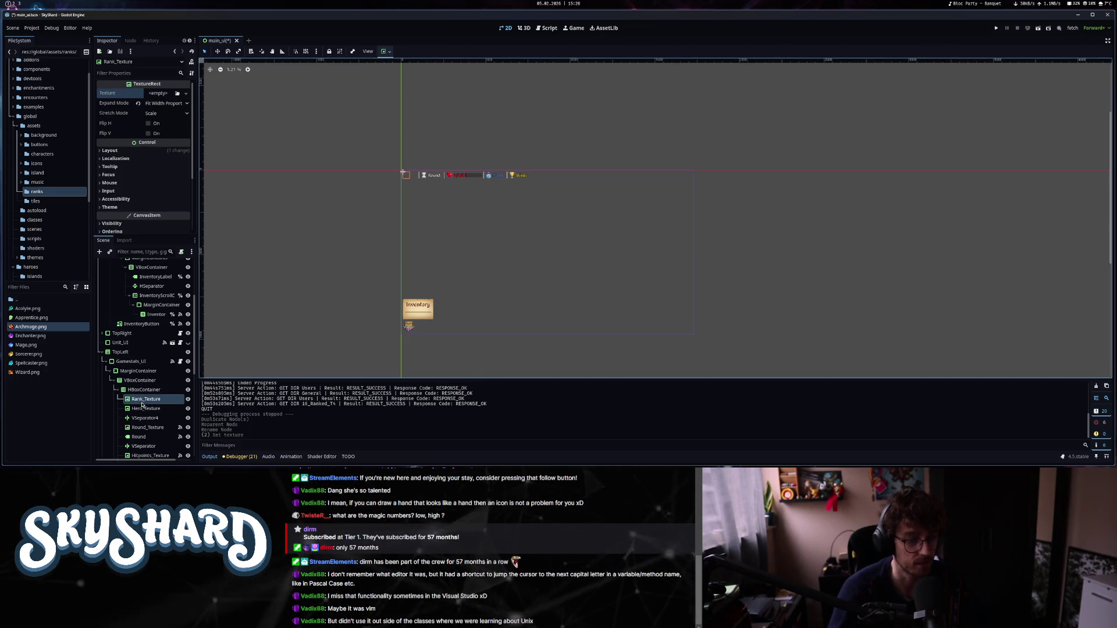
Close unit_ui.gd and end.gd and open the gamestats_ui.gd script.
{"action": "left_click", "coordinate": [181, 344]}
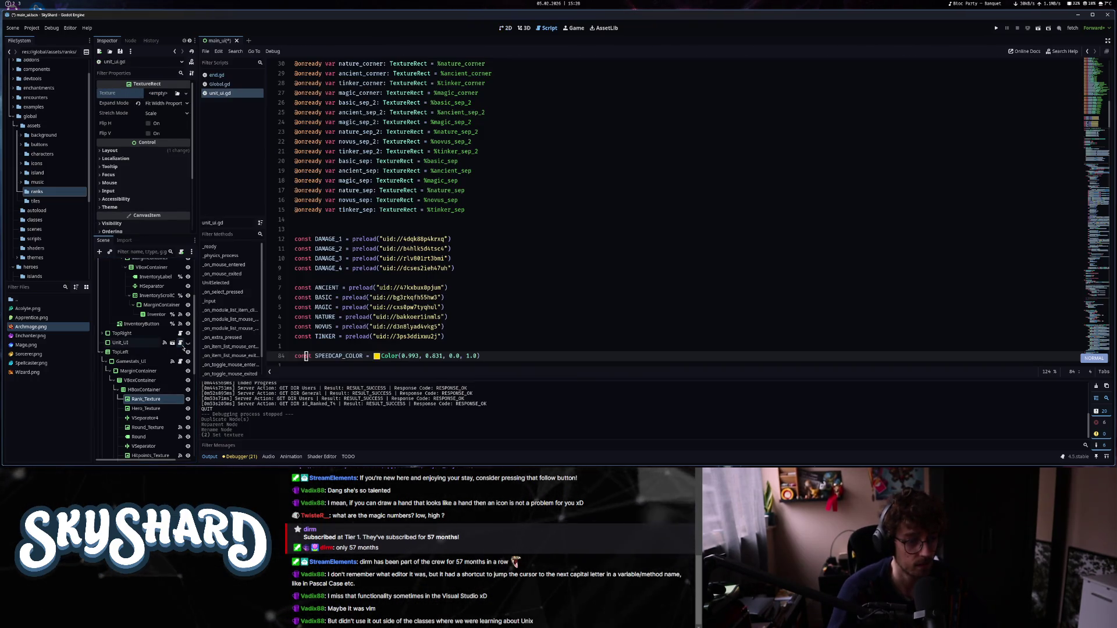
{"action": "middle_click", "coordinate": [243, 94]}
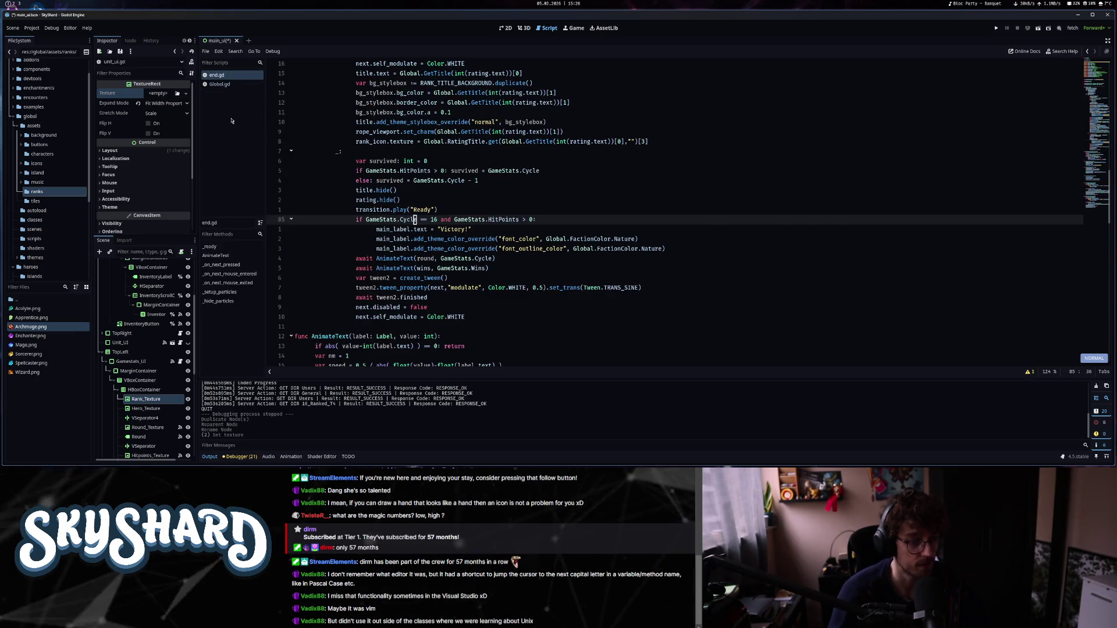
{"action": "key", "text": "ctrl+w"}
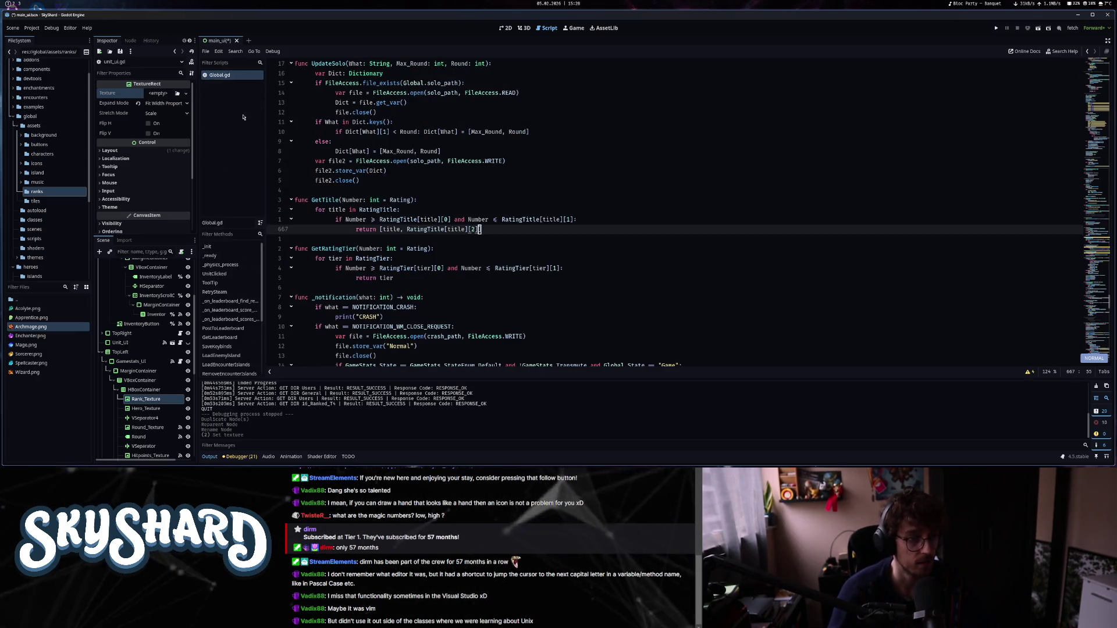
{"action": "left_click", "coordinate": [505, 28]}
{"action": "left_click", "coordinate": [546, 29]}
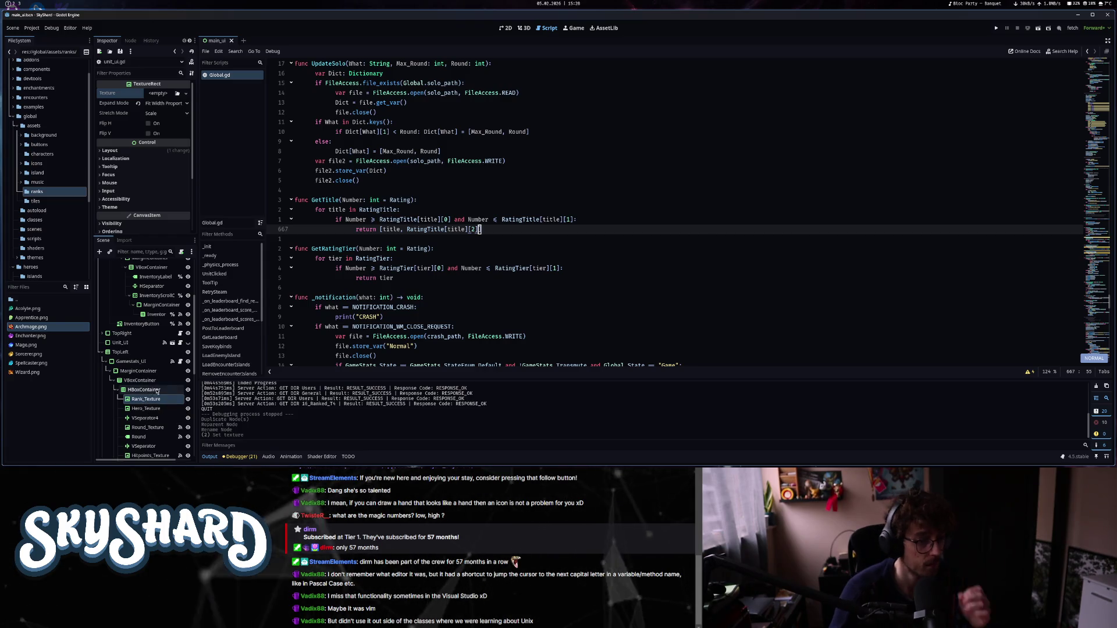
{"action": "left_click", "coordinate": [180, 362]}
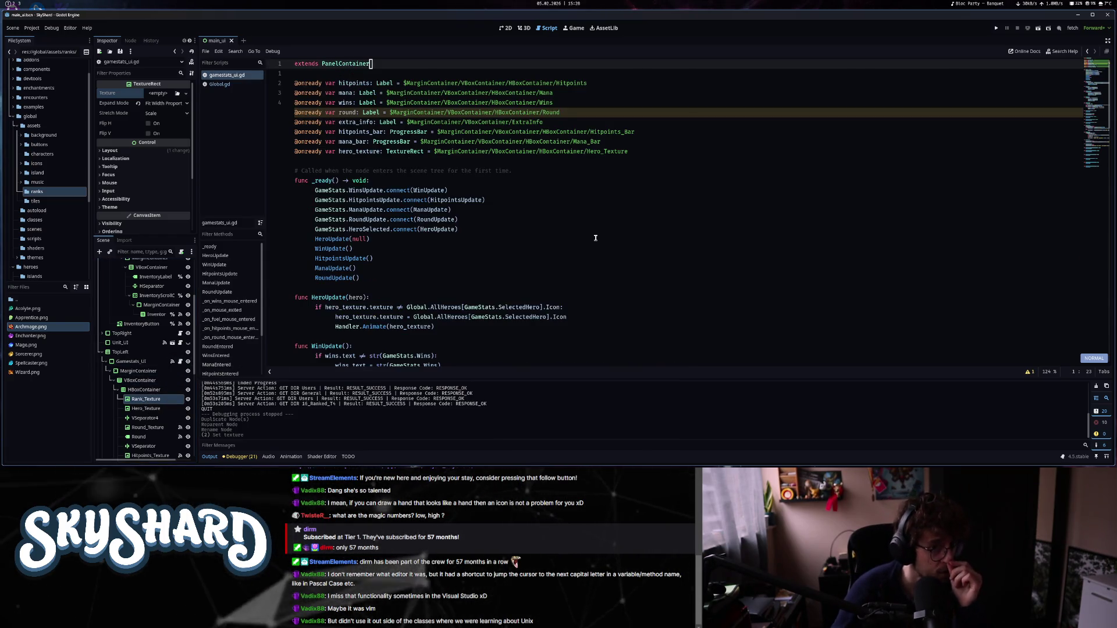
{"action": "key", "text": "j"}
{"action": "key", "text": "j"}
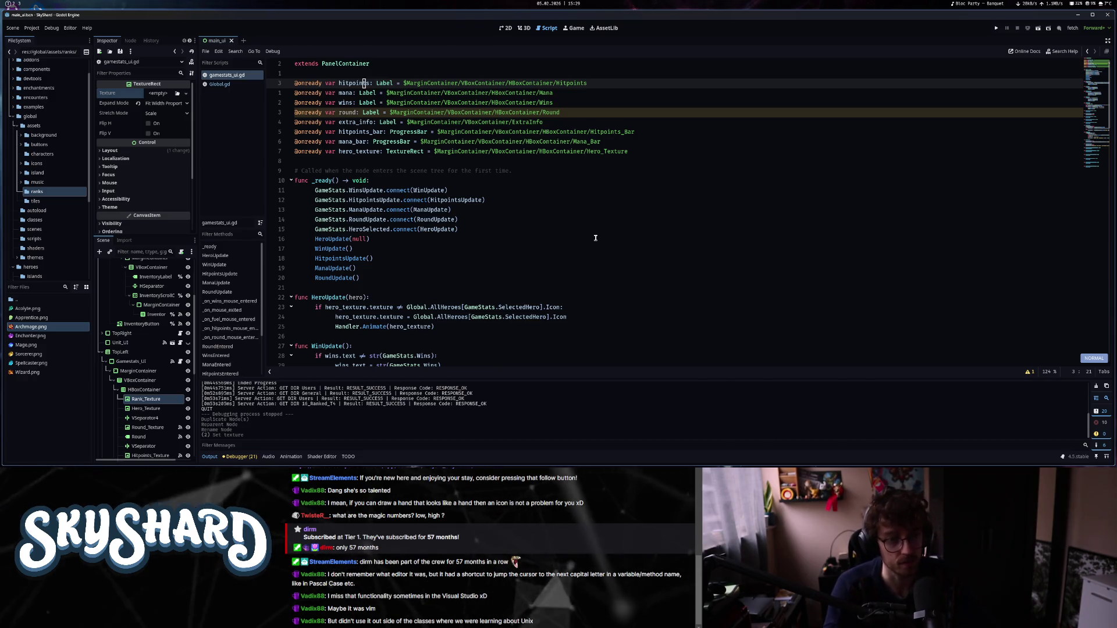
{"action": "key", "text": "ctrl+d"}
{"action": "key", "text": "ctrl+d"}
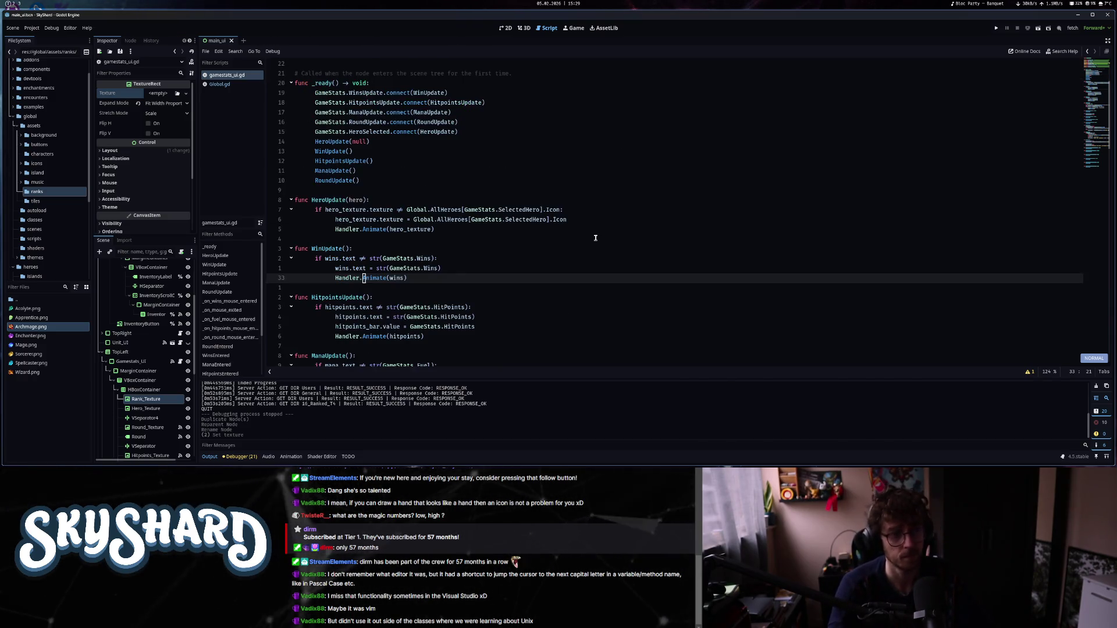
{"action": "key", "text": "ctrl+u"}
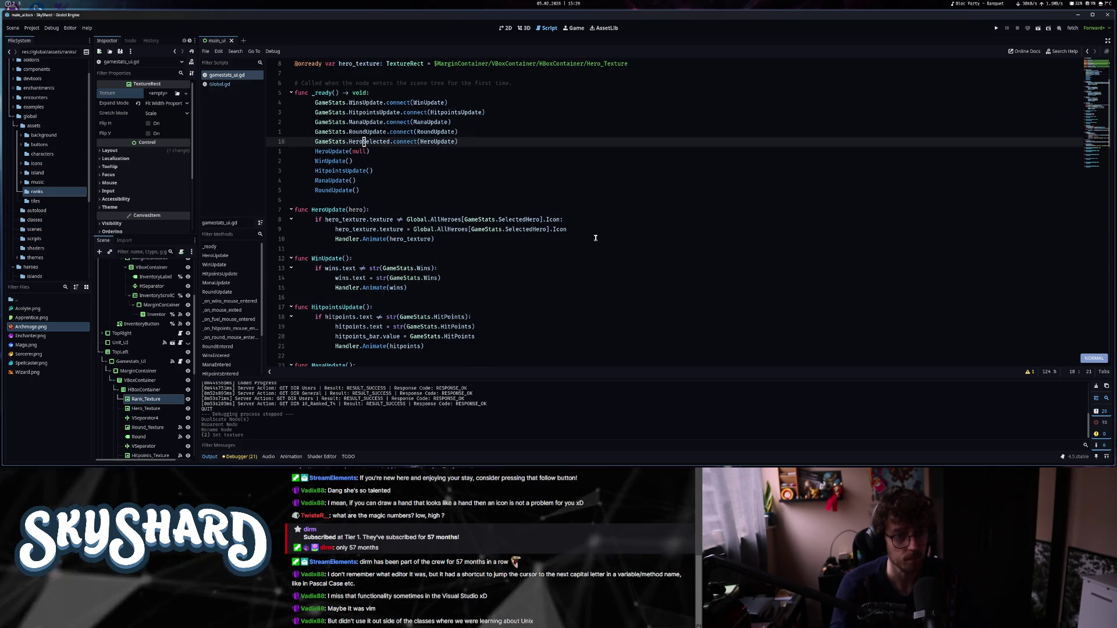
{"action": "key", "text": "ctrl+u"}
{"action": "key", "text": "j"}
{"action": "key", "text": "j"}
{"action": "key", "text": "j"}
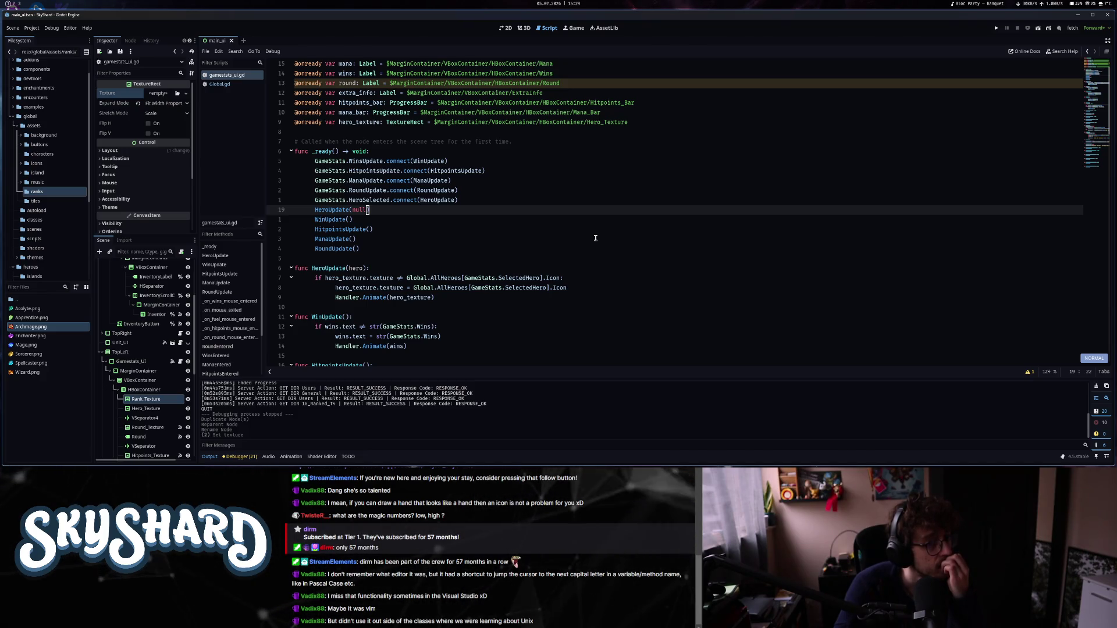
{"action": "key", "text": "j"}
{"action": "key", "text": "j"}
{"action": "key", "text": "j"}
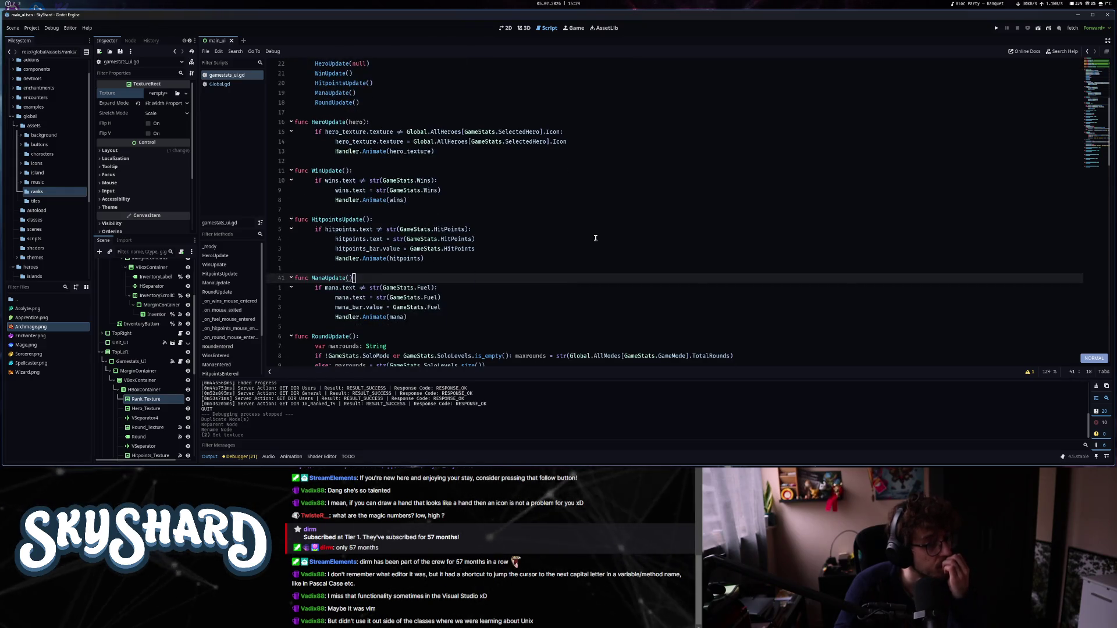
{"action": "key", "text": "j"}
{"action": "key", "text": "j"}
{"action": "key", "text": "j"}
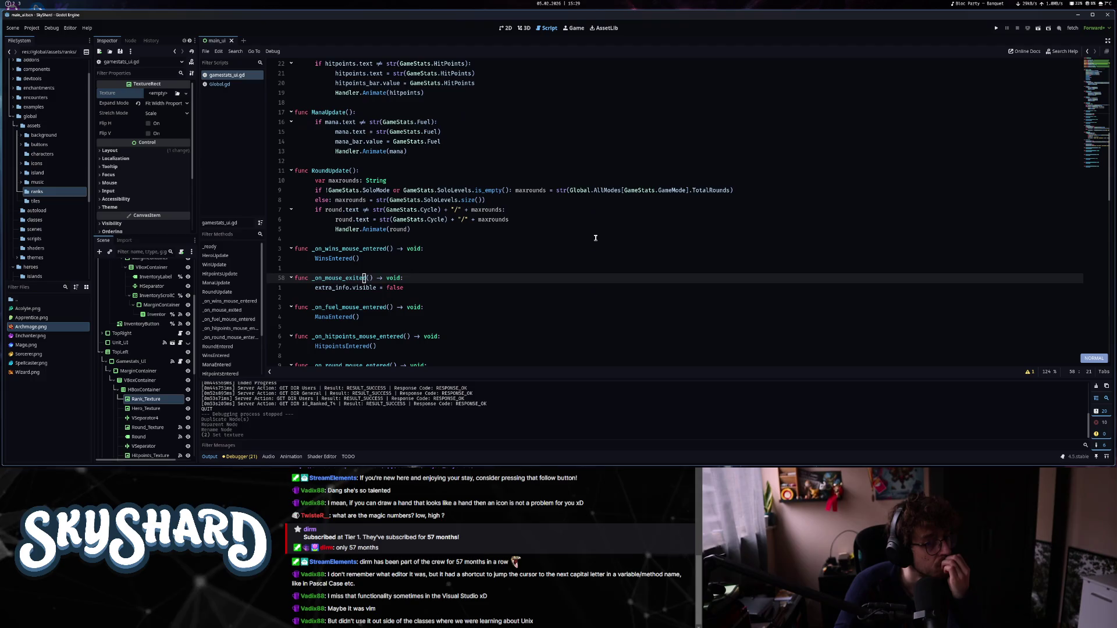
{"action": "key", "text": "k"}
{"action": "key", "text": "k"}
{"action": "key", "text": "k"}
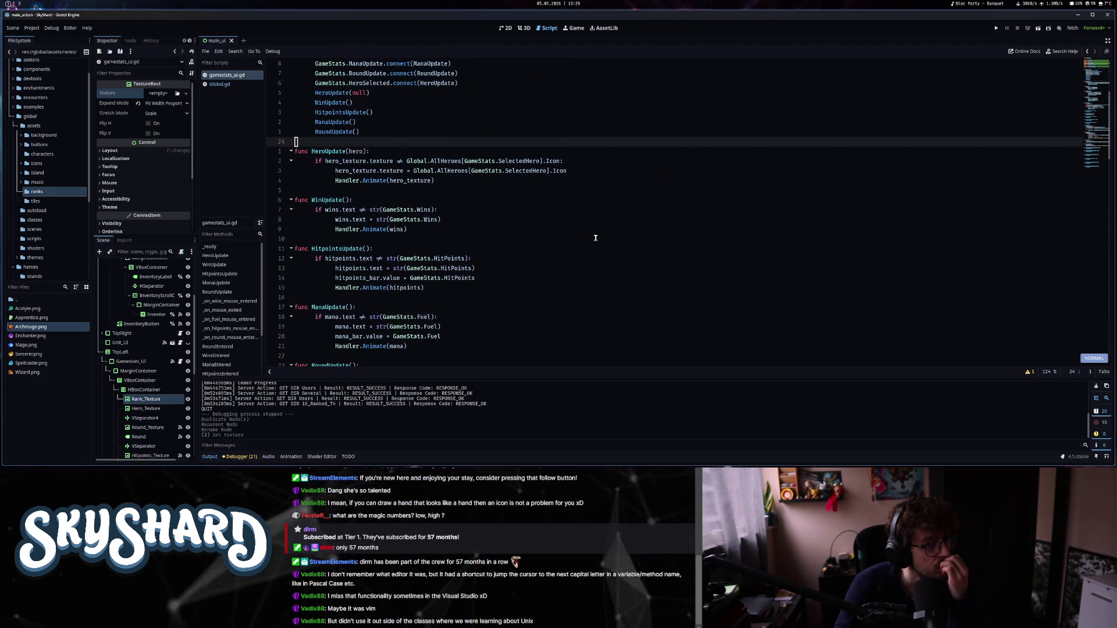
{"action": "key", "text": "j"}
{"action": "key", "text": "f"}
{"action": "key", "text": "parenright"}
{"action": "key", "text": "j"}
{"action": "key", "text": "j"}
{"action": "key", "text": "j"}
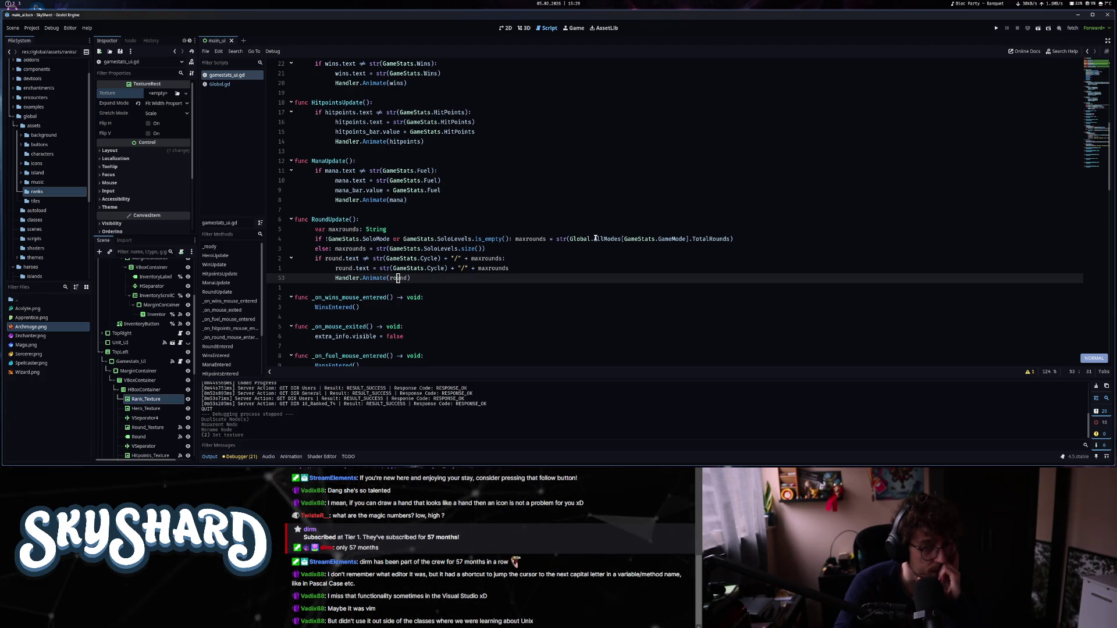
{"action": "key", "text": "ctrl+d"}
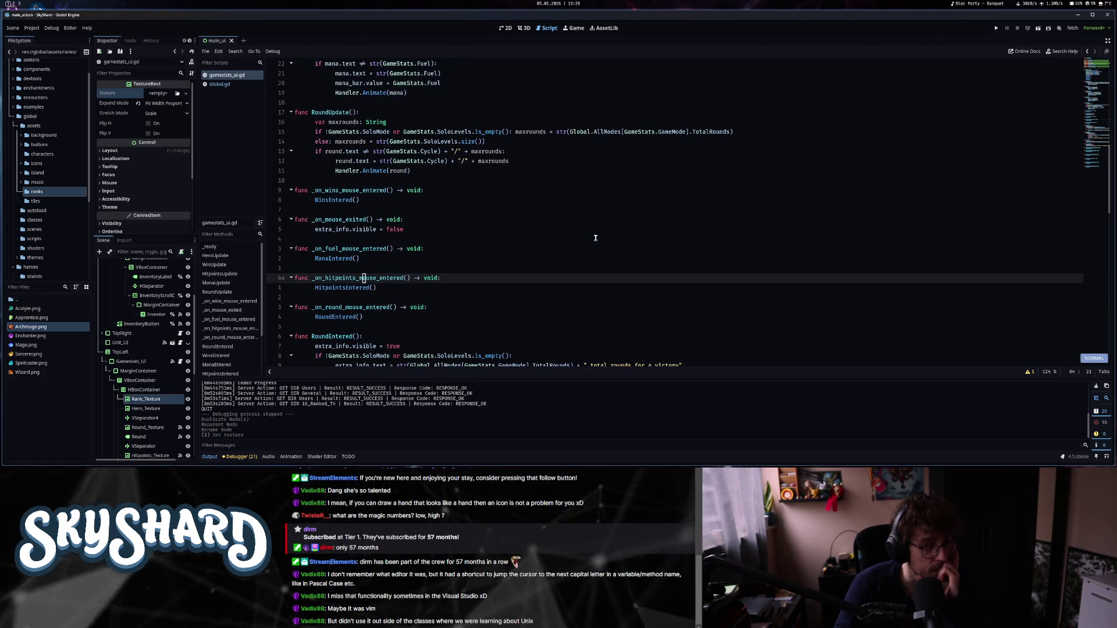
{"action": "key", "text": "ctrl+d"}
{"action": "key", "text": "ctrl+d"}
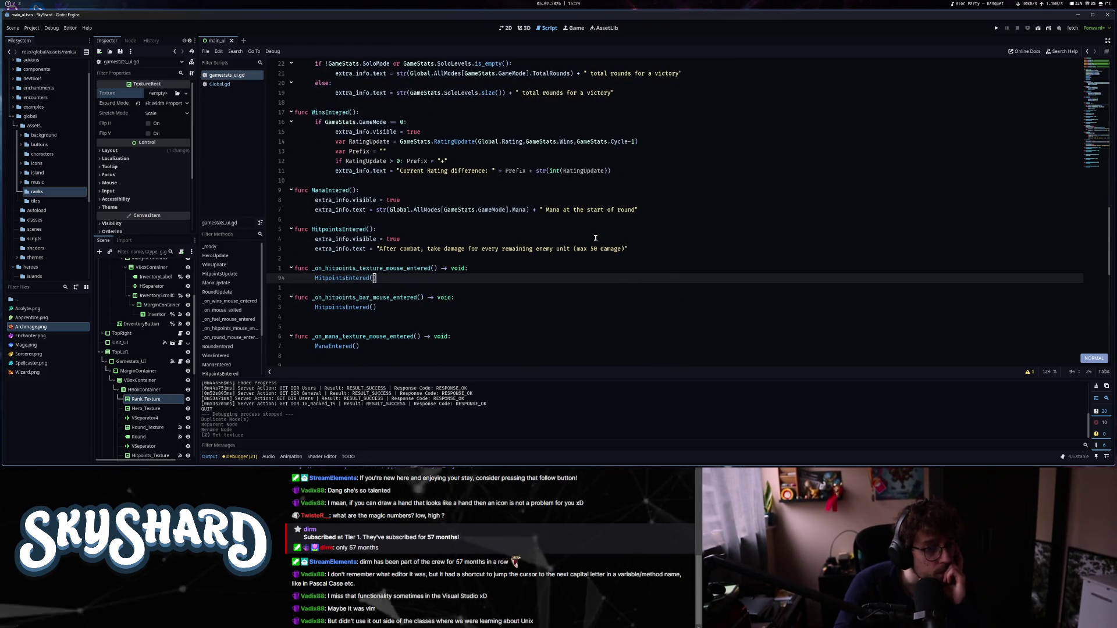
{"action": "key", "text": "ctrl+d"}
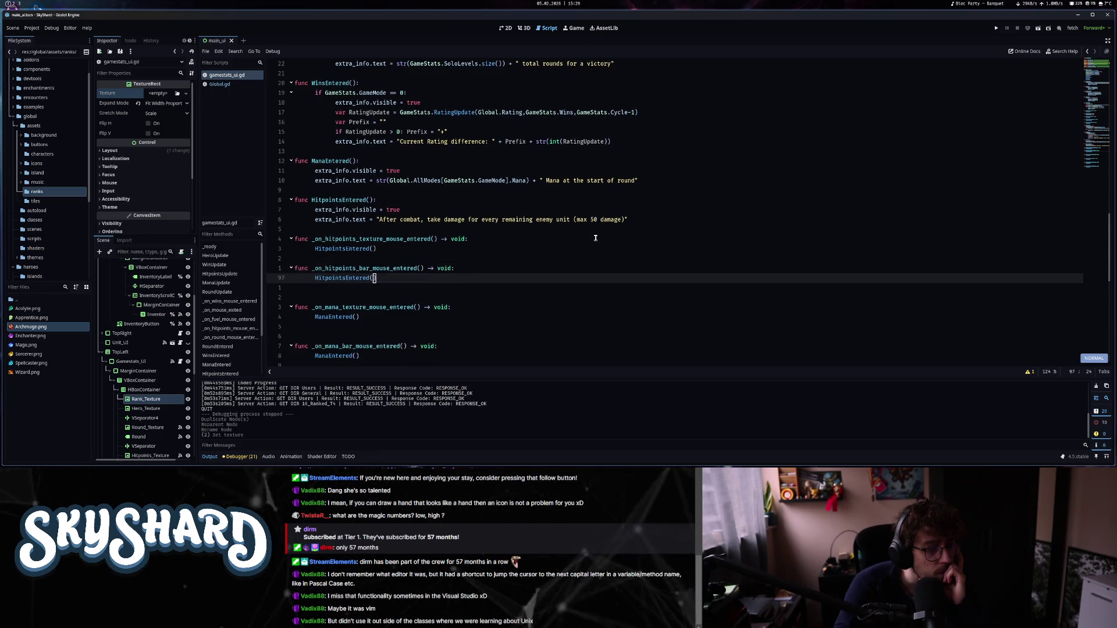
{"action": "key", "text": "ctrl+d"}
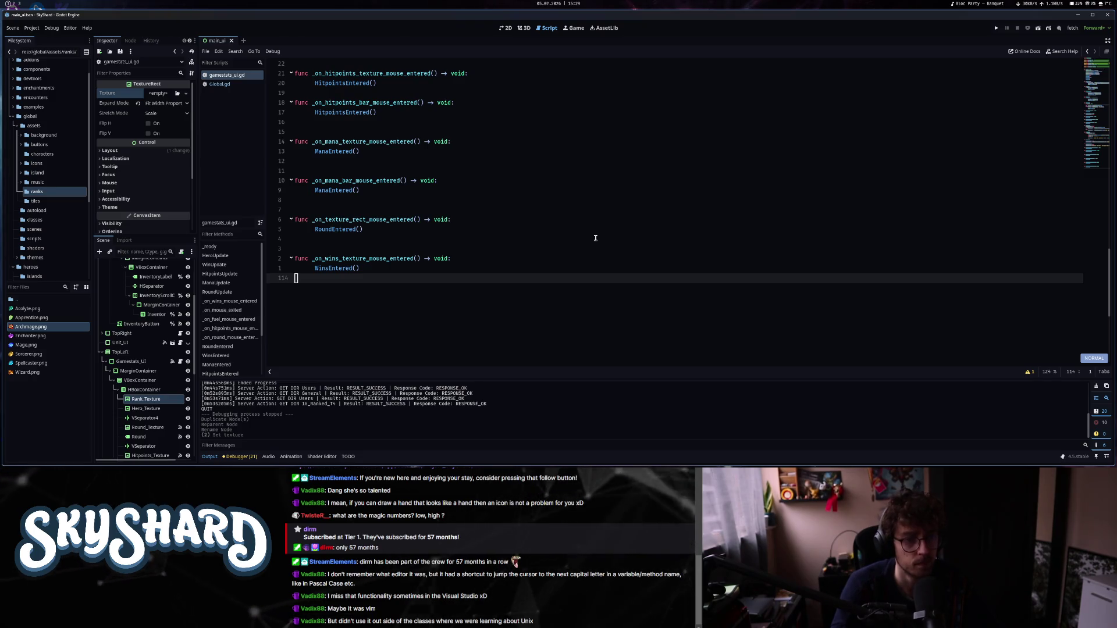
{"action": "key", "text": "g"}
{"action": "key", "text": "g"}
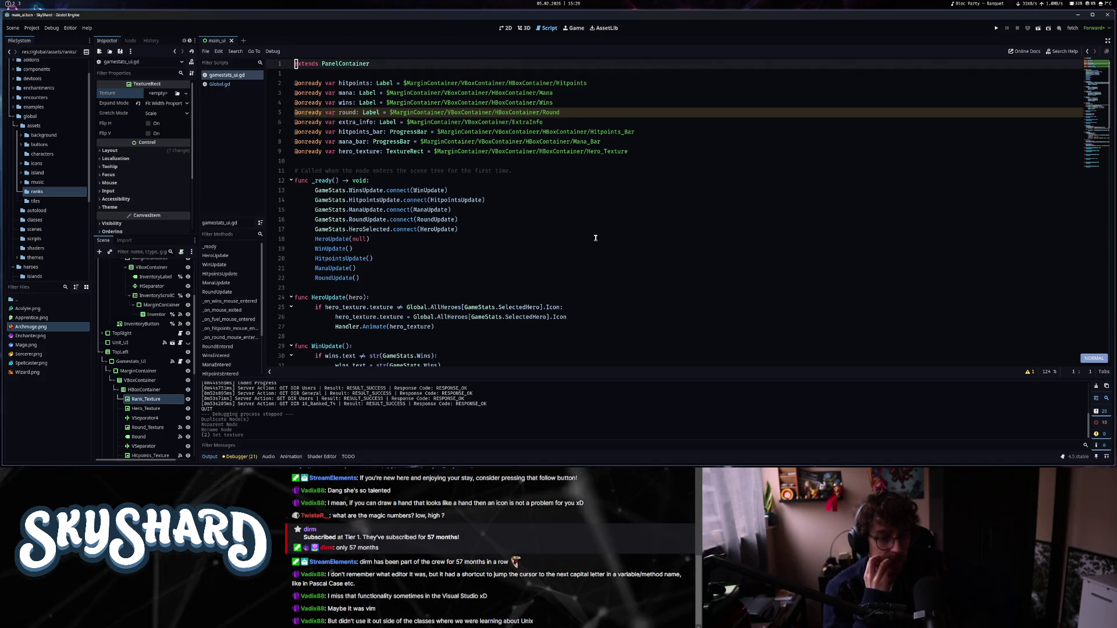
Add an 'if GameStats.GameMode != 0' line after Handler.Animate(hero_texture) in HeroUpdate.
{"action": "key", "text": "j"}
{"action": "key", "text": "j"}
{"action": "key", "text": "j"}
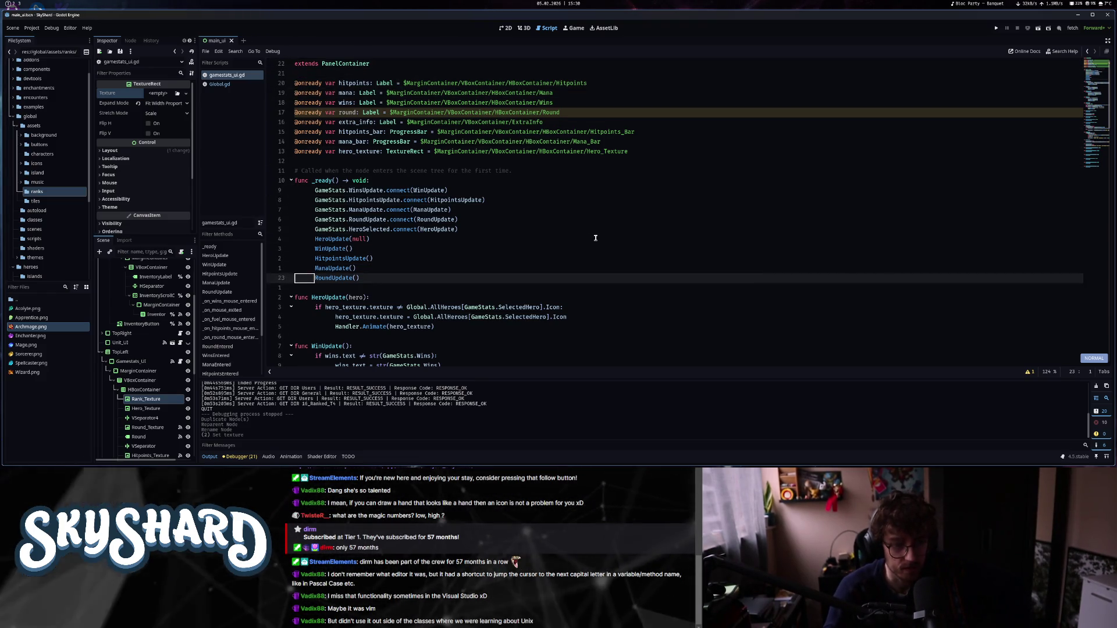
{"action": "key", "text": "j"}
{"action": "key", "text": "j"}
{"action": "key", "text": "w"}
{"action": "key", "text": "w"}
{"action": "key", "text": "w"}
{"action": "key", "text": "l"}
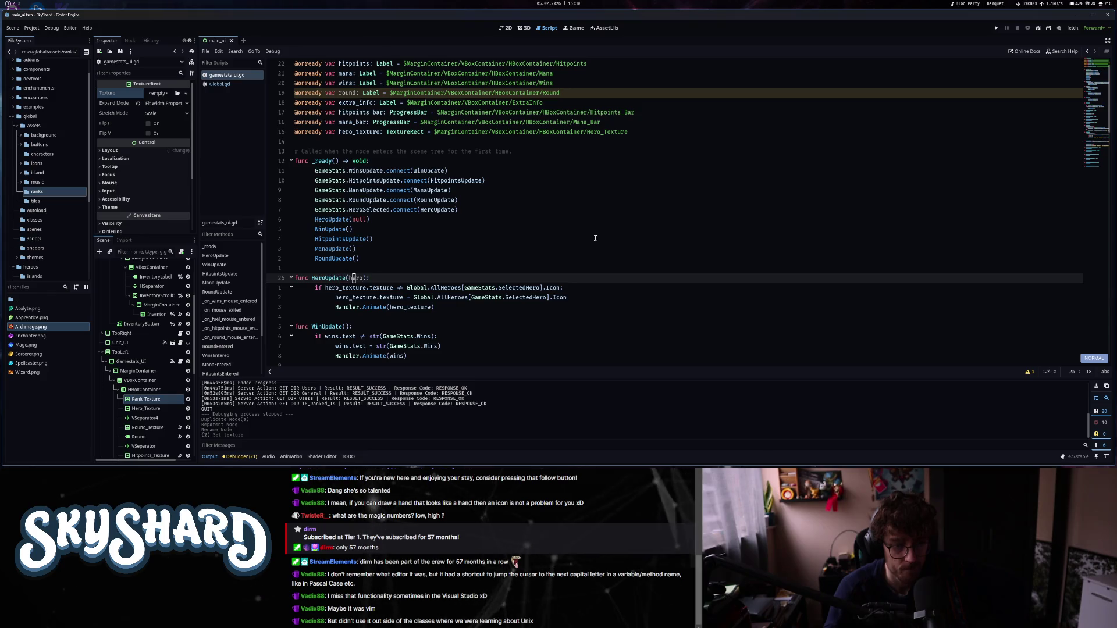
{"action": "key", "text": "j"}
{"action": "key", "text": "w"}
{"action": "key", "text": "w"}
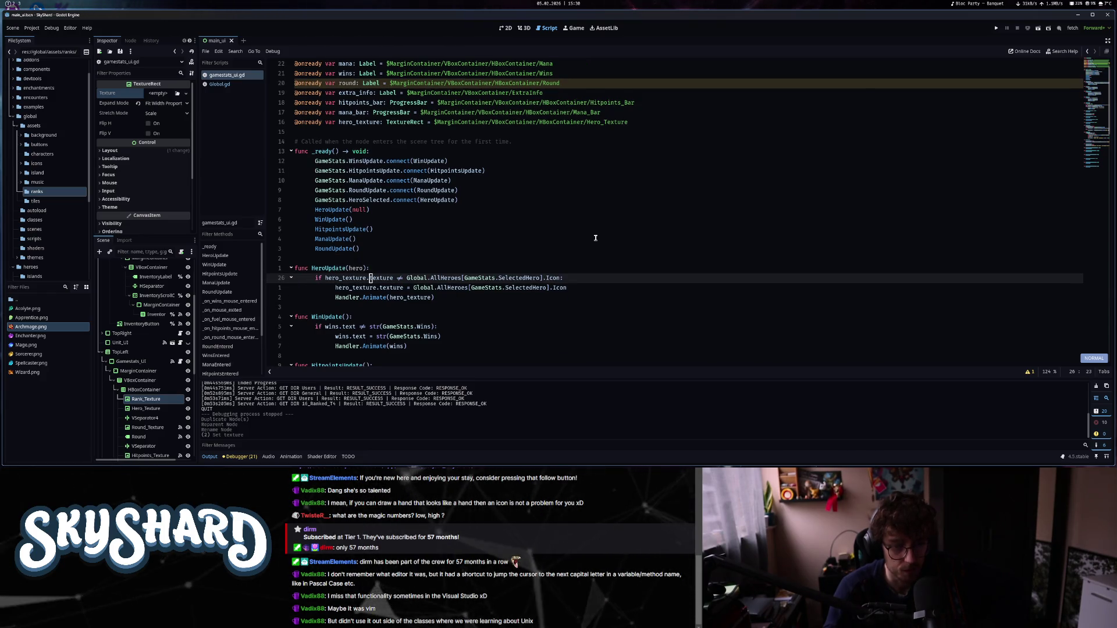
{"action": "key", "text": "j"}
{"action": "key", "text": "j"}
{"action": "key", "text": "w"}
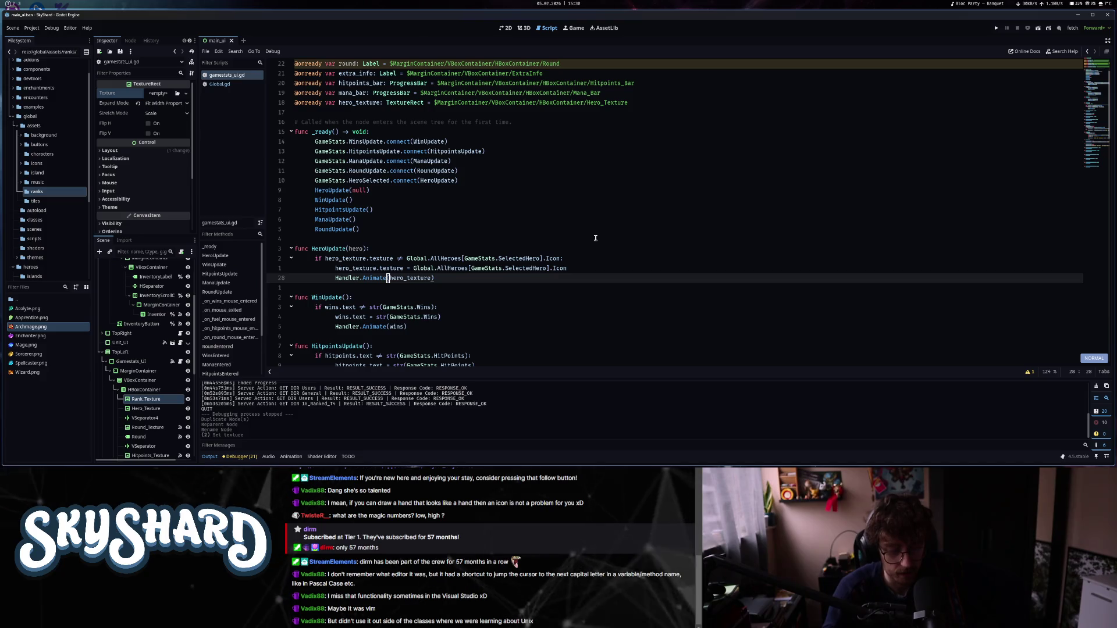
{"action": "key", "text": "o"}
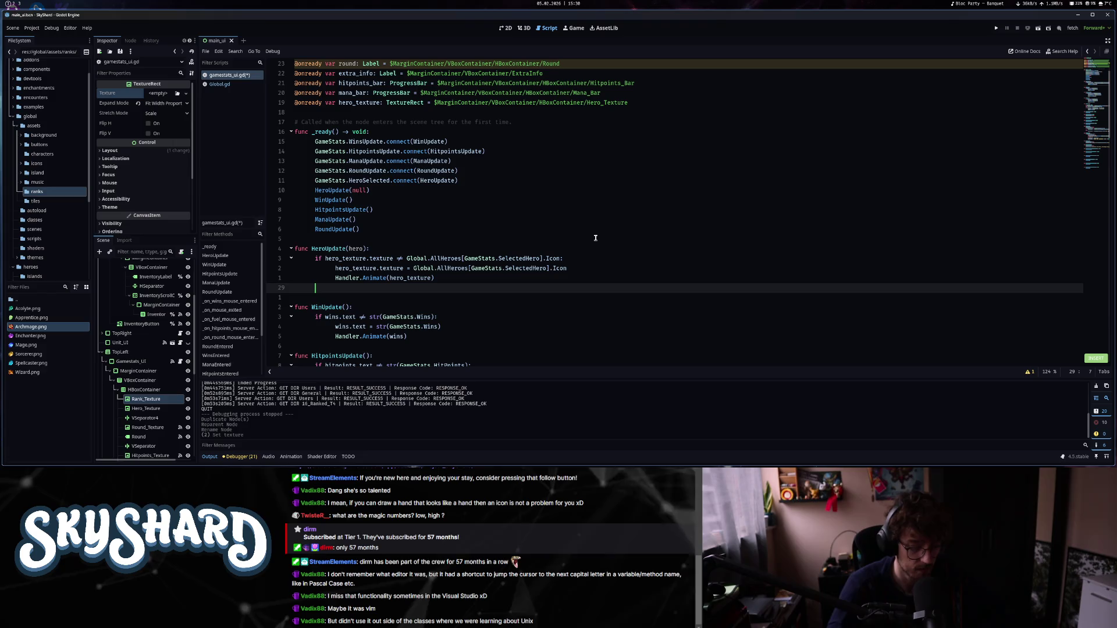
{"action": "type", "text": "if GameStats"}
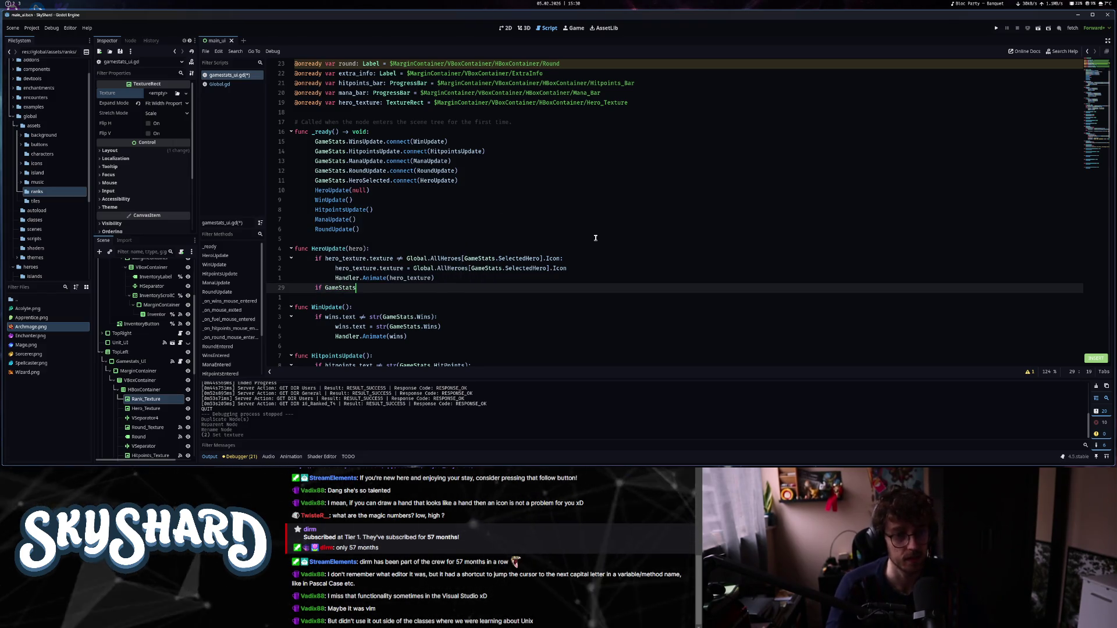
{"action": "type", "text": ".Game"}
{"action": "key", "text": "Return"}
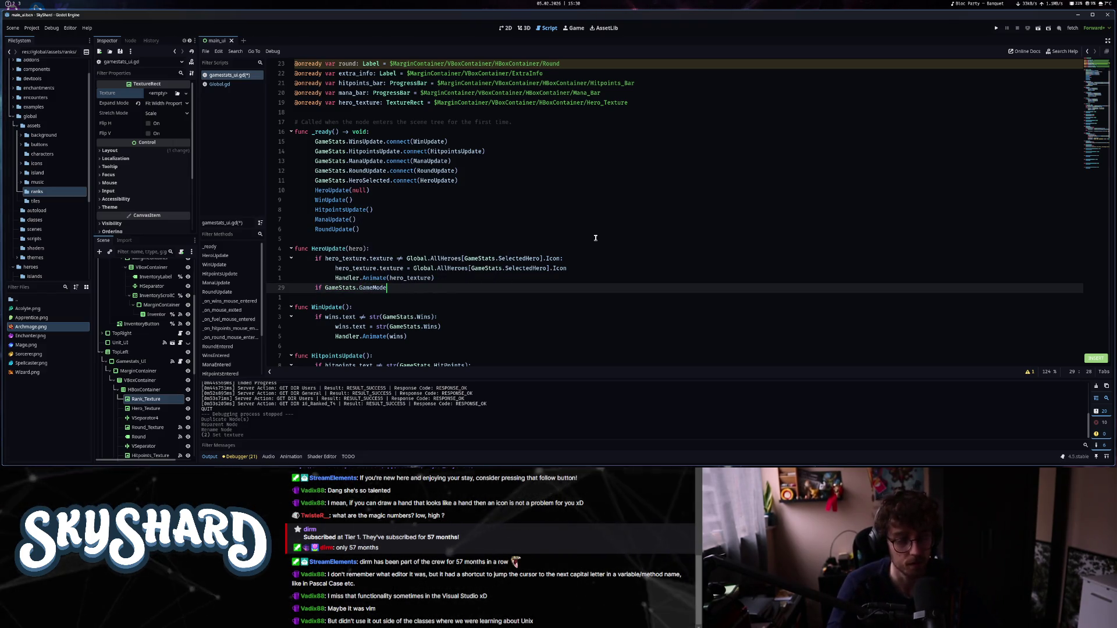
{"action": "type", "text": " != "}
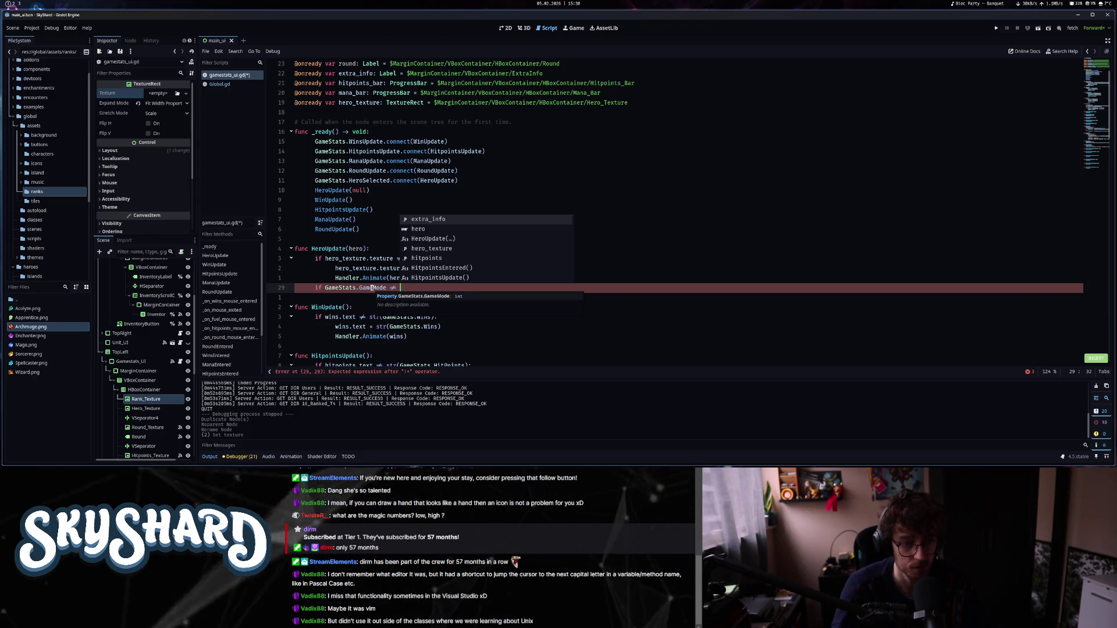
{"action": "type", "text": "0"}
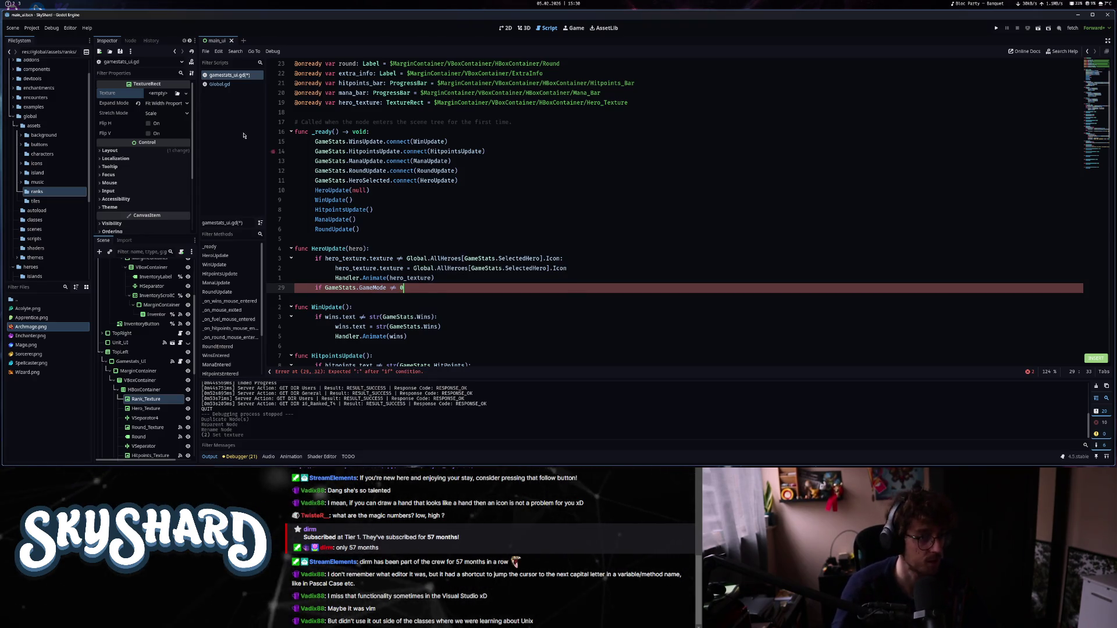
{"action": "scroll", "coordinate": [44, 164], "scroll_direction": "up", "scroll_amount": 2}
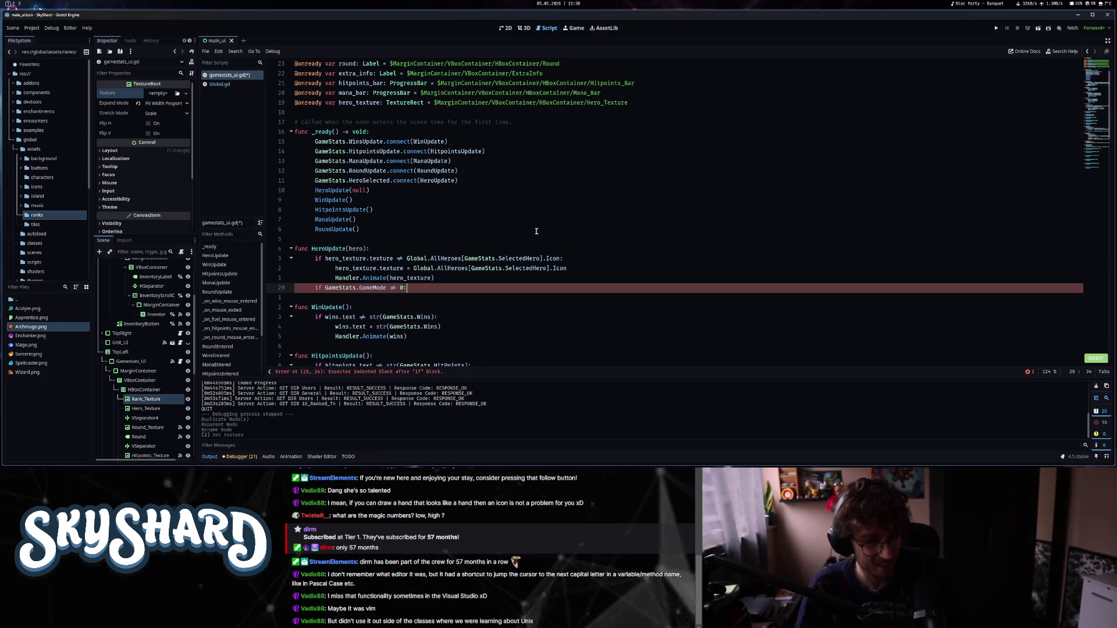
{"action": "key", "text": "Return"}
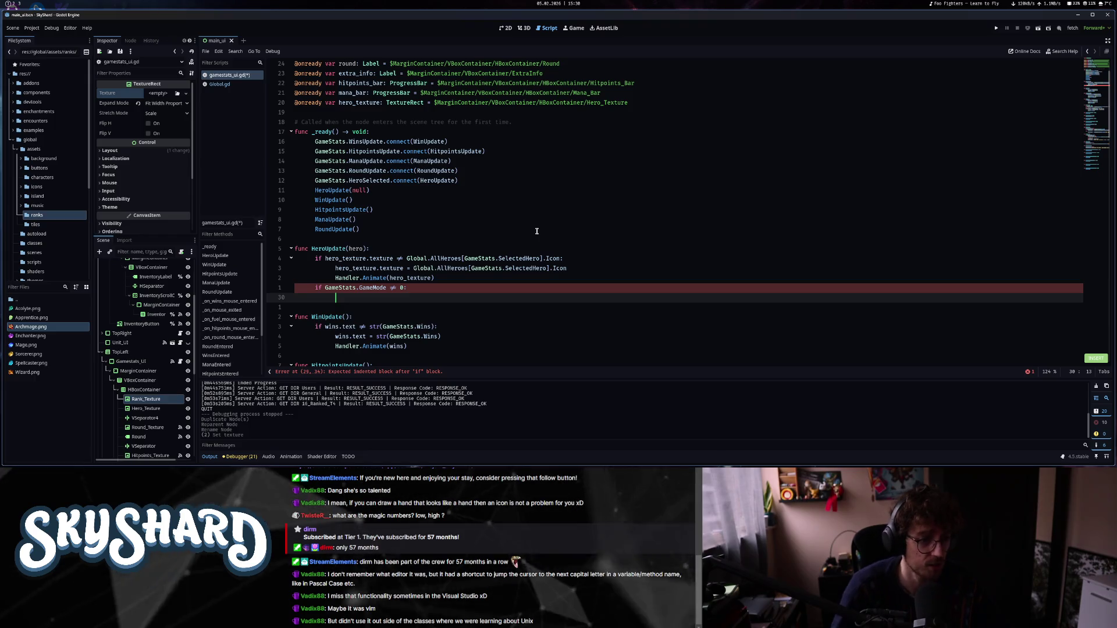
Hide Rank_Texture in the scene and rewrite the condition as GameStats.GameMode == 0:.
{"action": "left_click", "coordinate": [188, 399]}
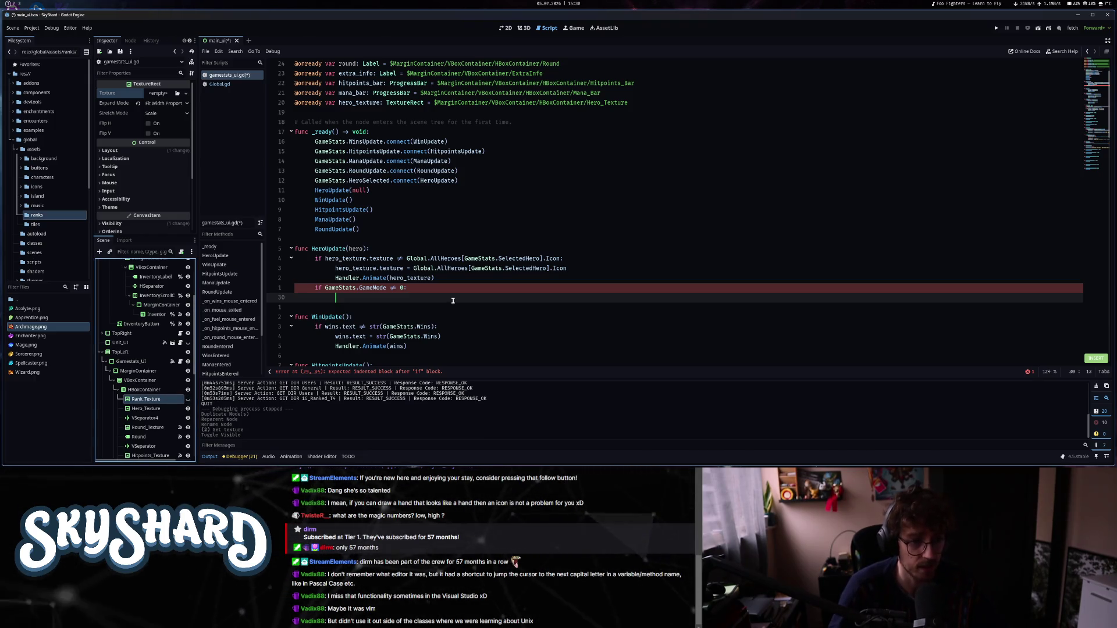
{"action": "key", "text": "BackSpace"}
{"action": "key", "text": "BackSpace"}
{"action": "key", "text": "BackSpace"}
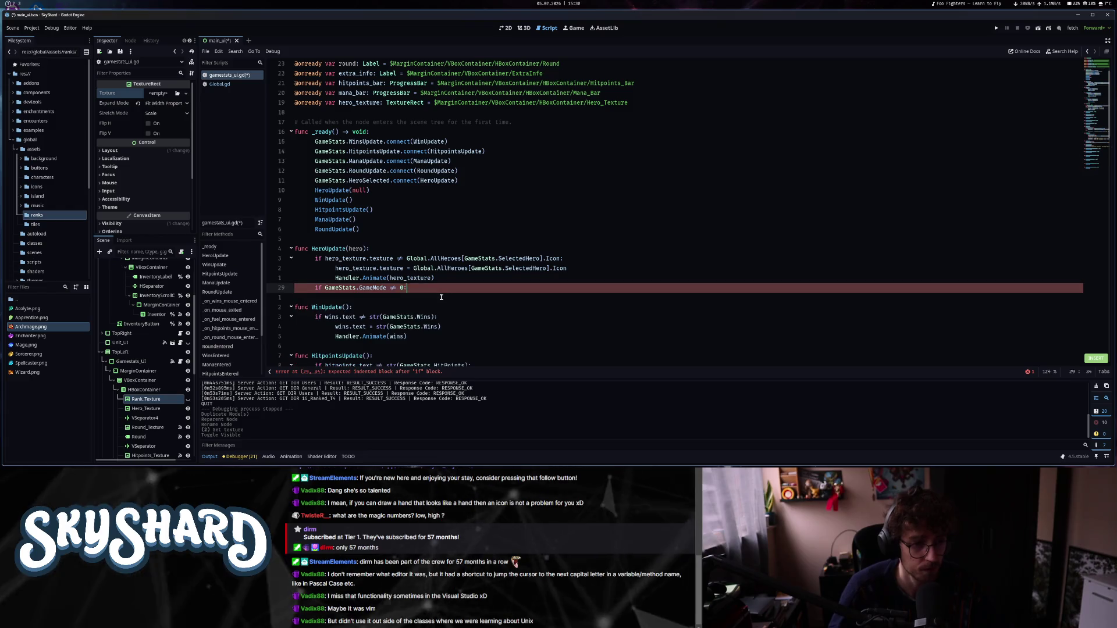
{"action": "key", "text": "BackSpace"}
{"action": "key", "text": "BackSpace"}
{"action": "key", "text": "BackSpace"}
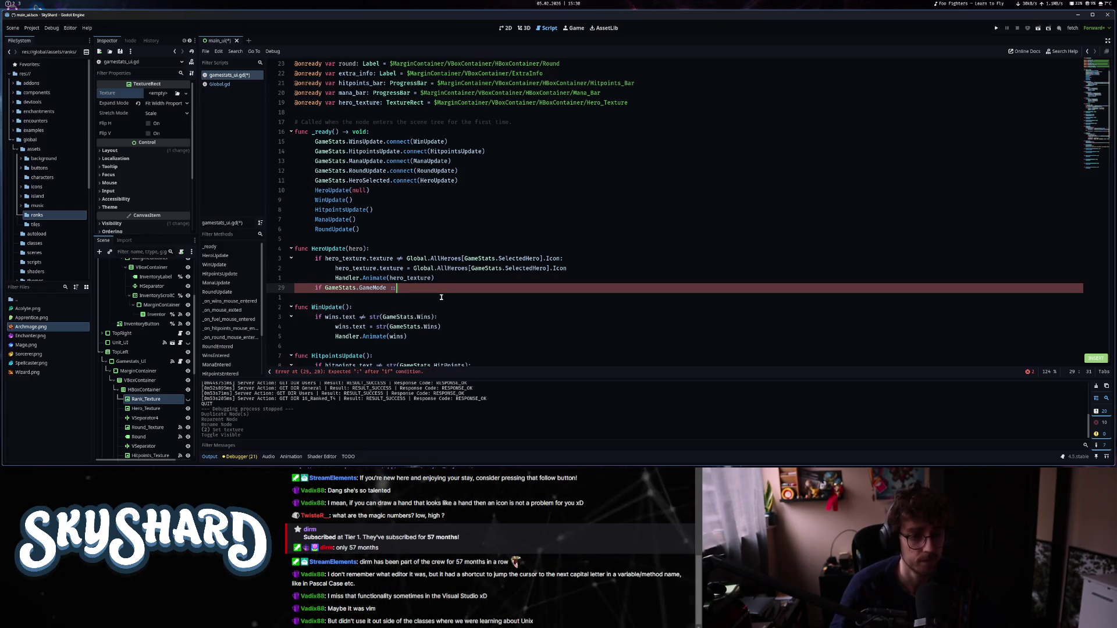
{"action": "type", "text": "== 0:"}
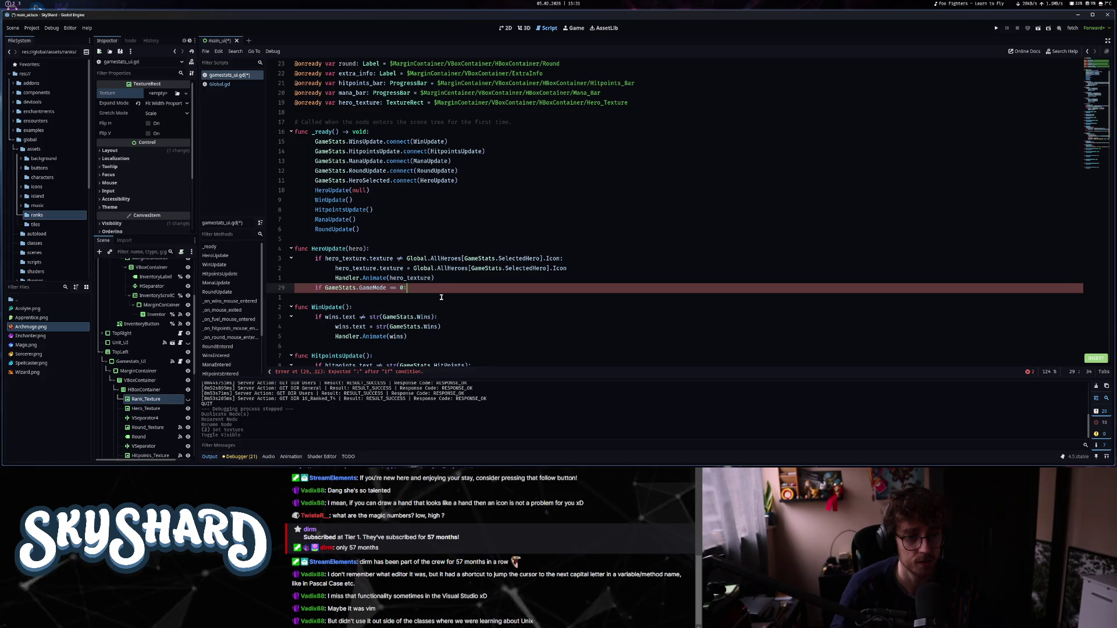
{"action": "key", "text": "Return"}
{"action": "key", "text": "ctrl+z"}
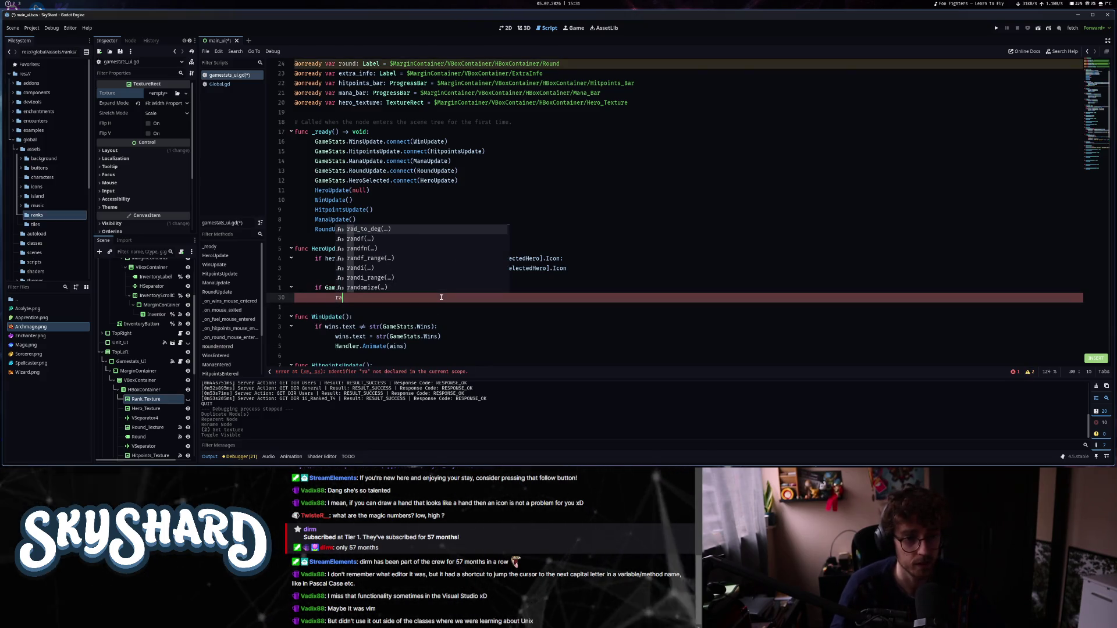
{"action": "key", "text": "ctrl+shift+z"}
{"action": "scroll", "coordinate": [441, 297], "scroll_direction": "up", "scroll_amount": 2}
Add an onready rank_texture reference and call rank_texture.show() under the GameMode check.
{"action": "mouse_move", "coordinate": [150, 399]}
{"action": "left_mouse_down"}
{"action": "mouse_move", "coordinate": [407, 200]}
{"action": "mouse_move", "coordinate": [407, 169]}
{"action": "left_mouse_up"}
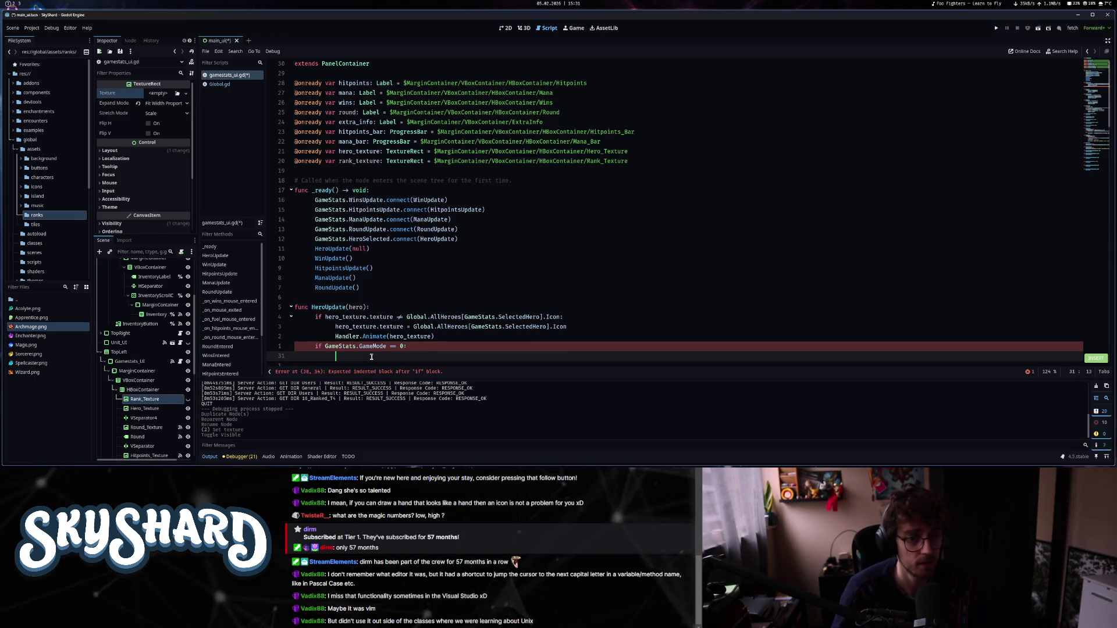
{"action": "scroll", "coordinate": [371, 356], "scroll_direction": "down", "scroll_amount": 3}
{"action": "type", "text": "rank_texture."}
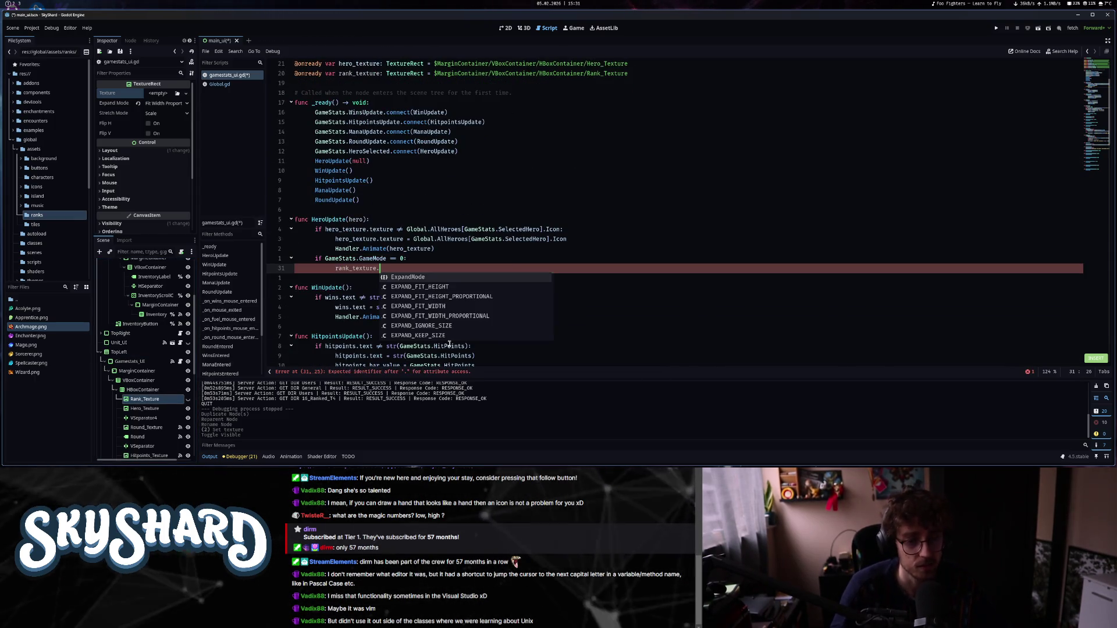
{"action": "type", "text": "show()"}
{"action": "key", "text": "Return"}
Type rank_texture.texture = Global.RatingTitle.get( and start its rating argument, fixing typos.
{"action": "type", "text": "rank"}
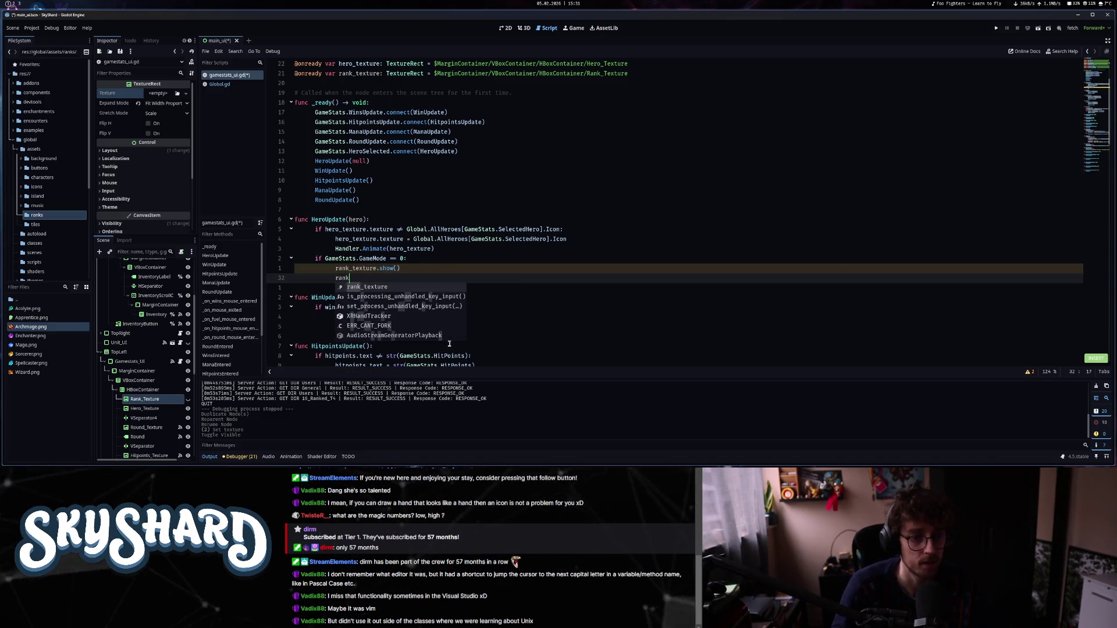
{"action": "type", "text": "_texture.texture = "}
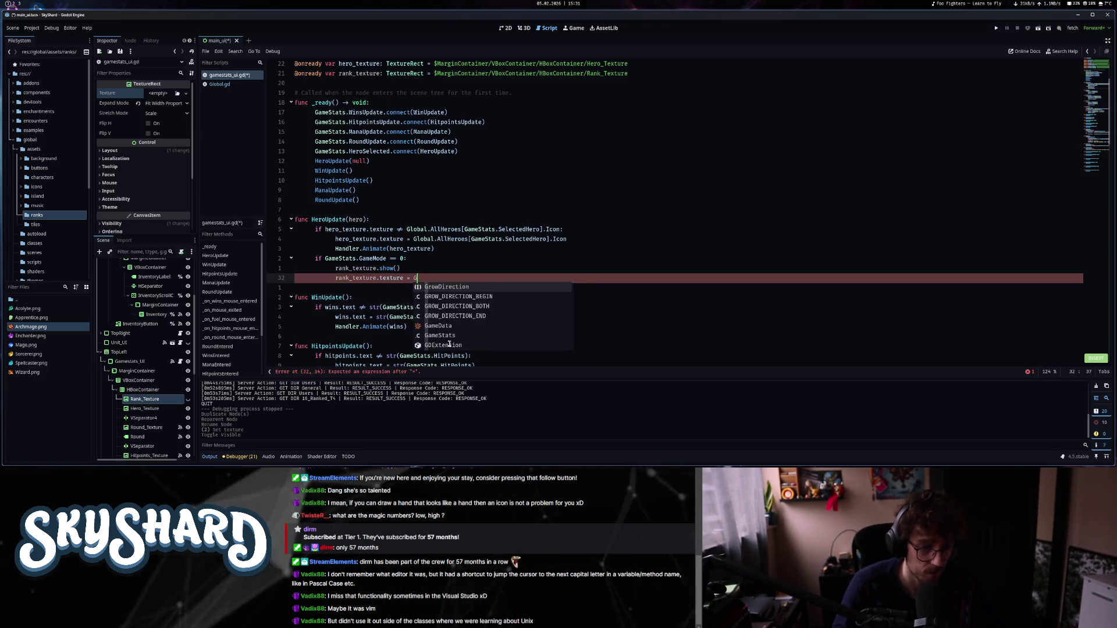
{"action": "type", "text": " Globl"}
{"action": "key", "text": "Return"}
{"action": "type", "text": "."}
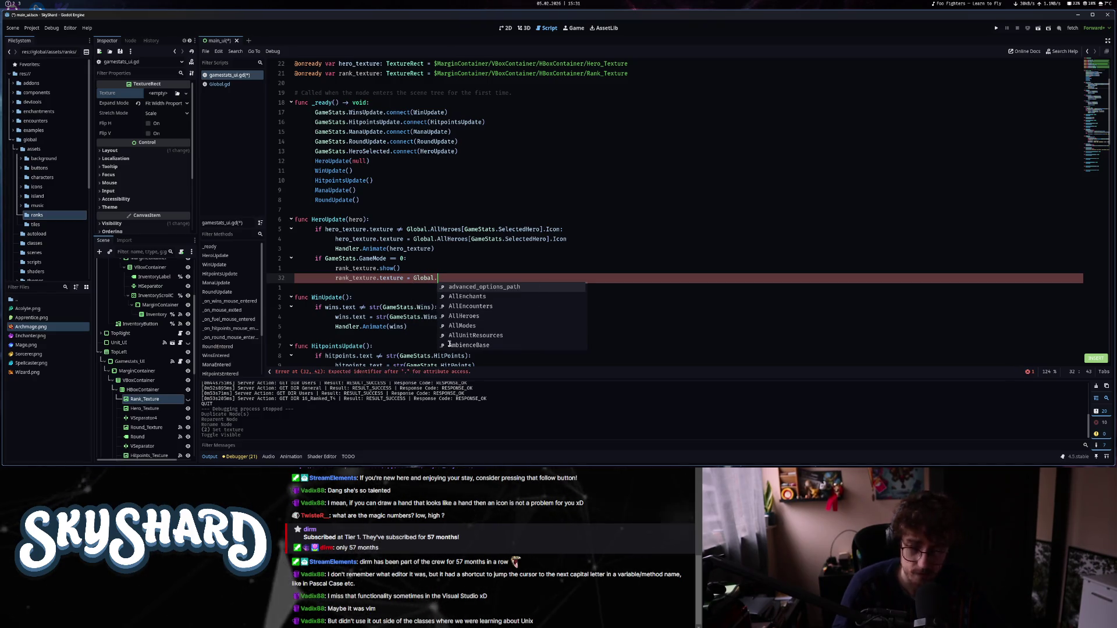
{"action": "type", "text": "RatingTitle"}
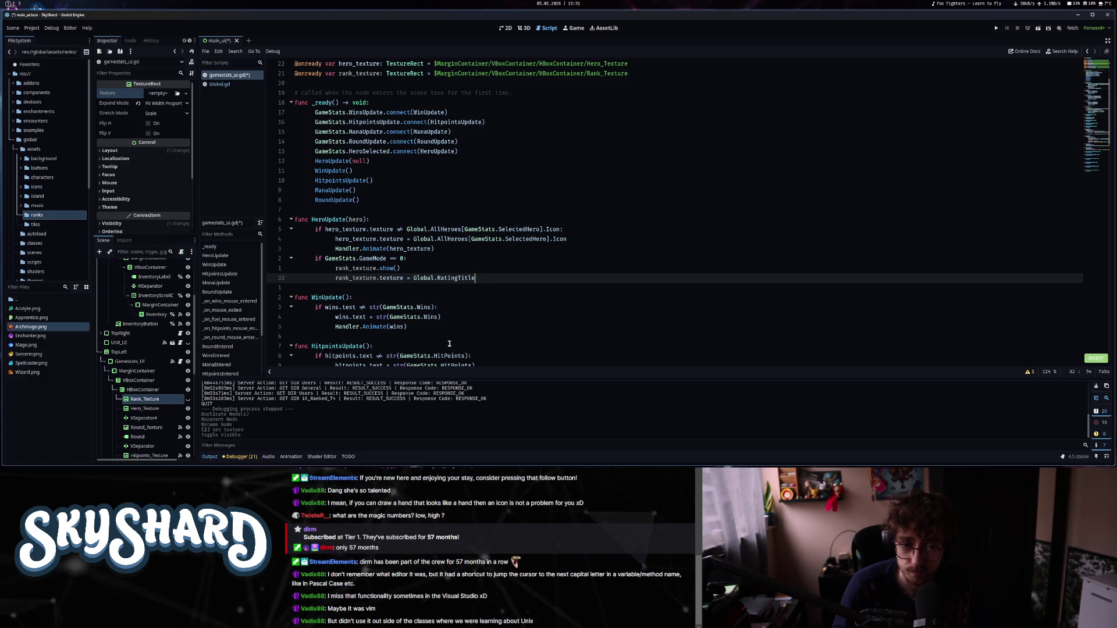
{"action": "type", "text": ".get"}
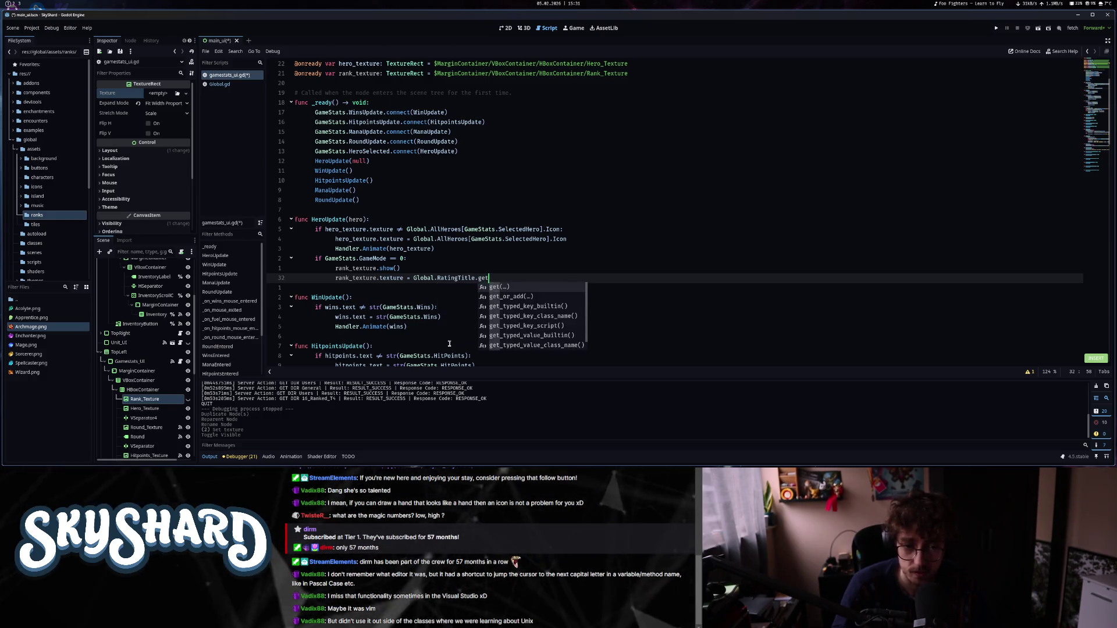
{"action": "type", "text": "(Globla"}
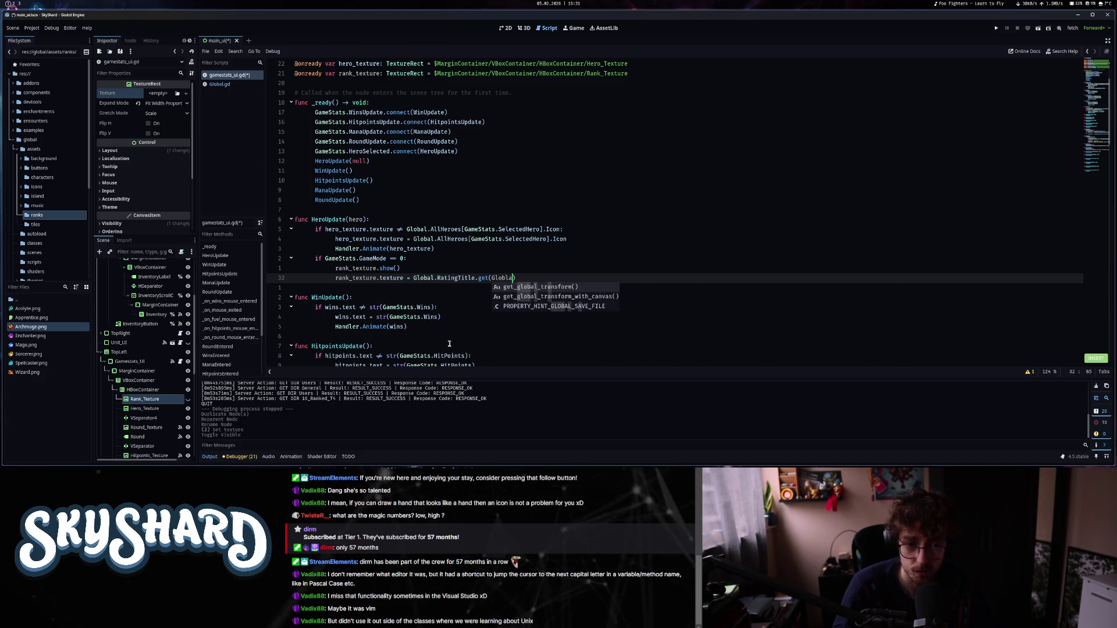
{"action": "key", "text": "BackSpace"}
{"action": "key", "text": "BackSpace"}
{"action": "type", "text": "al.getRat"}
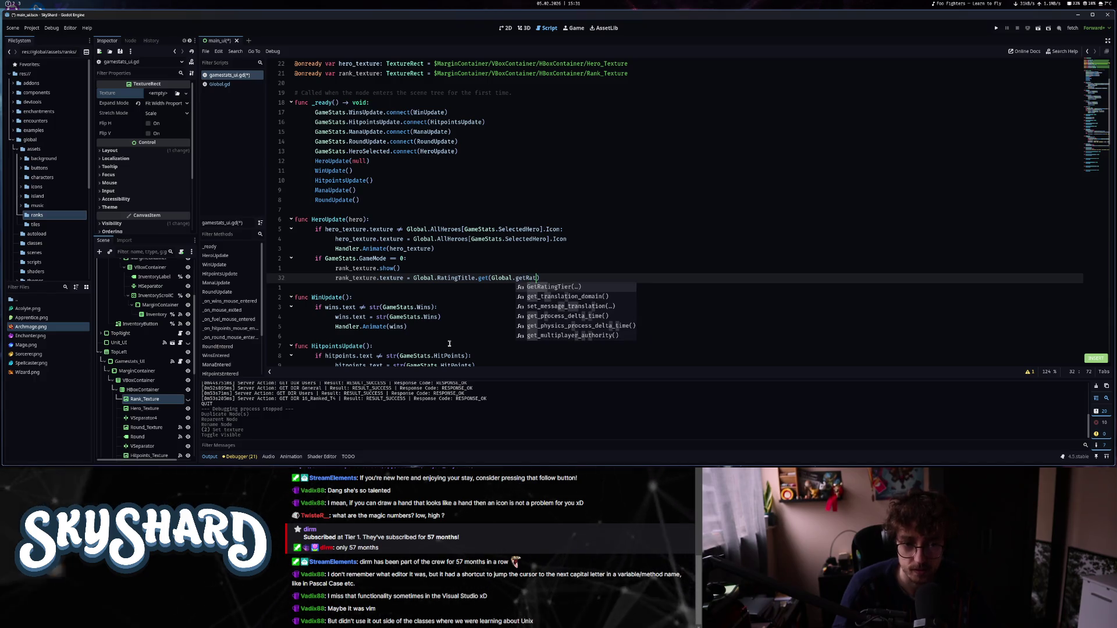
{"action": "key", "text": "BackSpace"}
{"action": "key", "text": "BackSpace"}
{"action": "key", "text": "BackSpace"}
{"action": "key", "text": "BackSpace"}
{"action": "key", "text": "BackSpace"}
{"action": "type", "text": "rating"}
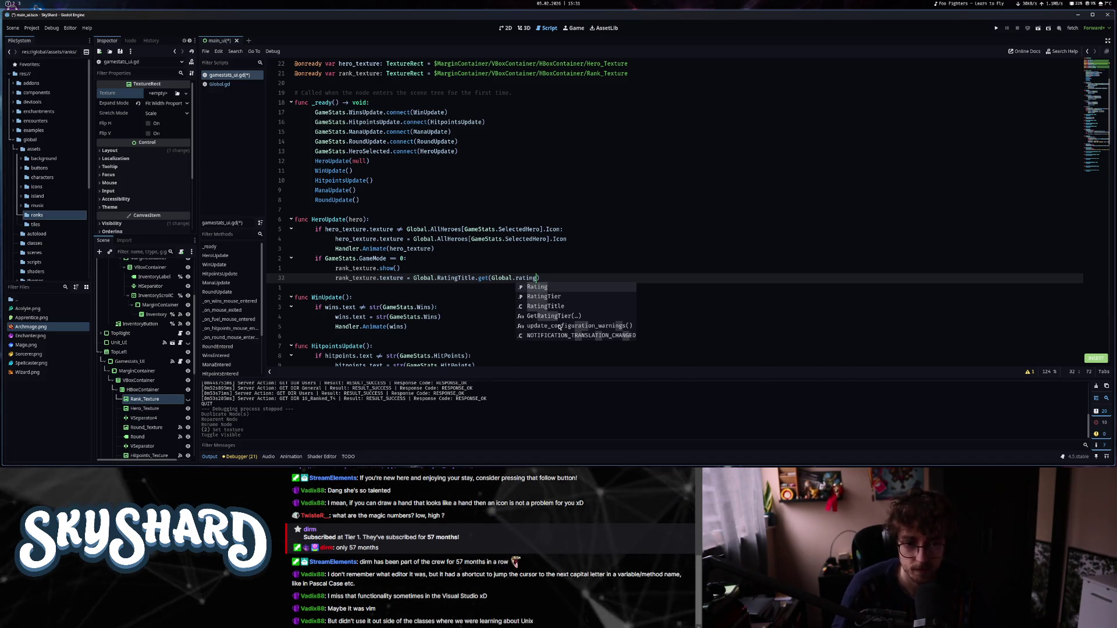
{"action": "key", "text": "BackSpace"}
{"action": "key", "text": "BackSpace"}
{"action": "key", "text": "BackSpace"}
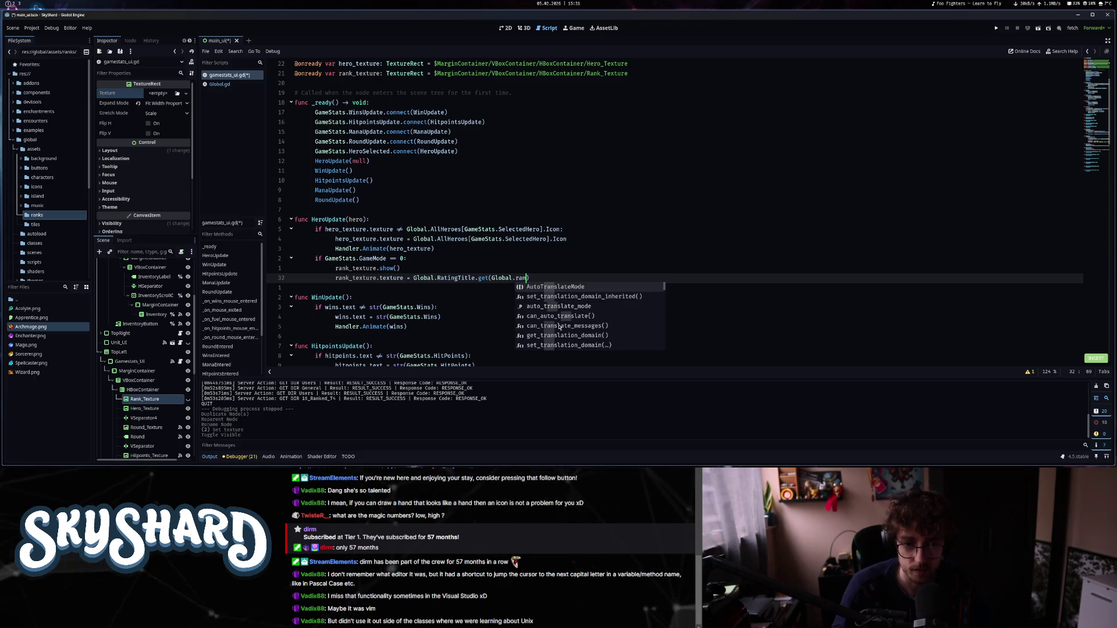
{"action": "type", "text": "getra"}
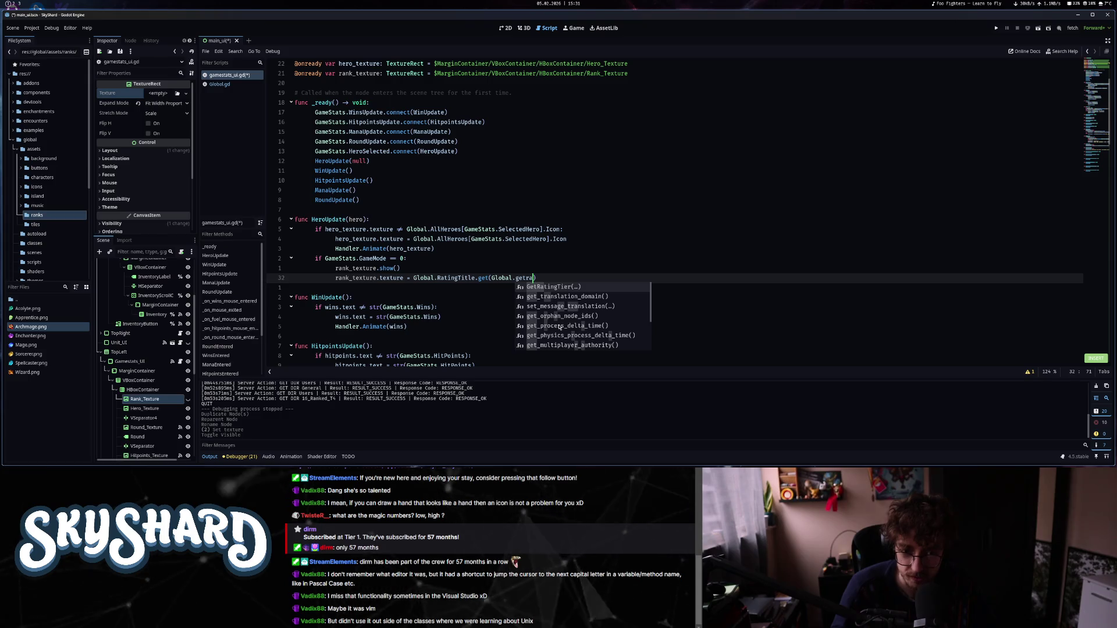
{"action": "key", "text": "BackSpace"}
{"action": "key", "text": "BackSpace"}
{"action": "key", "text": "BackSpace"}
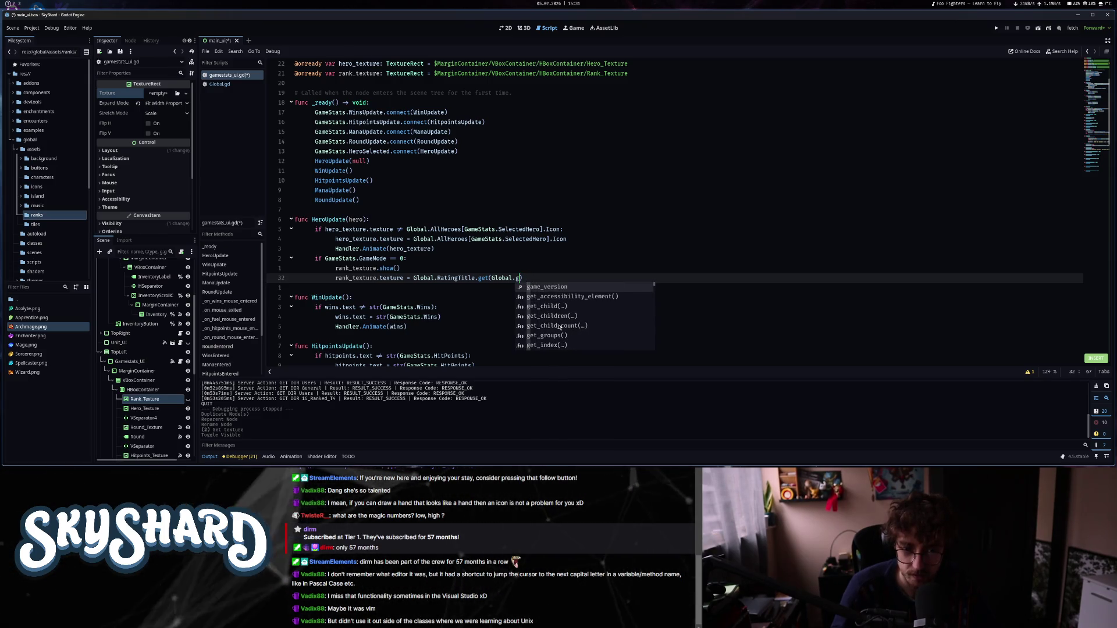
{"action": "key", "text": "BackSpace"}
{"action": "type", "text": "ra"}
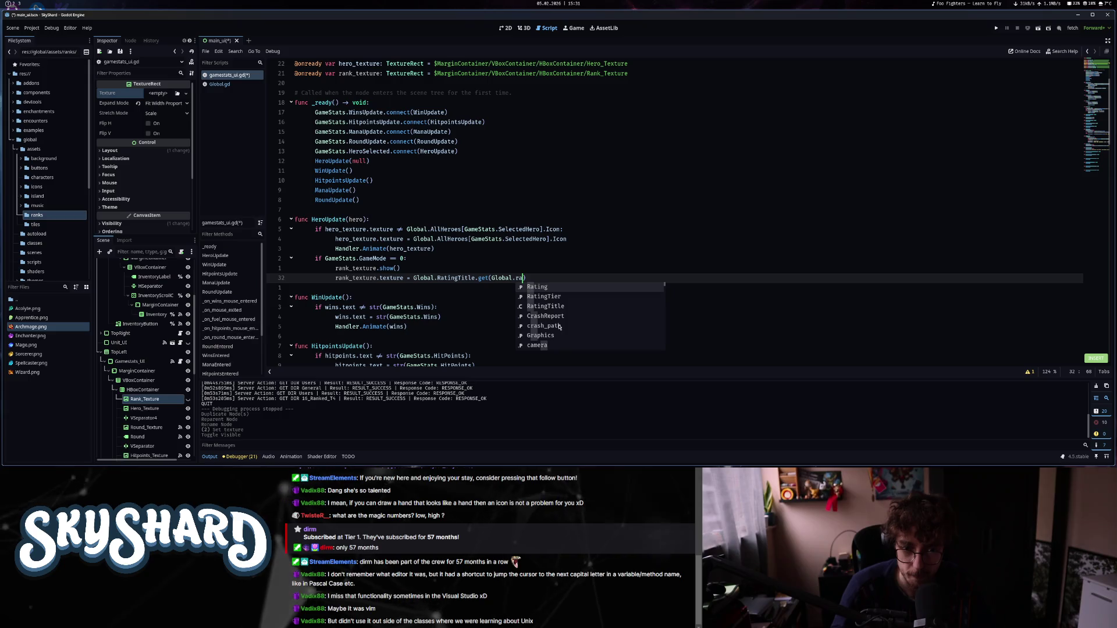
{"action": "type", "text": "ting"}
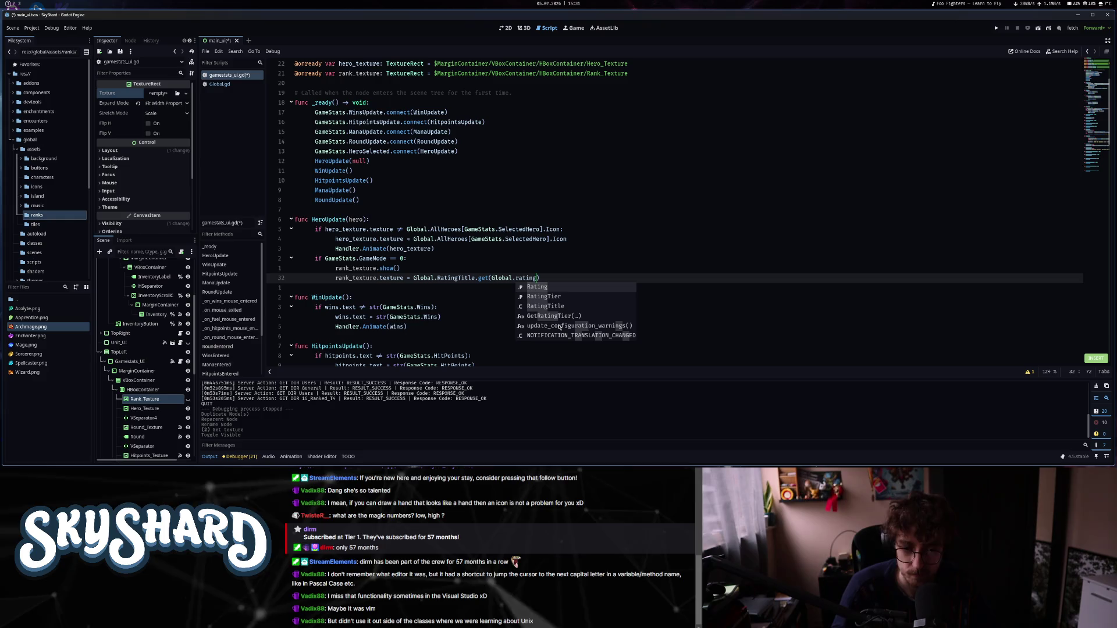
Fill line 32's get call with Global.GetTitle(Global.Rating), an empty-string default and [3] index.
{"action": "left_click", "coordinate": [220, 84]}
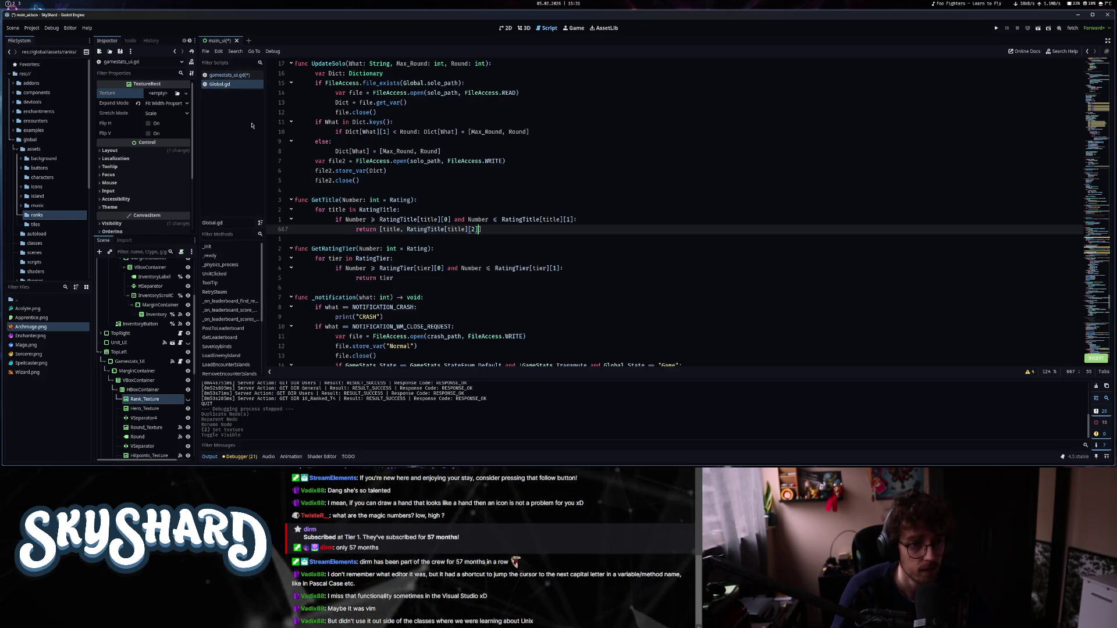
{"action": "left_click", "coordinate": [230, 74]}
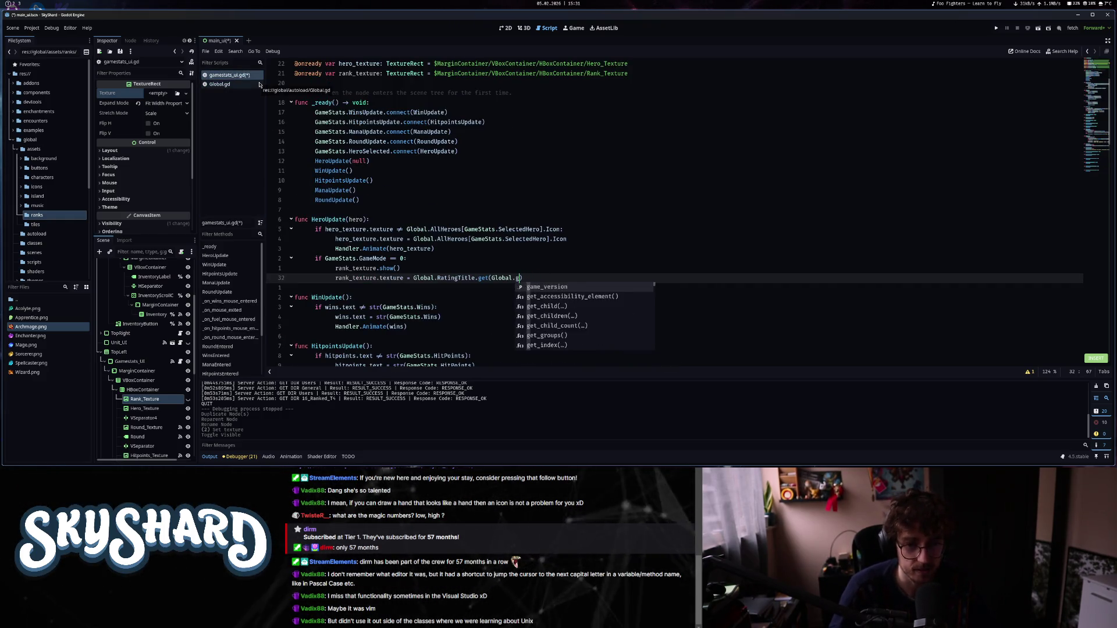
{"action": "key", "text": "Return"}
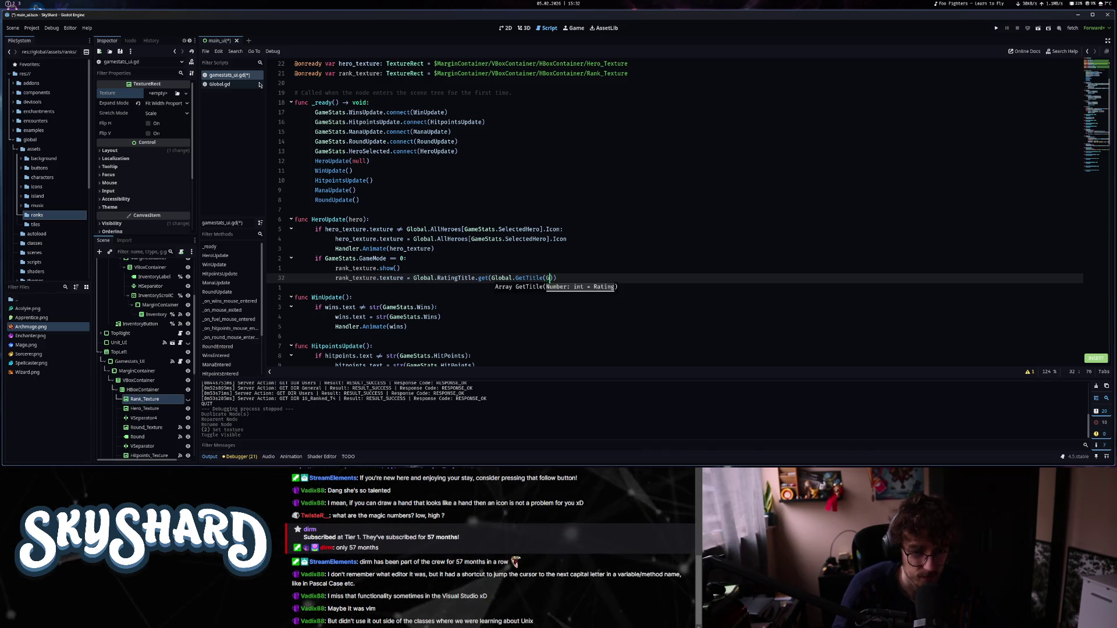
{"action": "type", "text": "lobal.Rating"}
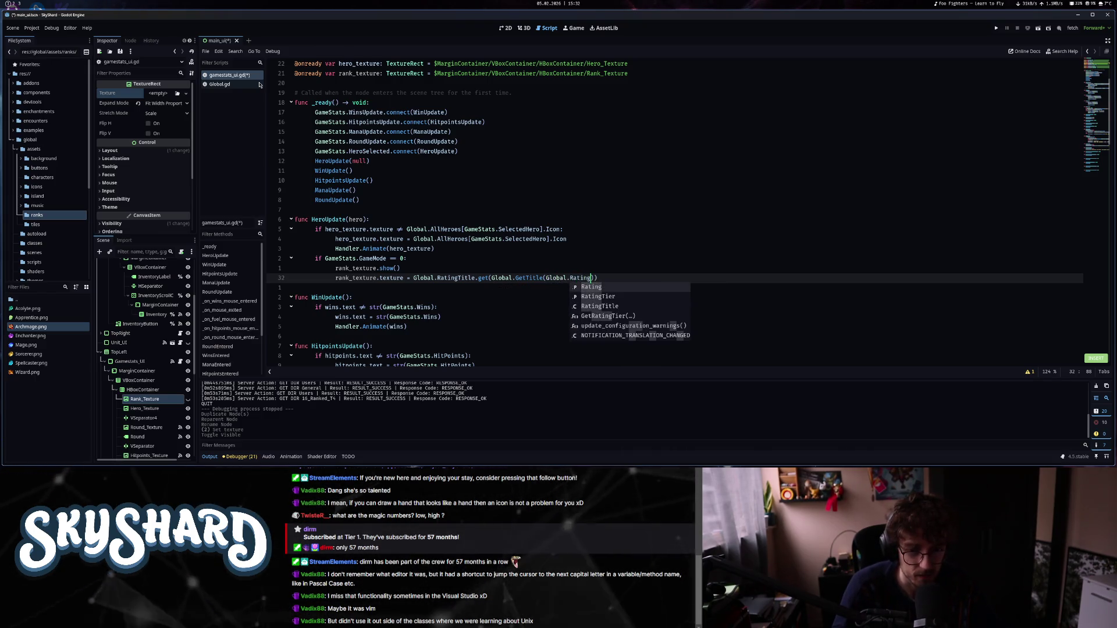
{"action": "key", "text": "Return"}
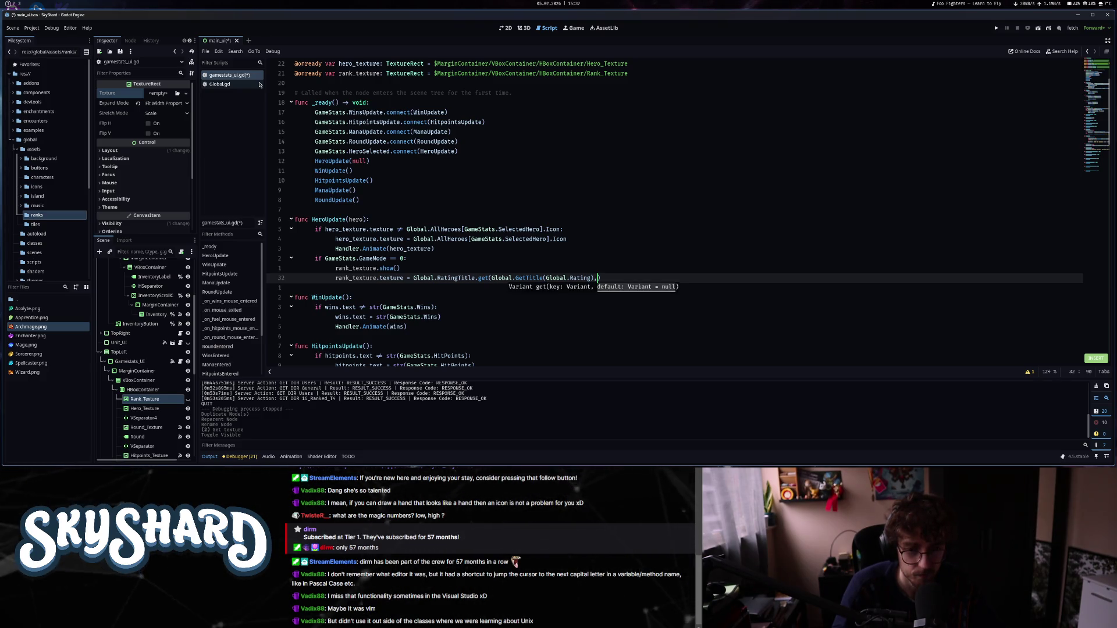
{"action": "type", "text": "\""}
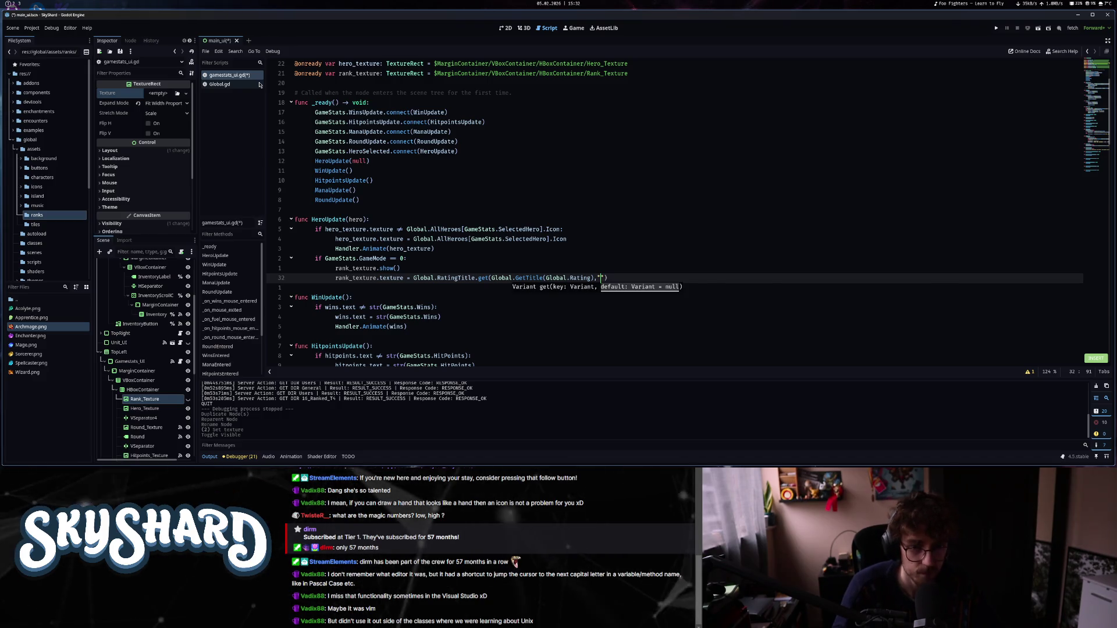
{"action": "type", "text": ")["}
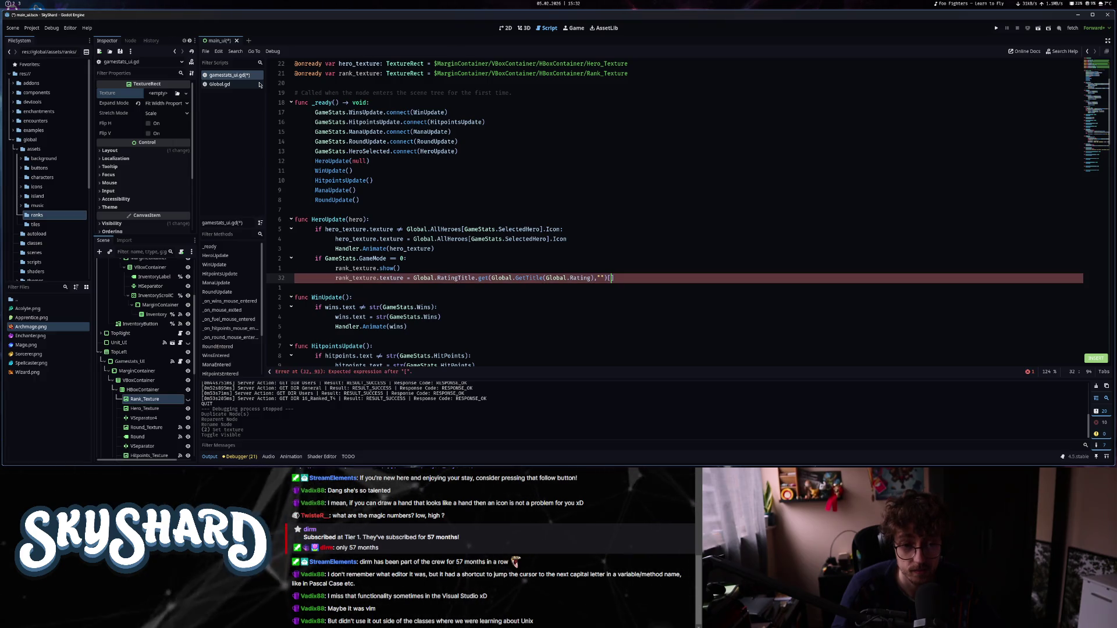
{"action": "type", "text": "3"}
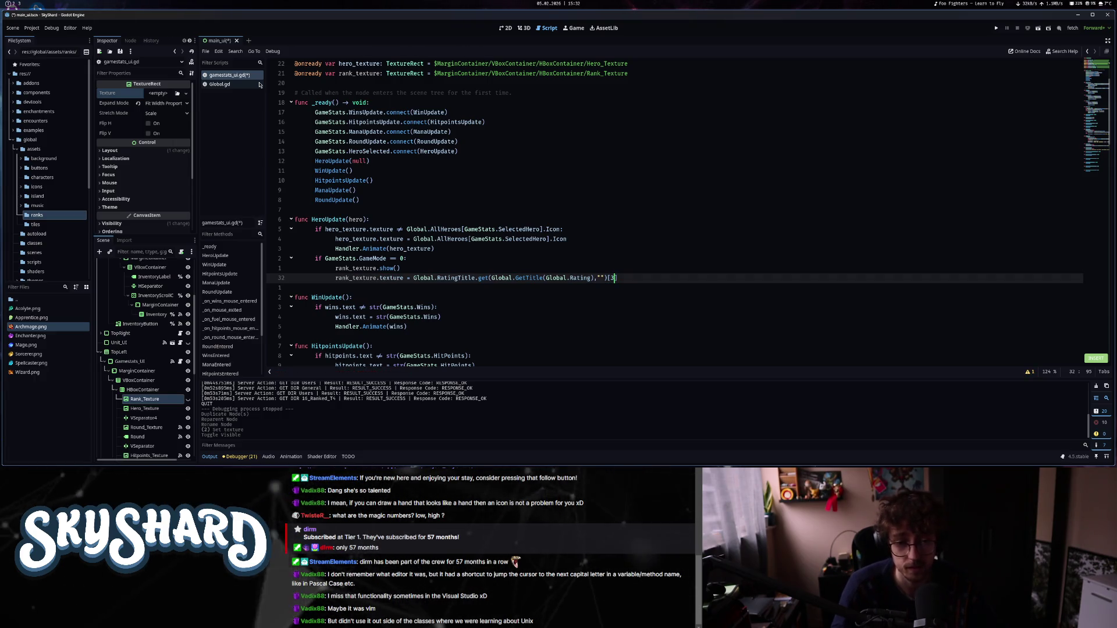
Insert [0] after GetTitle(Global.Rating), capitalise getTitle to GetTitle, and save the script.
{"action": "key", "text": "Escape"}
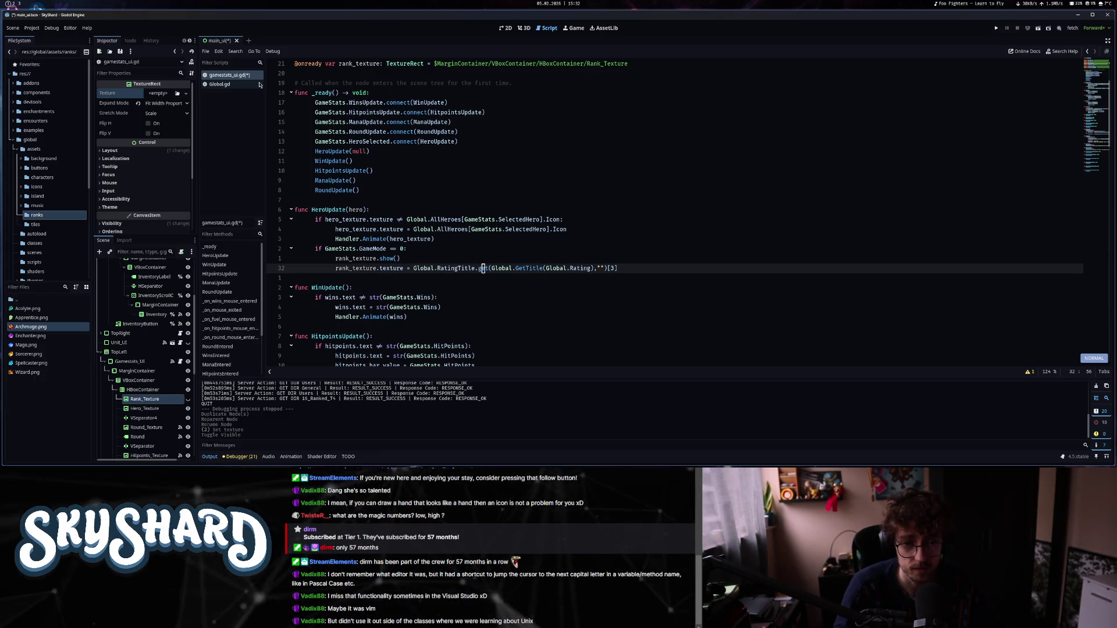
{"action": "key", "text": "f"}
{"action": "key", "text": "comma"}
{"action": "key", "text": "i"}
{"action": "type", "text": "[0"}
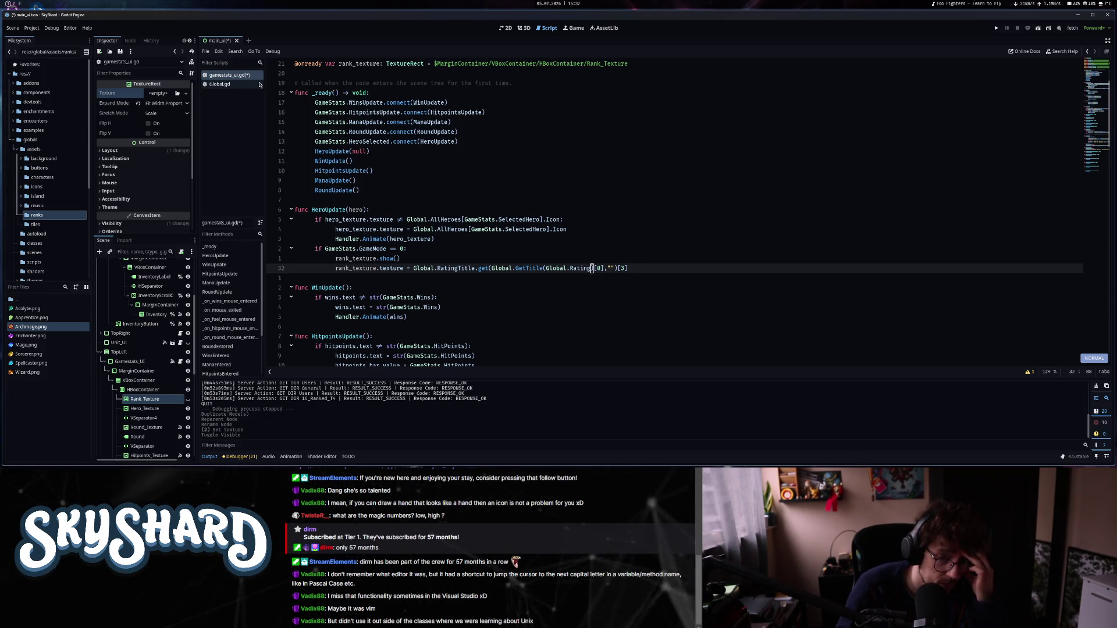
{"action": "key", "text": "b"}
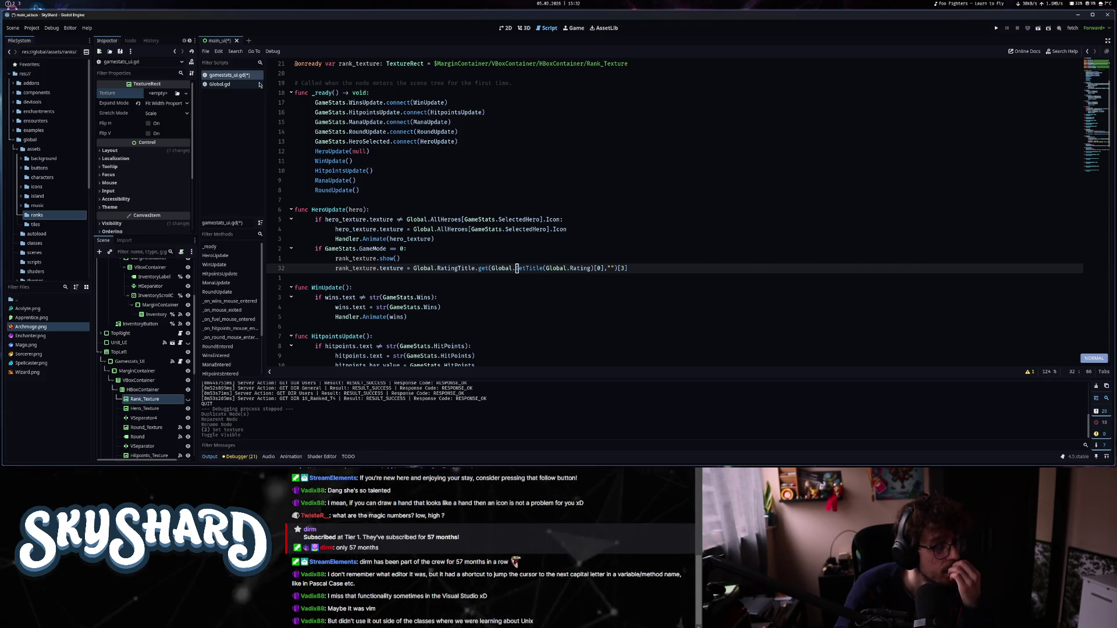
{"action": "key", "text": "asciitilde"}
{"action": "key", "text": "l"}
{"action": "key", "text": "l"}
{"action": "key", "text": "l"}
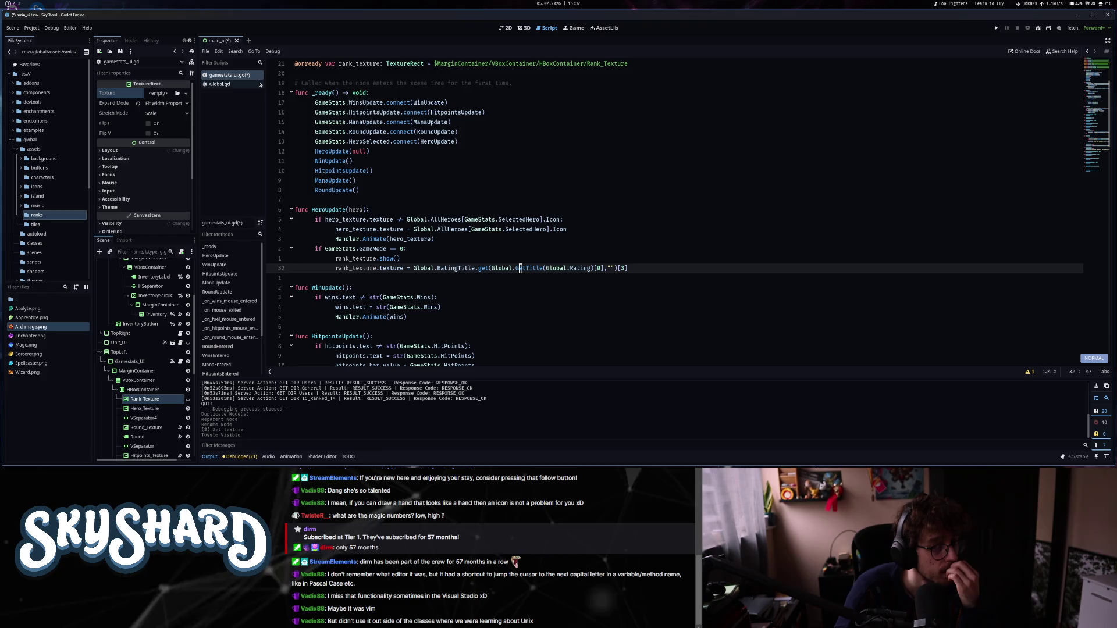
{"action": "key", "text": "l"}
{"action": "key", "text": "l"}
{"action": "key", "text": "l"}
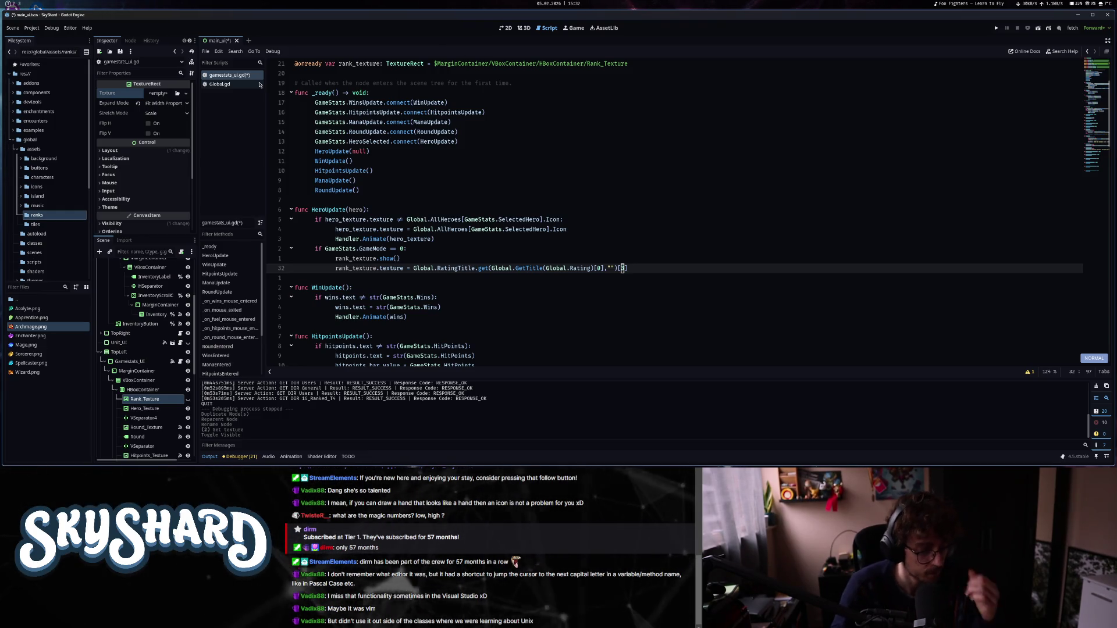
{"action": "key", "text": "ctrl+s"}
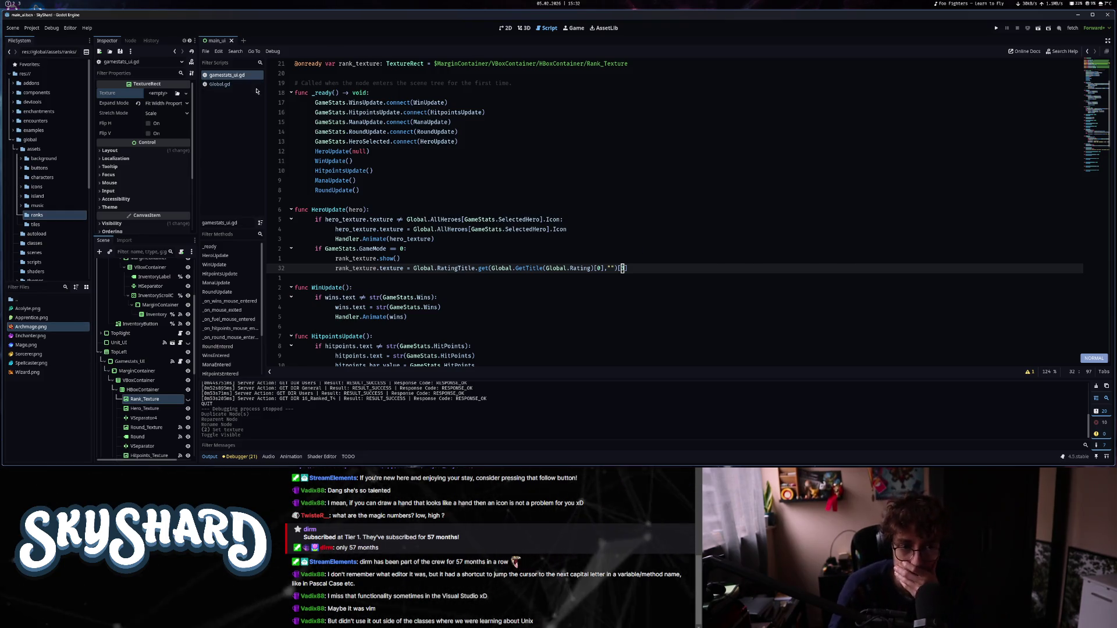
{"action": "mouse_move", "coordinate": [455, 233]}
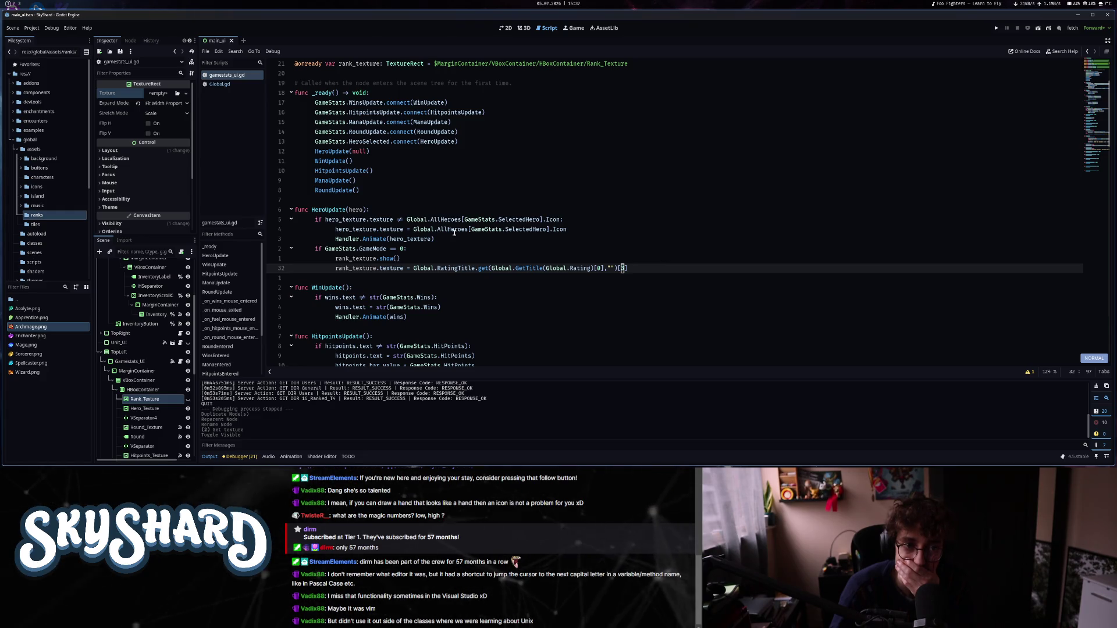
{"action": "scroll", "coordinate": [454, 232], "scroll_direction": "down", "scroll_amount": 5}
{"action": "scroll", "coordinate": [452, 234], "scroll_direction": "up", "scroll_amount": 4}
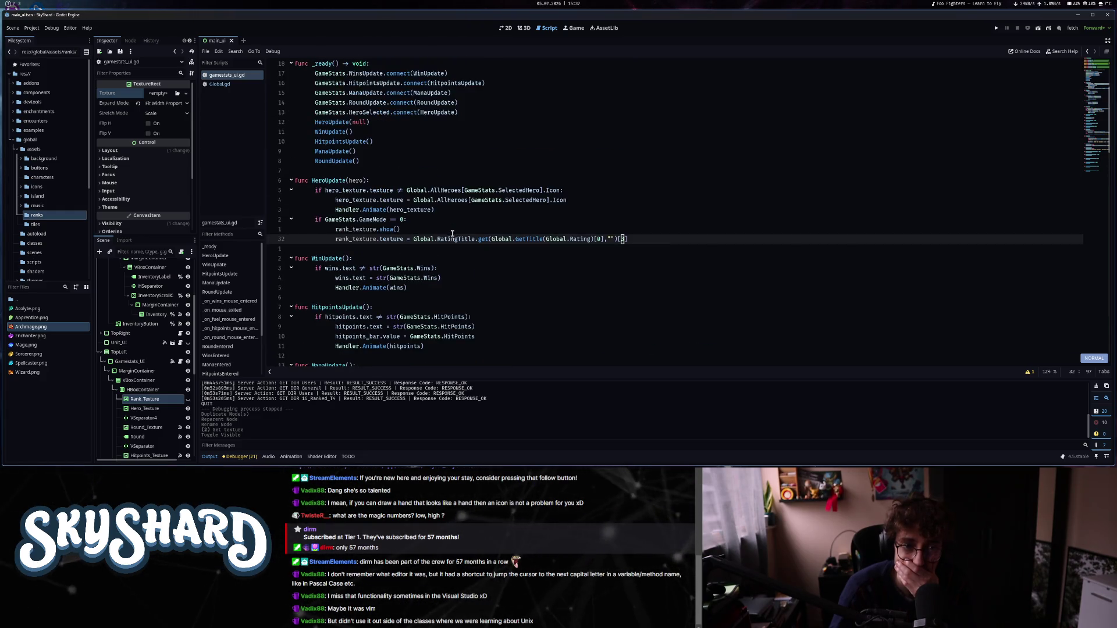
{"action": "left_click", "coordinate": [996, 30]}
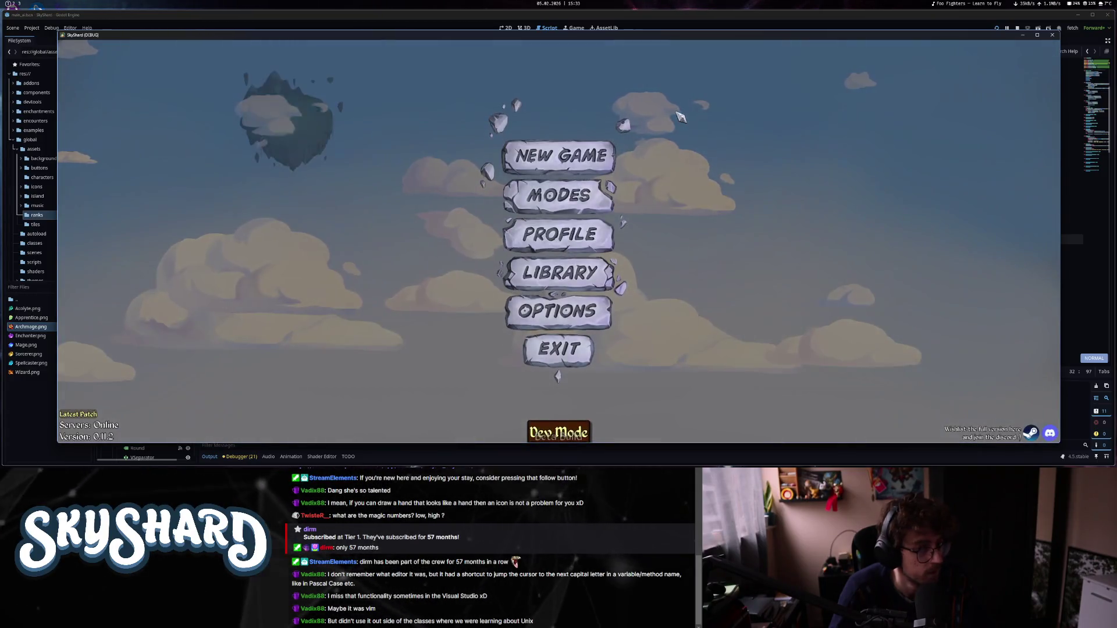
{"action": "left_click", "coordinate": [558, 317]}
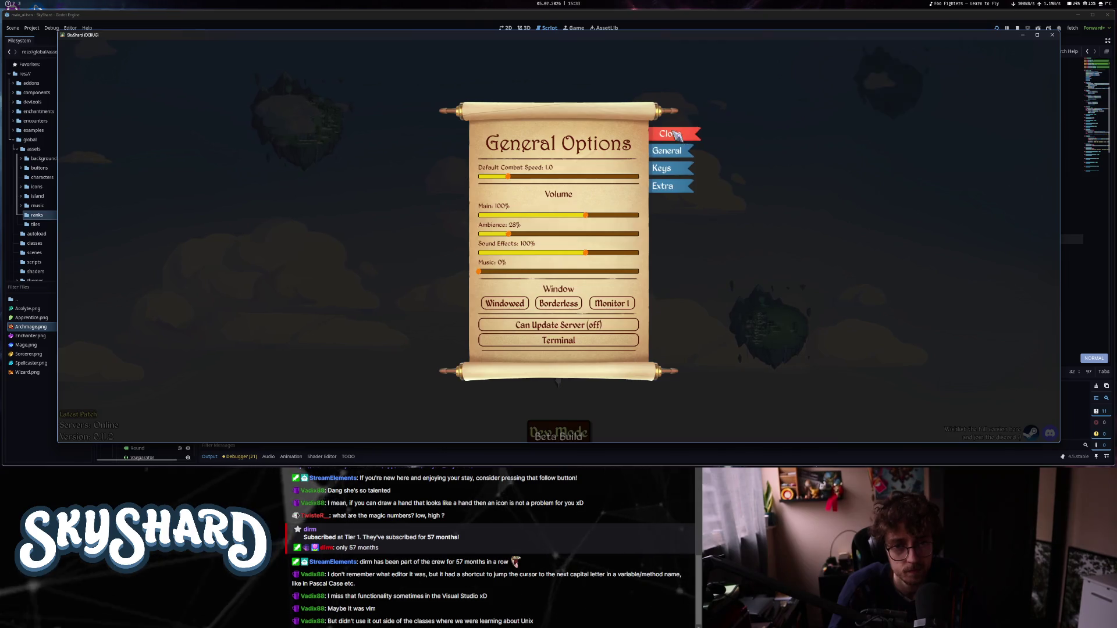
{"action": "key", "text": "Escape"}
{"action": "left_click", "coordinate": [559, 153]}
{"action": "left_click", "coordinate": [328, 245]}
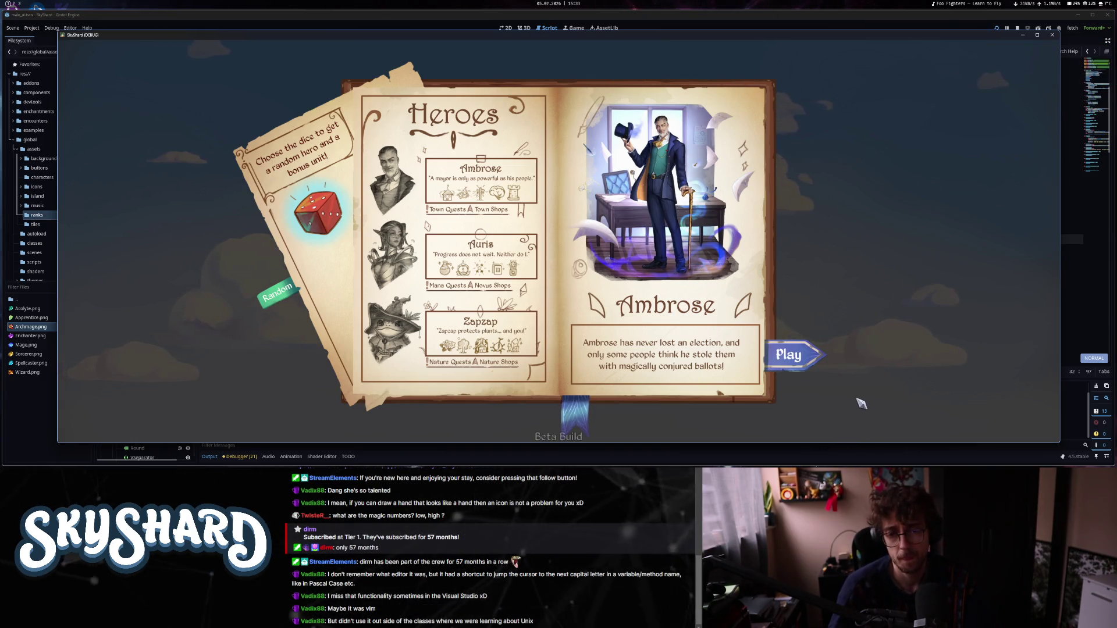
{"action": "key", "text": "alt+F4"}
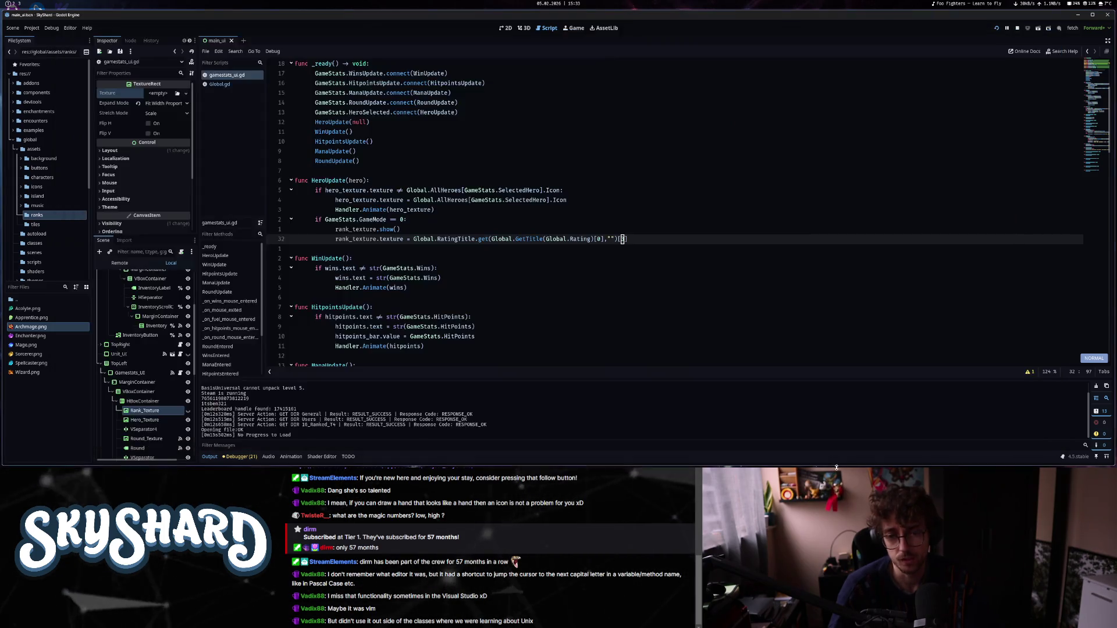
Bring the SkyShard game window back, dismiss the quests overlay, and make the window narrower.
{"action": "key", "text": "super"}
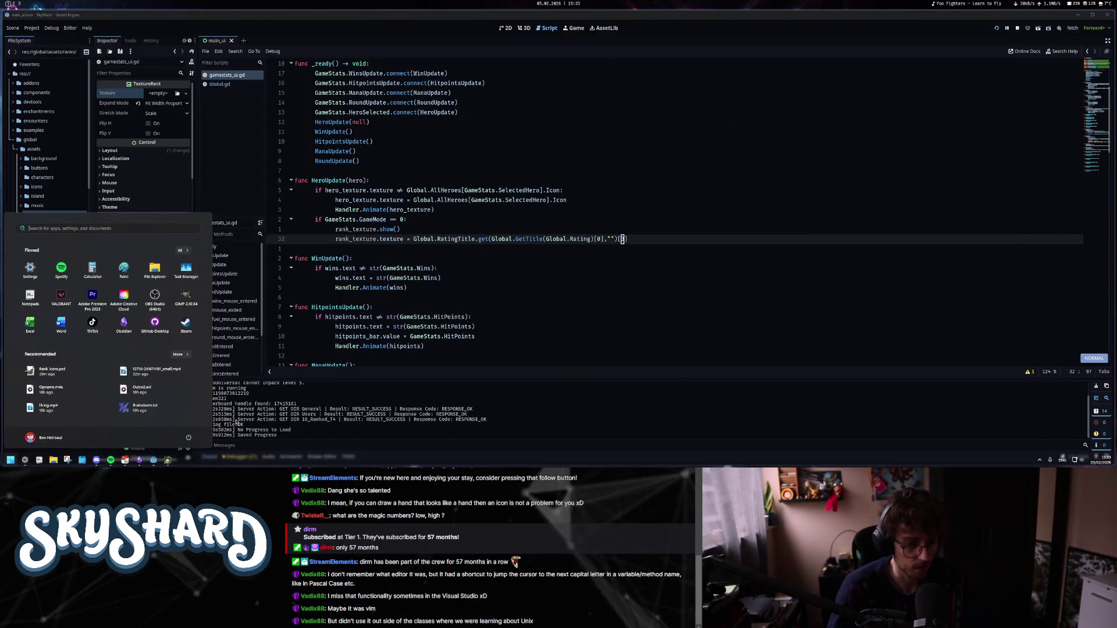
{"action": "left_click", "coordinate": [167, 460]}
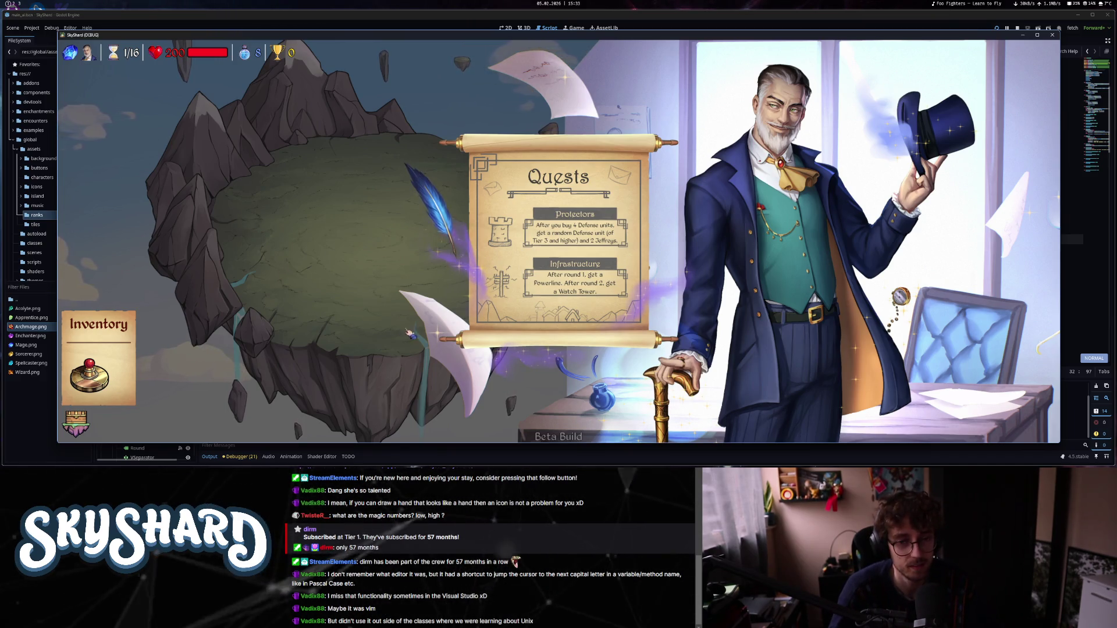
{"action": "left_click", "coordinate": [598, 301]}
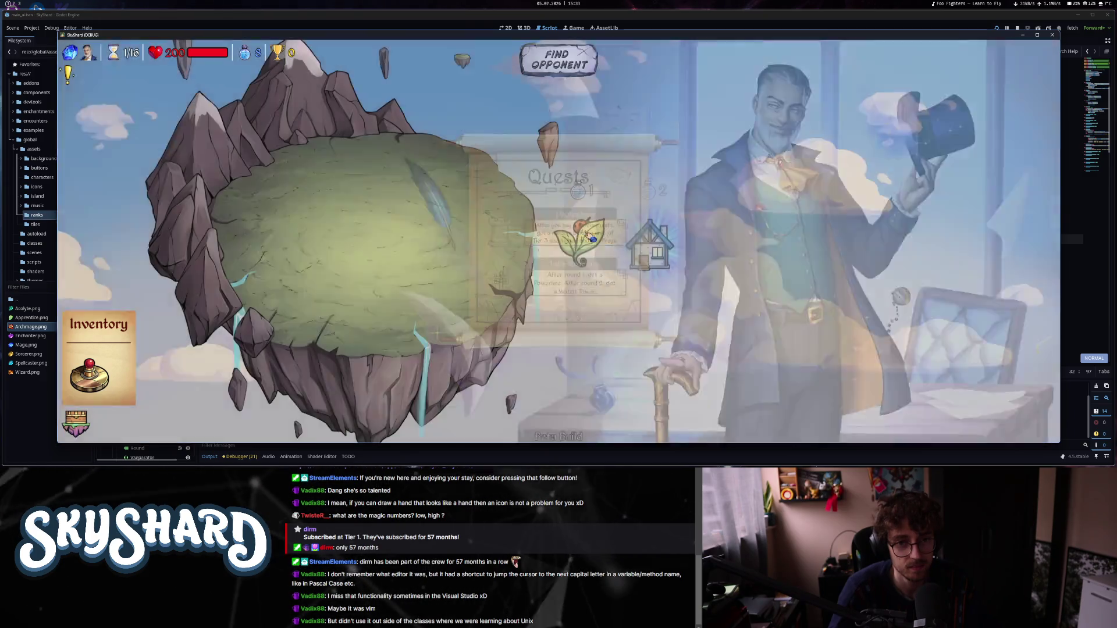
{"action": "mouse_move", "coordinate": [1060, 250]}
{"action": "left_mouse_down"}
{"action": "mouse_move", "coordinate": [694, 269]}
{"action": "mouse_move", "coordinate": [768, 269]}
{"action": "left_mouse_up"}
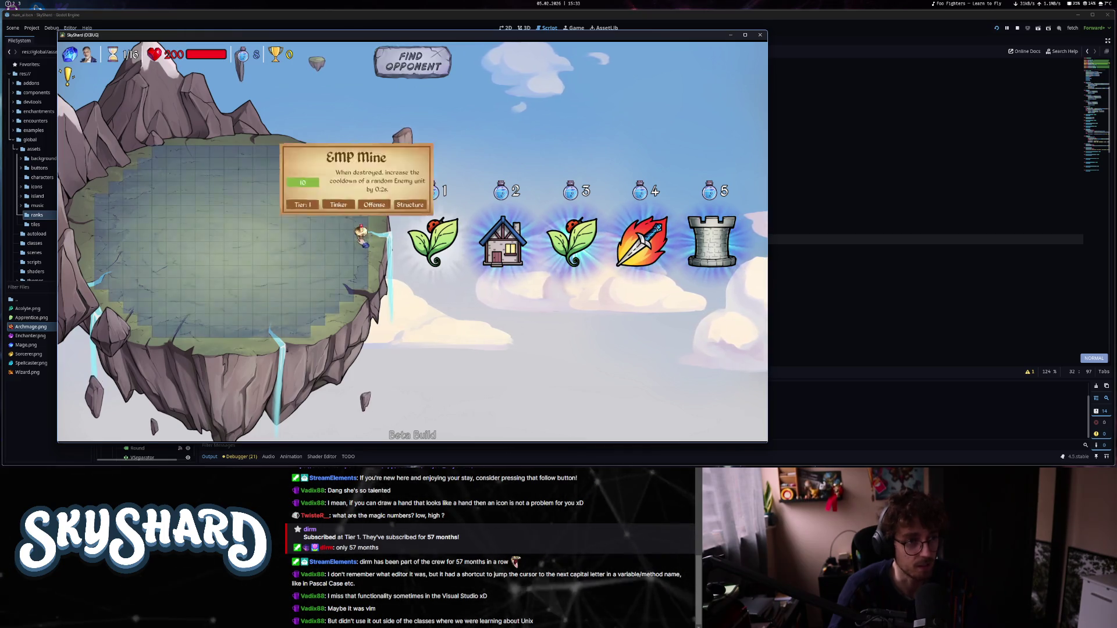
Buy and place the tesla coil and a Force Field on the island, then find an opponent.
{"action": "left_click", "coordinate": [623, 235]}
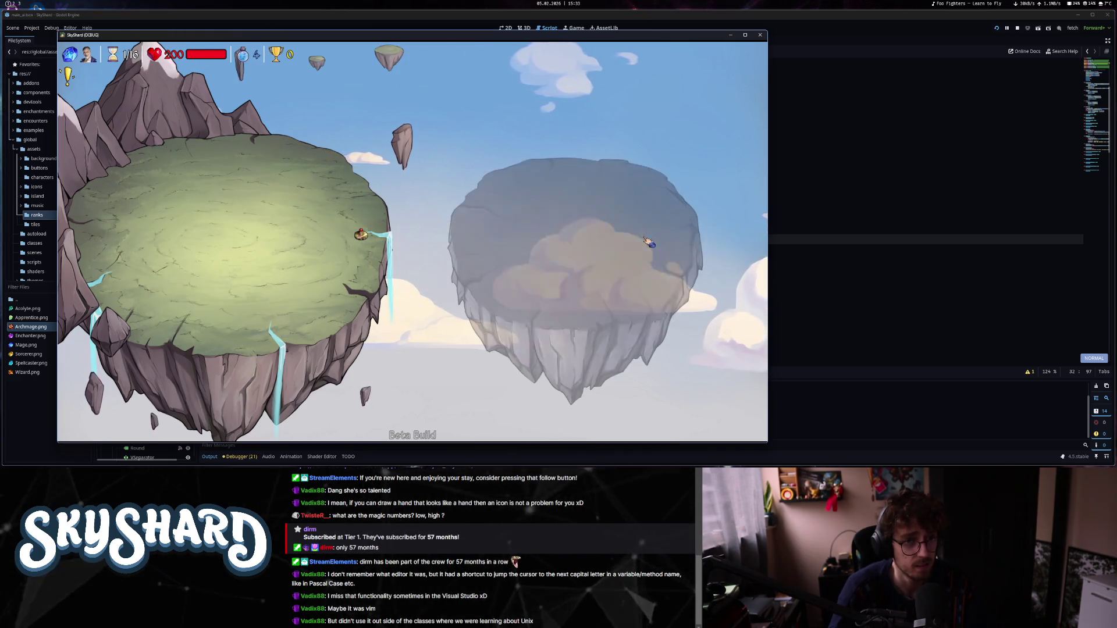
{"action": "left_click", "coordinate": [569, 224]}
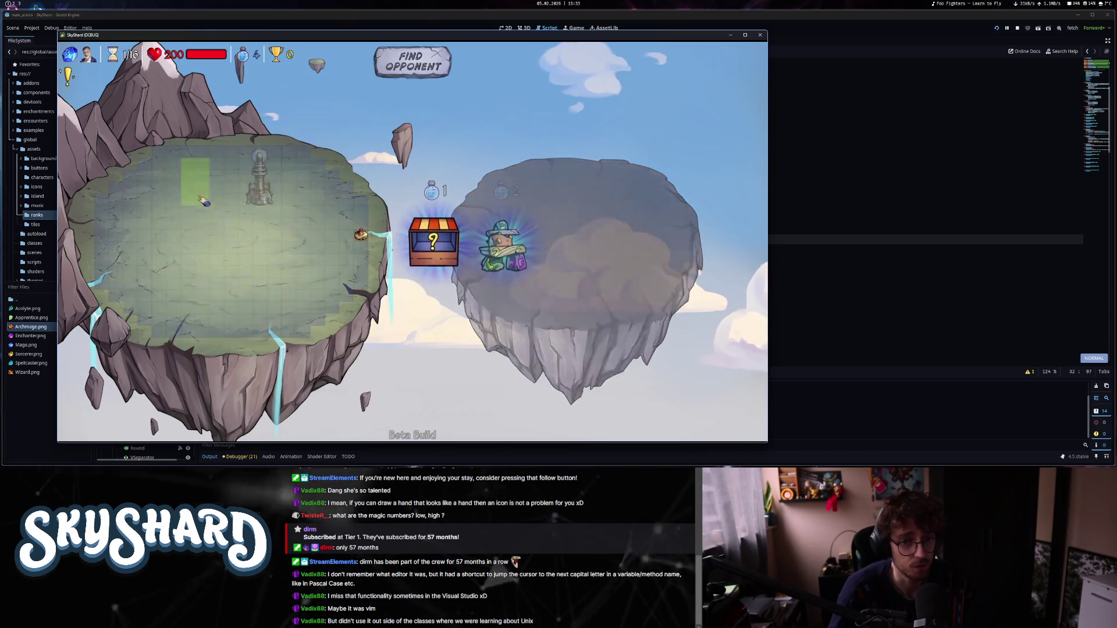
{"action": "left_click", "coordinate": [645, 245]}
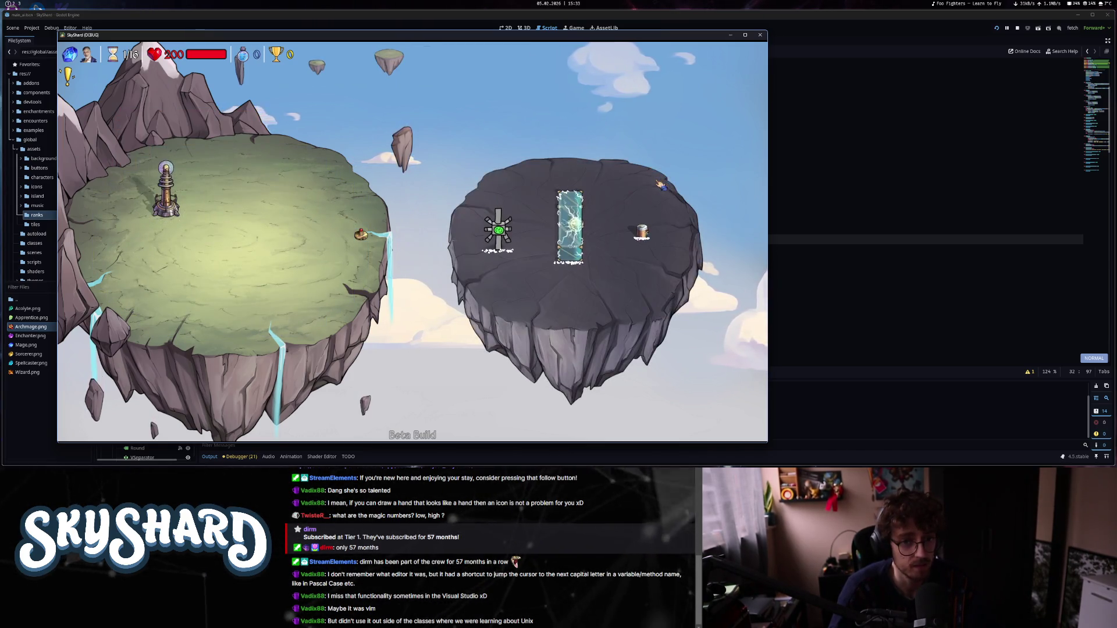
{"action": "left_click", "coordinate": [569, 232]}
{"action": "left_click", "coordinate": [270, 220]}
{"action": "mouse_move", "coordinate": [362, 237]}
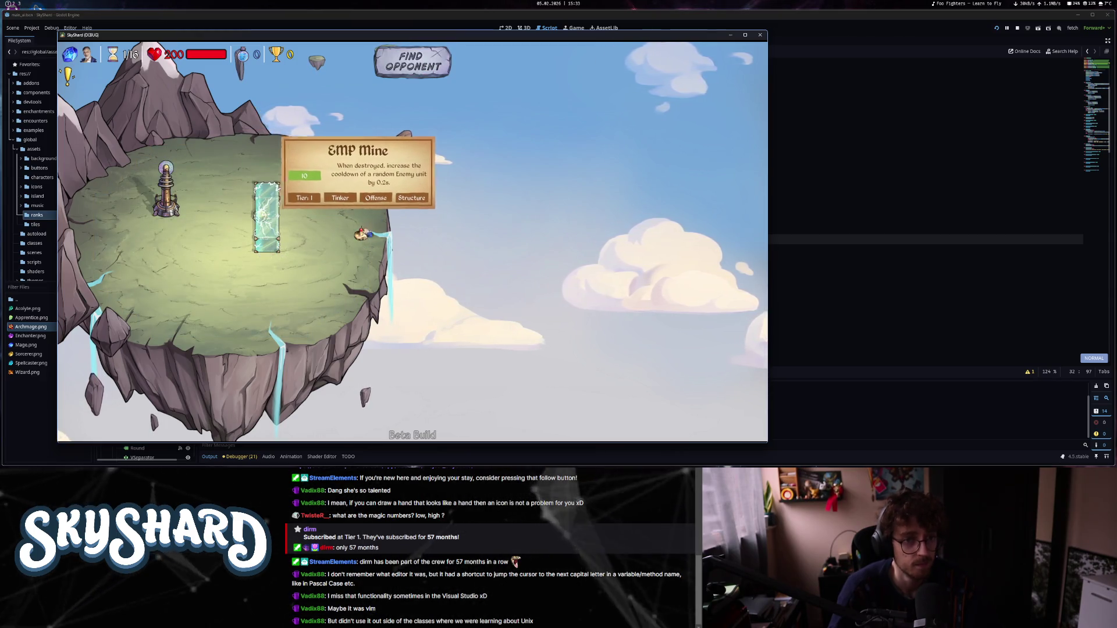
{"action": "left_click", "coordinate": [411, 69]}
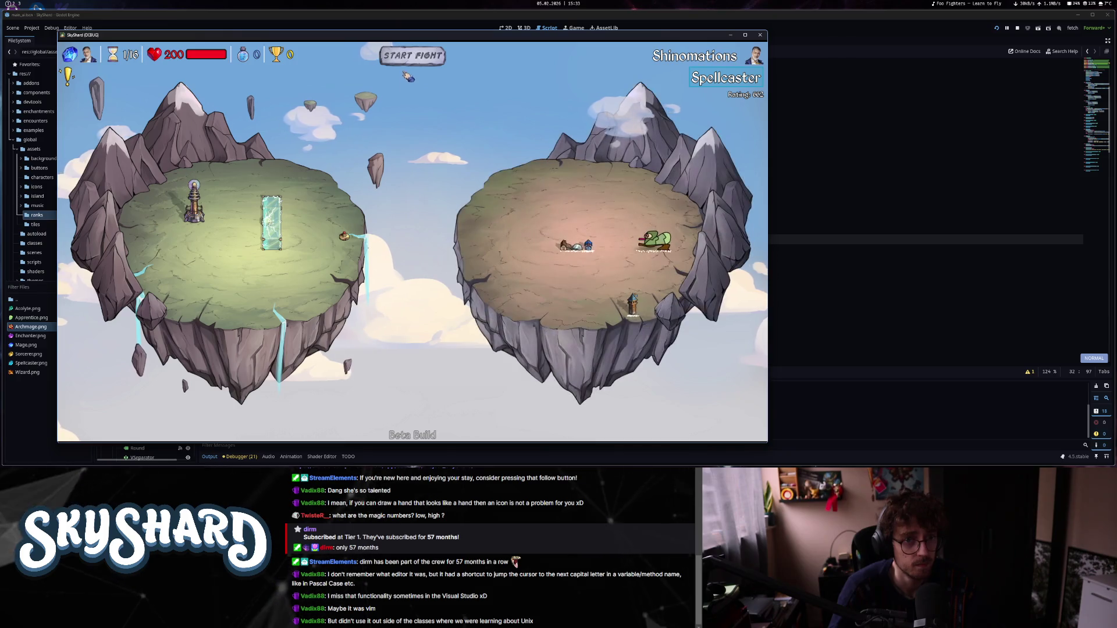
Start the fight at 5.0 game speed and check the Damage Dealt log.
{"action": "left_click", "coordinate": [413, 57]}
{"action": "left_click_drag", "start_coordinate": [414, 59], "coordinate": [453, 57]}
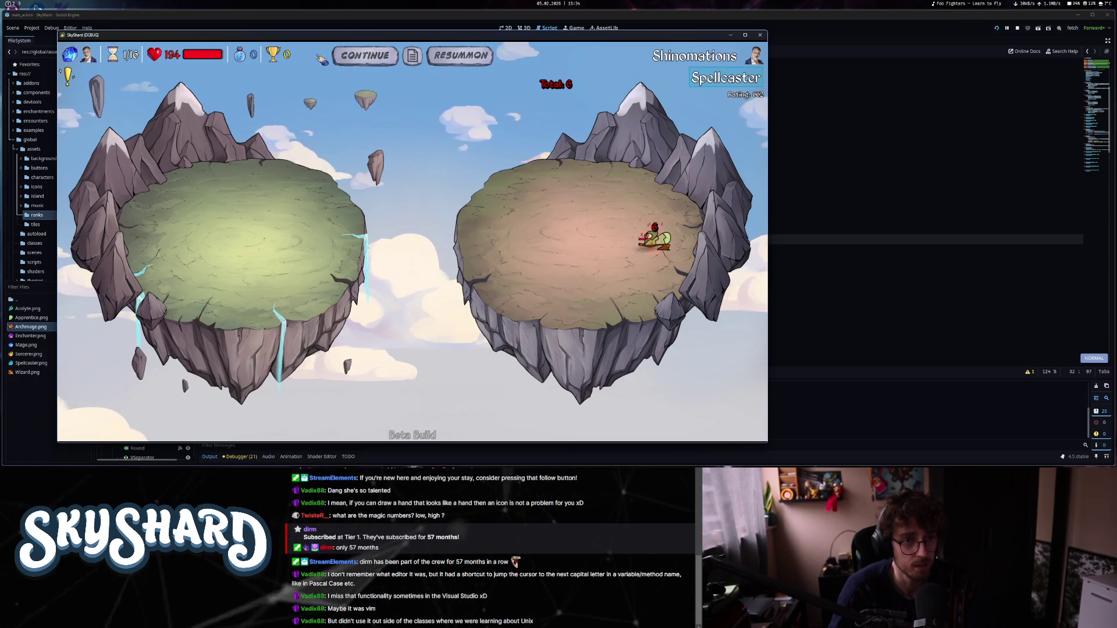
{"action": "left_click", "coordinate": [414, 57]}
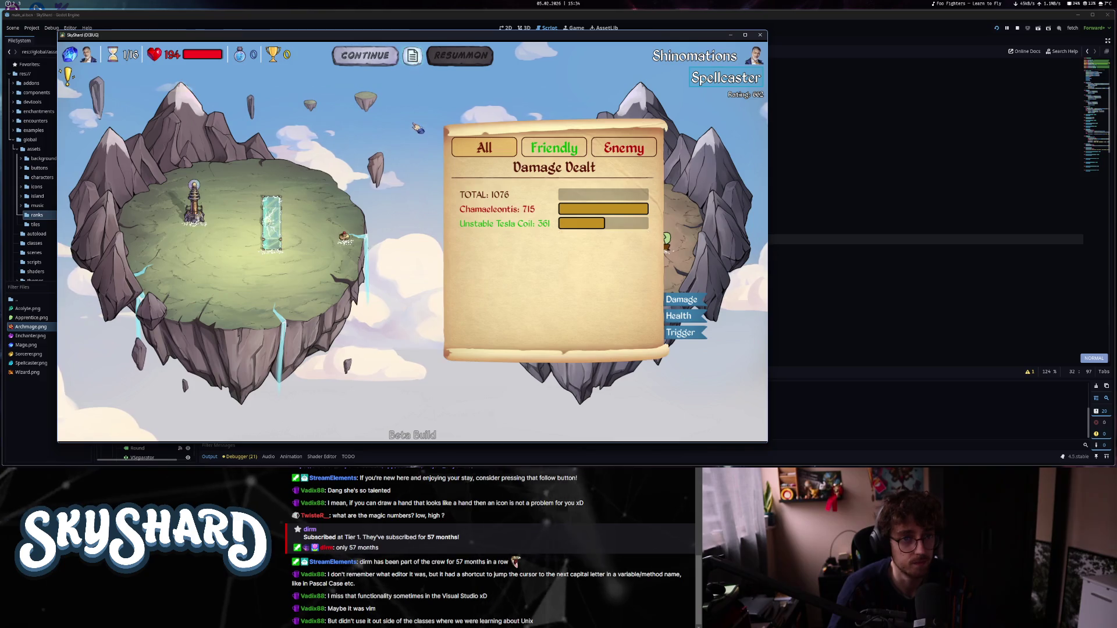
{"action": "left_click", "coordinate": [364, 55]}
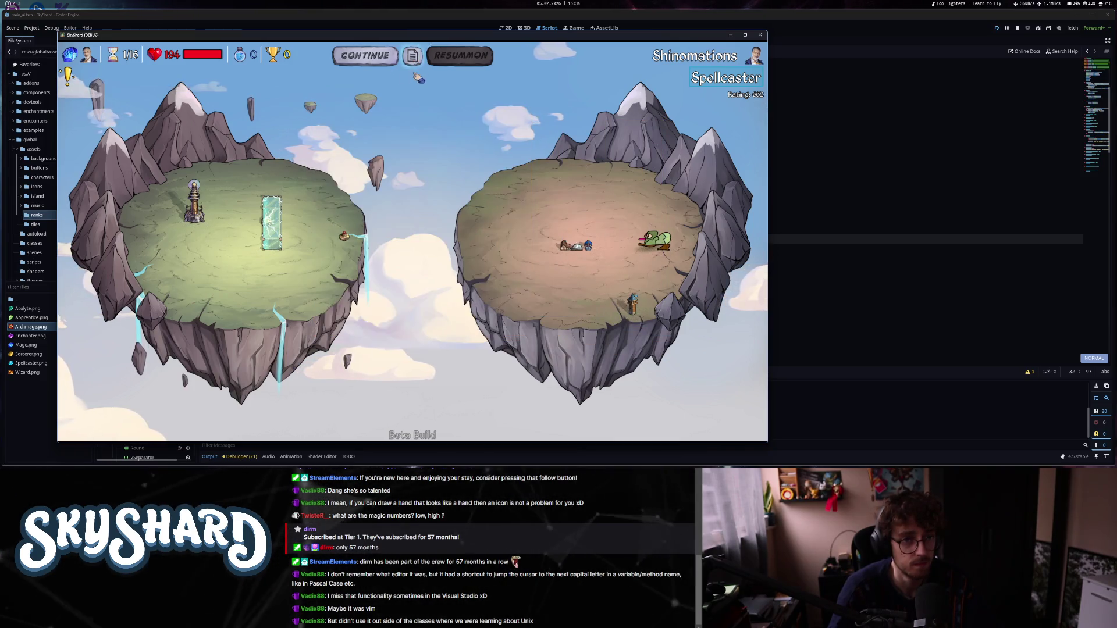
Concede the match, continue past Match Results, and exit the game from the main menu.
{"action": "key", "text": "Escape"}
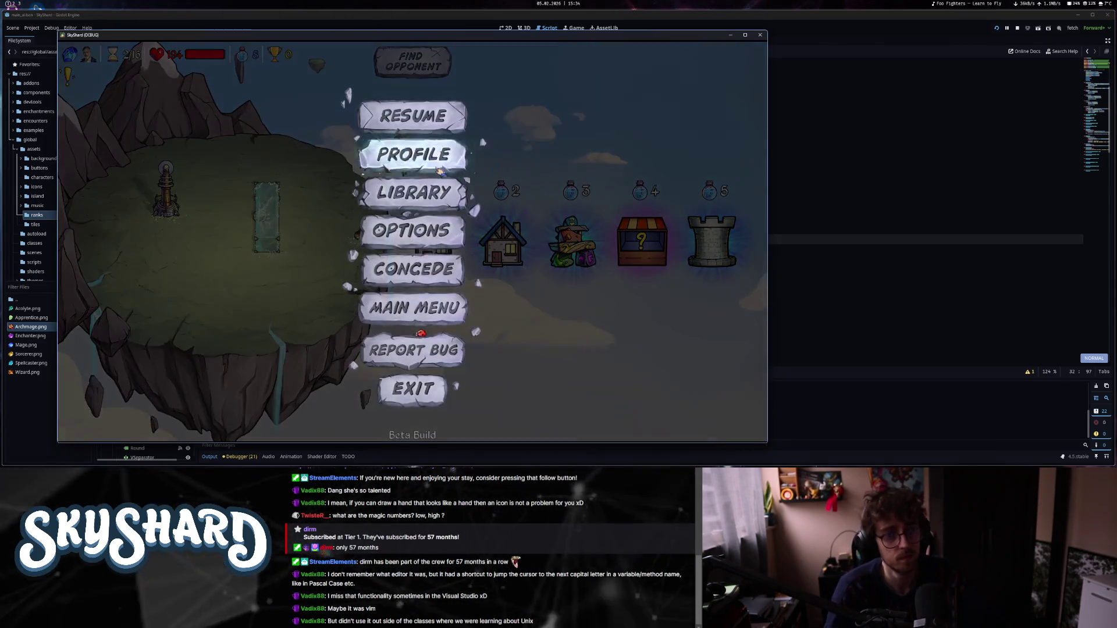
{"action": "left_click", "coordinate": [439, 277]}
{"action": "left_click", "coordinate": [439, 277]}
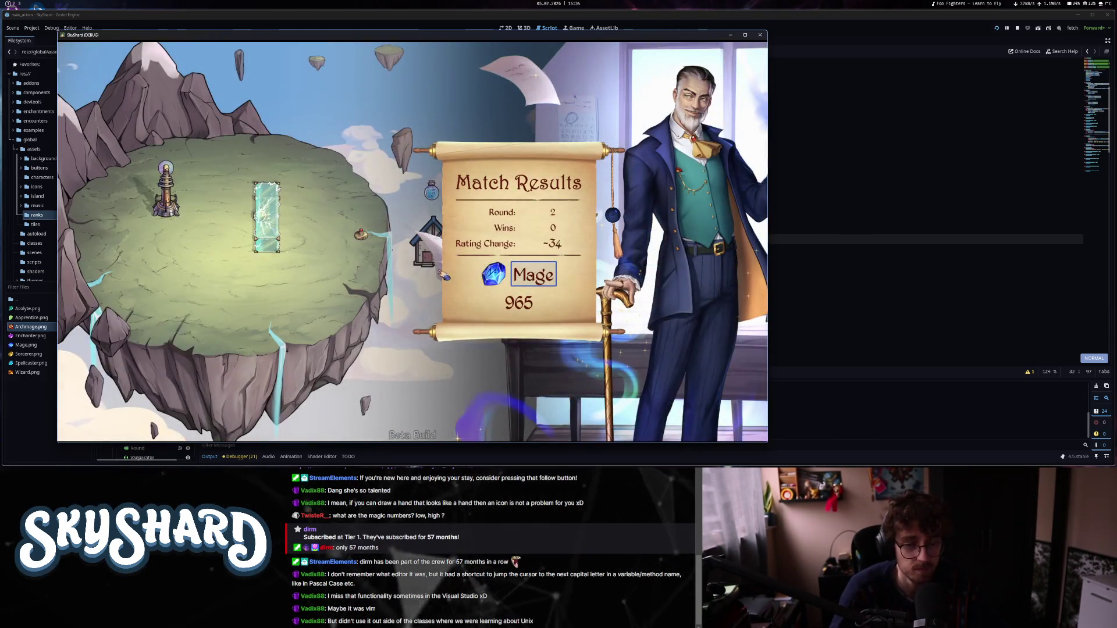
{"action": "left_click", "coordinate": [518, 366]}
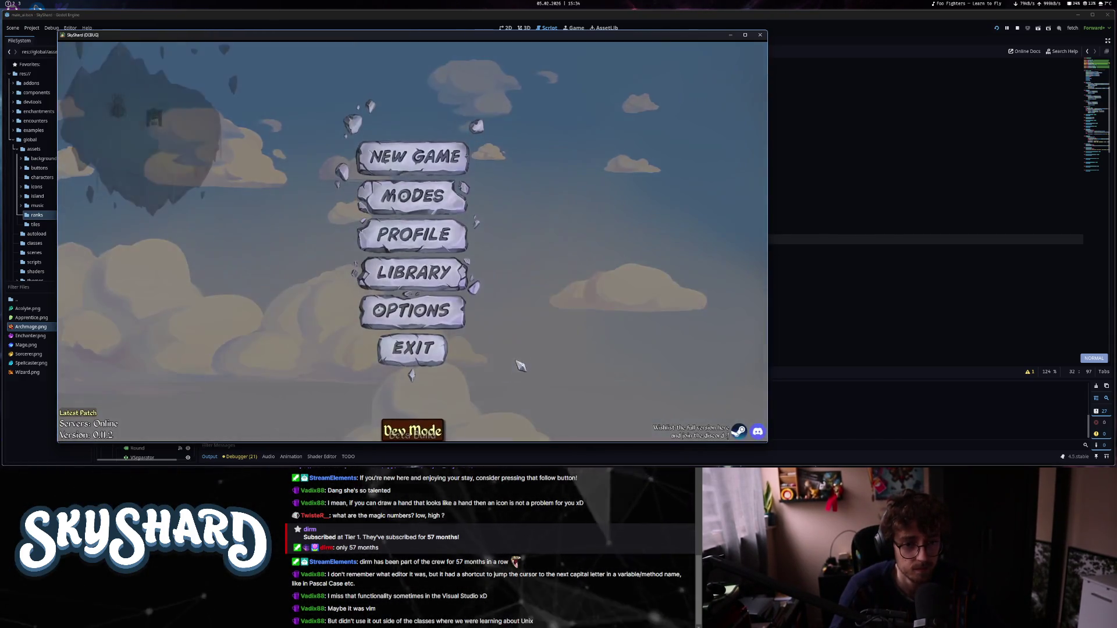
{"action": "left_click", "coordinate": [415, 349]}
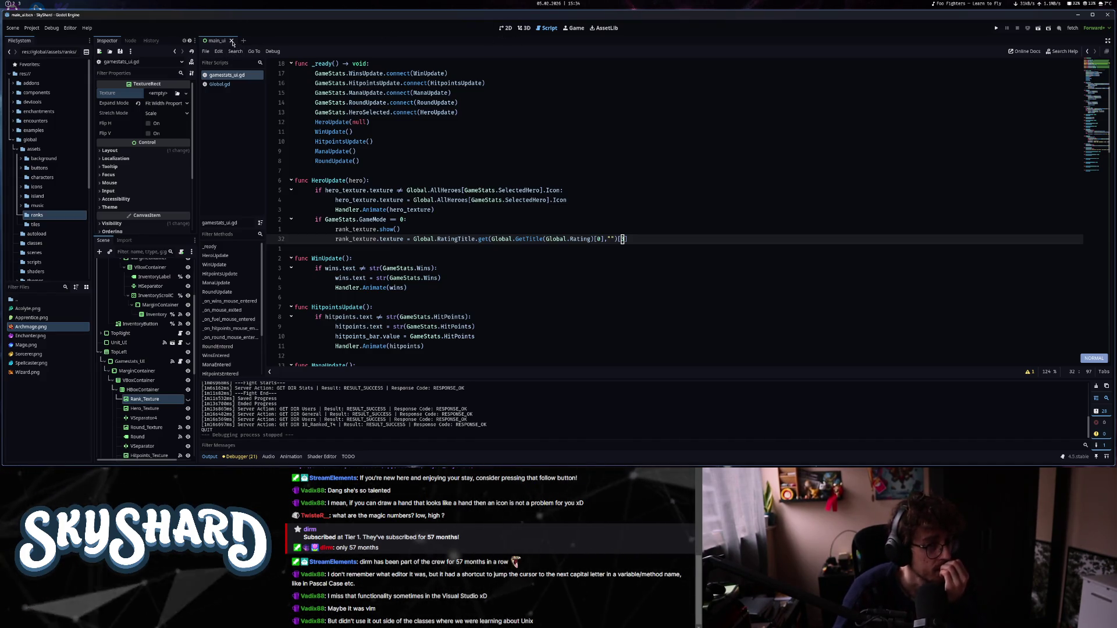
Switch to the 2D view, collapse Inventory_UI and expand the TopRight panel in the Scene dock.
{"action": "key", "text": "ctrl+F1"}
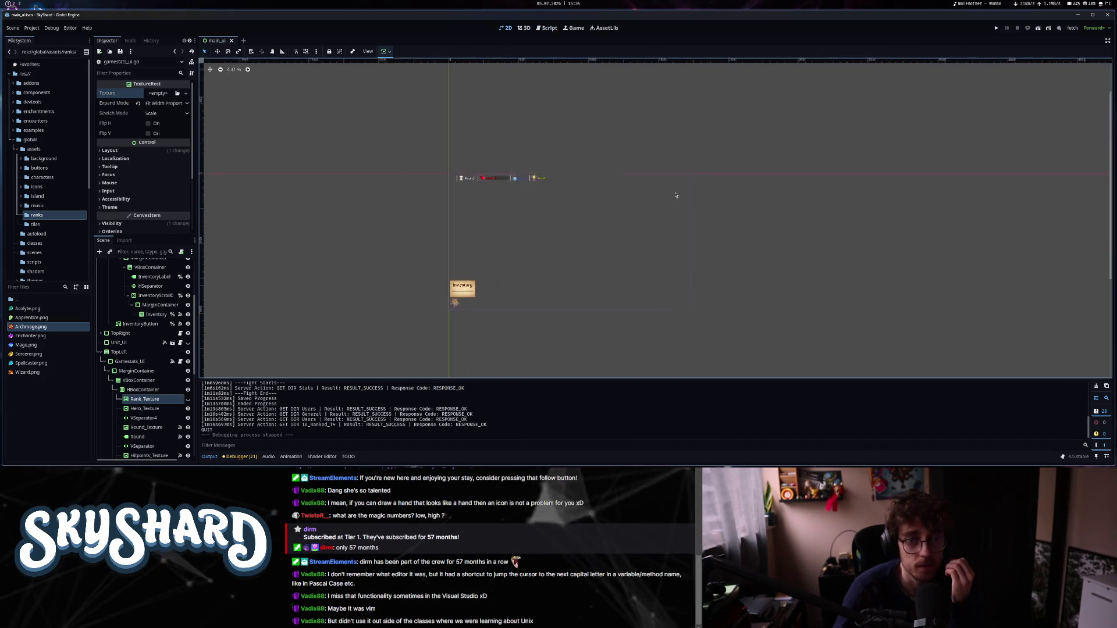
{"action": "left_click", "coordinate": [685, 181]}
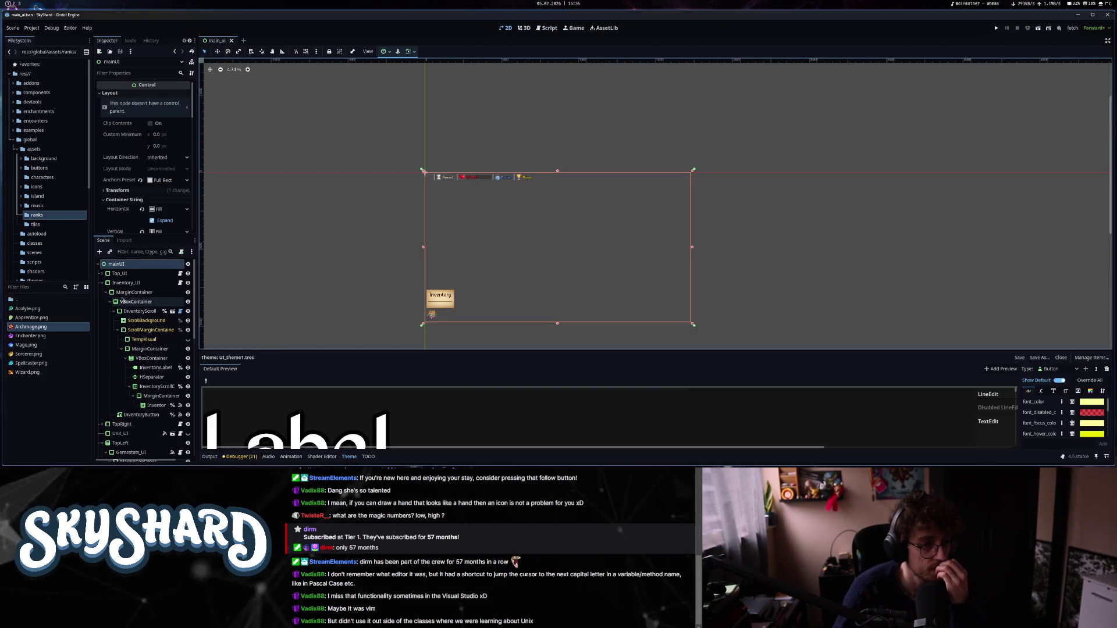
{"action": "left_click", "coordinate": [101, 283]}
{"action": "left_click", "coordinate": [121, 293]}
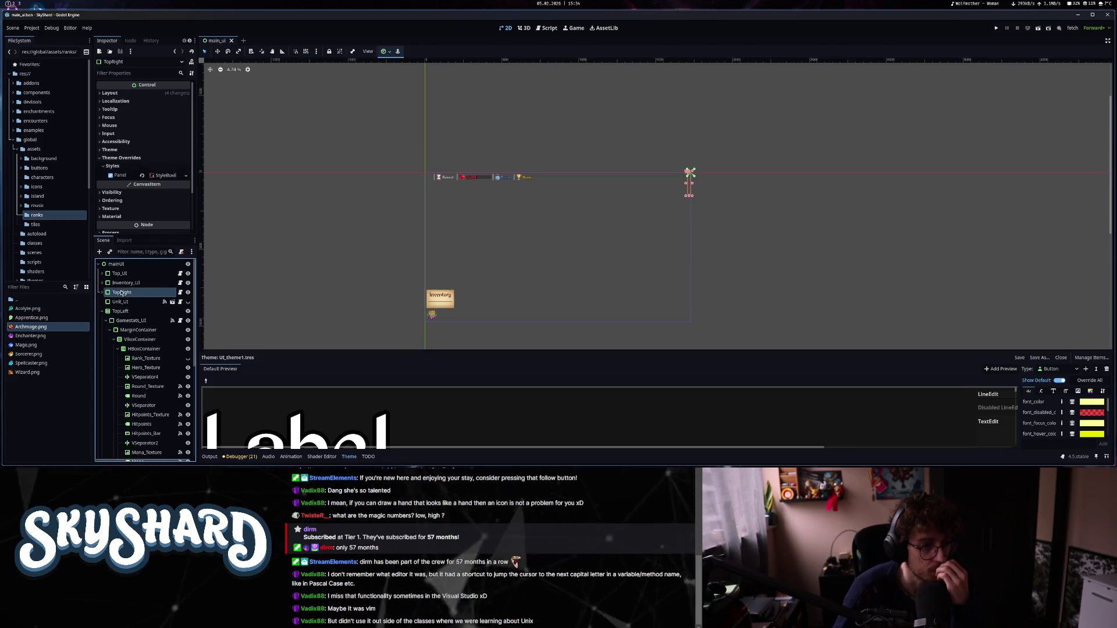
{"action": "left_click", "coordinate": [102, 294]}
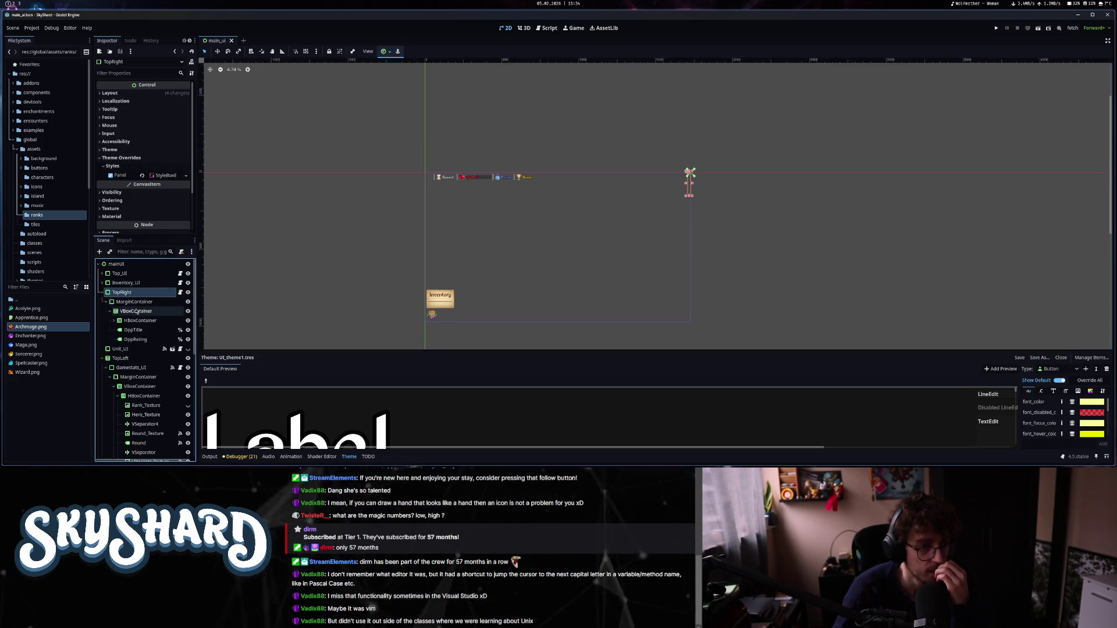
Inspect the OppTitle, OppRating and HBoxContainer nodes under TopRight.
{"action": "left_click", "coordinate": [133, 330]}
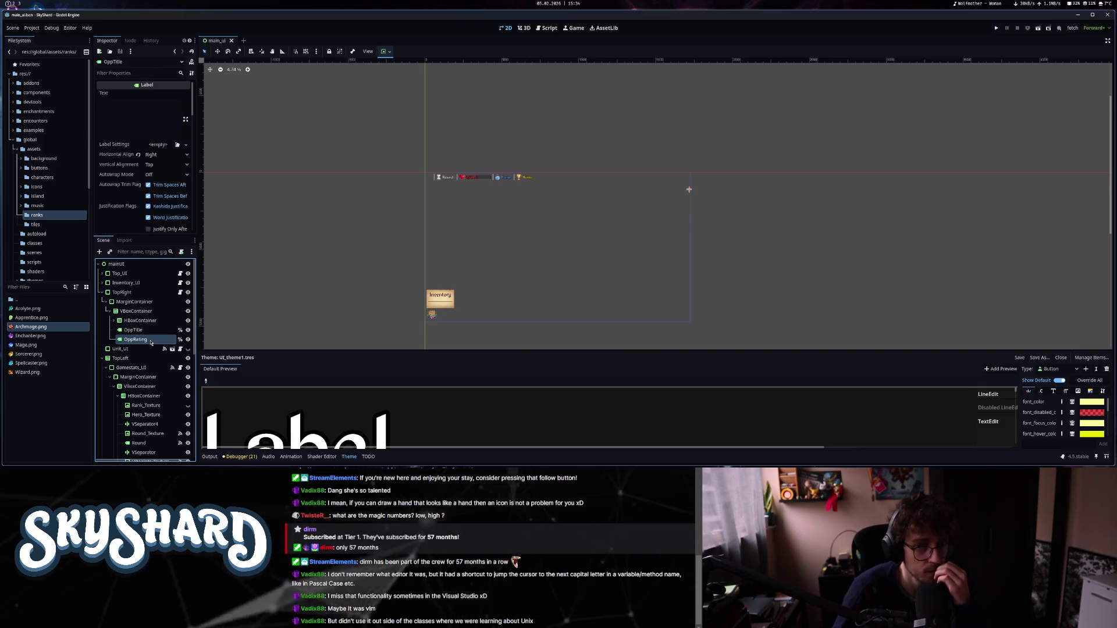
{"action": "left_click", "coordinate": [147, 341]}
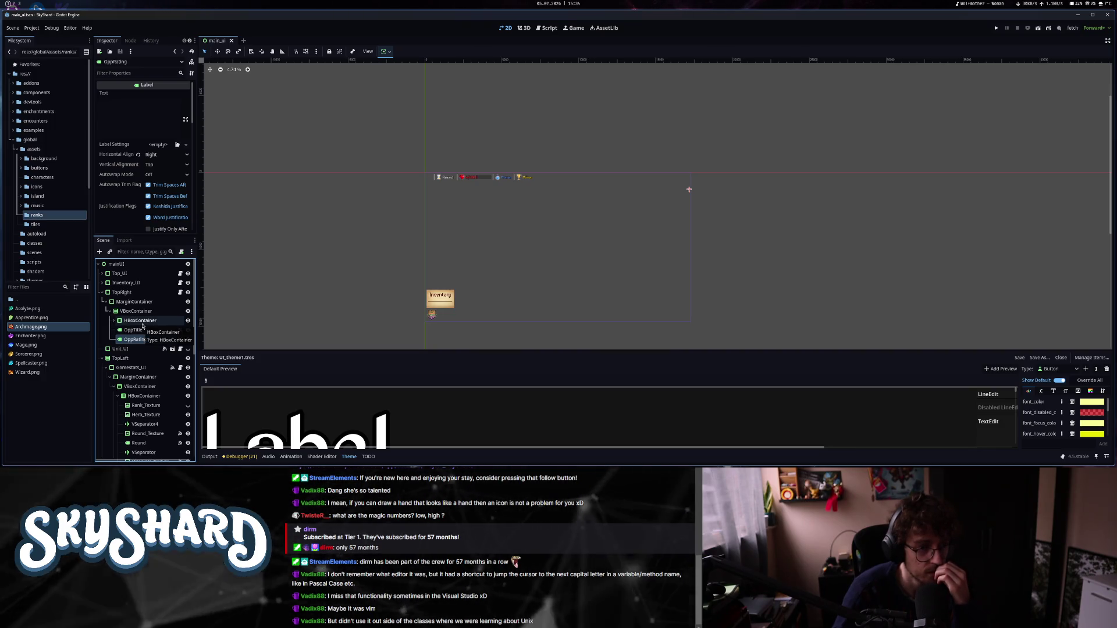
{"action": "left_click", "coordinate": [141, 331]}
{"action": "left_click", "coordinate": [114, 321]}
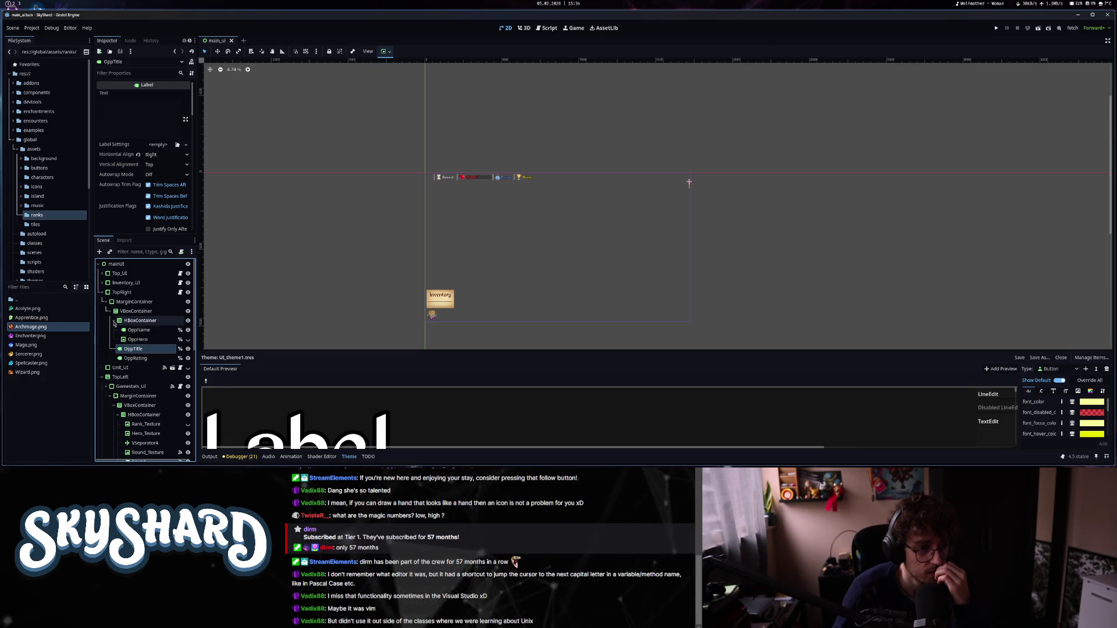
{"action": "left_click", "coordinate": [114, 321]}
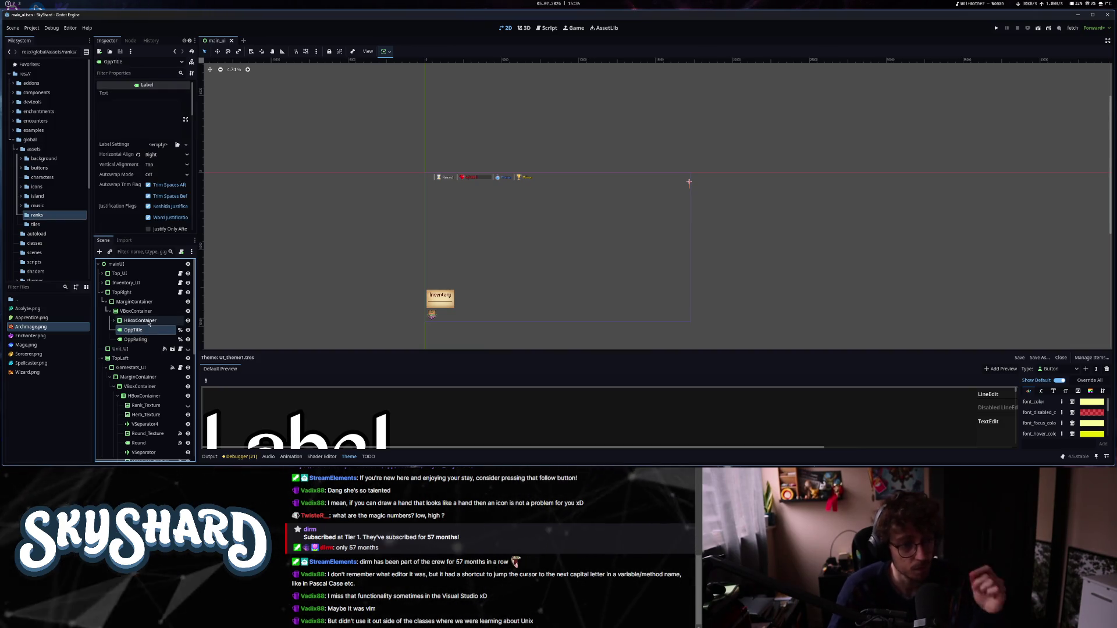
{"action": "left_click", "coordinate": [145, 322]}
{"action": "key", "text": "ctrl+a"}
Create HBoxContainer2 under TopRight and move OppTitle into it.
{"action": "type", "text": "textu"}
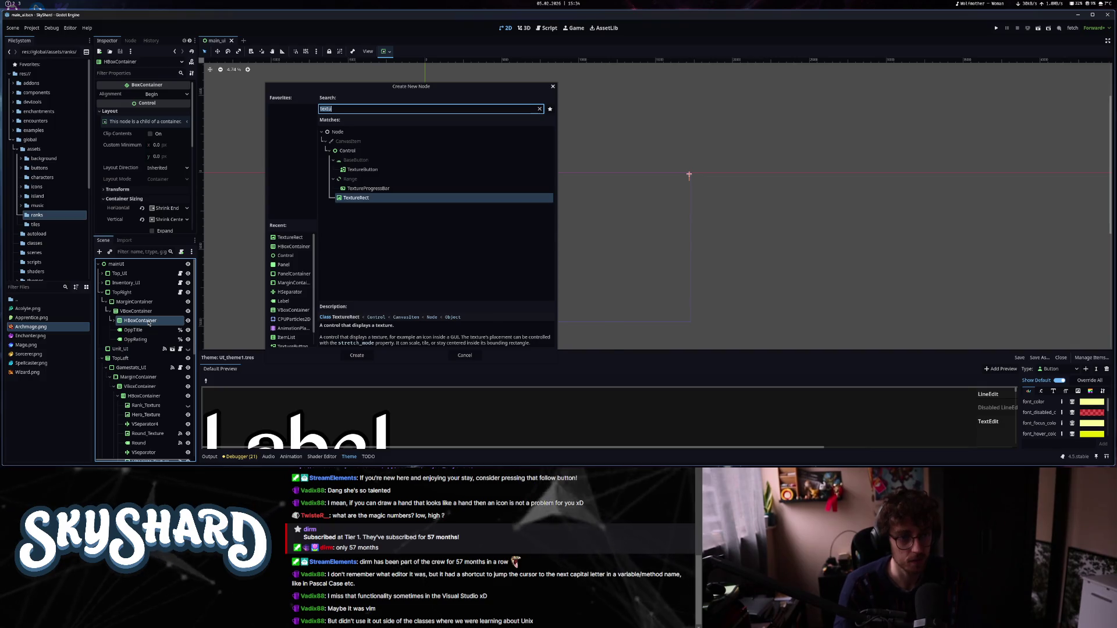
{"action": "key", "text": "Return"}
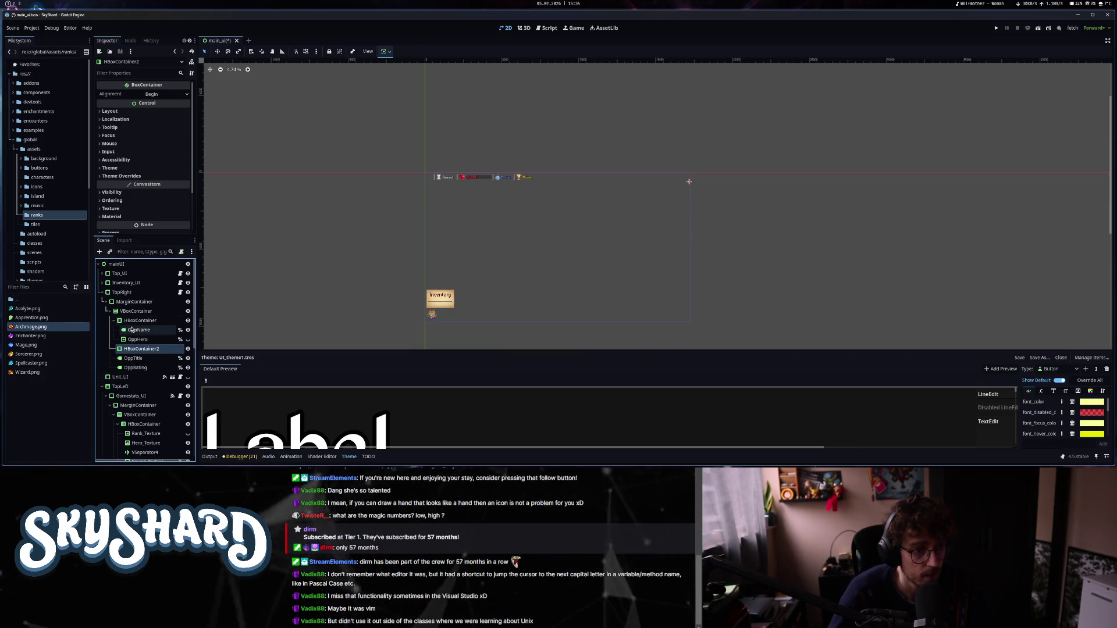
{"action": "left_click_drag", "start_coordinate": [133, 358], "coordinate": [142, 351]}
Add a TextureRect child to HBoxContainer2 and rename it OppRankTexture.
{"action": "left_click", "coordinate": [142, 349]}
{"action": "key", "text": "ctrl+a"}
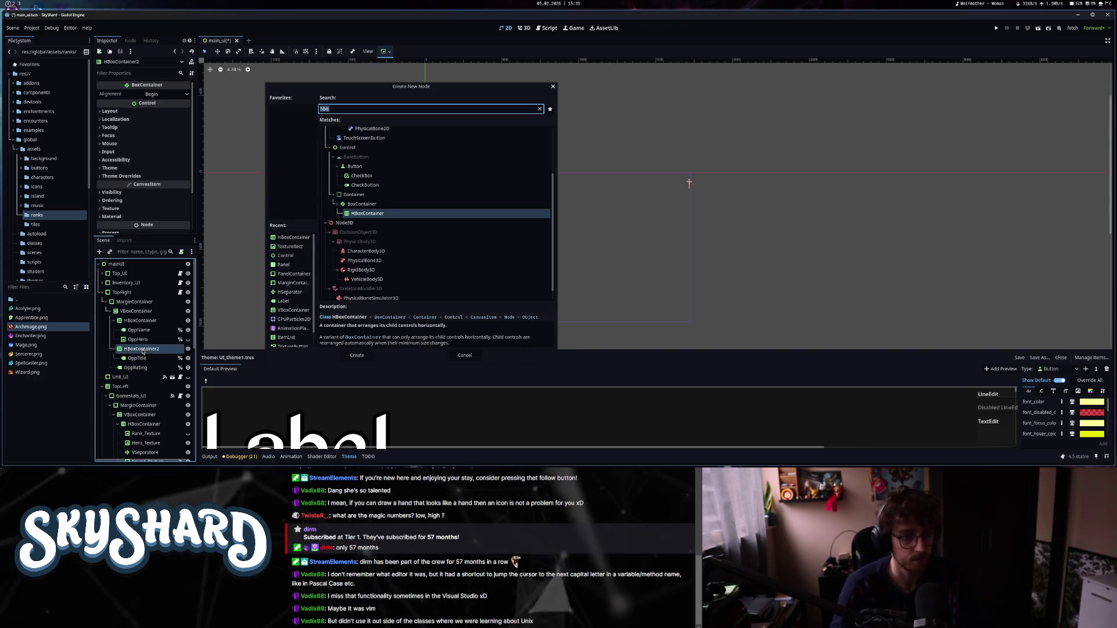
{"action": "type", "text": "Opp"}
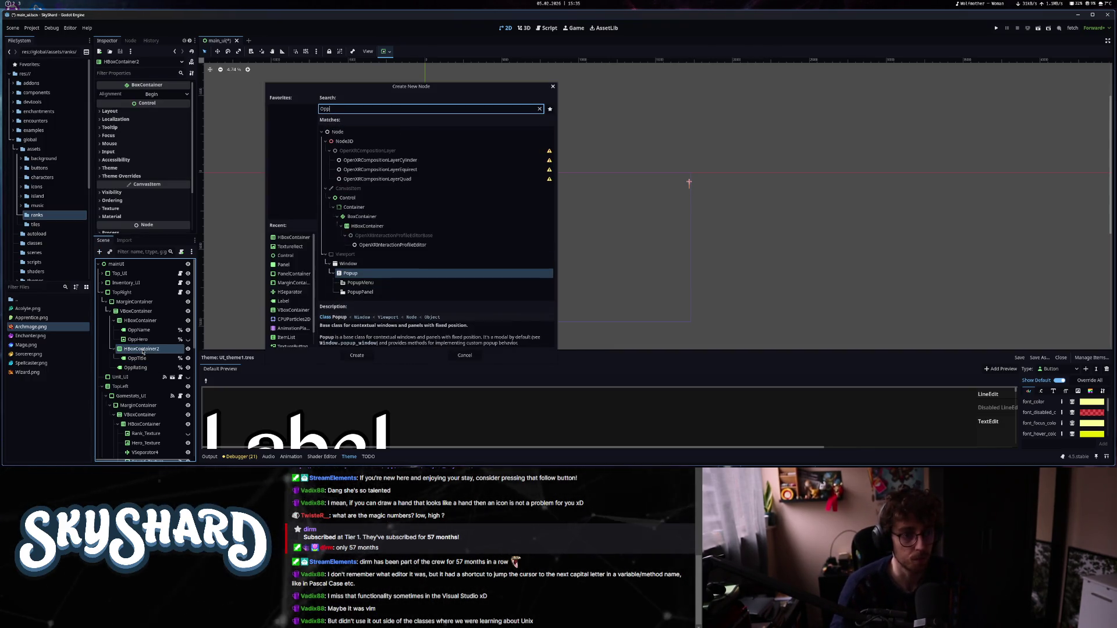
{"action": "type", "text": "Ra"}
{"action": "left_click", "coordinate": [351, 109]}
{"action": "type", "text": "nk"}
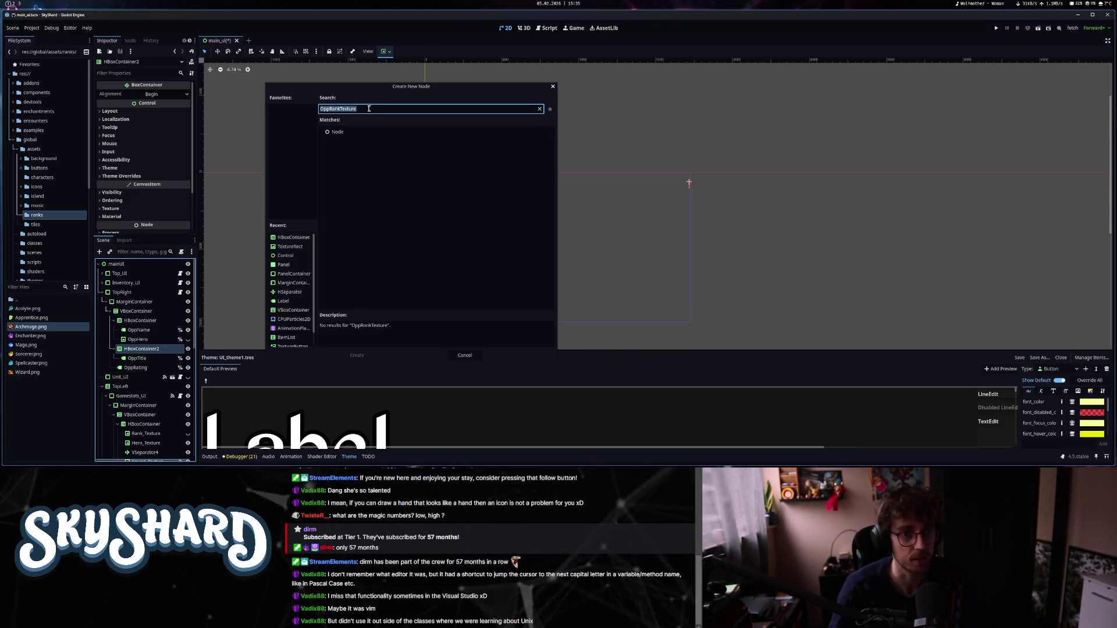
{"action": "type", "text": "text"}
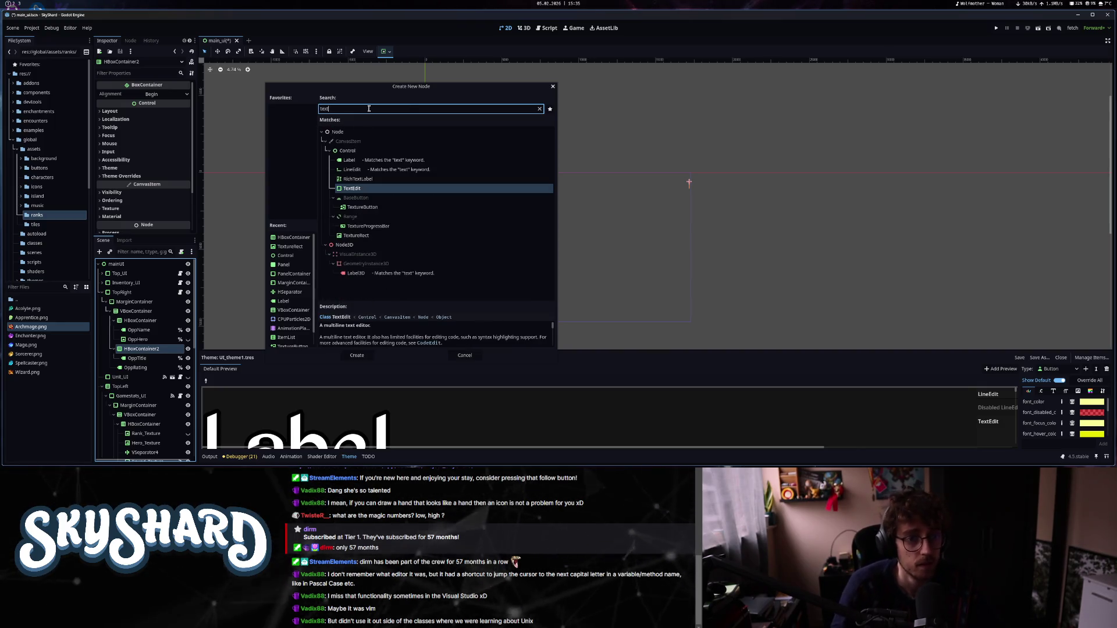
{"action": "key", "text": "Down"}
{"action": "key", "text": "Down"}
{"action": "key", "text": "Down"}
{"action": "key", "text": "Return"}
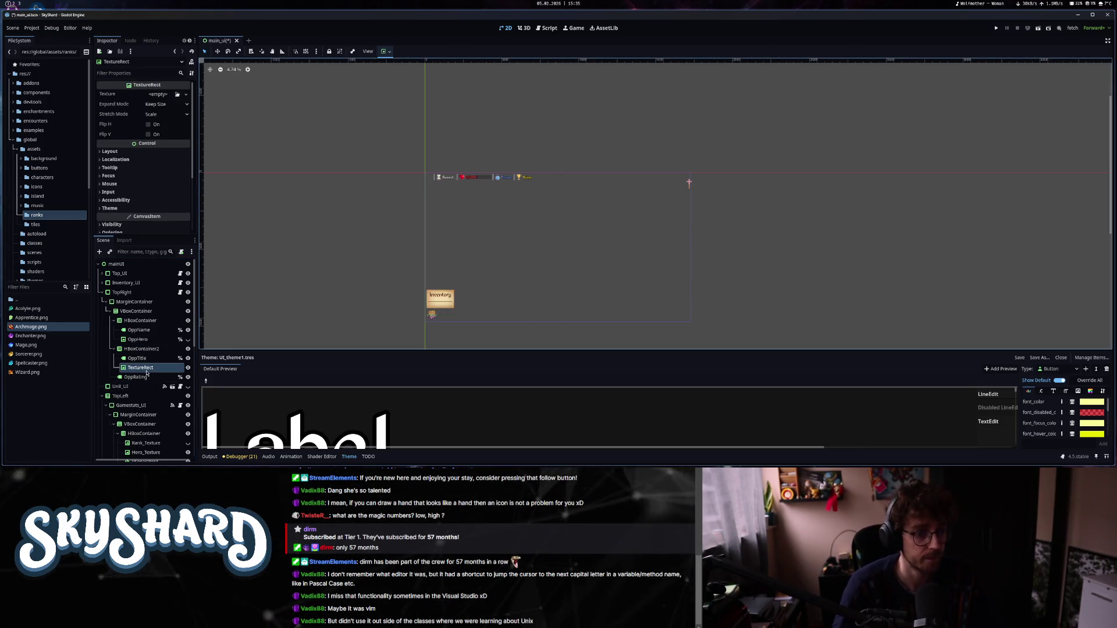
{"action": "double_click", "coordinate": [145, 368]}
{"action": "type", "text": "nkTexture"}
{"action": "key", "text": "Return"}
{"action": "right_click", "coordinate": [148, 369]}
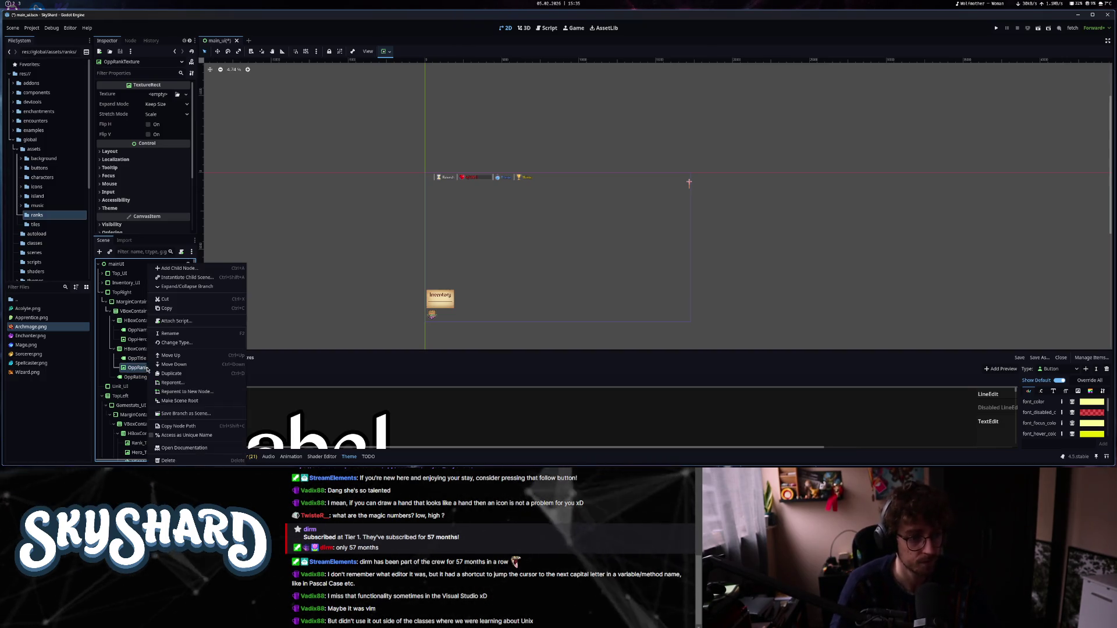
Make OppRankTexture a unique name and set Fit Width Proportional expand mode plus a stretch mode.
{"action": "left_click", "coordinate": [170, 436]}
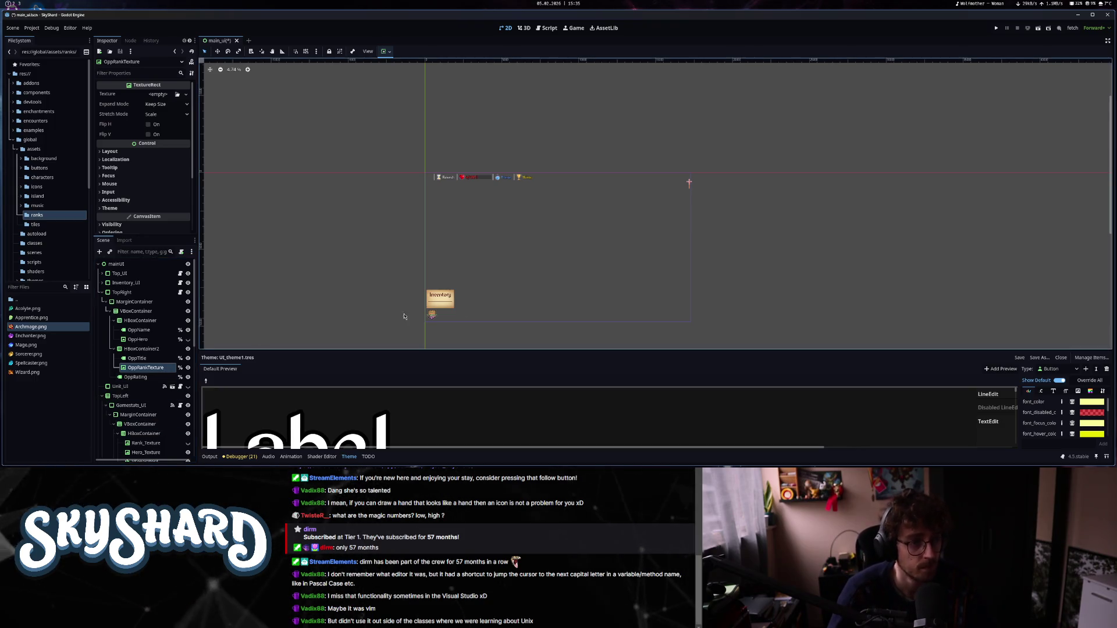
{"action": "left_click", "coordinate": [159, 105]}
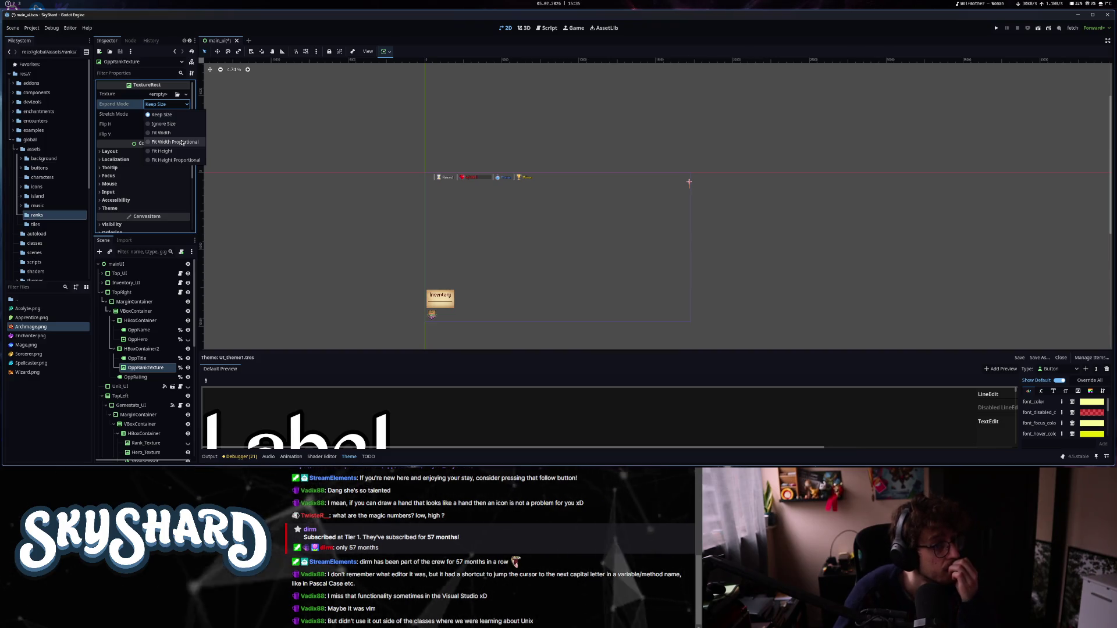
{"action": "left_click", "coordinate": [180, 143]}
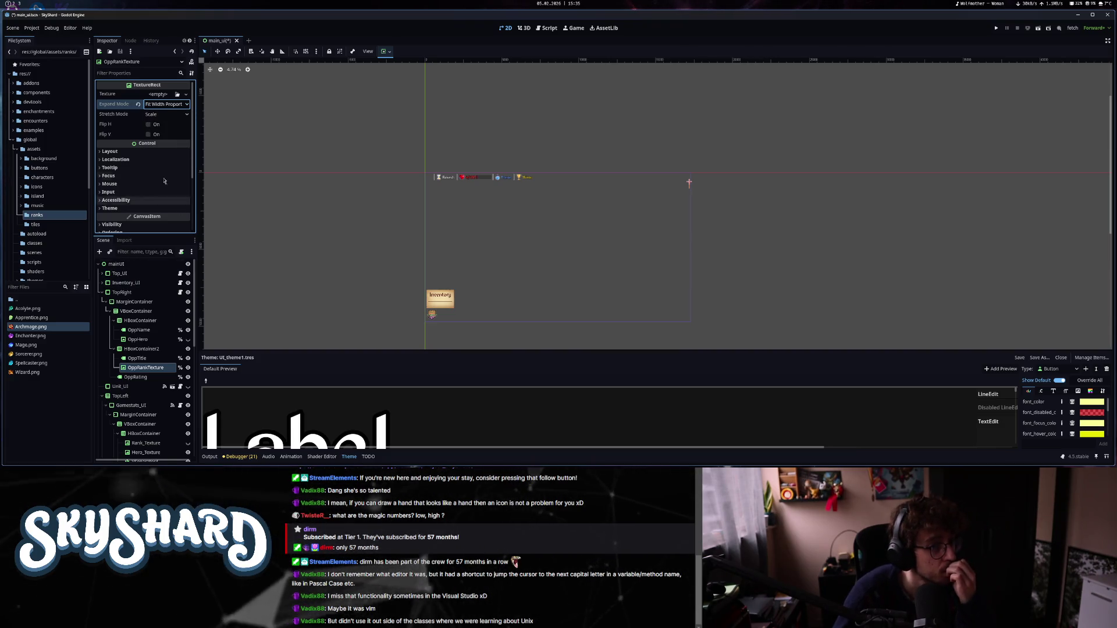
{"action": "left_click", "coordinate": [166, 114]}
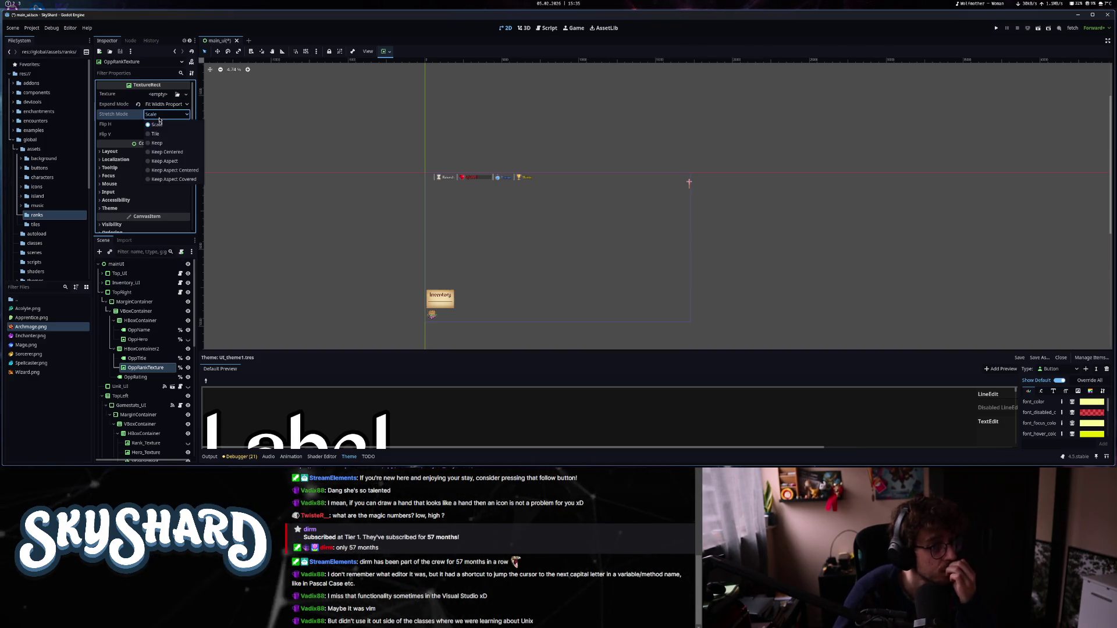
{"action": "left_click", "coordinate": [167, 152]}
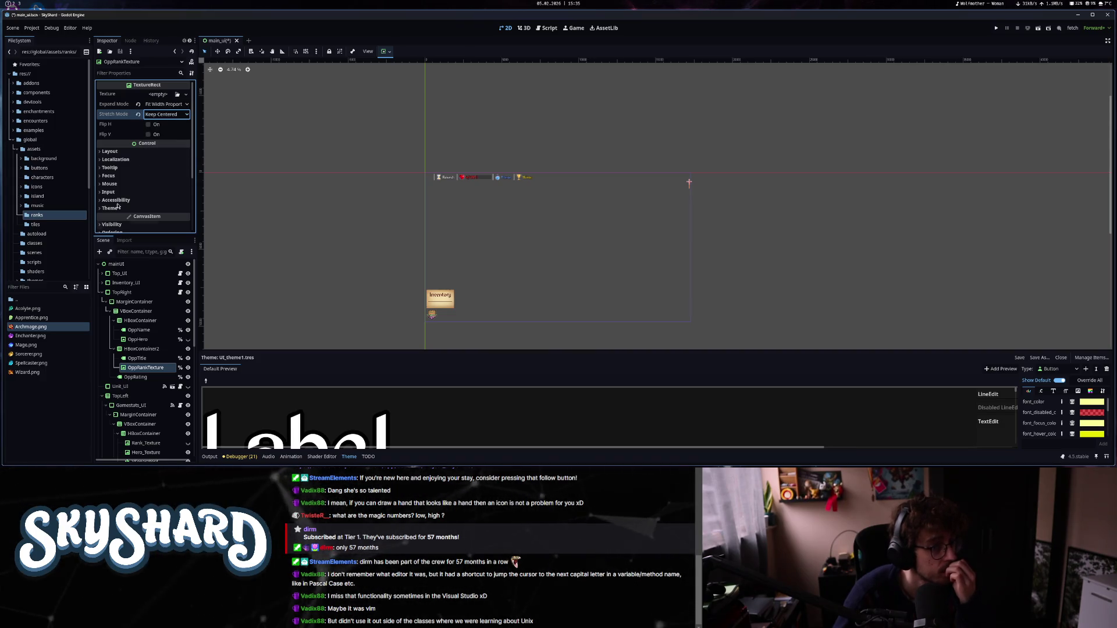
Try the Archmage image as a preview texture, then clear it and save the scene.
{"action": "left_click_drag", "start_coordinate": [31, 327], "coordinate": [169, 97]}
{"action": "scroll", "coordinate": [695, 203], "scroll_direction": "up", "scroll_amount": 4}
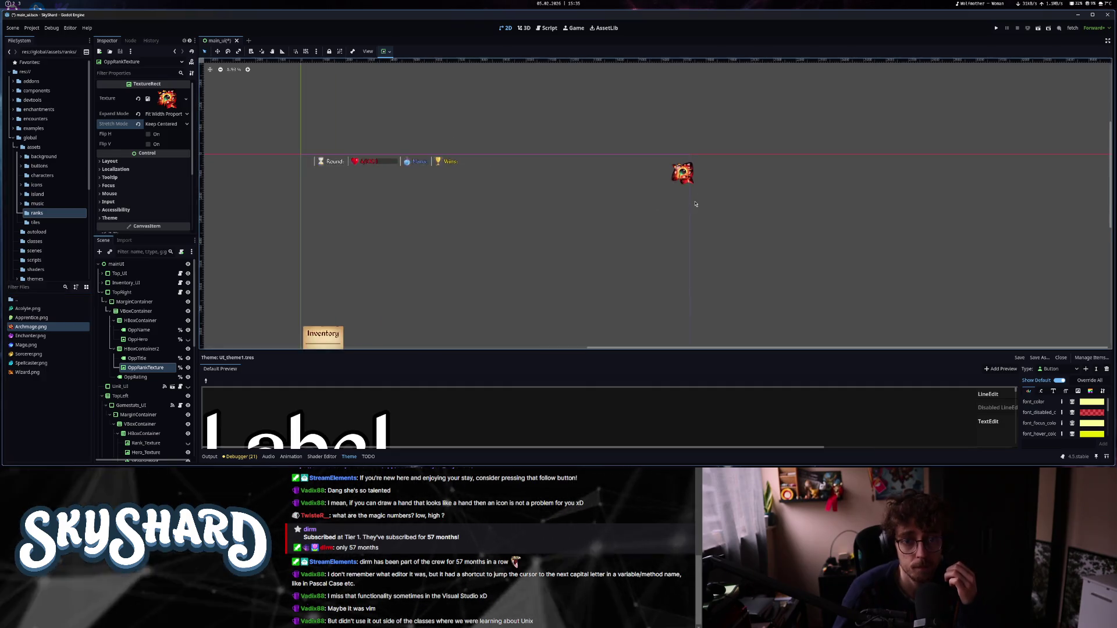
{"action": "scroll", "coordinate": [696, 203], "scroll_direction": "up", "scroll_amount": 4}
{"action": "left_click", "coordinate": [177, 125]}
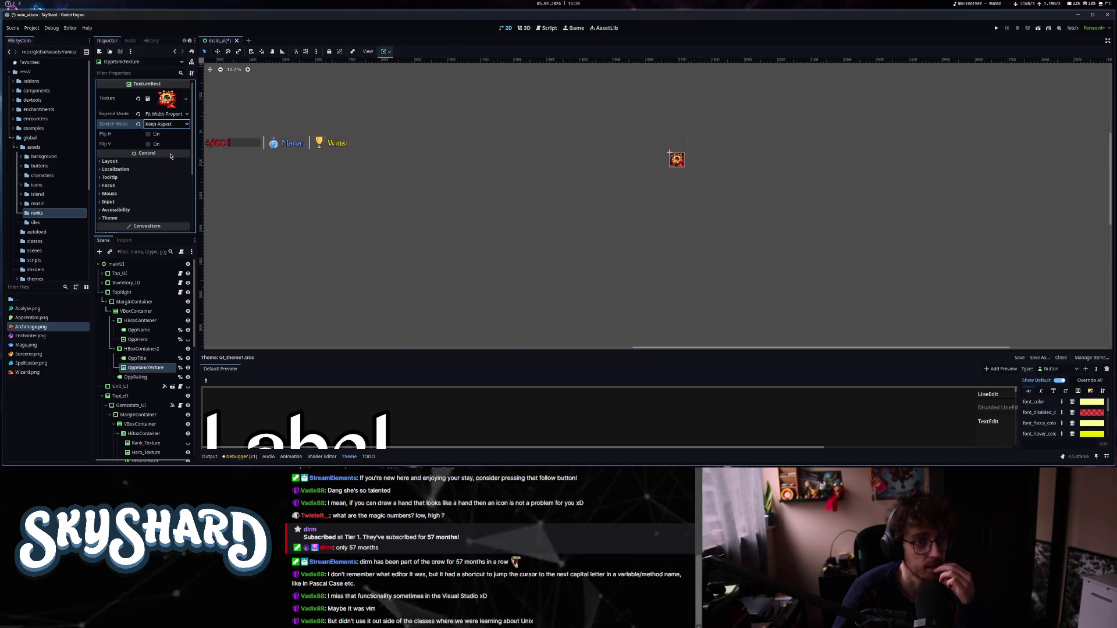
{"action": "left_click", "coordinate": [137, 100]}
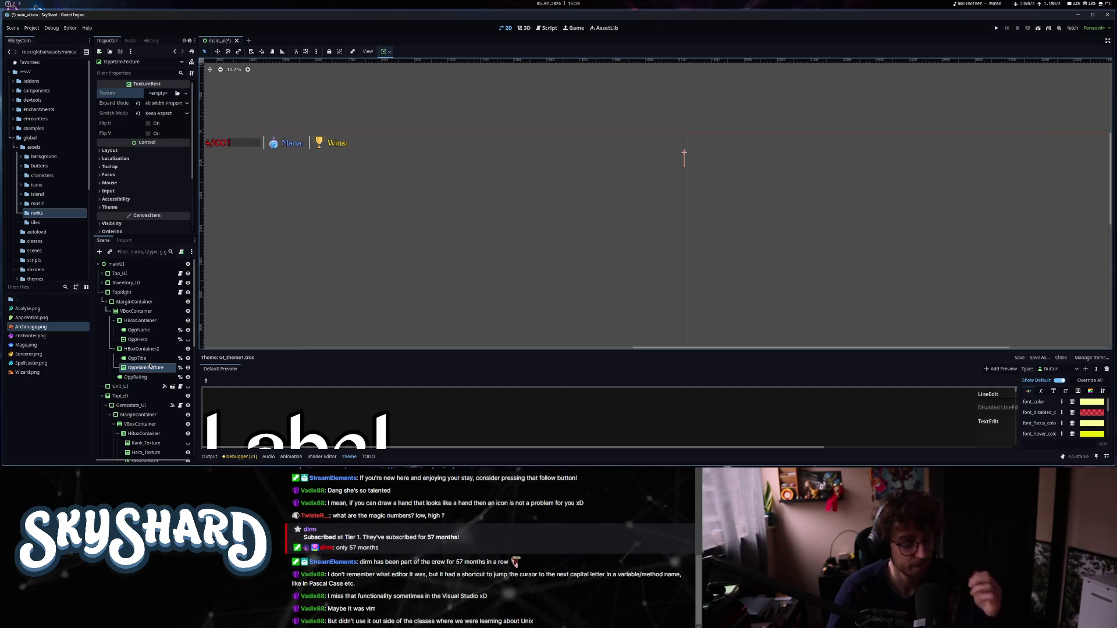
{"action": "key", "text": "ctrl+s"}
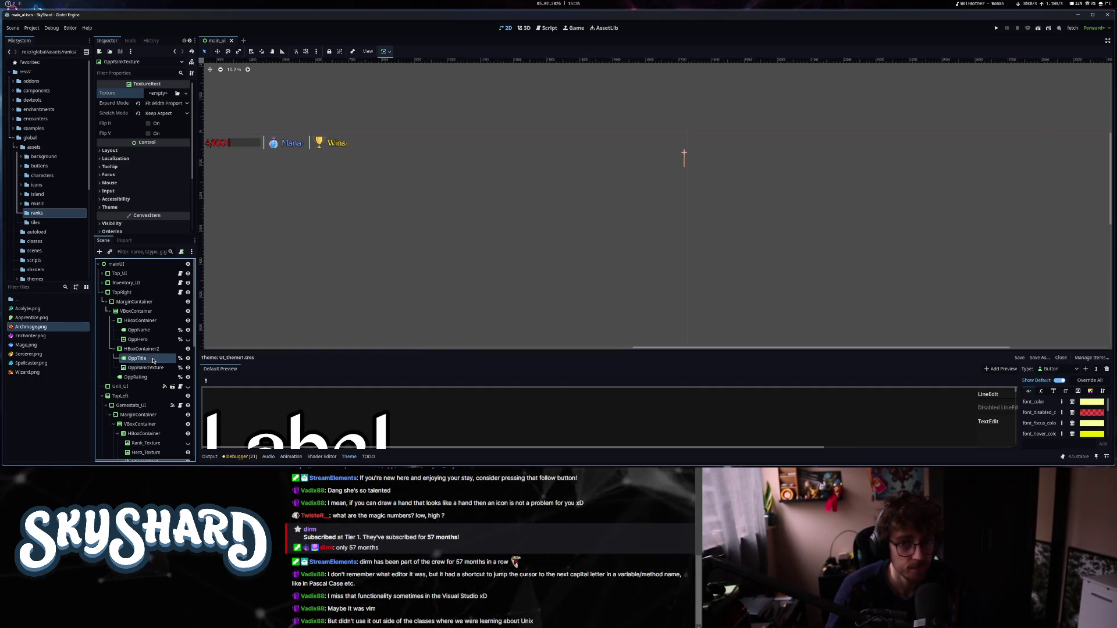
Open the TopRight panel's script top_right.gd.
{"action": "left_click", "coordinate": [153, 369]}
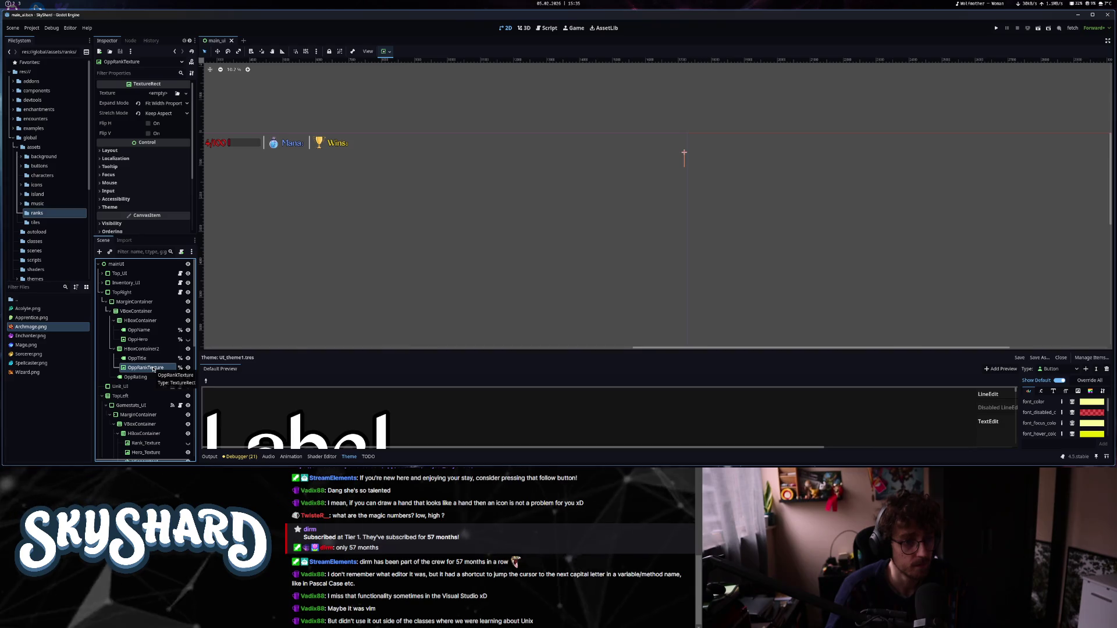
{"action": "left_click", "coordinate": [187, 292]}
{"action": "left_click", "coordinate": [181, 293]}
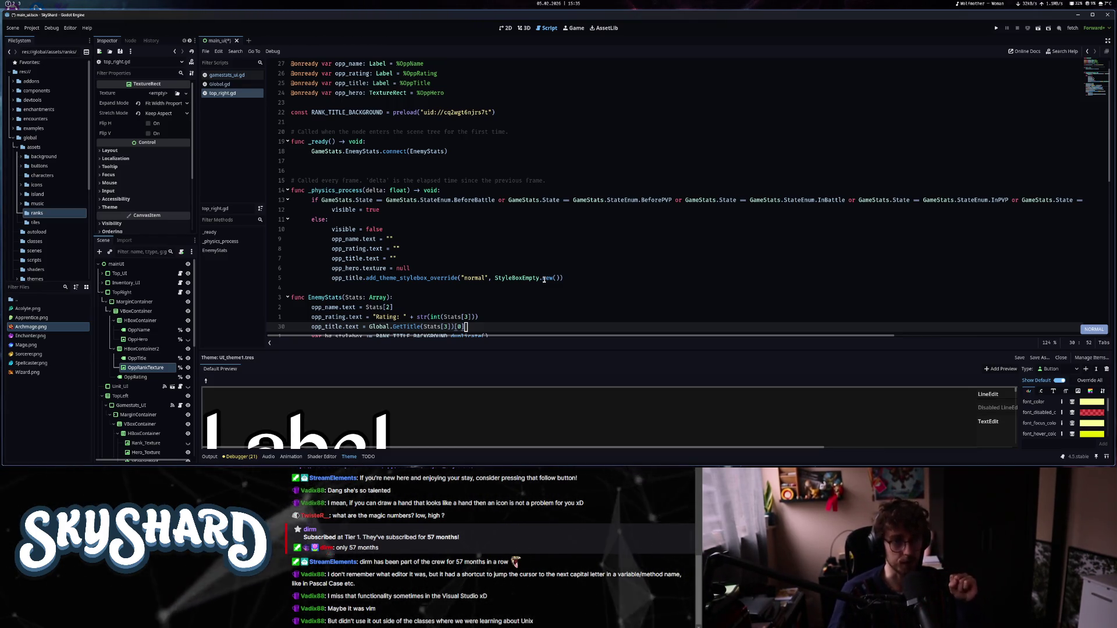
Switch the bottom panel from the theme editor to the Output log.
{"action": "scroll", "coordinate": [544, 279], "scroll_direction": "down", "scroll_amount": 1}
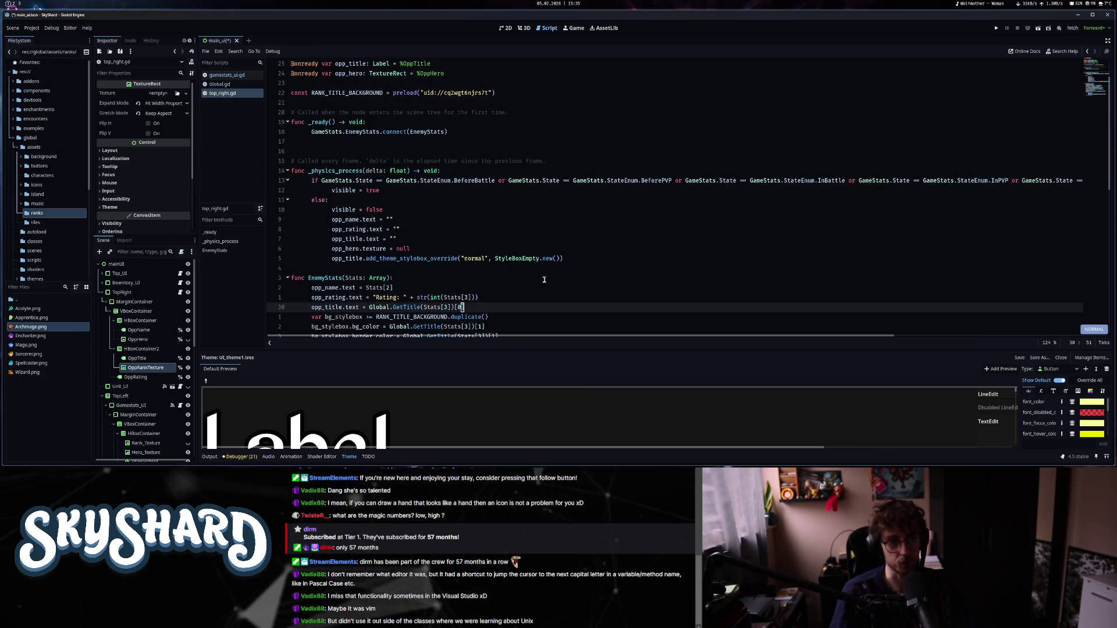
{"action": "scroll", "coordinate": [544, 279], "scroll_direction": "down", "scroll_amount": 3}
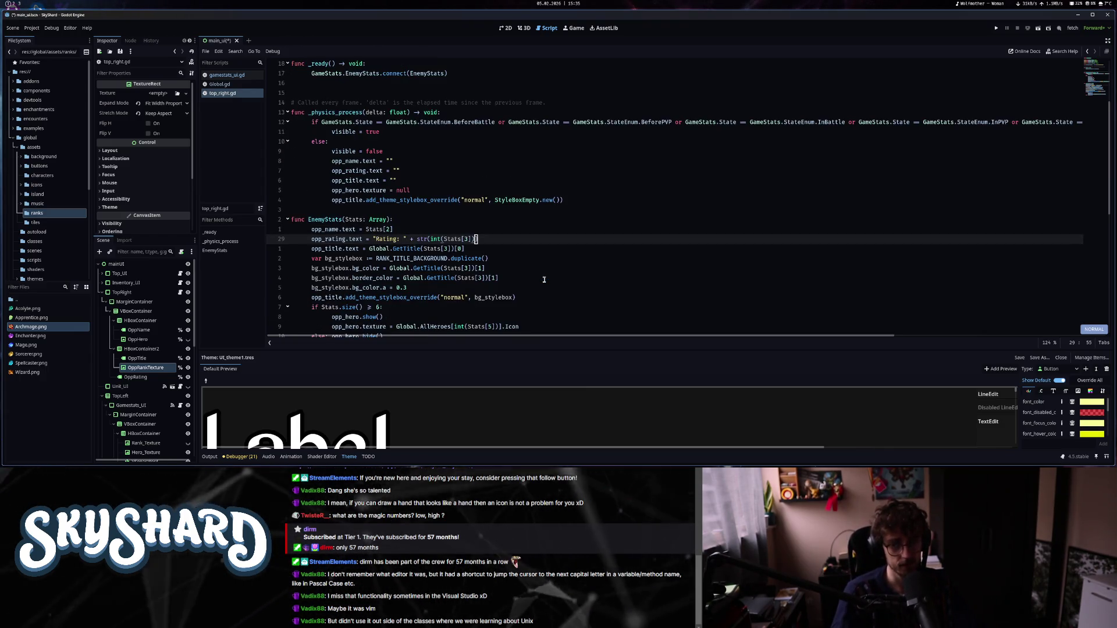
{"action": "mouse_move", "coordinate": [218, 460]}
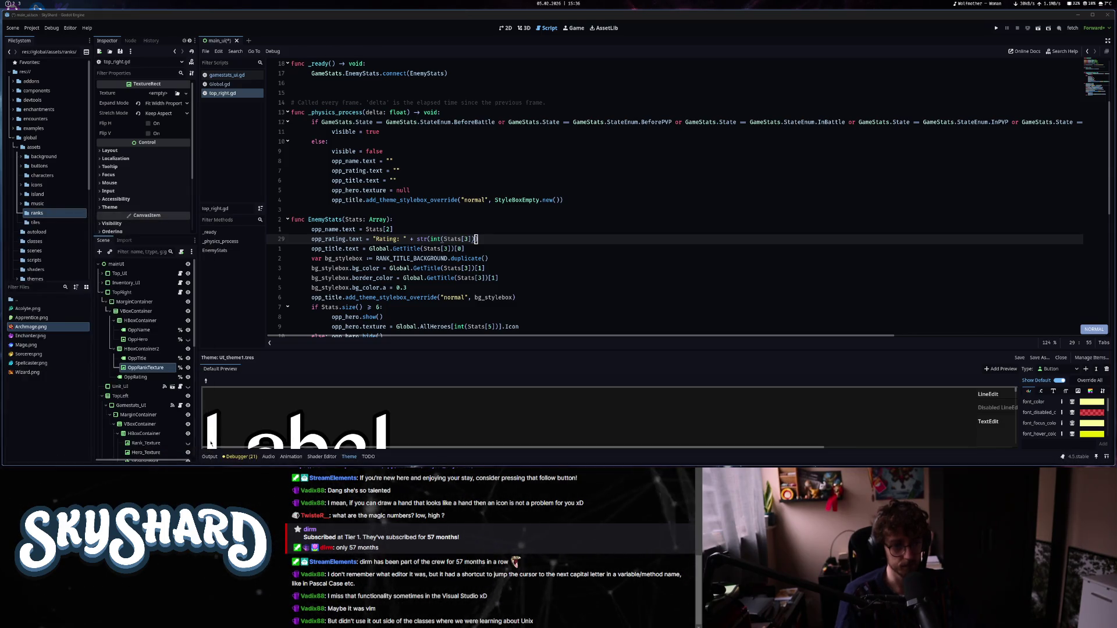
{"action": "left_click", "coordinate": [209, 456]}
Step through EnemyStats' bg_color, bg_color.a and stylebox override lines in top_right.gd.
{"action": "left_click", "coordinate": [467, 306]}
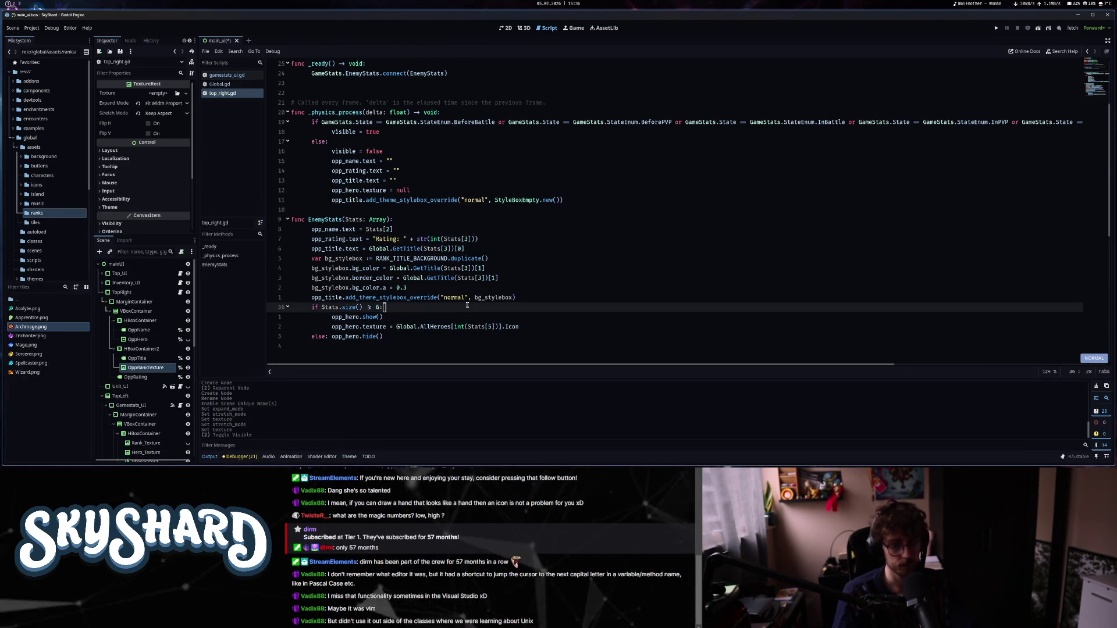
{"action": "key", "text": "k"}
{"action": "key", "text": "k"}
{"action": "key", "text": "k"}
{"action": "key", "text": "z"}
{"action": "key", "text": "z"}
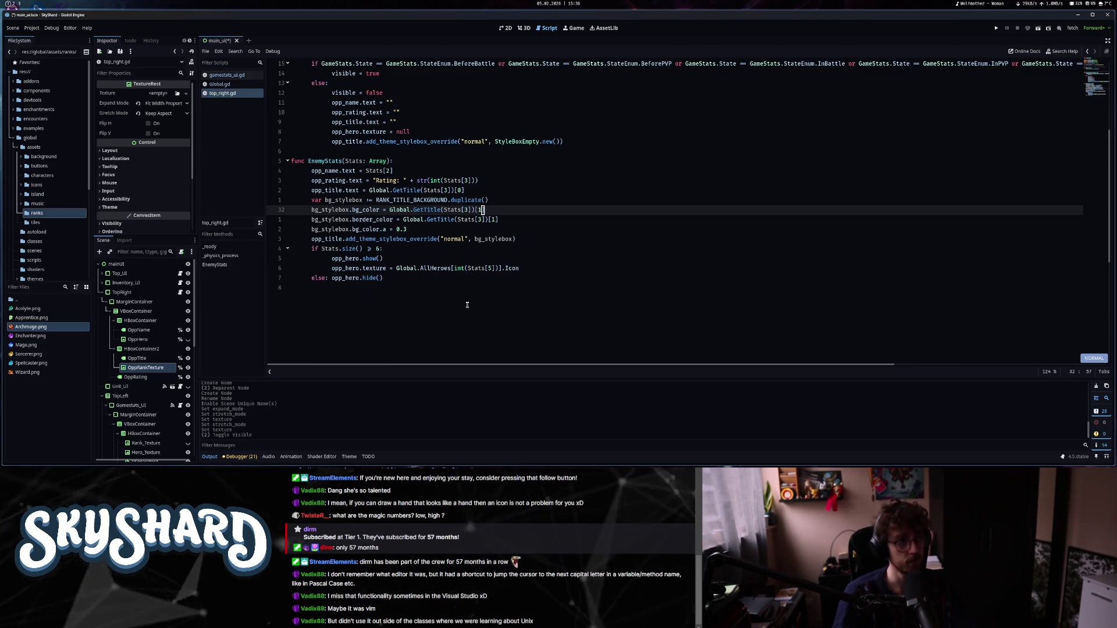
{"action": "key", "text": "j"}
{"action": "key", "text": "j"}
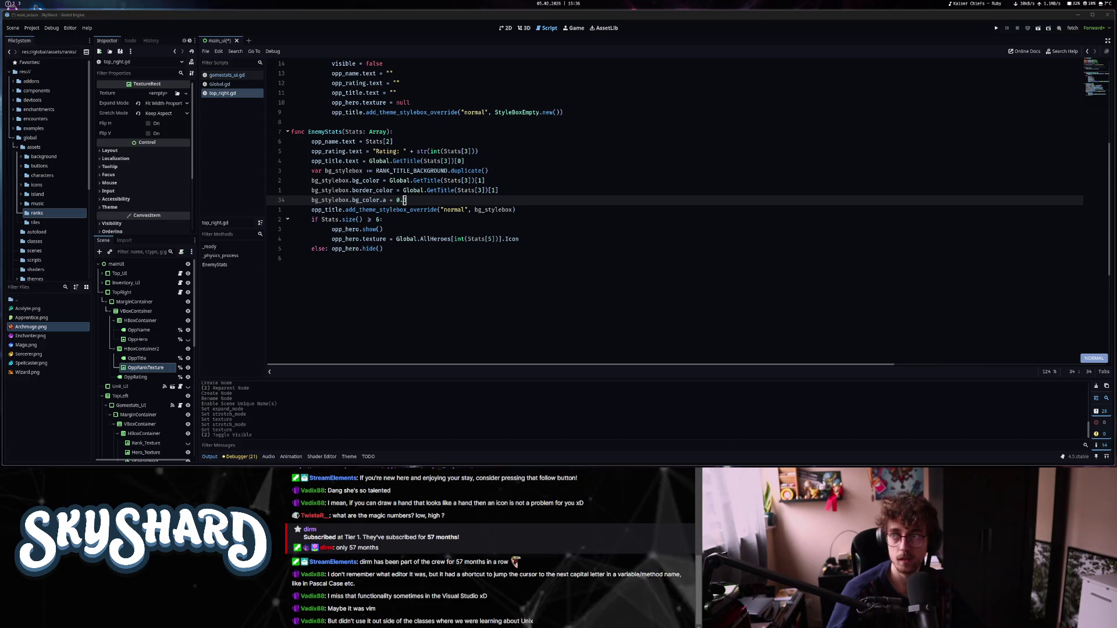
{"action": "scroll", "coordinate": [11, 7], "scroll_direction": "down", "scroll_amount": 2}
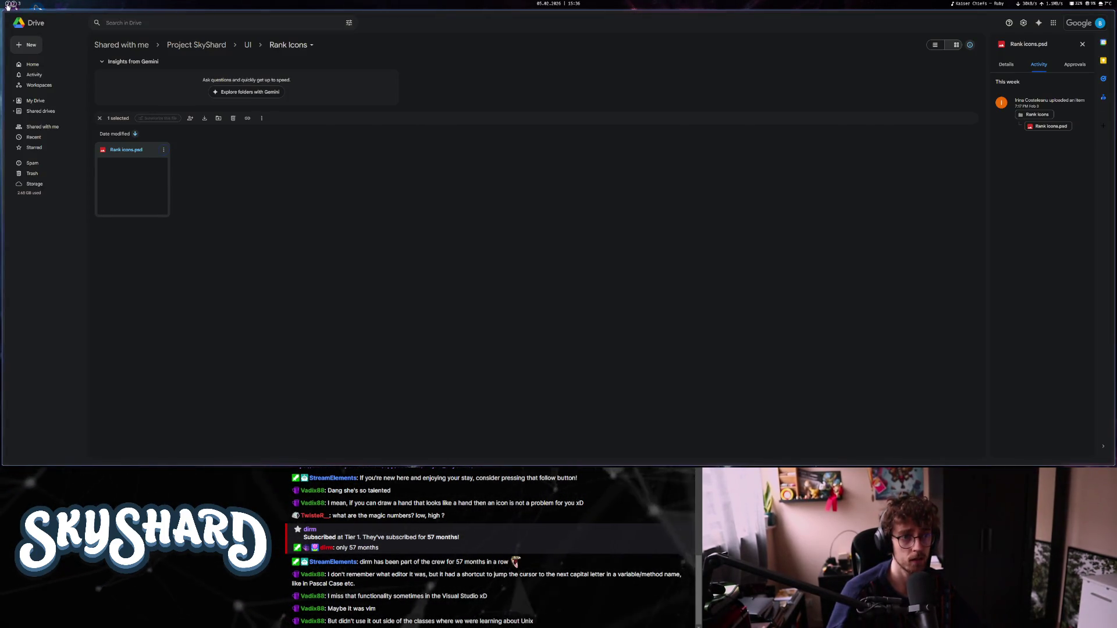
{"action": "scroll", "coordinate": [8, 7], "scroll_direction": "up", "scroll_amount": 2}
{"action": "key", "text": "j"}
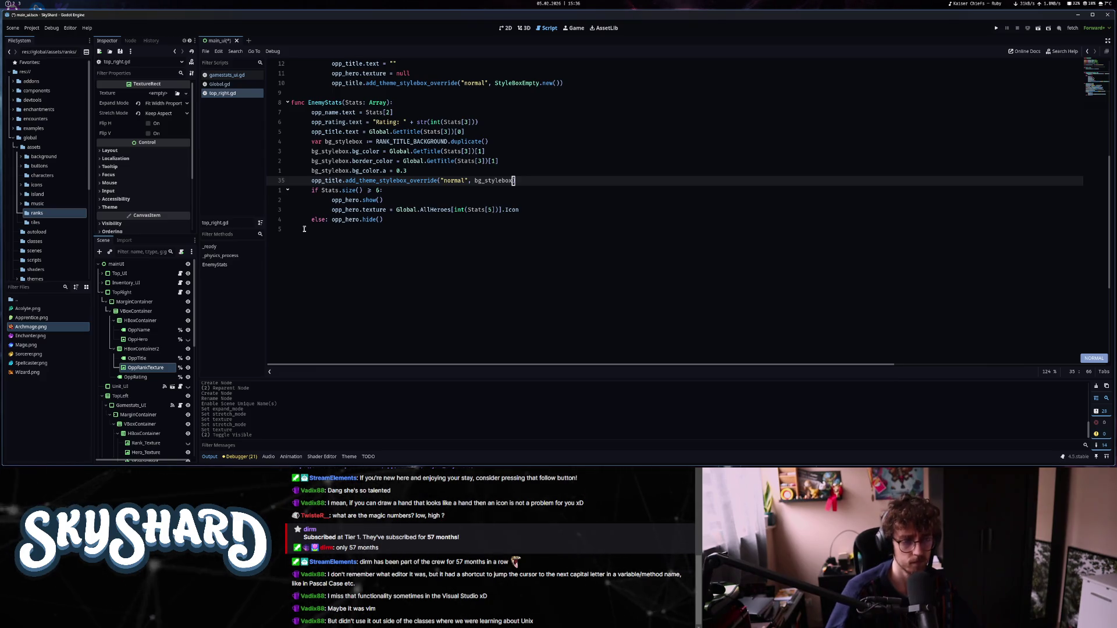
Move around EnemyStats' opp_name, bg_color and opp_rating lines, ending at the script's top.
{"action": "key", "text": "k"}
{"action": "key", "text": "k"}
{"action": "key", "text": "k"}
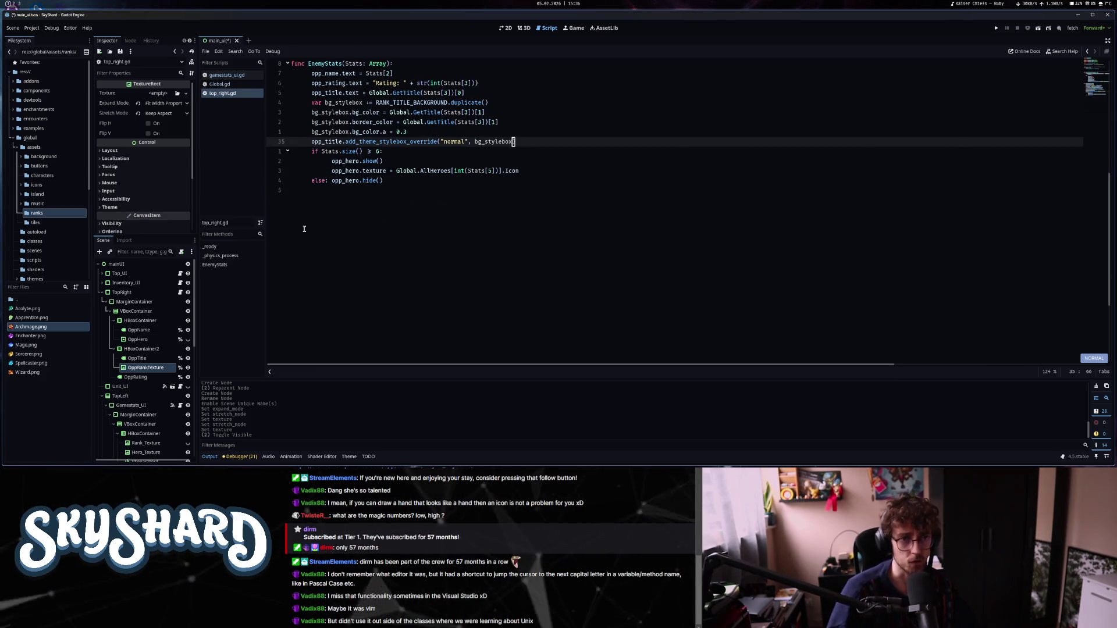
{"action": "key", "text": "j"}
{"action": "key", "text": "j"}
{"action": "key", "text": "j"}
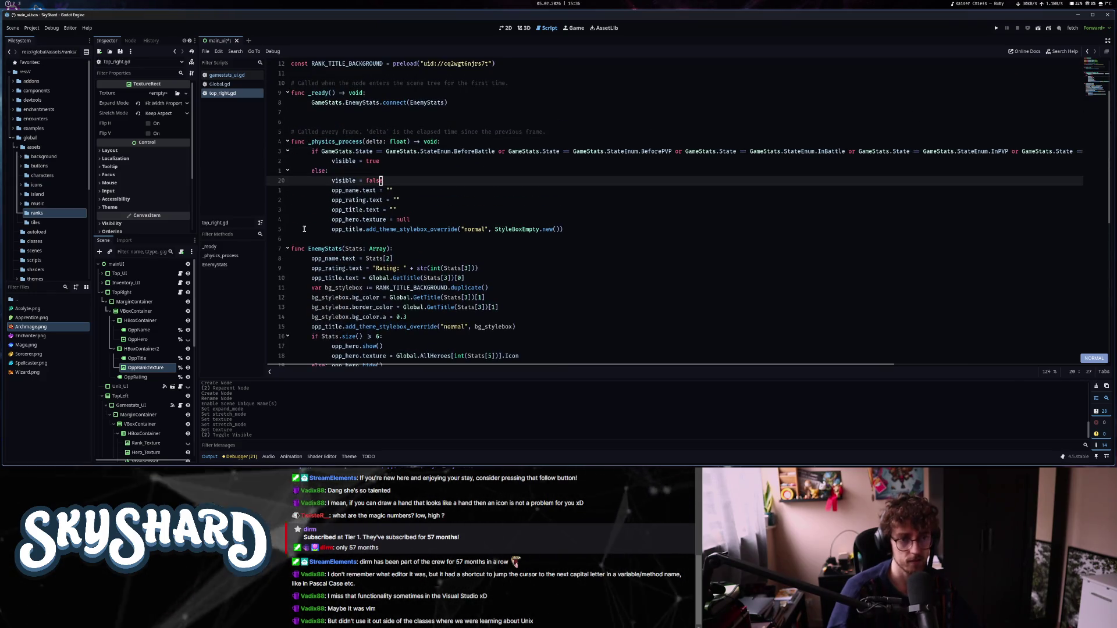
{"action": "key", "text": "7"}
{"action": "key", "text": "k"}
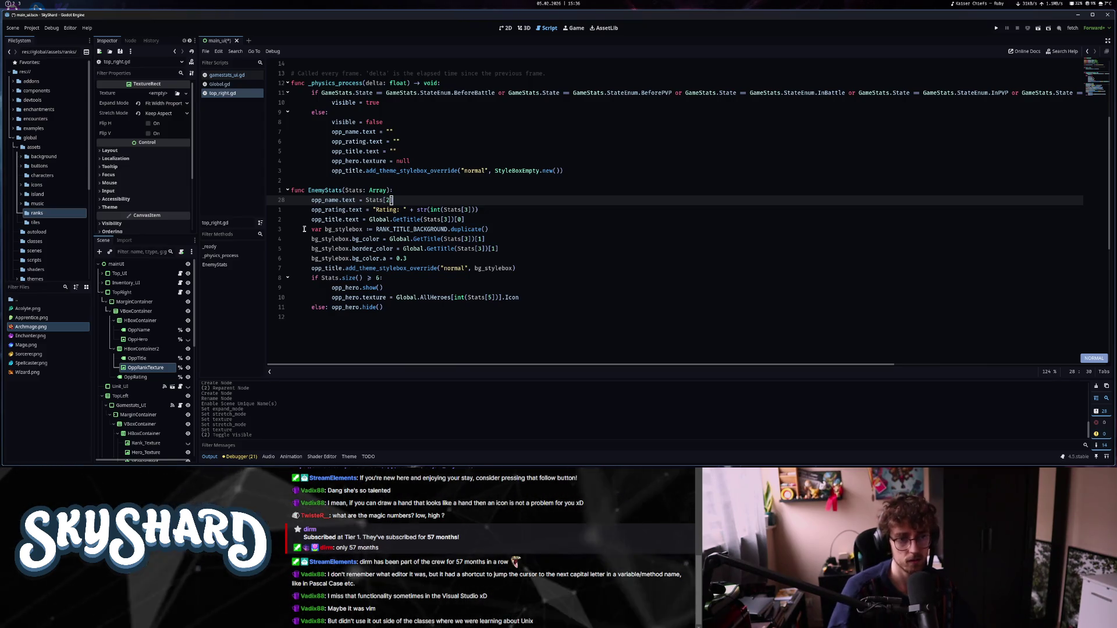
{"action": "key", "text": "3"}
{"action": "key", "text": "j"}
{"action": "key", "text": "k"}
{"action": "key", "text": "2"}
{"action": "key", "text": "j"}
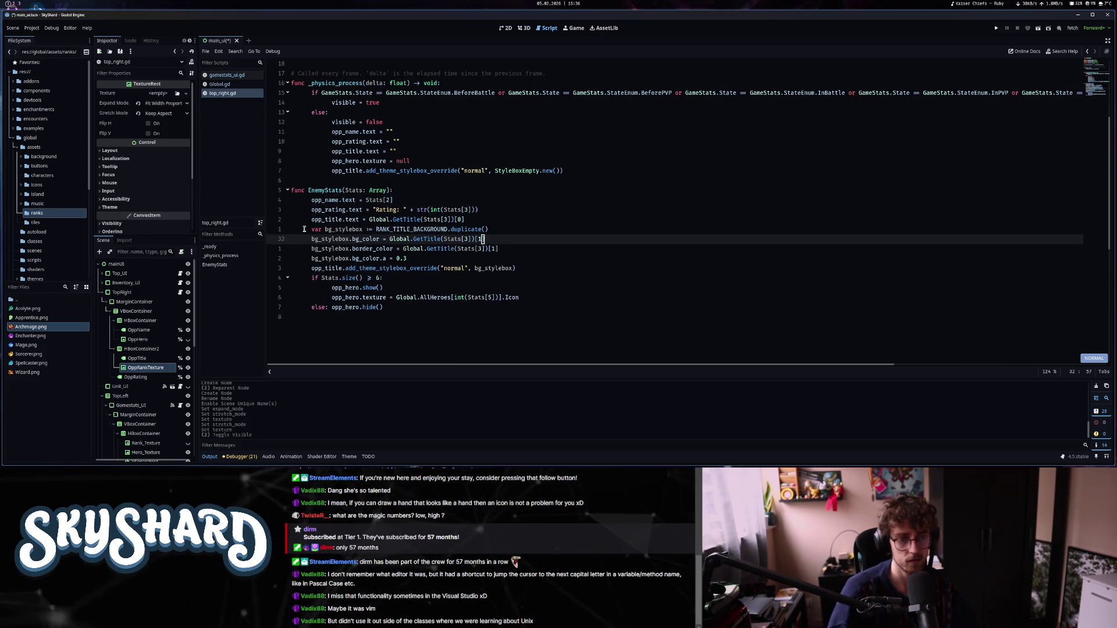
{"action": "key", "text": "k"}
{"action": "key", "text": "k"}
{"action": "key", "text": "k"}
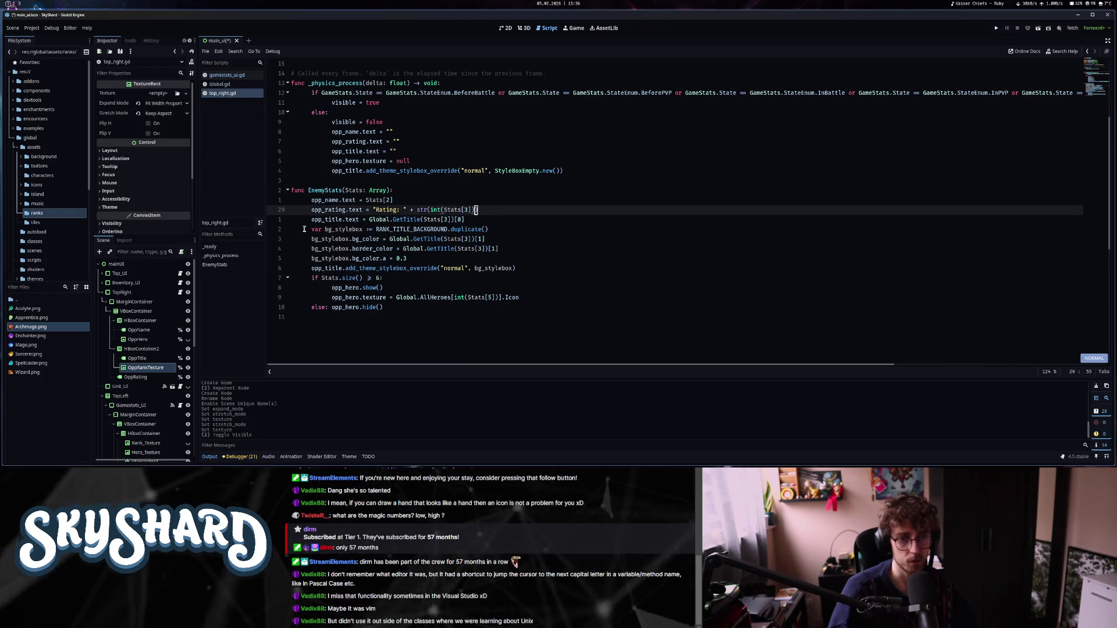
{"action": "key", "text": "k"}
{"action": "key", "text": "k"}
{"action": "key", "text": "k"}
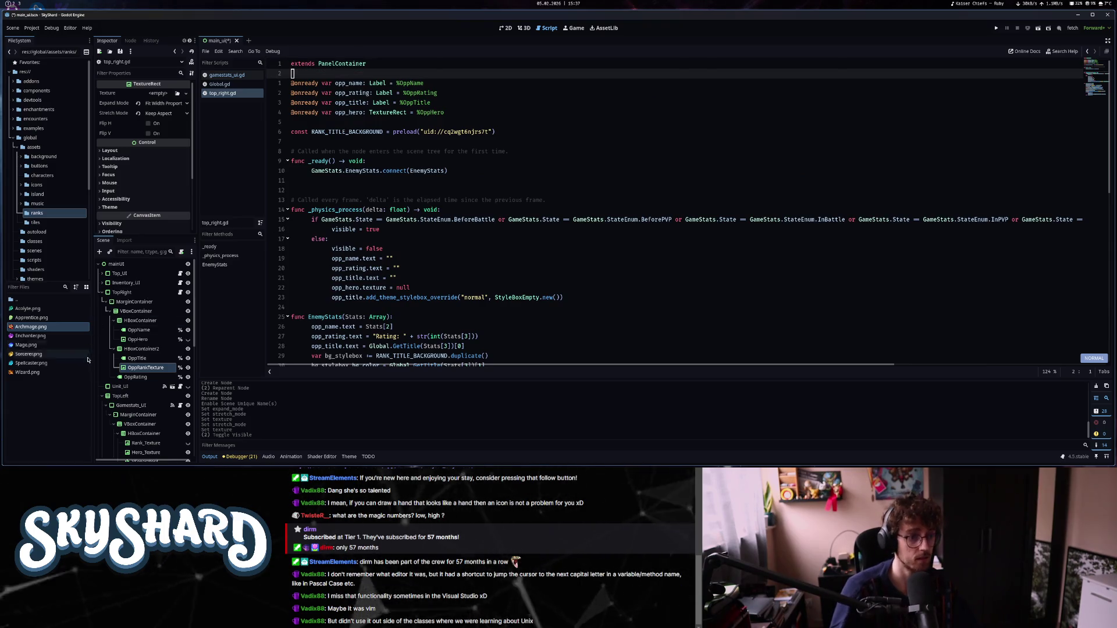
Add an onready opp_rank_texture reference to %OppRankTexture and open a line after opp_hero.hide().
{"action": "left_click_drag", "start_coordinate": [146, 367], "coordinate": [459, 116]}
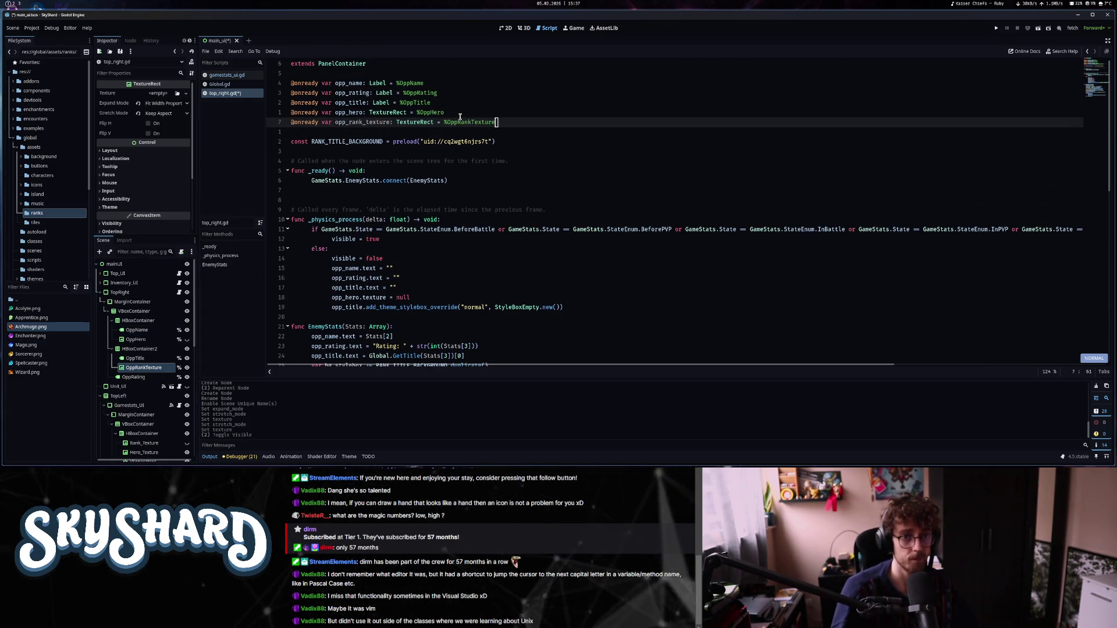
{"action": "left_click", "coordinate": [445, 326]}
{"action": "scroll", "coordinate": [556, 339], "scroll_direction": "down", "scroll_amount": 3}
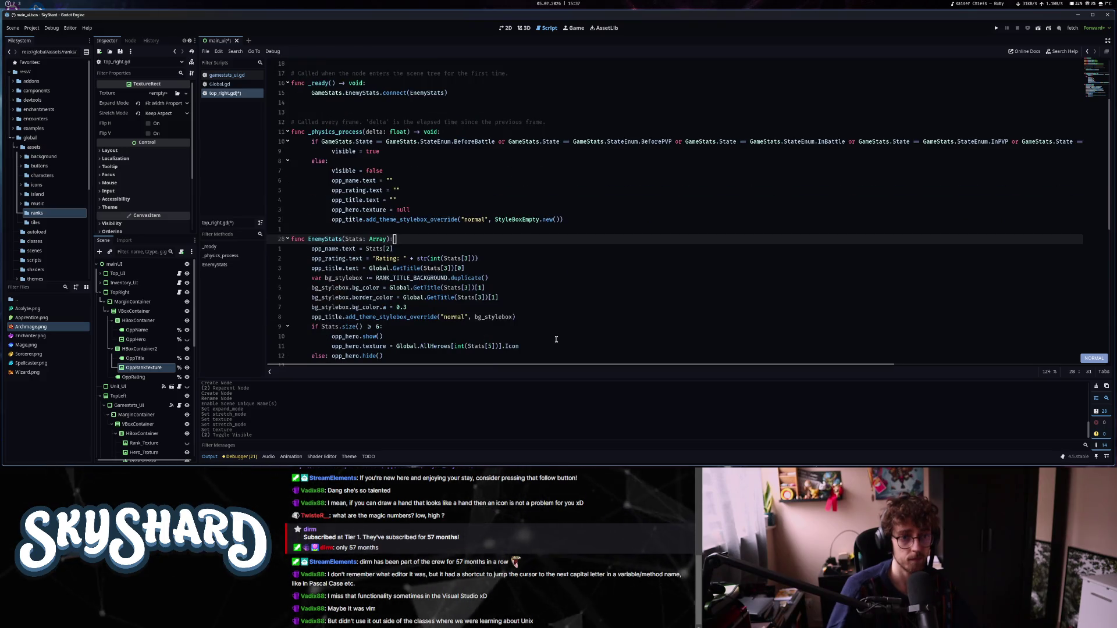
{"action": "key", "text": "j"}
{"action": "key", "text": "j"}
{"action": "key", "text": "j"}
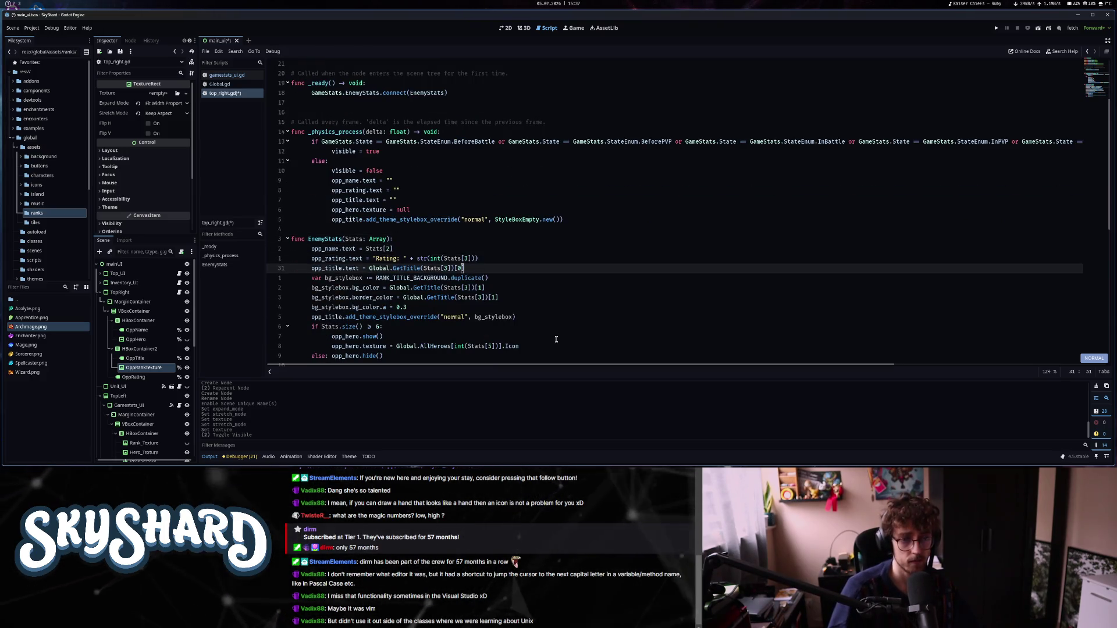
{"action": "key", "text": "j"}
{"action": "key", "text": "j"}
{"action": "key", "text": "j"}
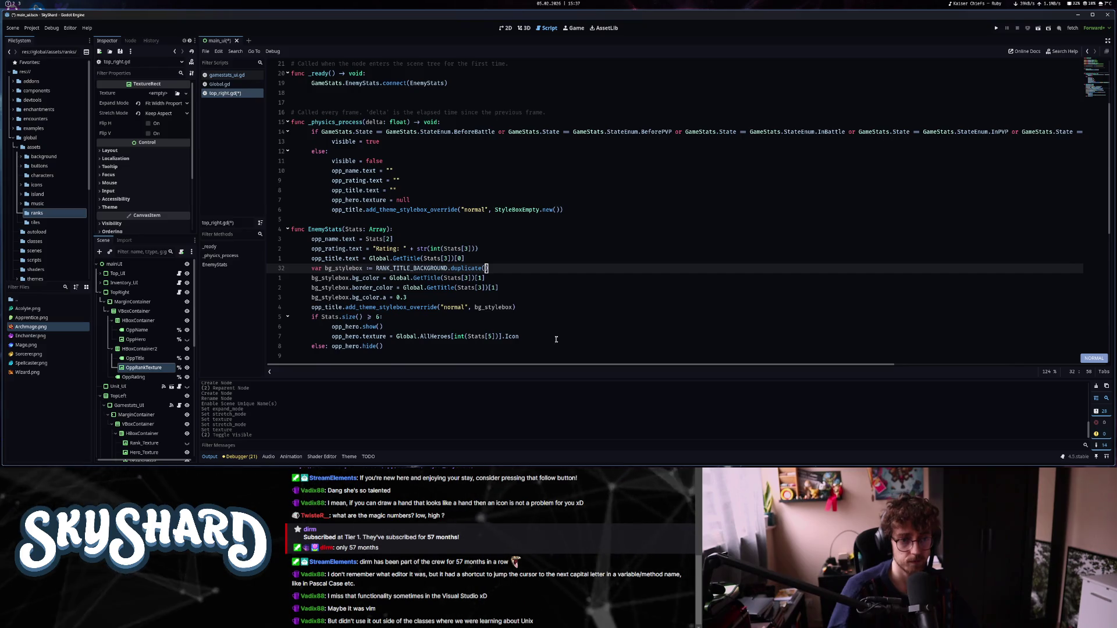
{"action": "key", "text": "j"}
{"action": "key", "text": "j"}
{"action": "key", "text": "j"}
{"action": "key", "text": "j"}
{"action": "key", "text": "j"}
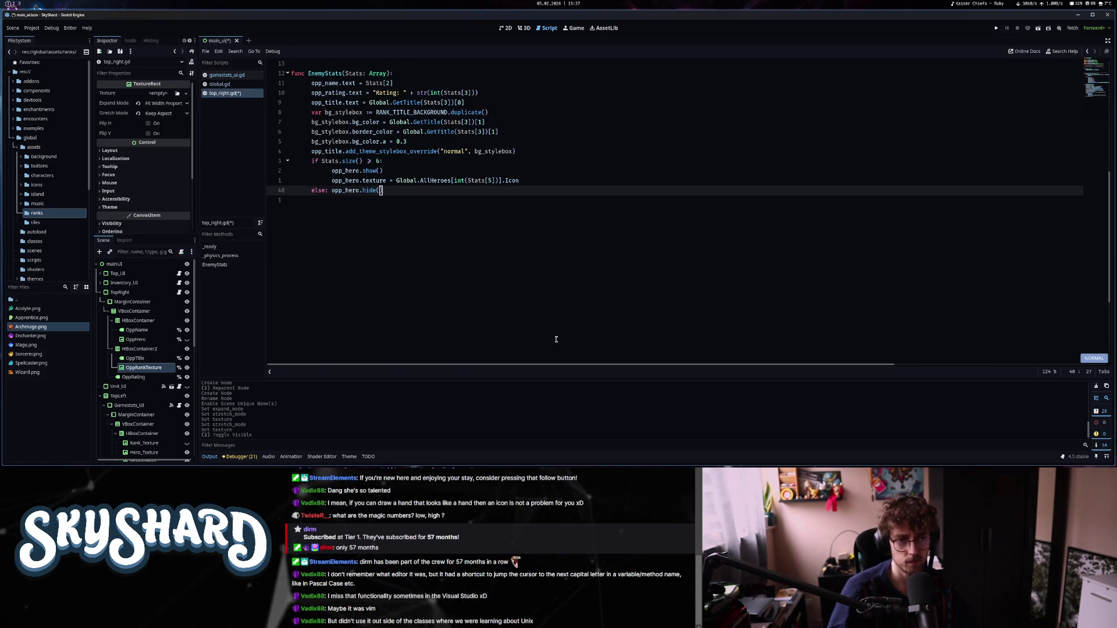
{"action": "key", "text": "o"}
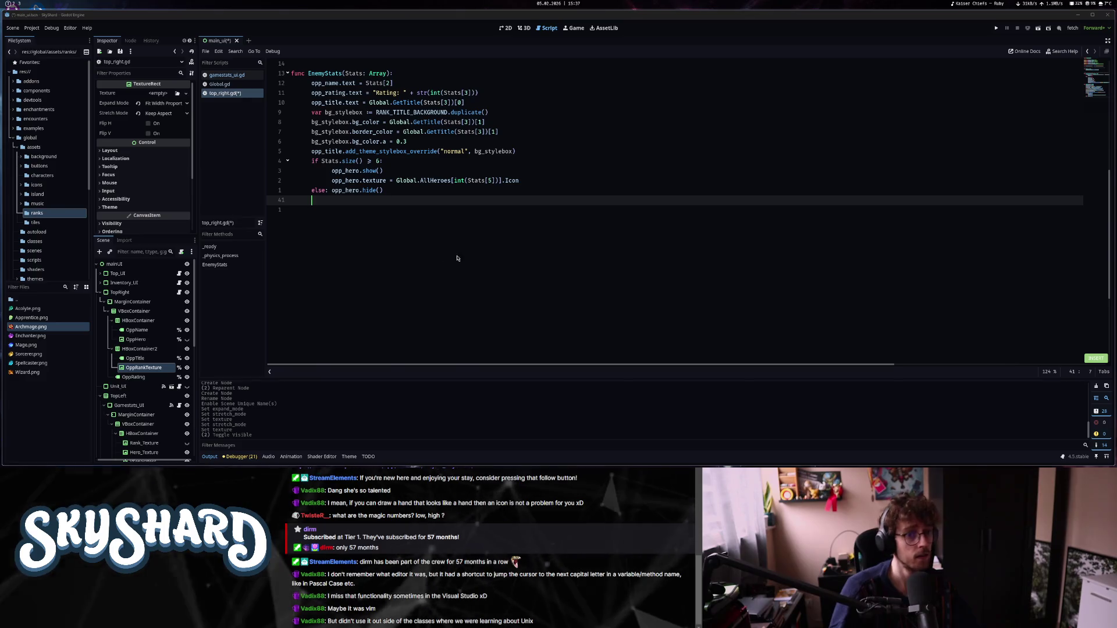
Begin the GameMode == 0 if block on the new line after opp_hero.hide().
{"action": "key", "text": "Return"}
{"action": "key", "text": "BackSpace"}
{"action": "left_click", "coordinate": [483, 201]}
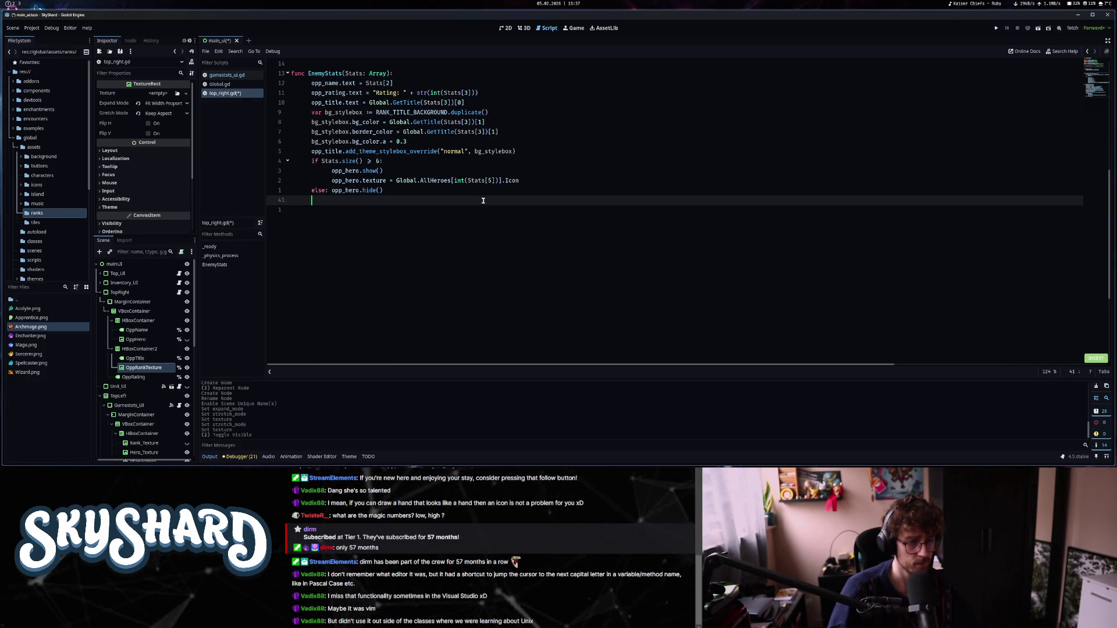
{"action": "type", "text": "if "}
{"action": "type", "text": "GameStats"}
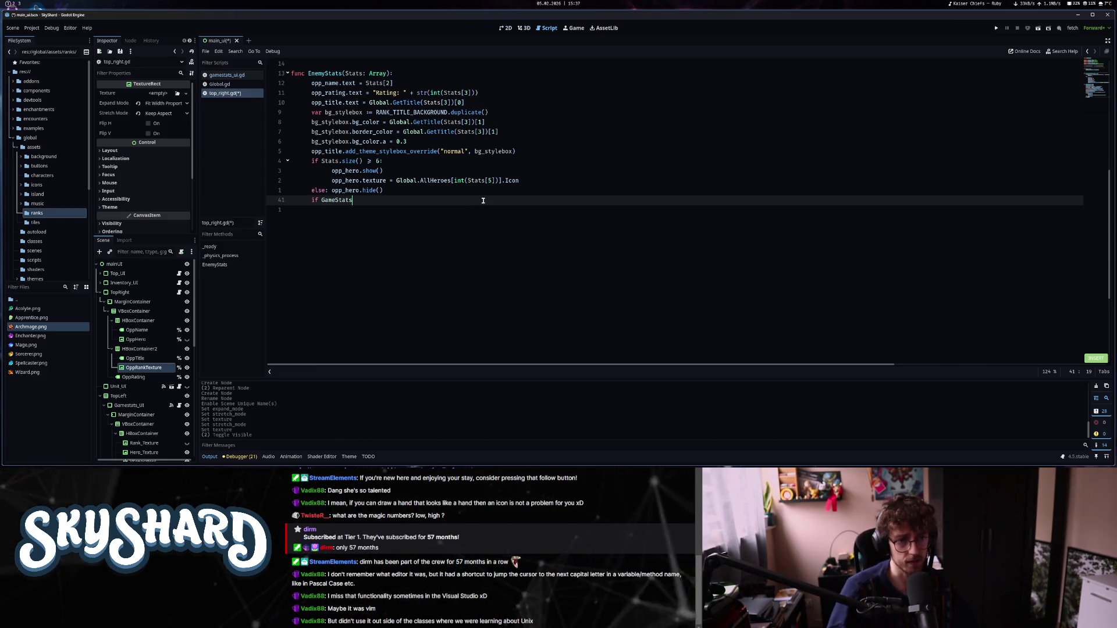
{"action": "type", "text": ".GameMode == 0"}
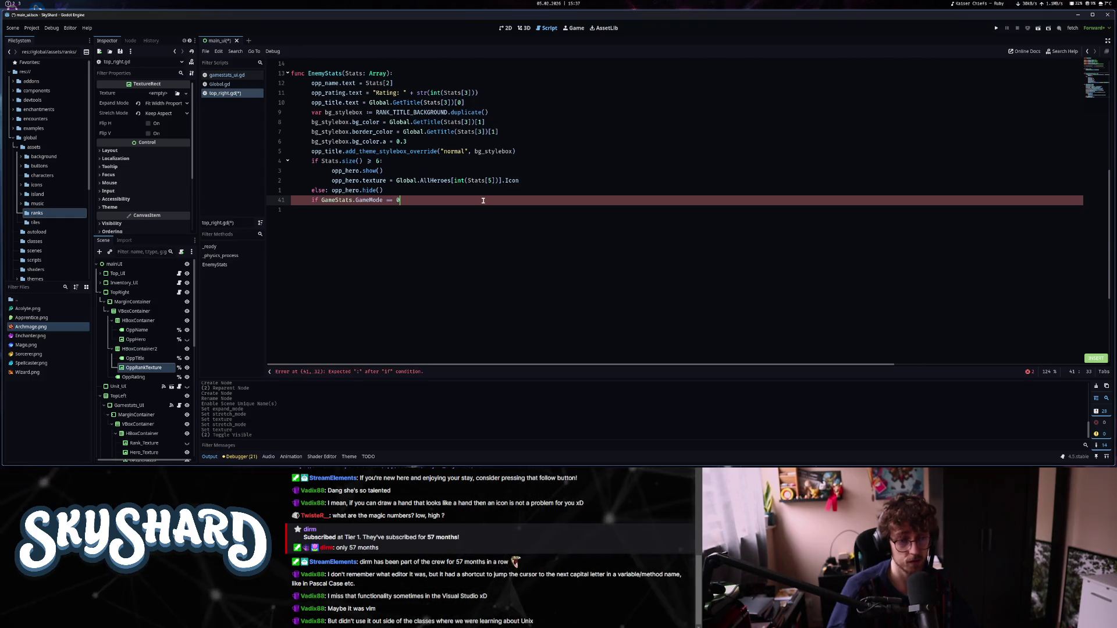
{"action": "type", "text": "!= 09"}
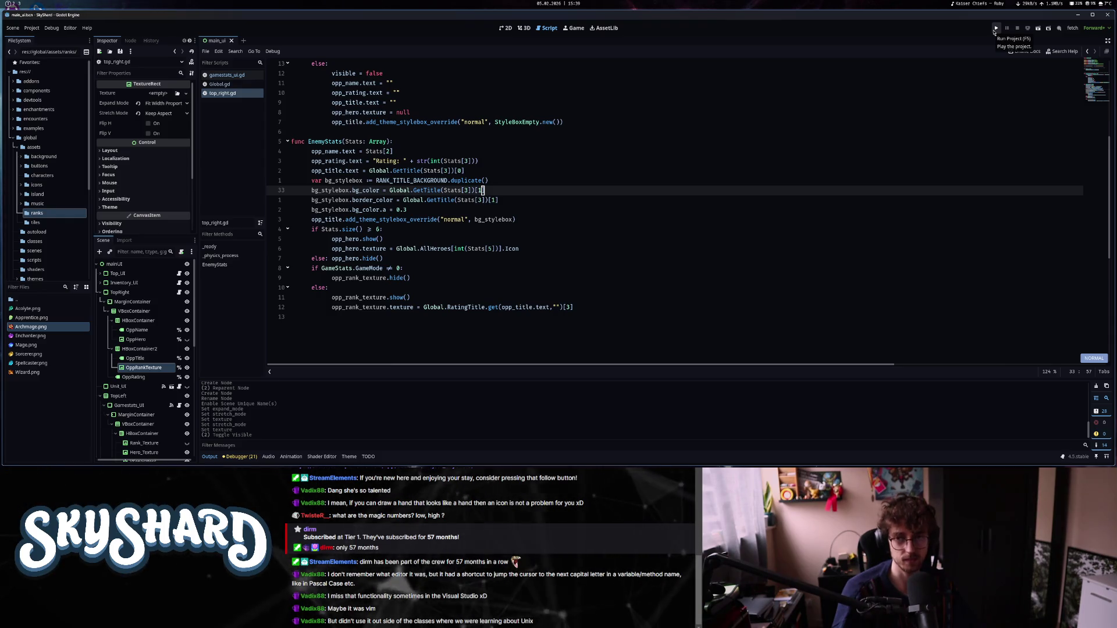
Launch the game in a smaller window and turn off Can Update Server in its options.
{"action": "left_click", "coordinate": [996, 29]}
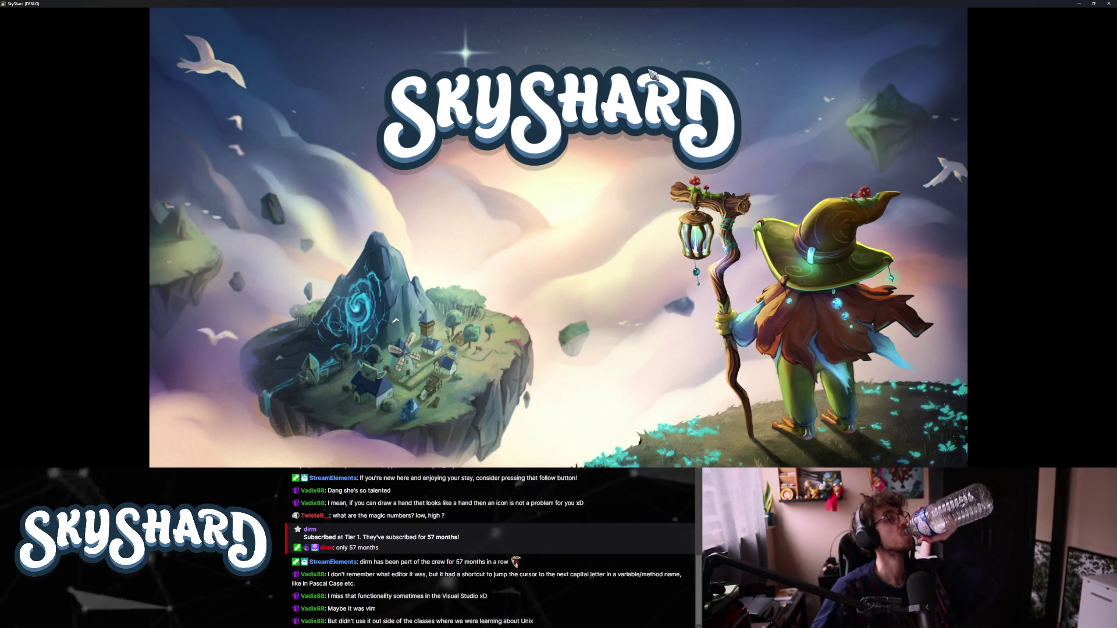
{"action": "key", "text": "super+f"}
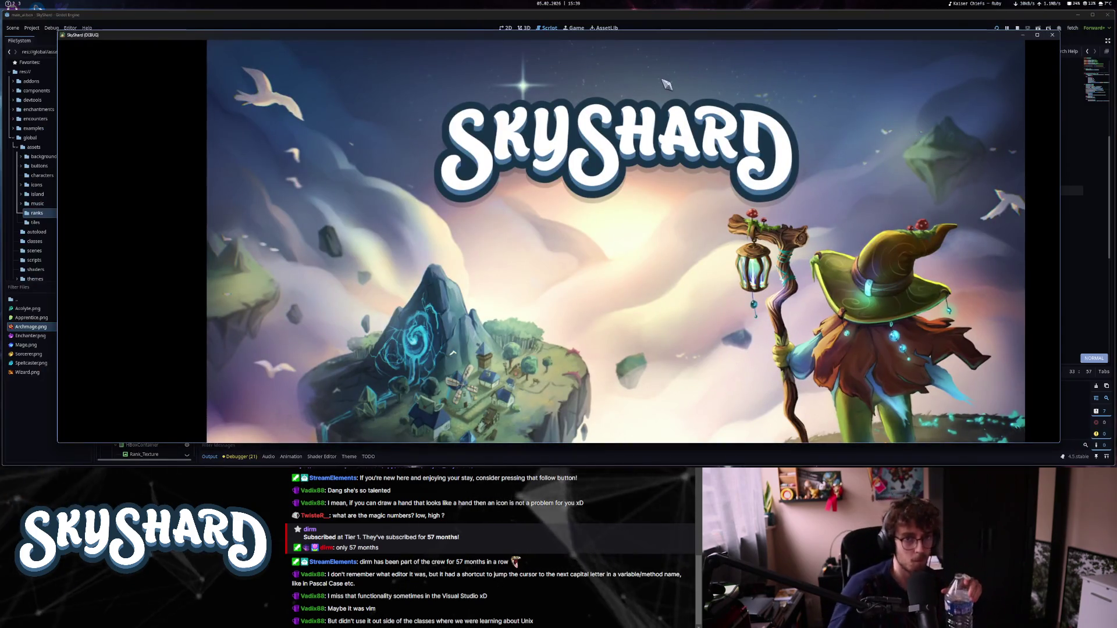
{"action": "left_click", "coordinate": [641, 173]}
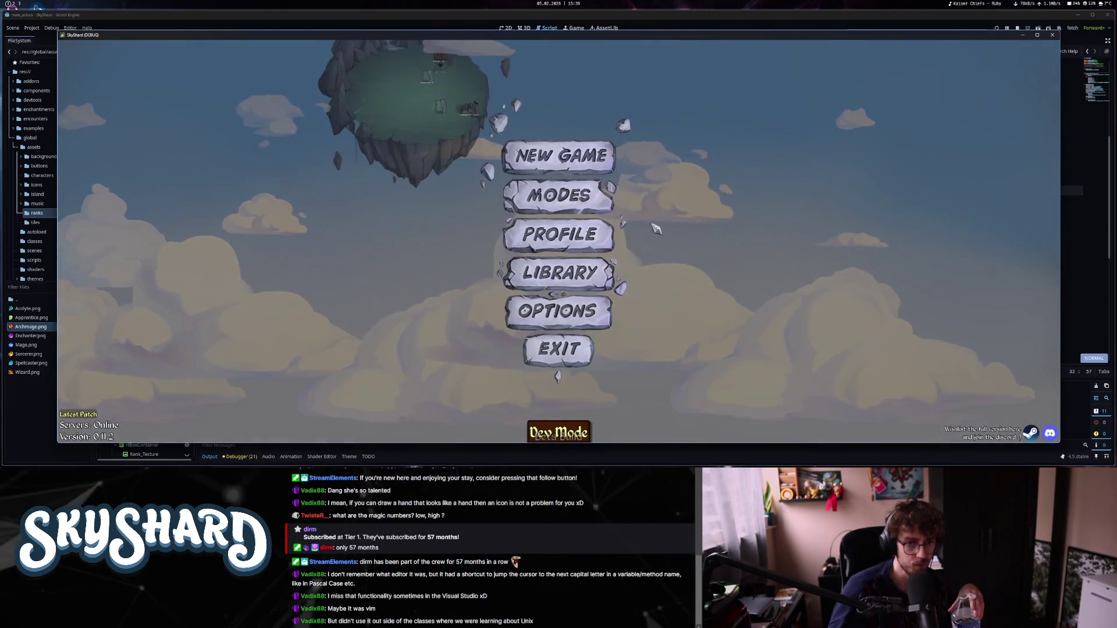
{"action": "left_click", "coordinate": [583, 306]}
{"action": "left_click", "coordinate": [599, 325]}
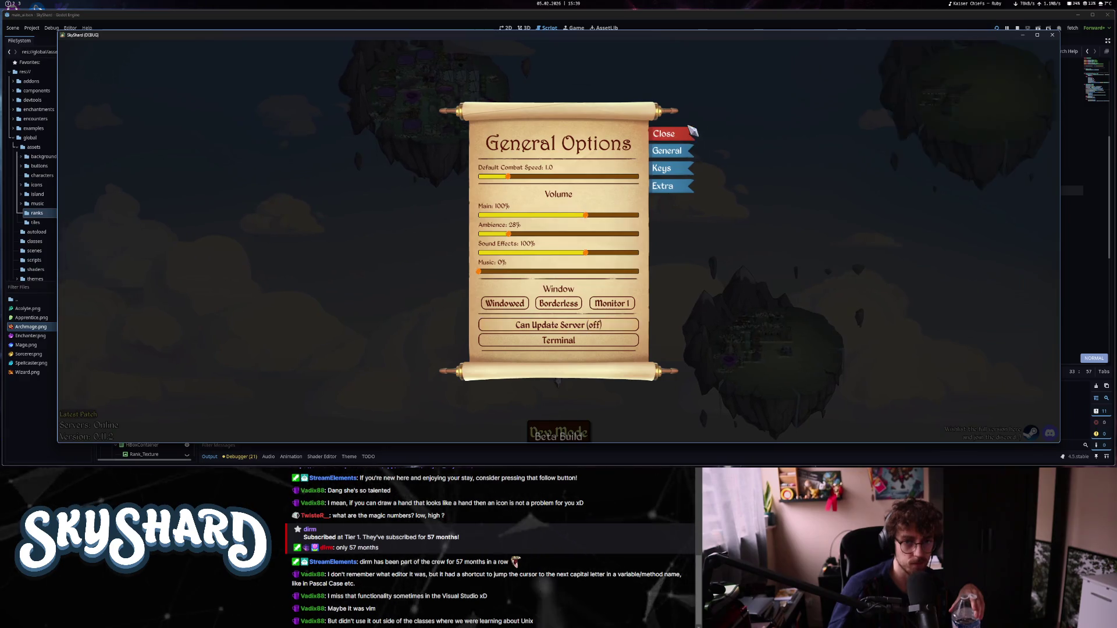
{"action": "left_click", "coordinate": [686, 139]}
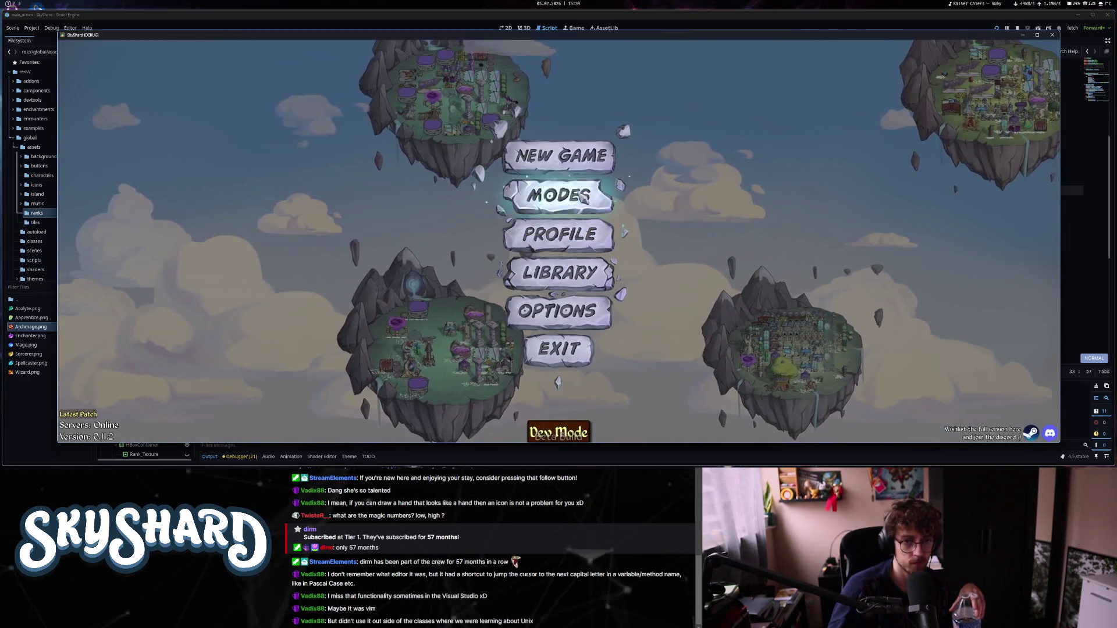
Start a new run as Auris, place the Tesla Coil and another unit, and find an opponent.
{"action": "left_click", "coordinate": [567, 160]}
{"action": "left_click", "coordinate": [480, 250]}
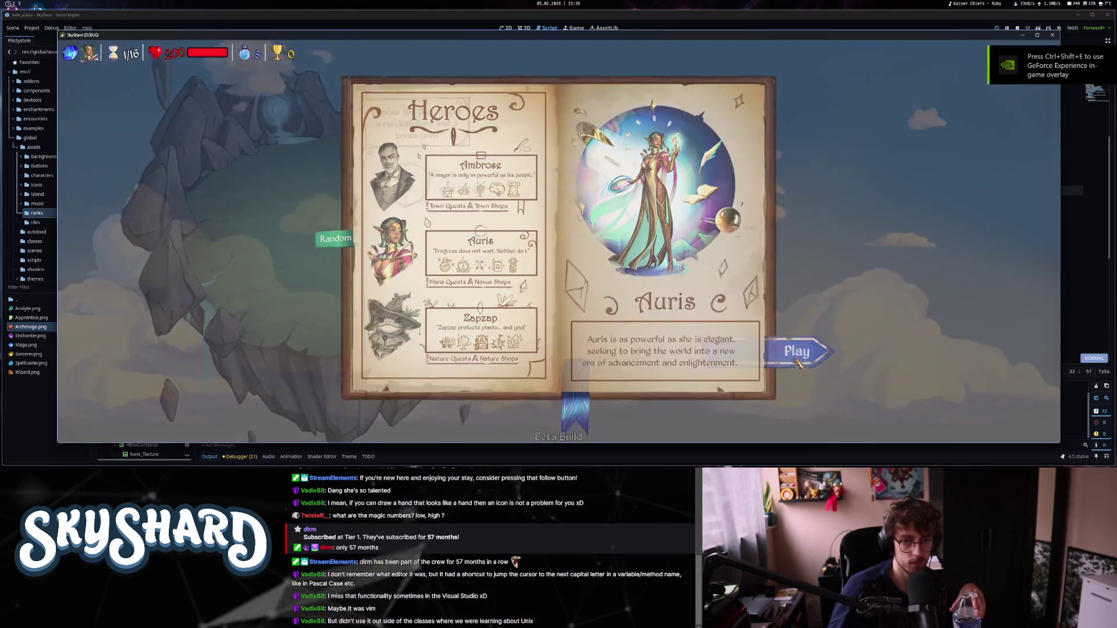
{"action": "left_click", "coordinate": [796, 351]}
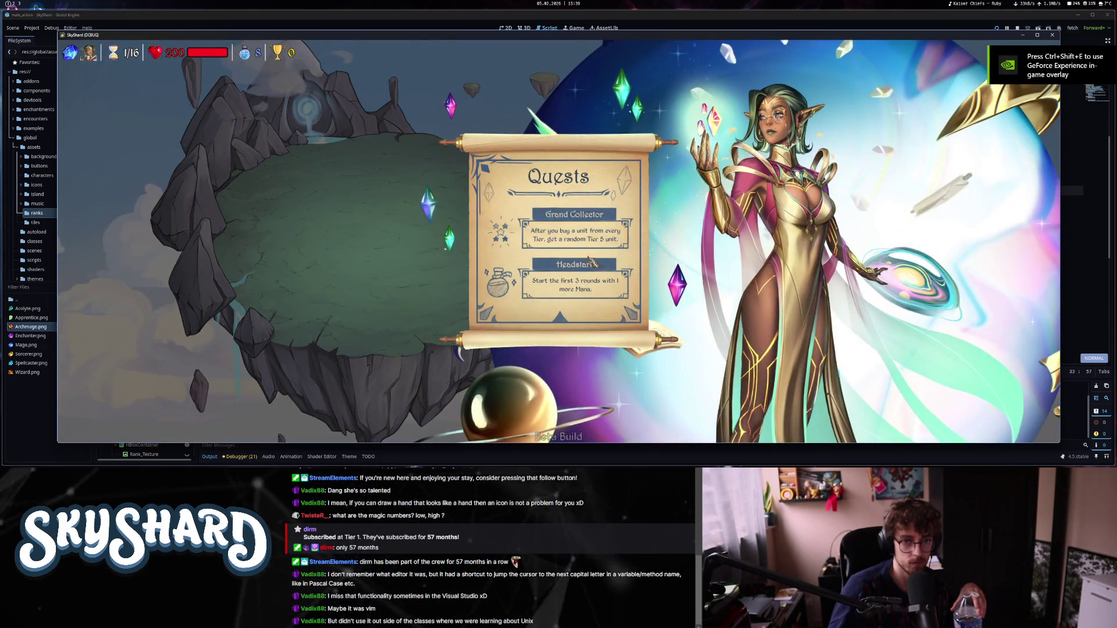
{"action": "left_click", "coordinate": [588, 284]}
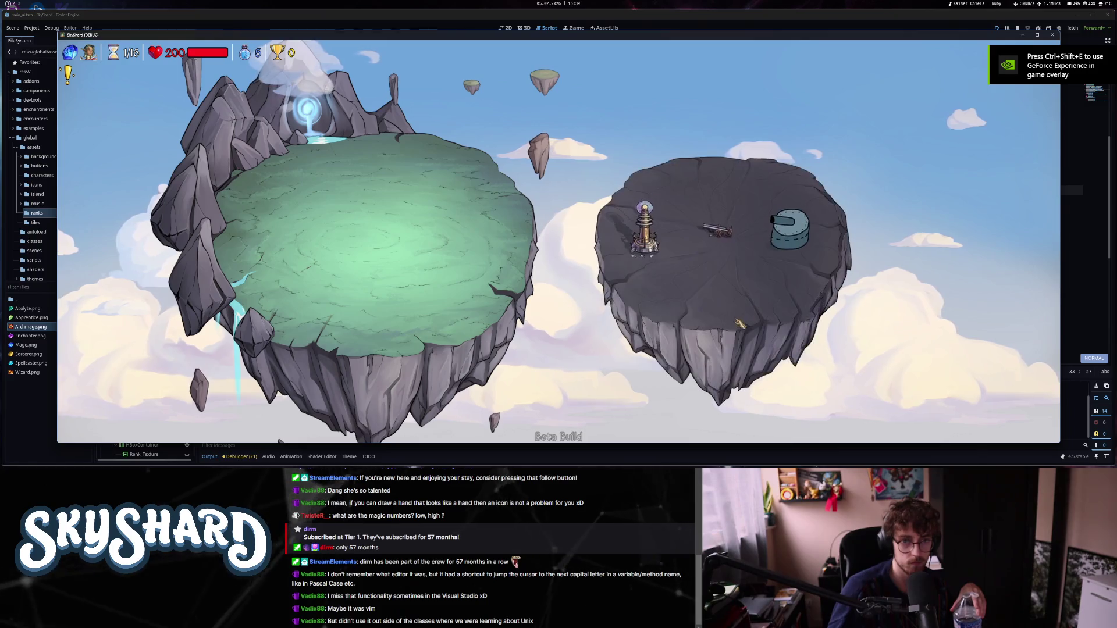
{"action": "left_click", "coordinate": [652, 244]}
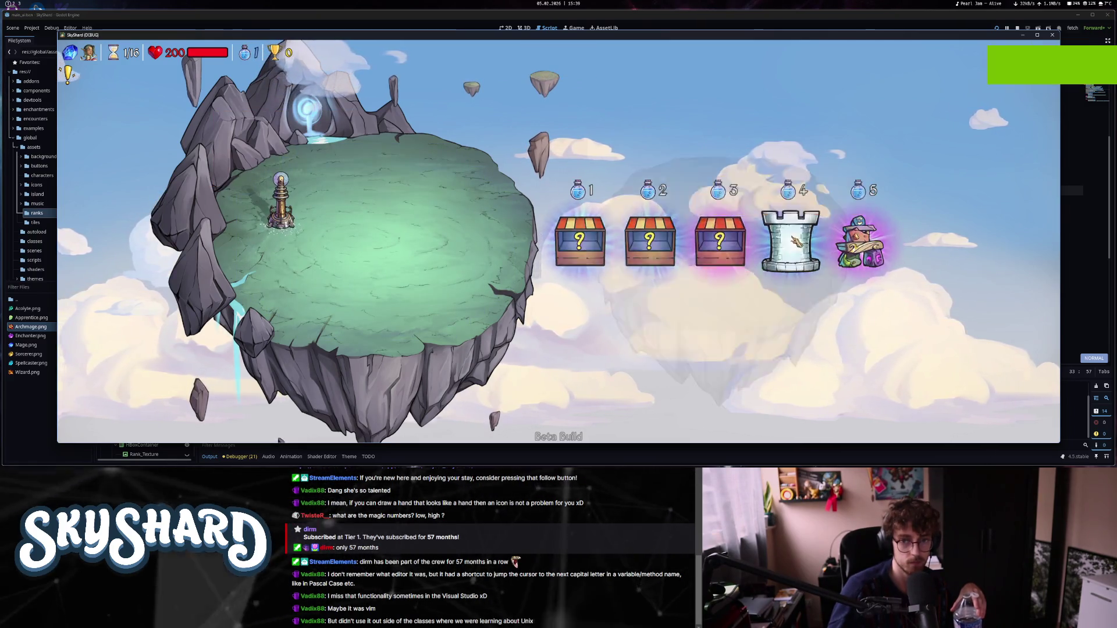
{"action": "left_click", "coordinate": [790, 231]}
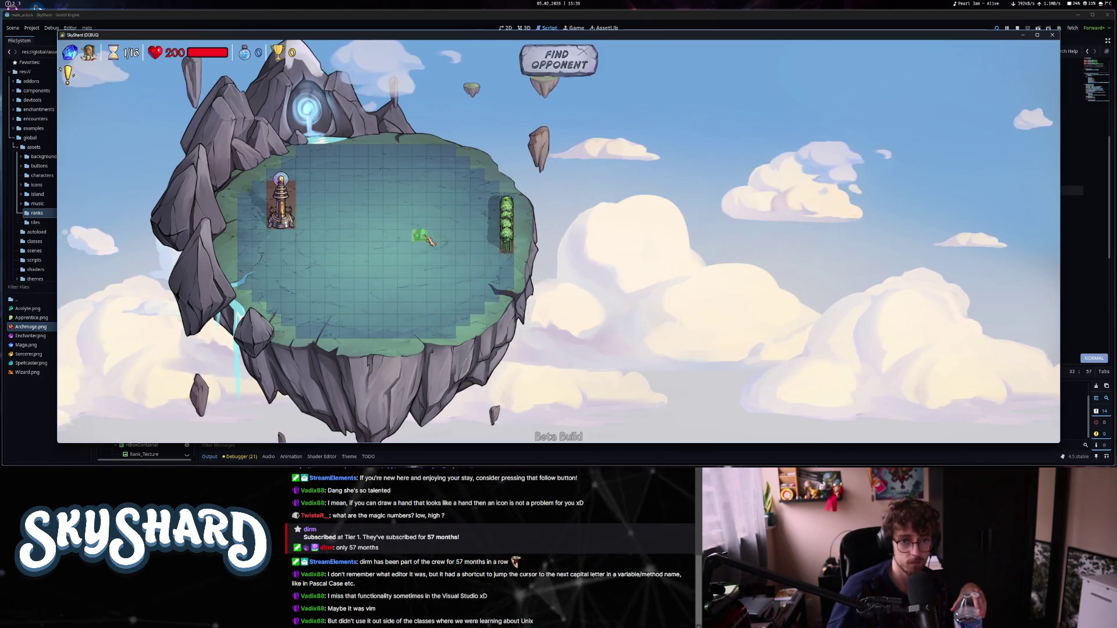
{"action": "left_click", "coordinate": [559, 60]}
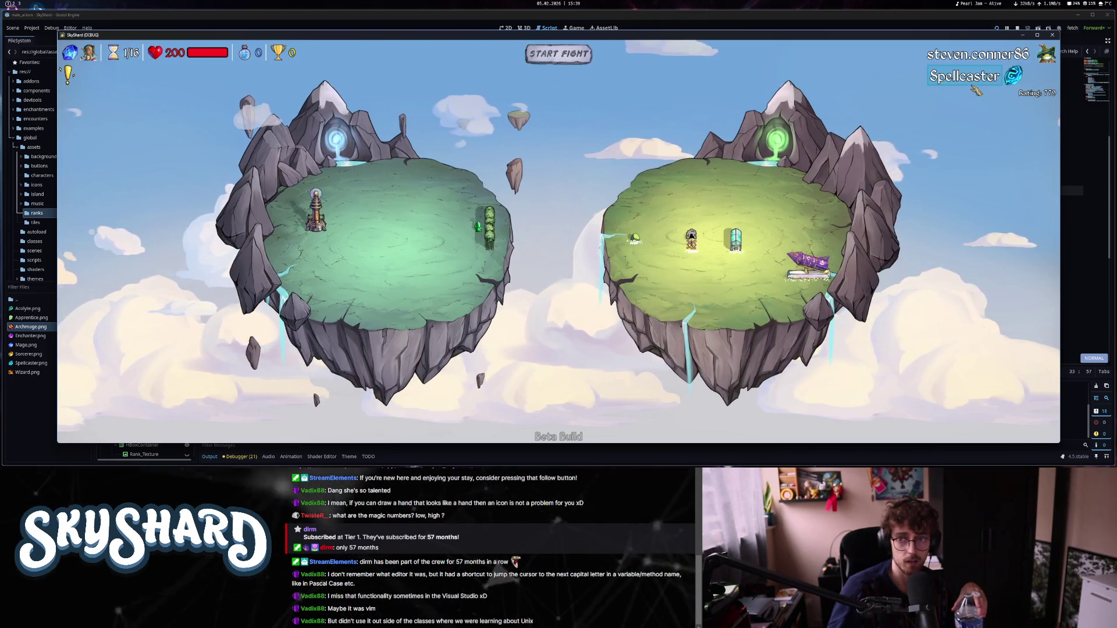
{"action": "left_click", "coordinate": [540, 21]}
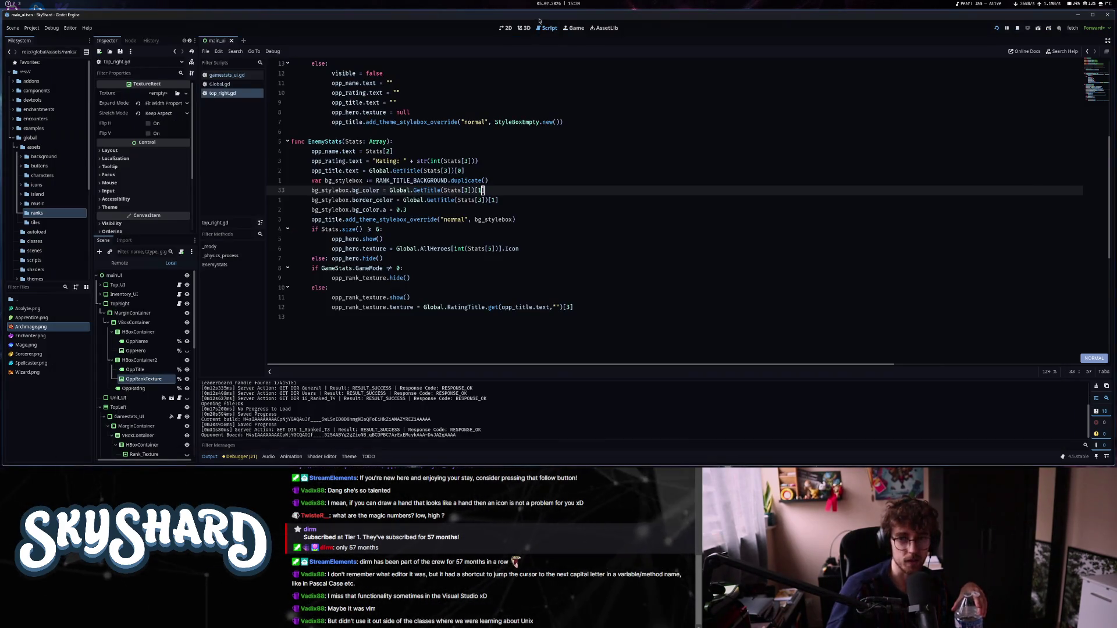
Set HBoxContainer2's horizontal container sizing to Shrink Center and return to the running SkyShard game.
{"action": "left_click", "coordinate": [140, 360]}
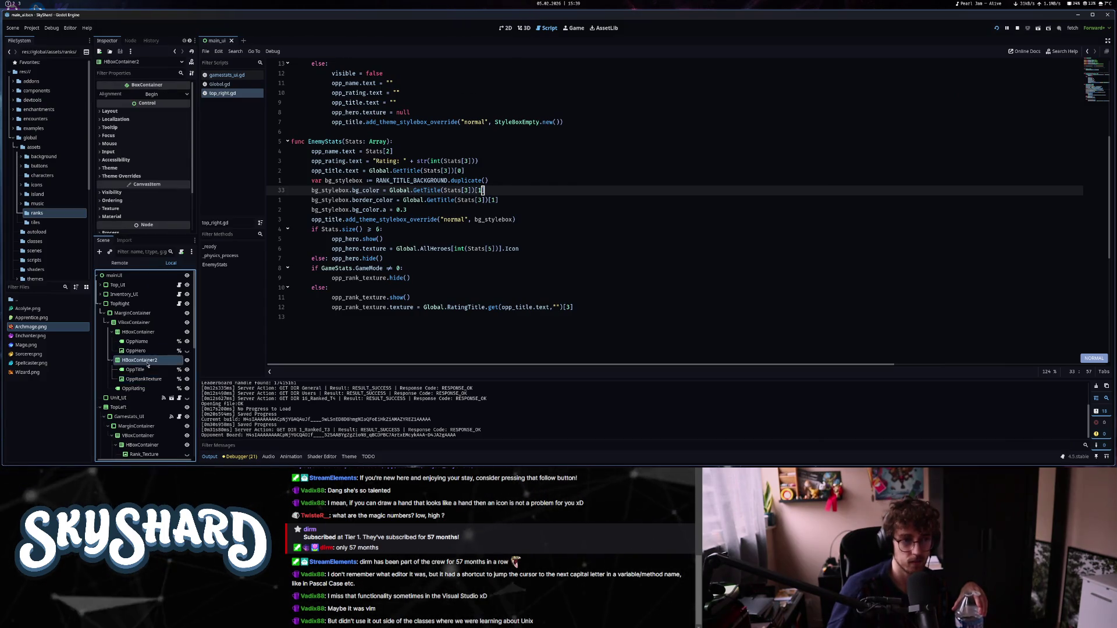
{"action": "left_click", "coordinate": [110, 111]}
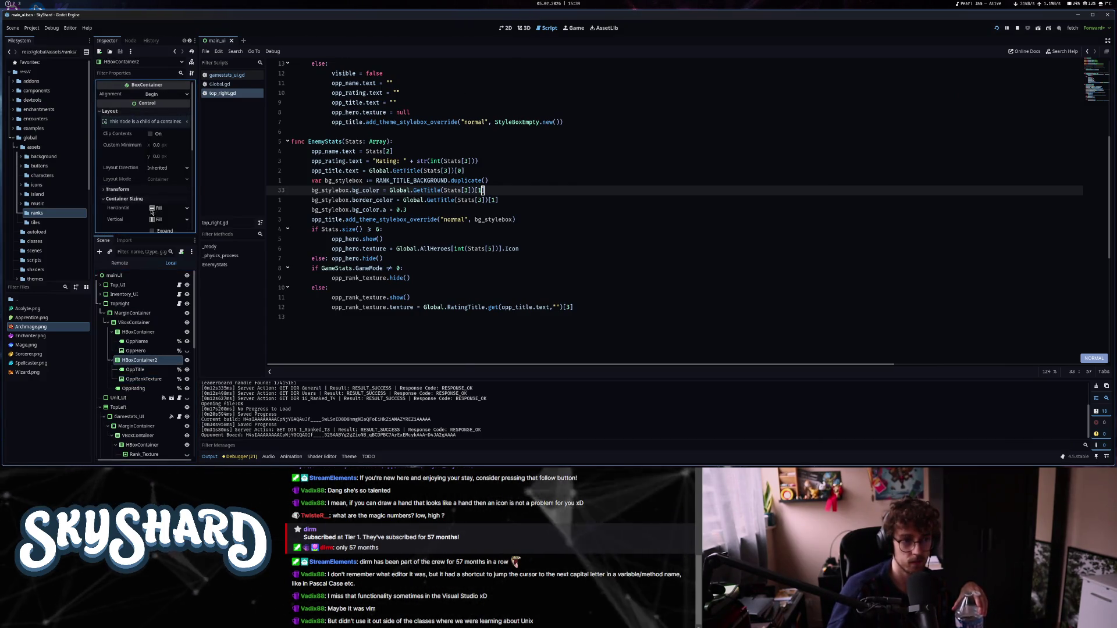
{"action": "left_click", "coordinate": [175, 219]}
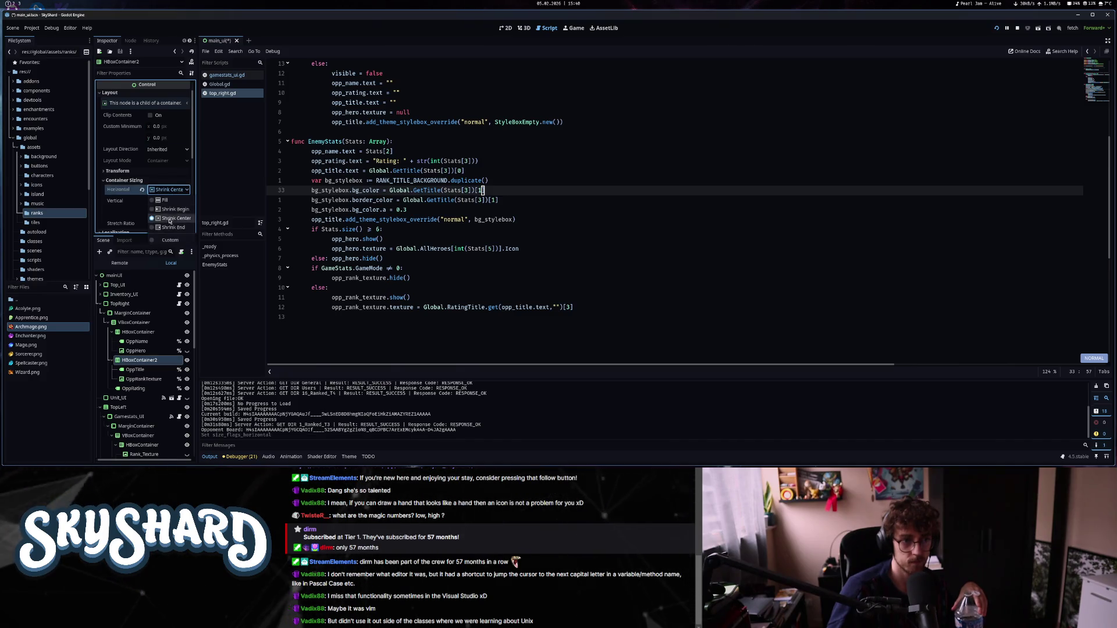
{"action": "left_click", "coordinate": [15, 5]}
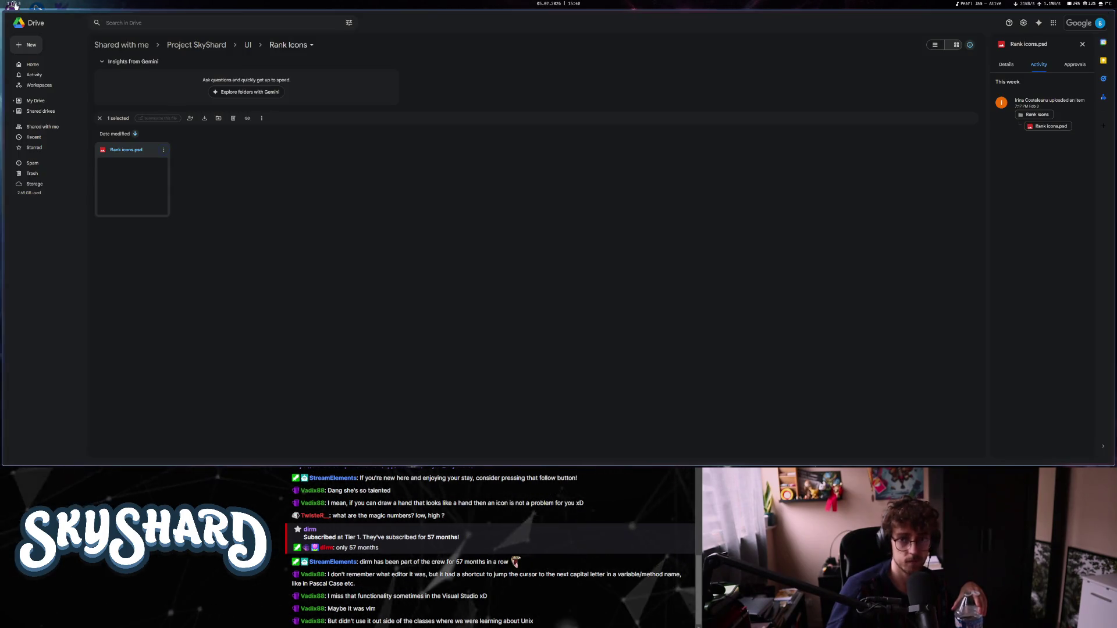
{"action": "left_click", "coordinate": [11, 5]}
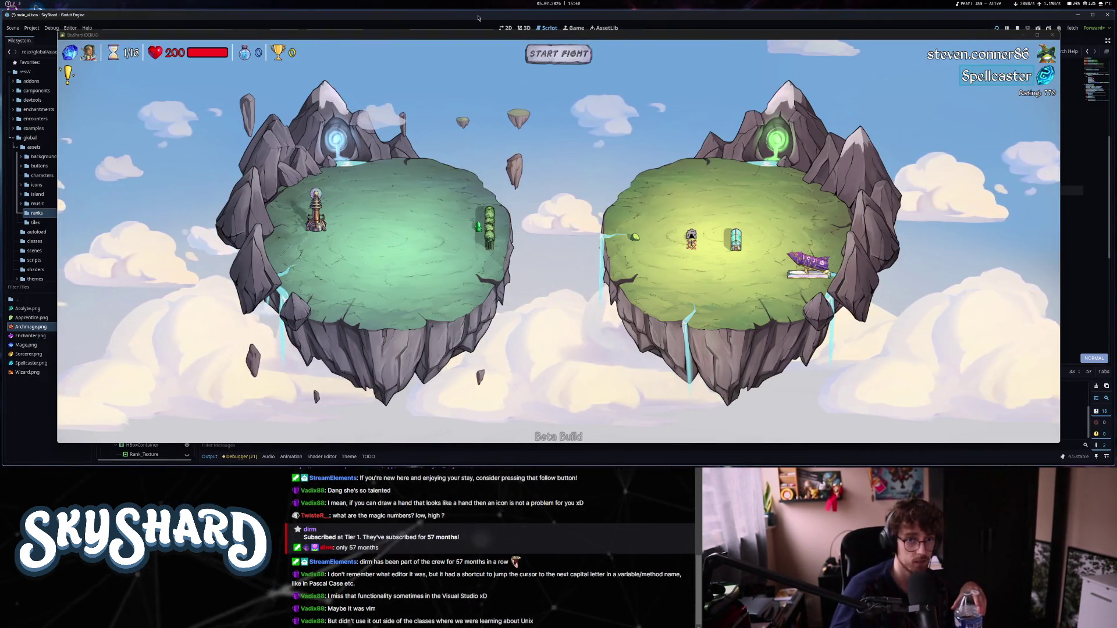
Start the first test fight, then concede it from the pause menu and return to the main menu.
{"action": "left_click", "coordinate": [562, 56]}
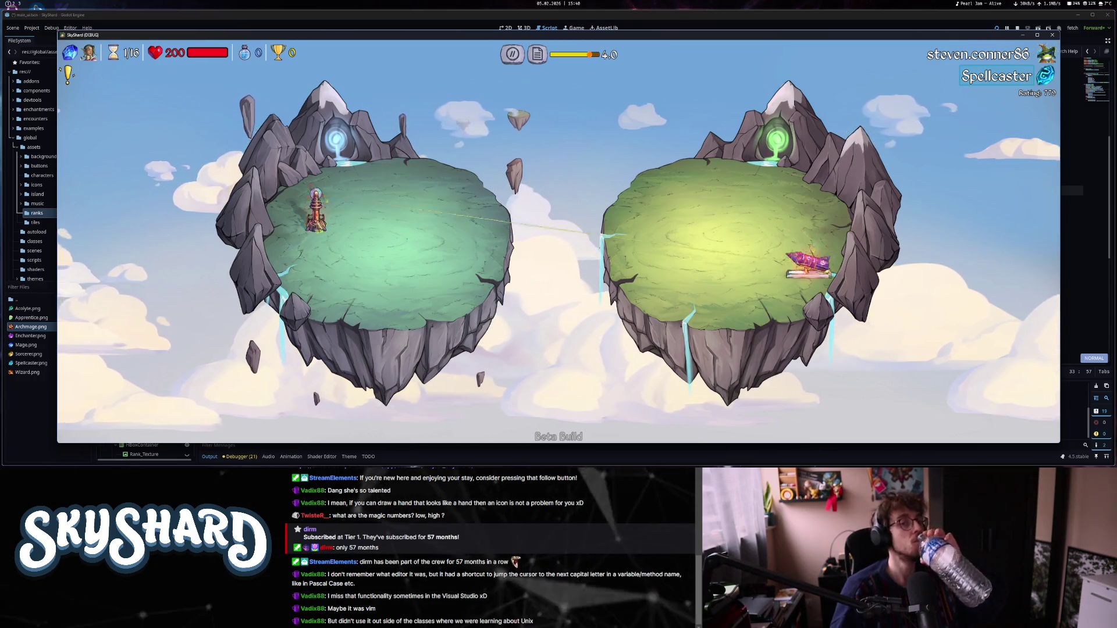
{"action": "mouse_move", "coordinate": [808, 261]}
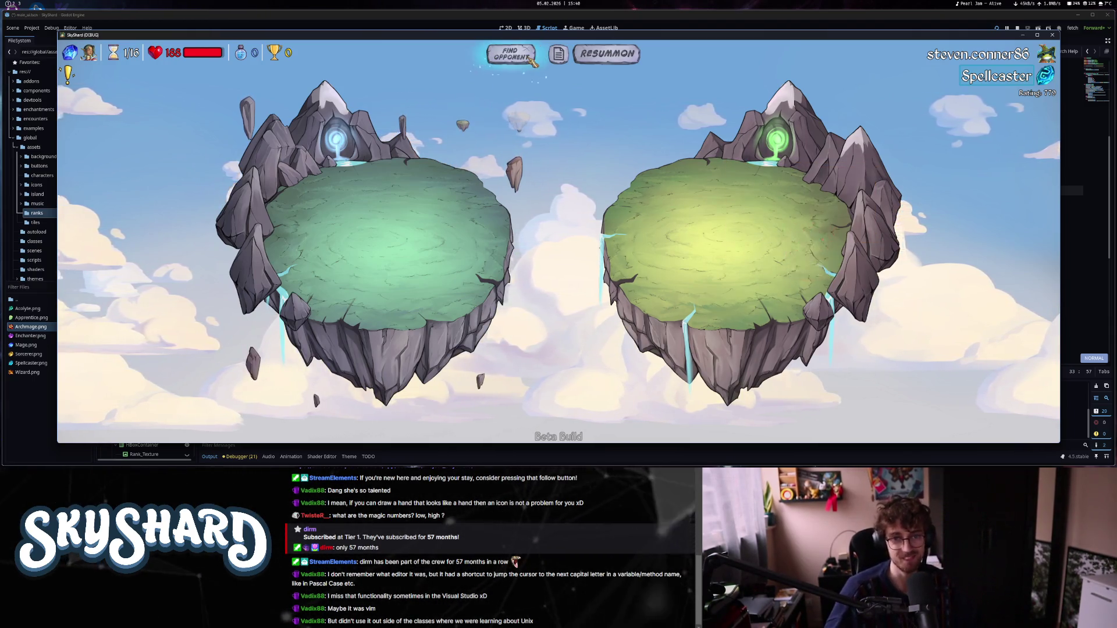
{"action": "left_click", "coordinate": [533, 61]}
{"action": "key", "text": "Escape"}
{"action": "left_click", "coordinate": [602, 267]}
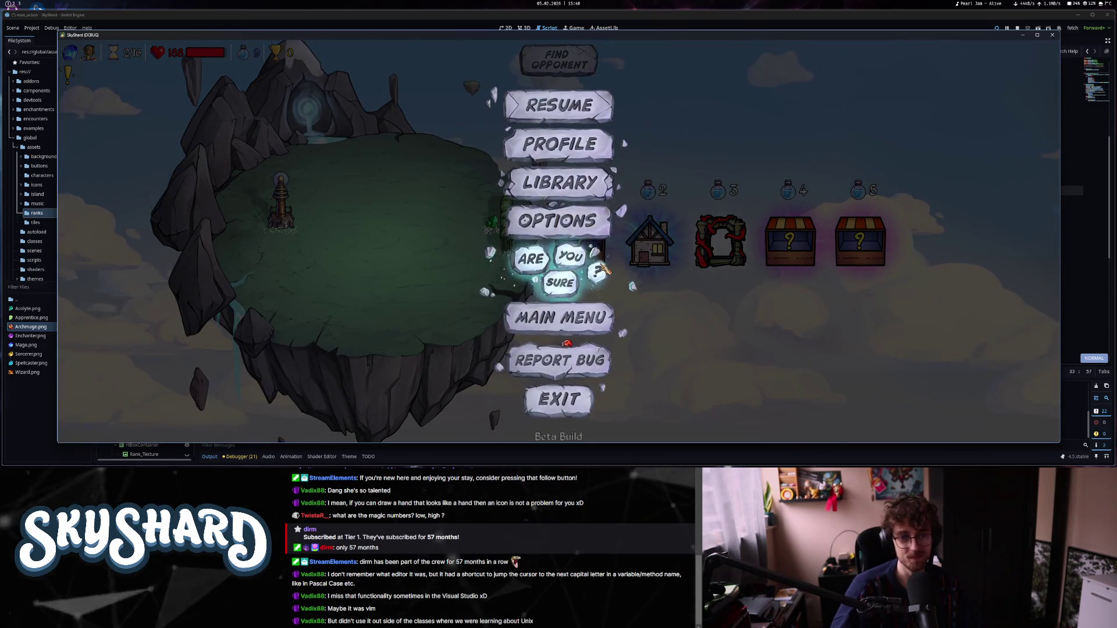
{"action": "left_click", "coordinate": [603, 267]}
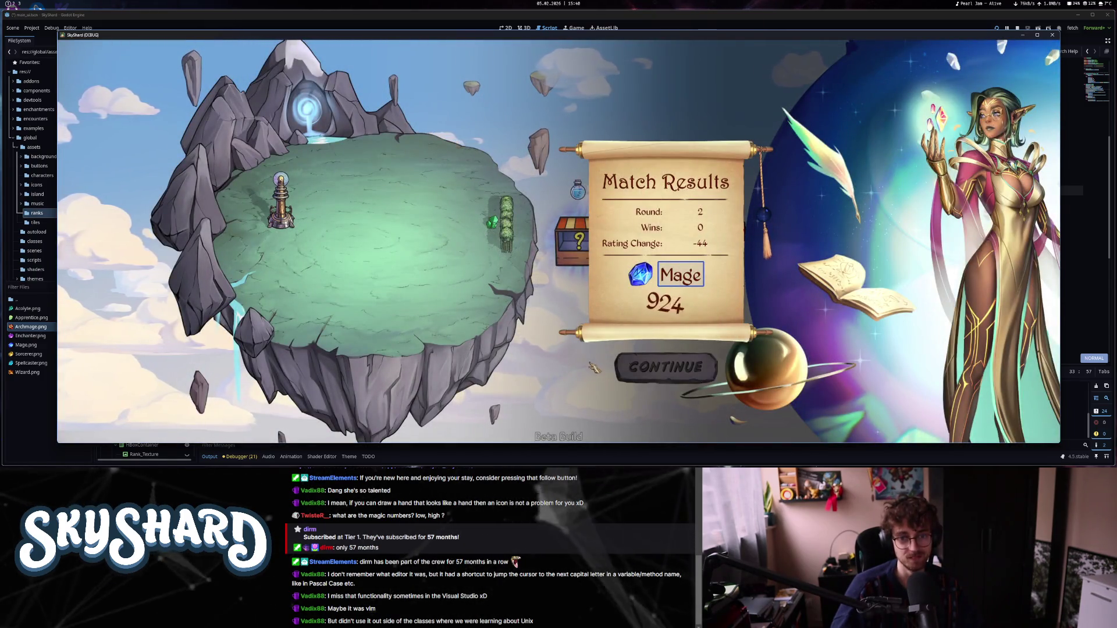
{"action": "left_click", "coordinate": [663, 367]}
Start a new online match with a hero from the heroes book and place a bought unit on the island.
{"action": "left_click", "coordinate": [588, 312]}
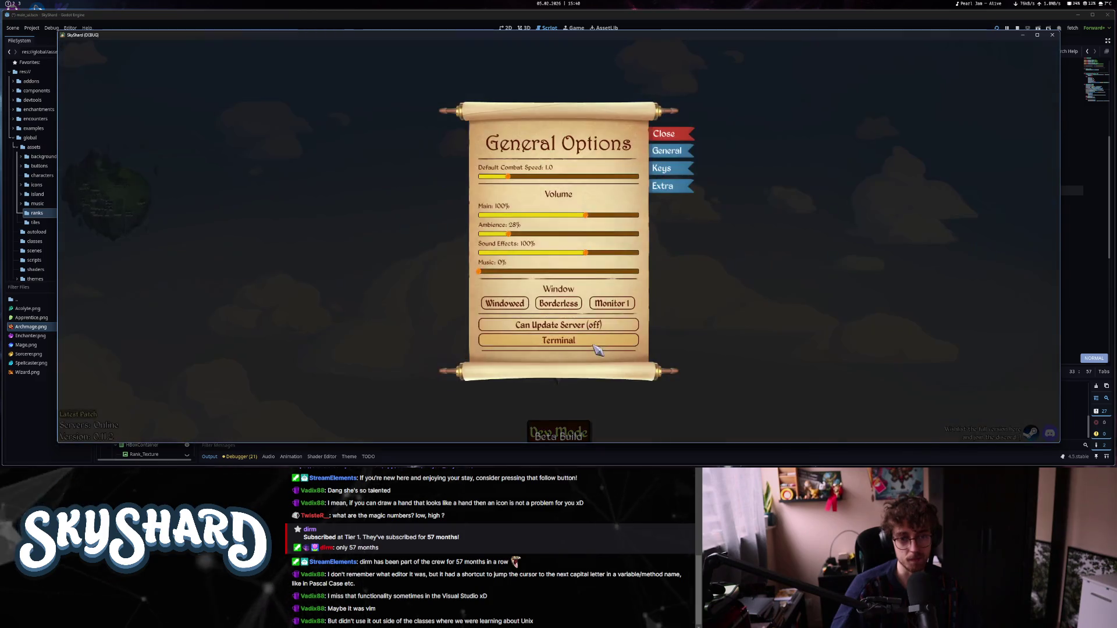
{"action": "left_click", "coordinate": [663, 133]}
{"action": "left_click", "coordinate": [558, 192]}
{"action": "left_click", "coordinate": [497, 213]}
{"action": "left_click", "coordinate": [791, 351]}
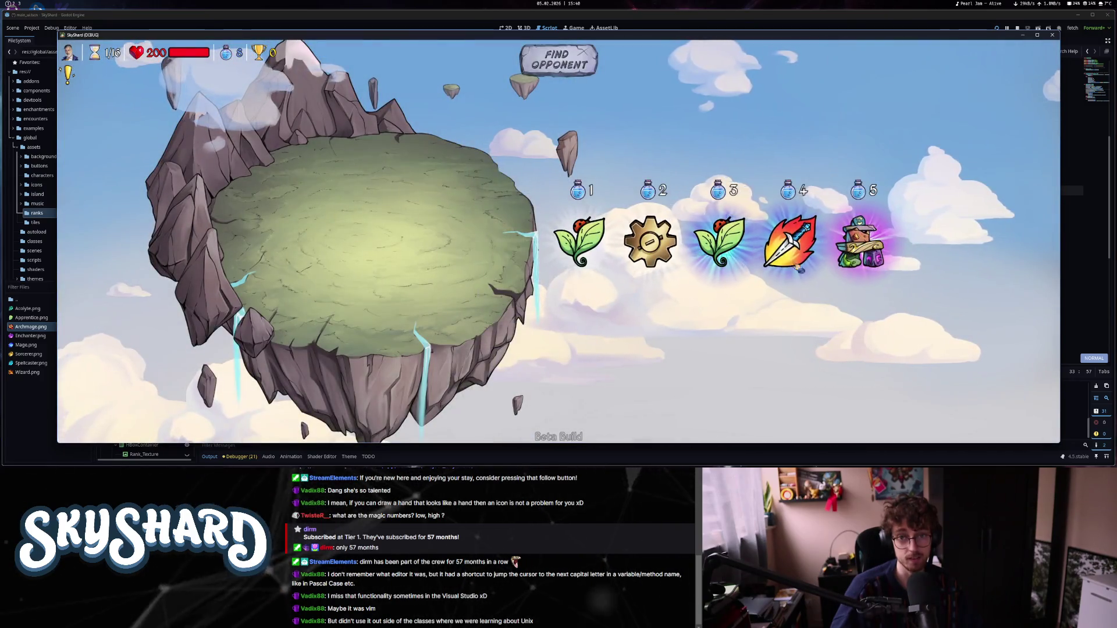
{"action": "left_click", "coordinate": [791, 233]}
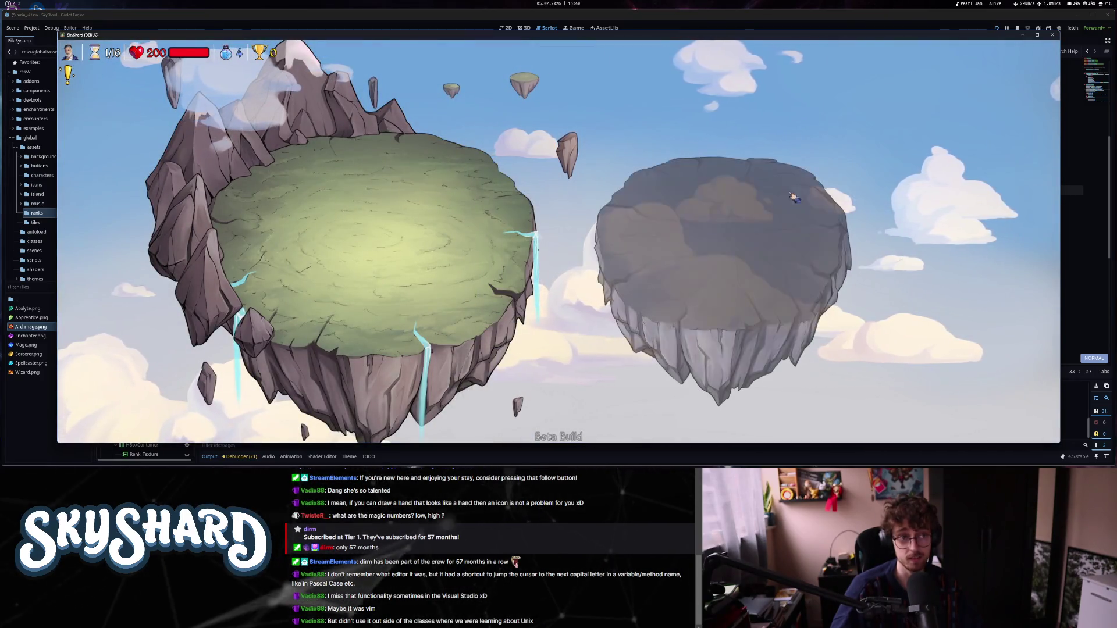
{"action": "left_click", "coordinate": [792, 227]}
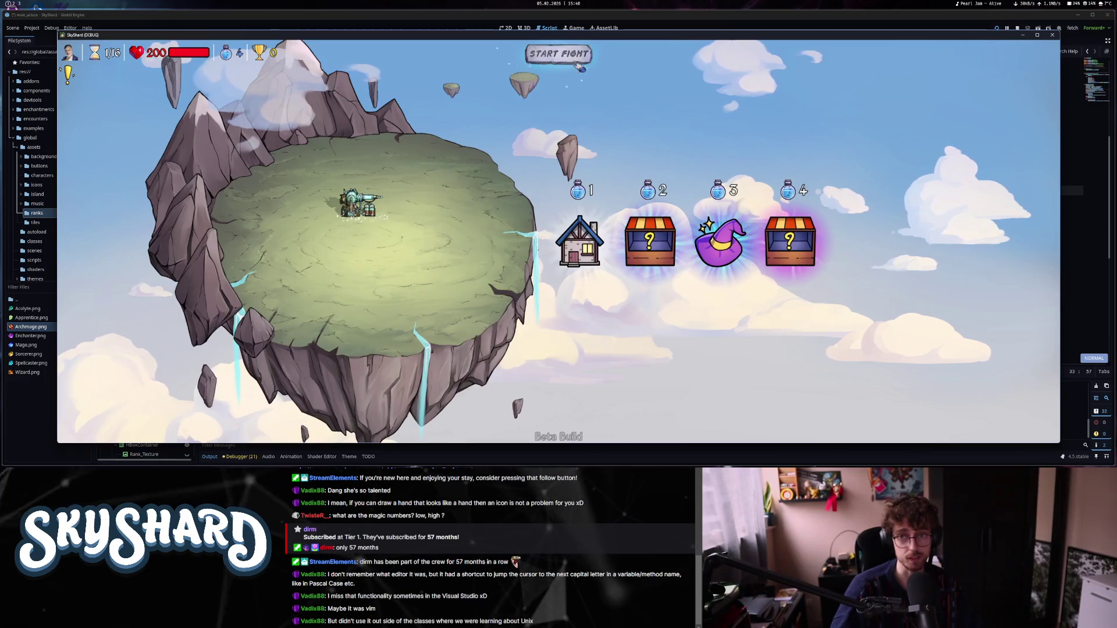
Fight the second match at speed 5.0, then concede it and return to the main menu.
{"action": "left_click", "coordinate": [579, 63]}
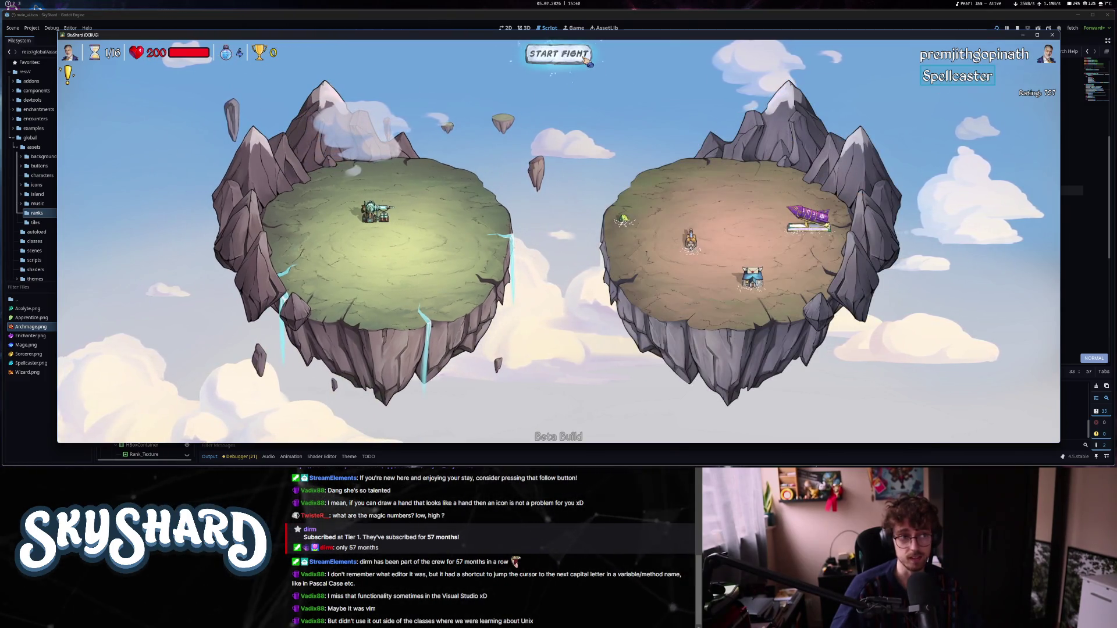
{"action": "left_click", "coordinate": [597, 60]}
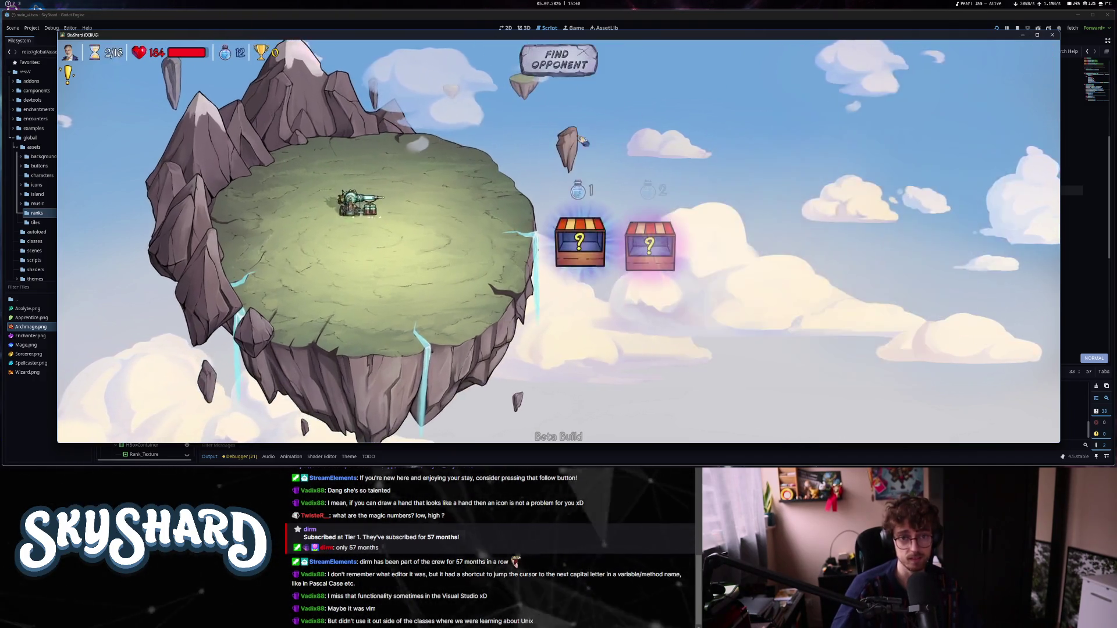
{"action": "key", "text": "Escape"}
{"action": "left_click", "coordinate": [561, 267]}
{"action": "left_click", "coordinate": [559, 282]}
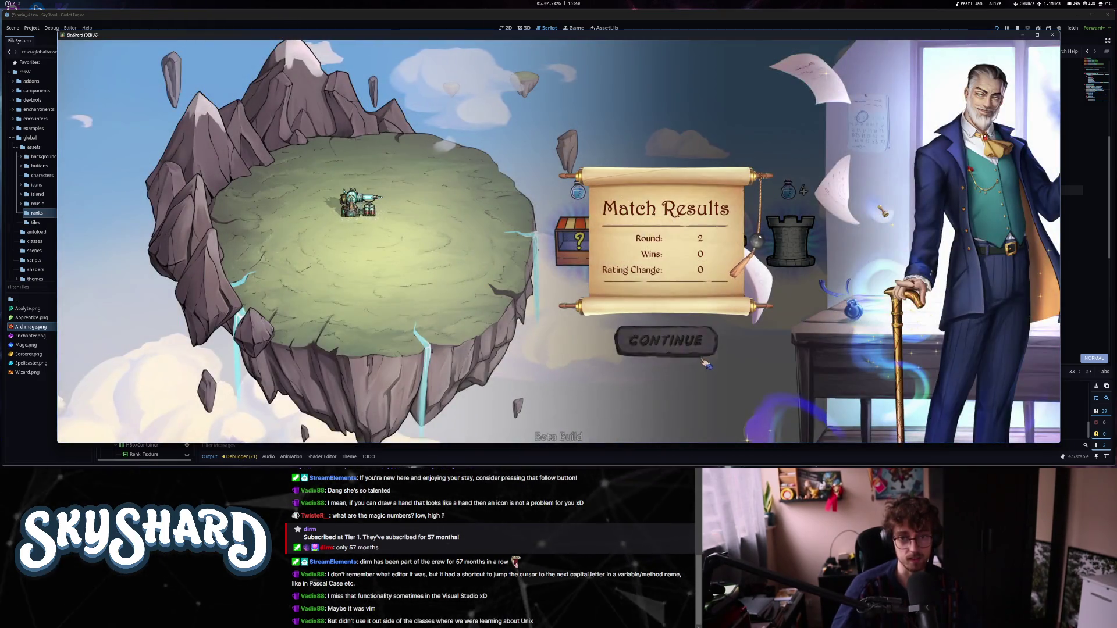
{"action": "left_click", "coordinate": [668, 339]}
Quit the game, save top_right.gd, and select the OppRankTexture node.
{"action": "left_click", "coordinate": [575, 351]}
{"action": "left_click", "coordinate": [582, 209]}
{"action": "key", "text": "ctrl+s"}
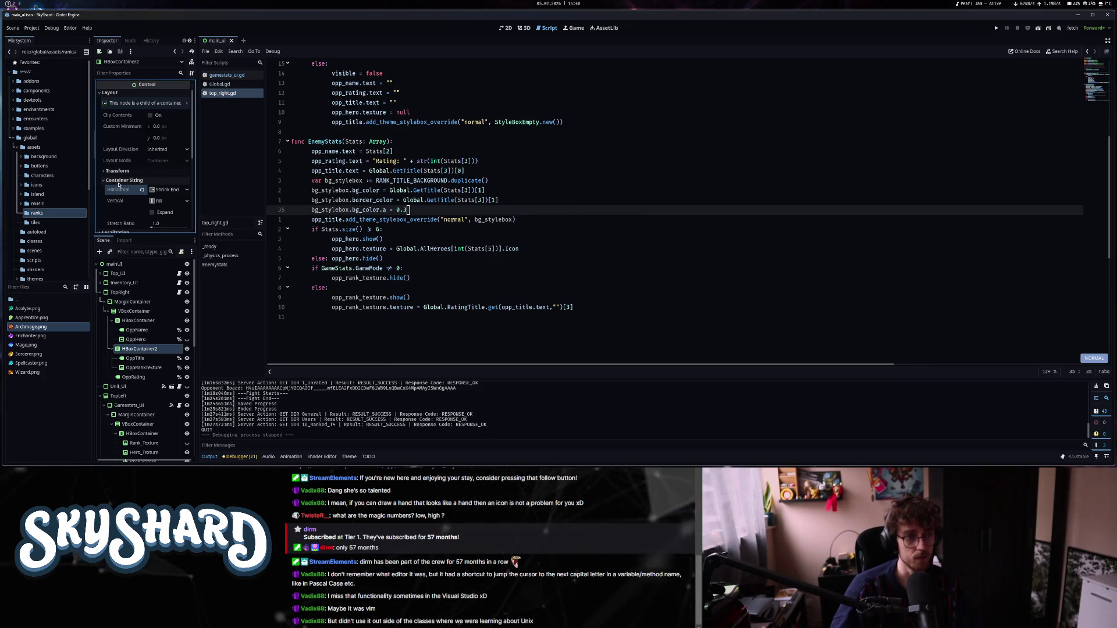
{"action": "left_click", "coordinate": [144, 368]}
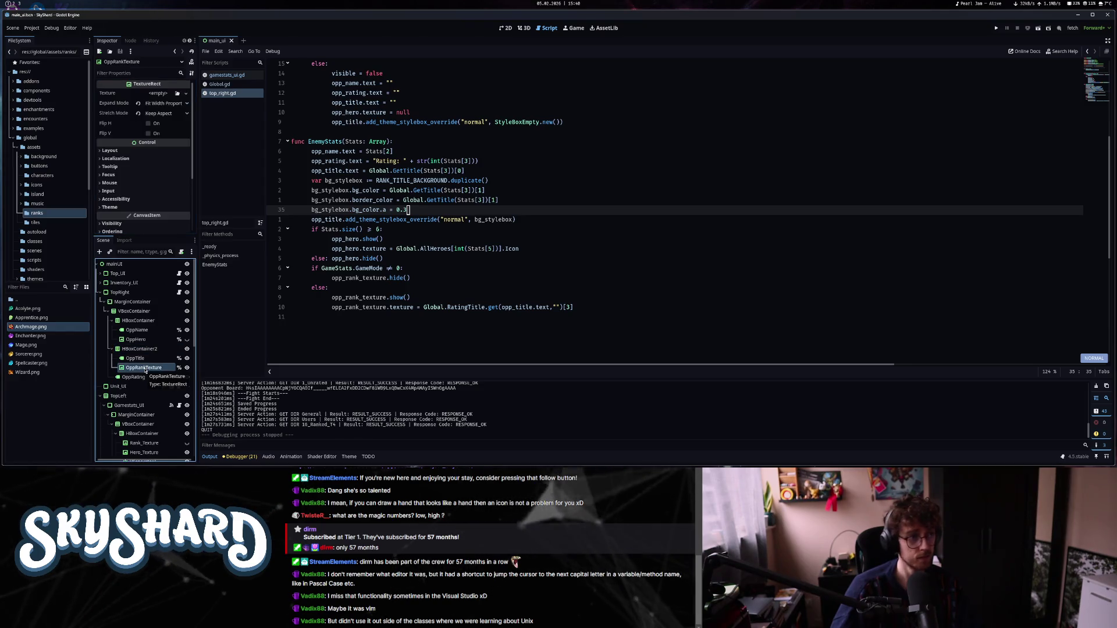
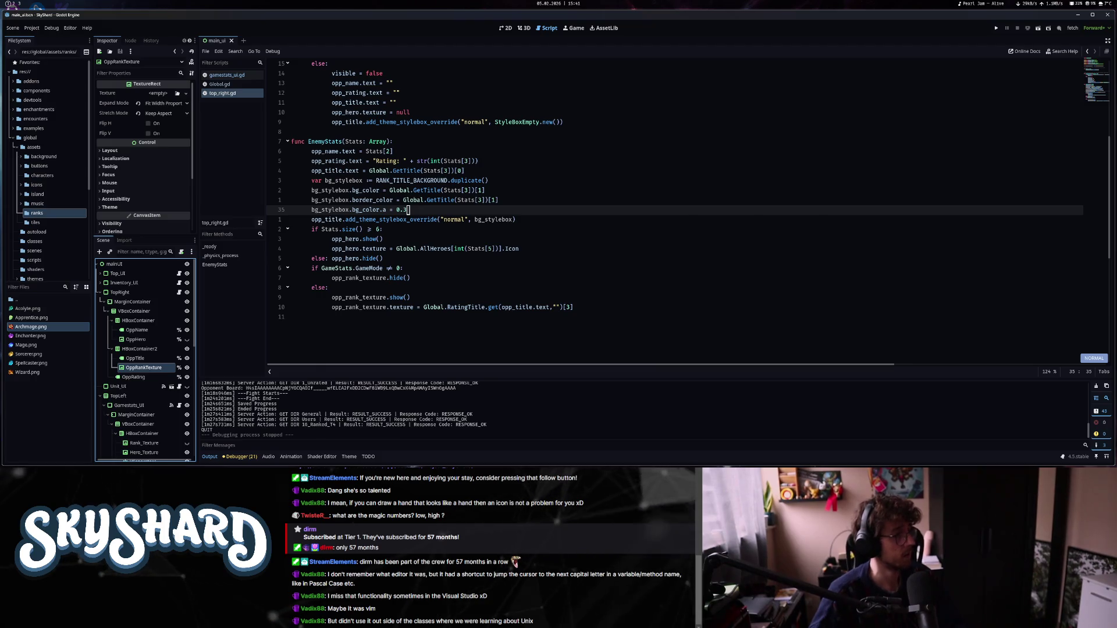
Put the cursor inside the duplicate() parentheses on line 32 and switch to the Google Drive browser.
{"action": "left_click", "coordinate": [519, 177]}
{"action": "key", "text": "Left"}
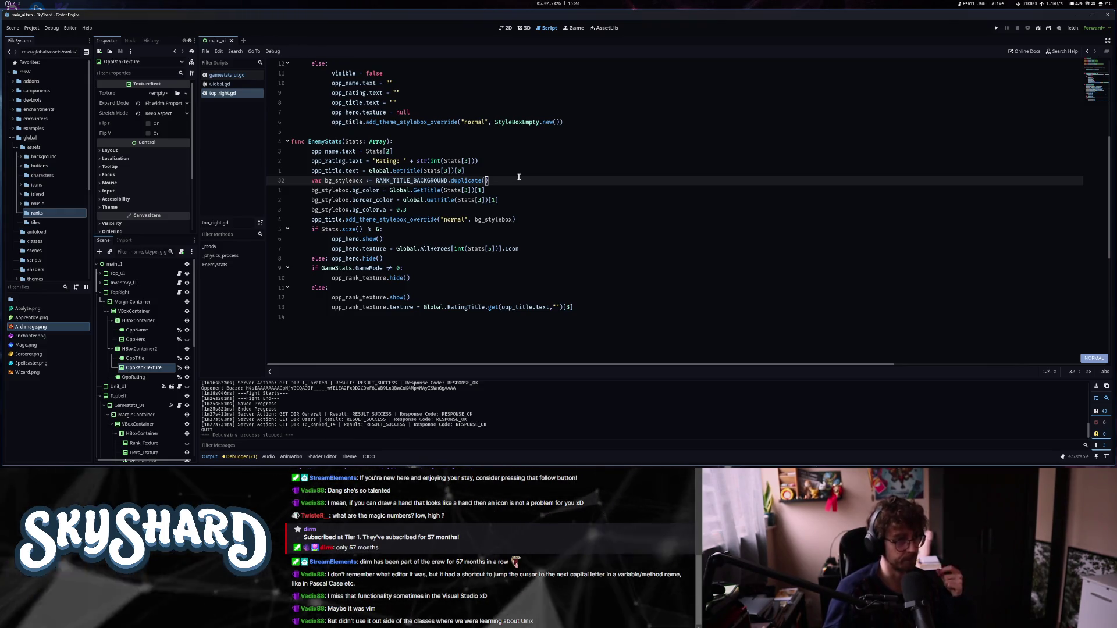
{"action": "key", "text": "alt+Tab"}
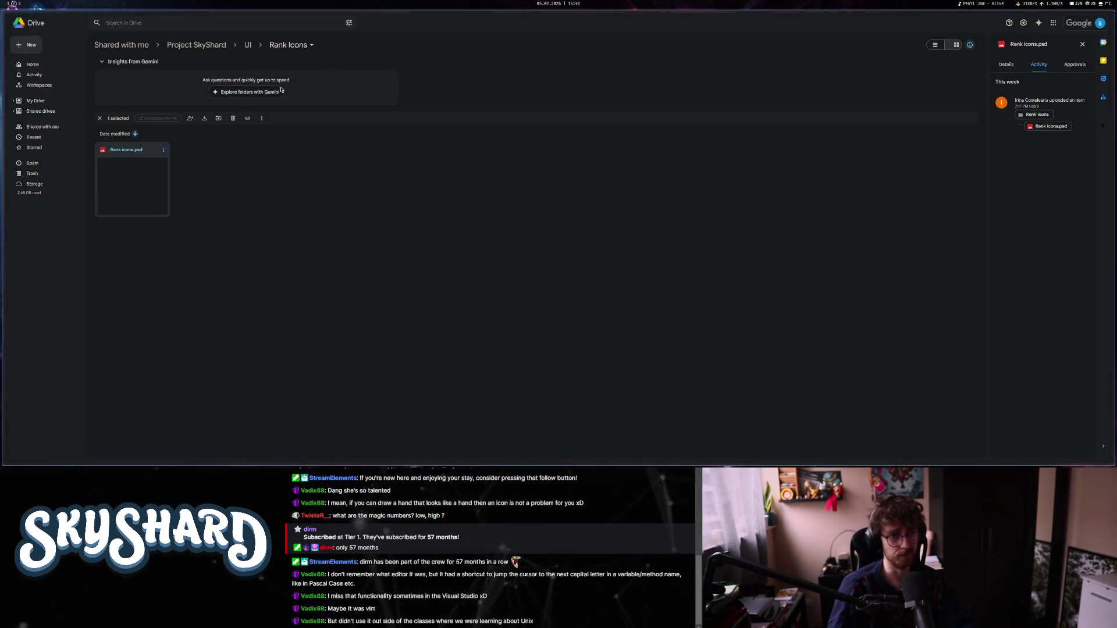
Return to Project SkyShard, then open Sprites and its Weather Machine folder.
{"action": "key", "text": "alt+Left"}
{"action": "key", "text": "alt+Left"}
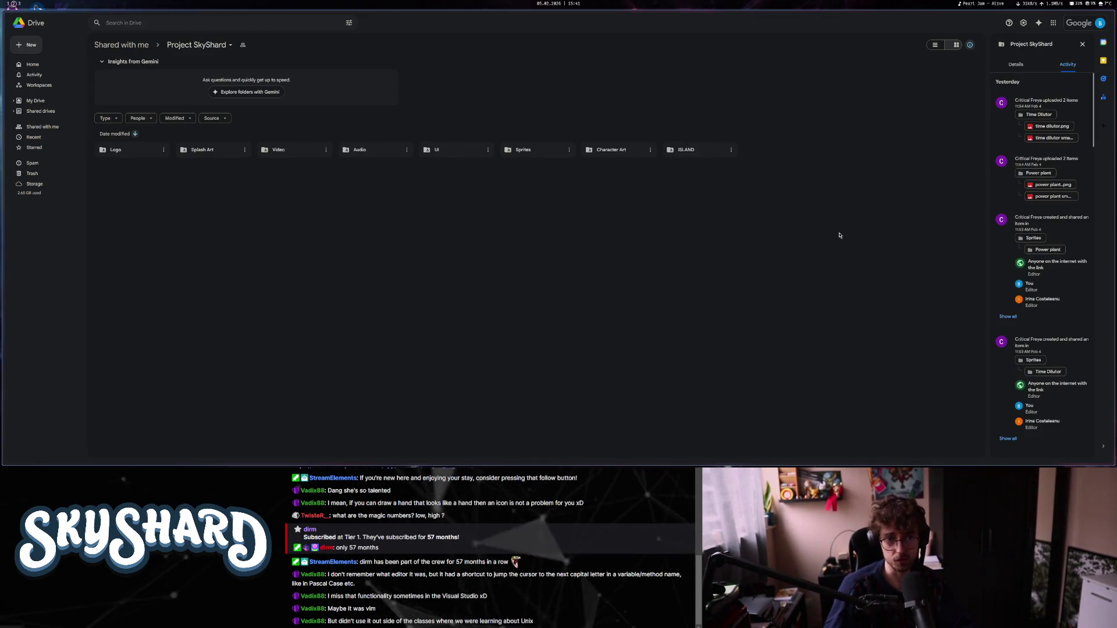
{"action": "scroll", "coordinate": [1028, 290], "scroll_direction": "down", "scroll_amount": 3}
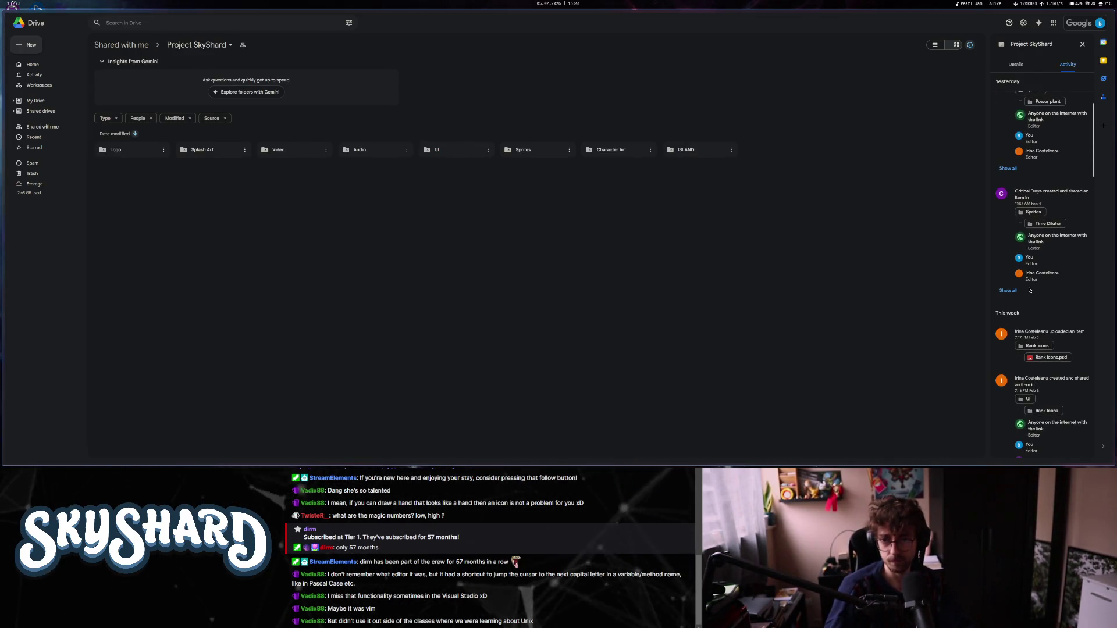
{"action": "scroll", "coordinate": [1028, 289], "scroll_direction": "down", "scroll_amount": 4}
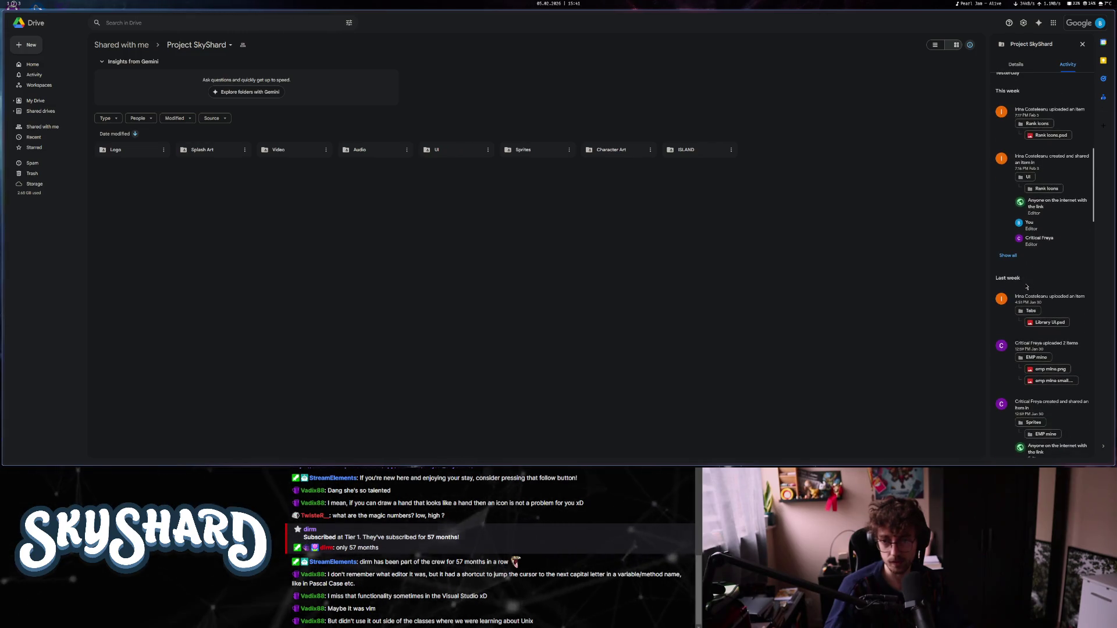
{"action": "scroll", "coordinate": [1073, 309], "scroll_direction": "down", "scroll_amount": 6}
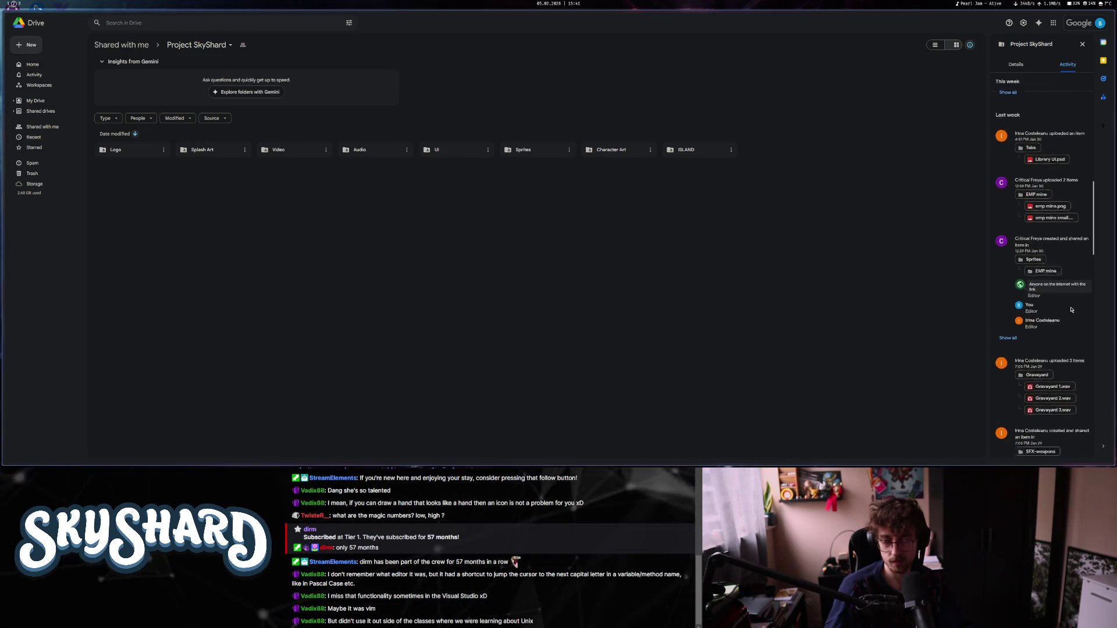
{"action": "scroll", "coordinate": [1080, 381], "scroll_direction": "down", "scroll_amount": 3}
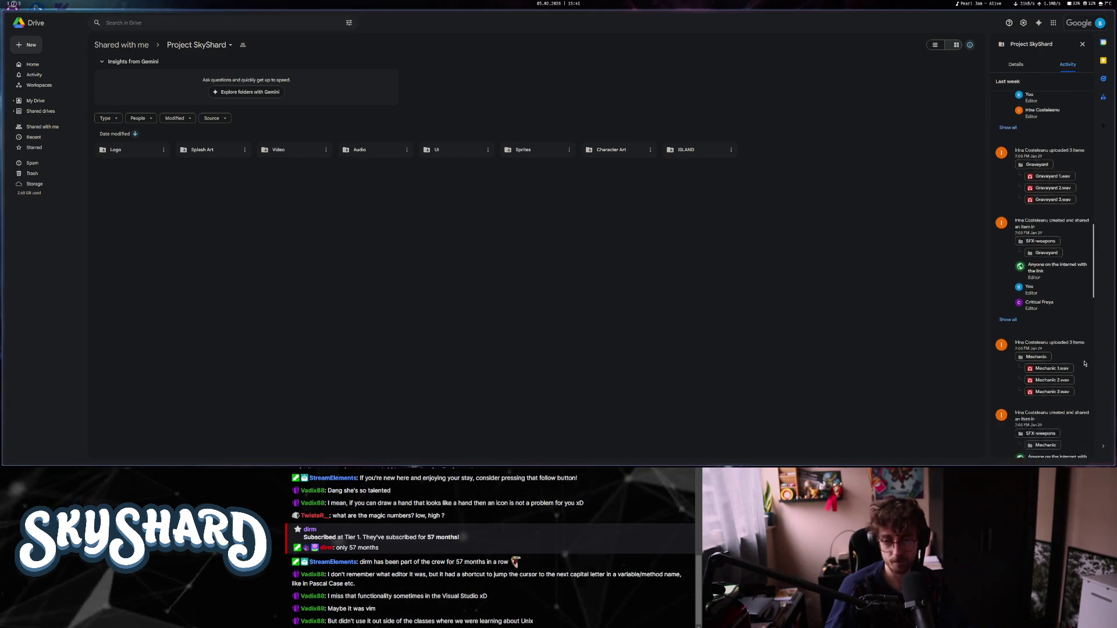
{"action": "scroll", "coordinate": [1082, 380], "scroll_direction": "down", "scroll_amount": 4}
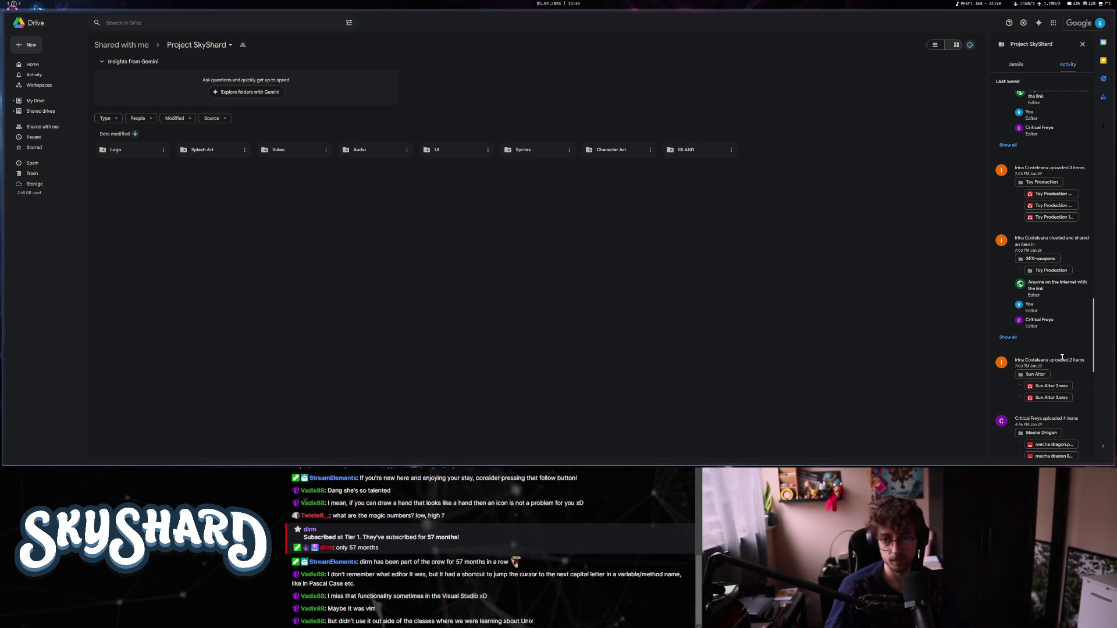
{"action": "scroll", "coordinate": [1062, 357], "scroll_direction": "down", "scroll_amount": 4}
{"action": "scroll", "coordinate": [1062, 366], "scroll_direction": "down", "scroll_amount": 3}
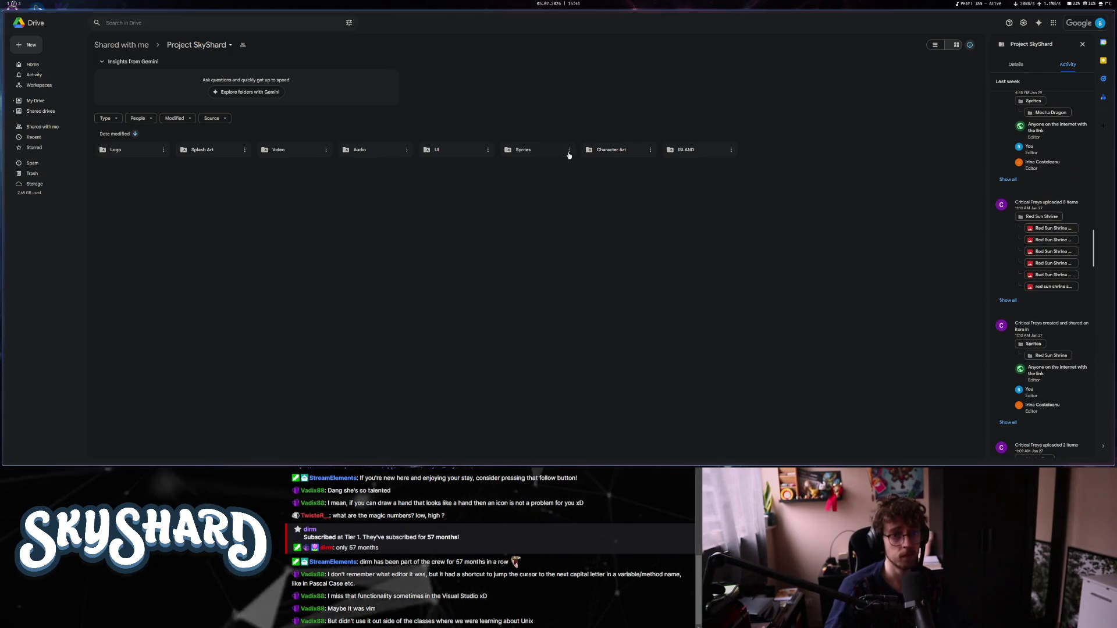
{"action": "double_click", "coordinate": [547, 150]}
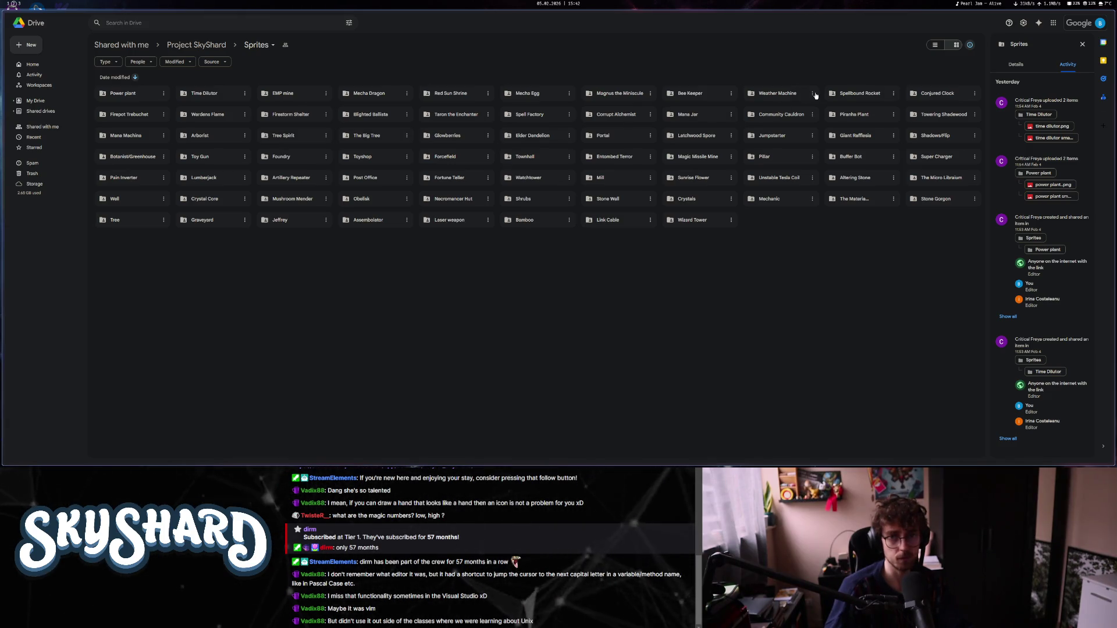
{"action": "double_click", "coordinate": [806, 94]}
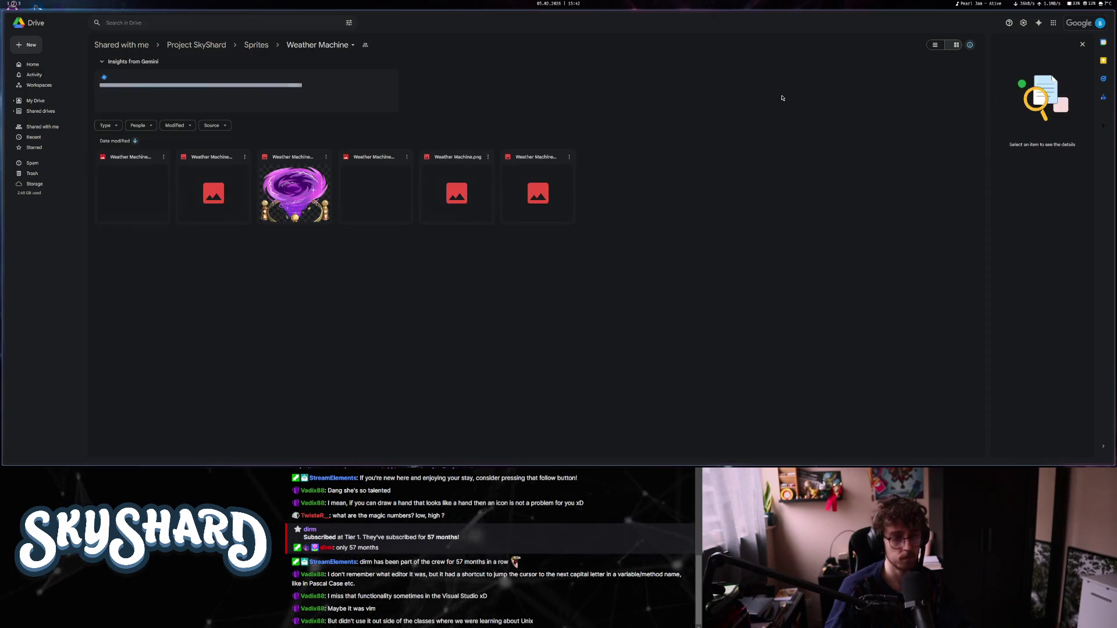
Check the names and details of the six files in the Weather Machine folder.
{"action": "left_click", "coordinate": [133, 181]}
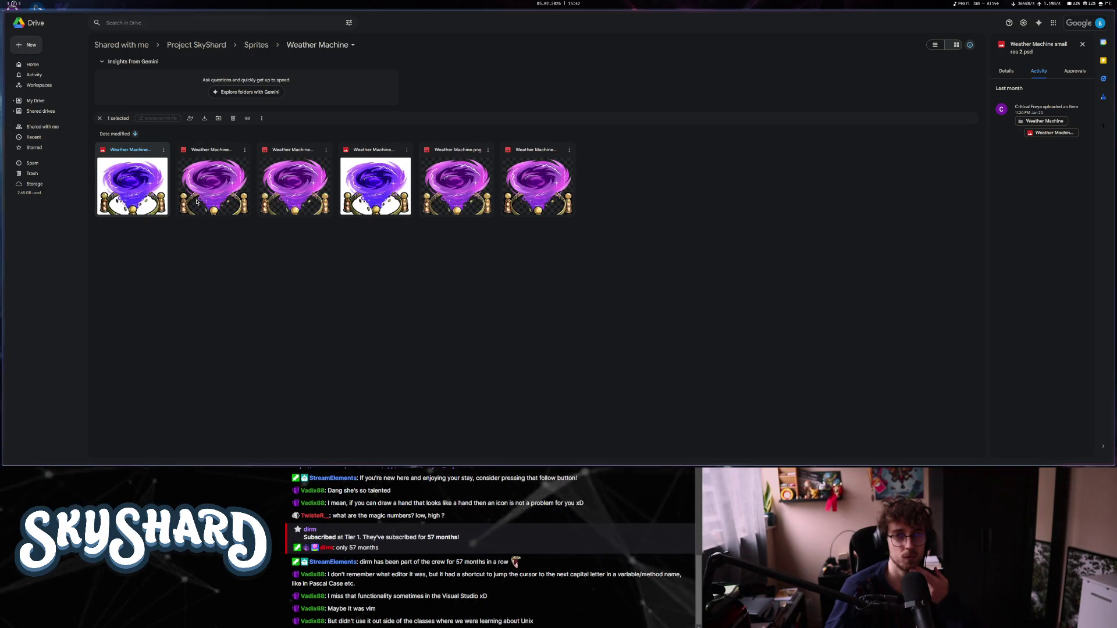
{"action": "left_click", "coordinate": [196, 202]}
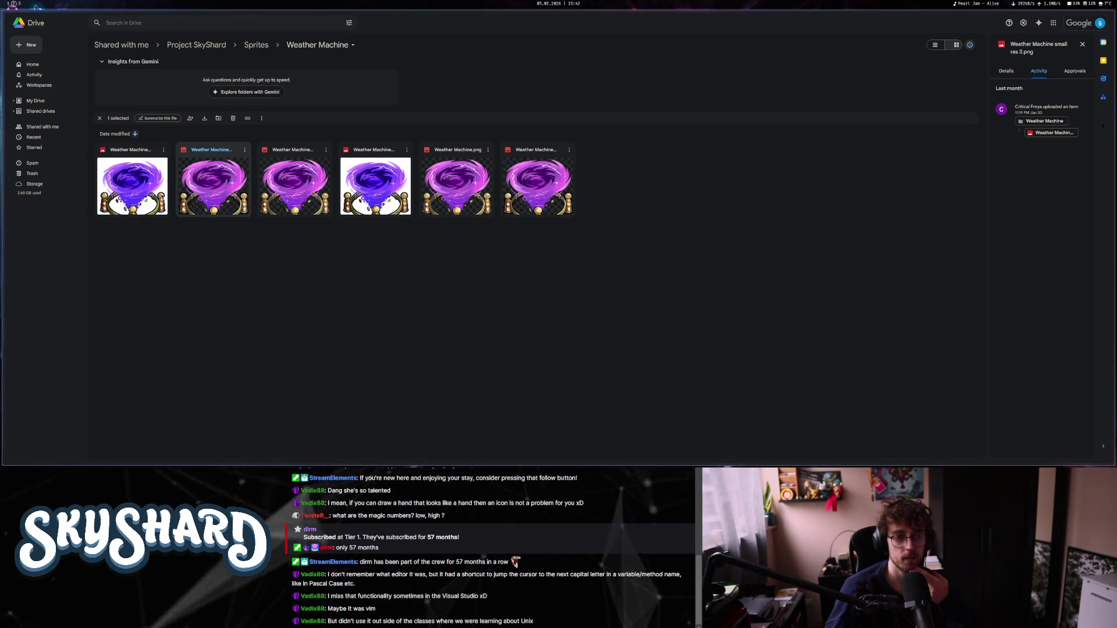
{"action": "left_click", "coordinate": [162, 201]}
{"action": "left_click", "coordinate": [218, 196]}
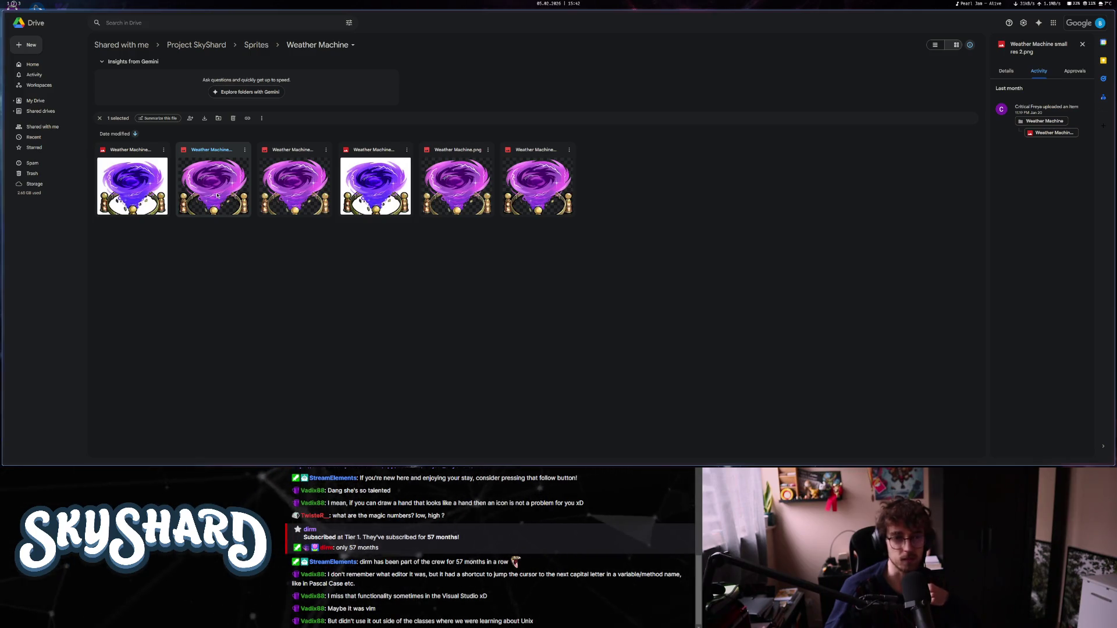
{"action": "left_click", "coordinate": [295, 198]}
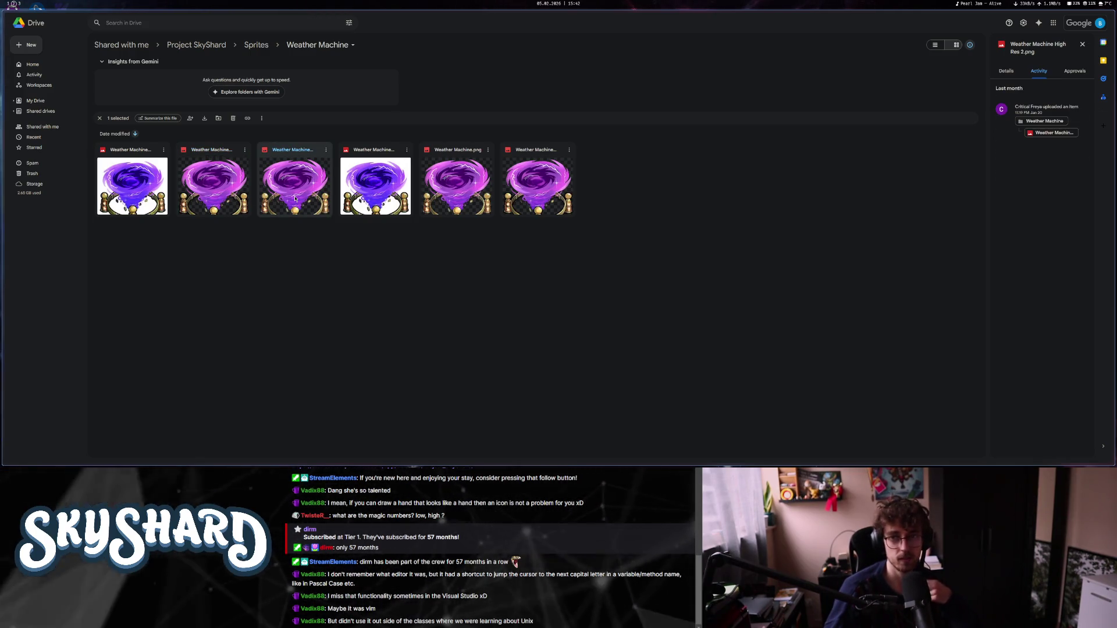
{"action": "left_click", "coordinate": [380, 193]}
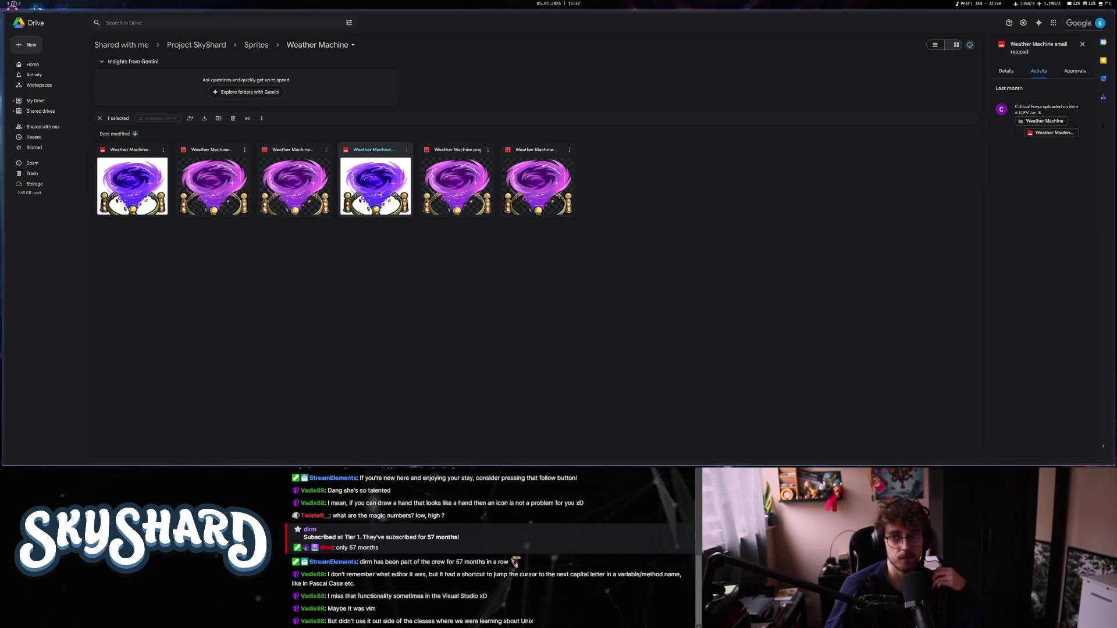
{"action": "left_click", "coordinate": [472, 187]}
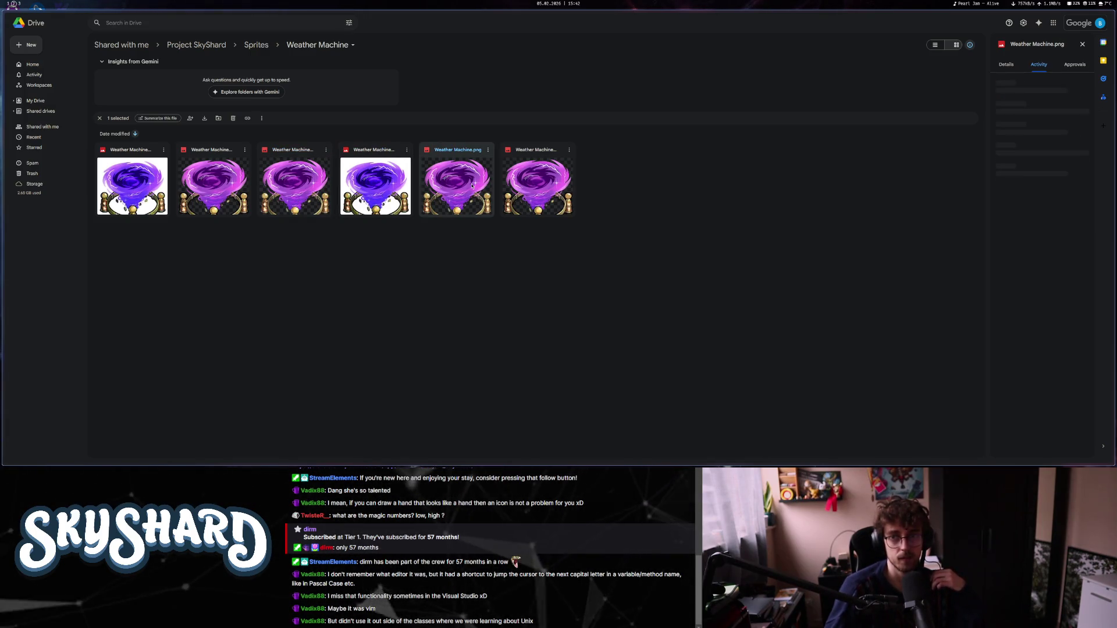
{"action": "left_click", "coordinate": [521, 188]}
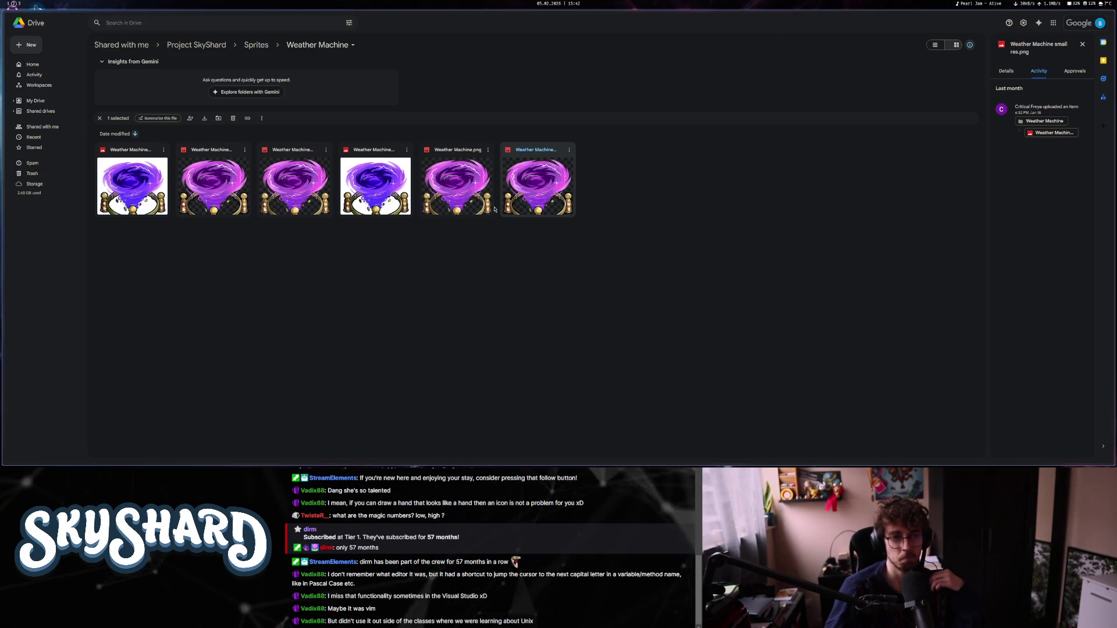
Download Weather Machine small res.psd.
{"action": "left_click", "coordinate": [401, 169]}
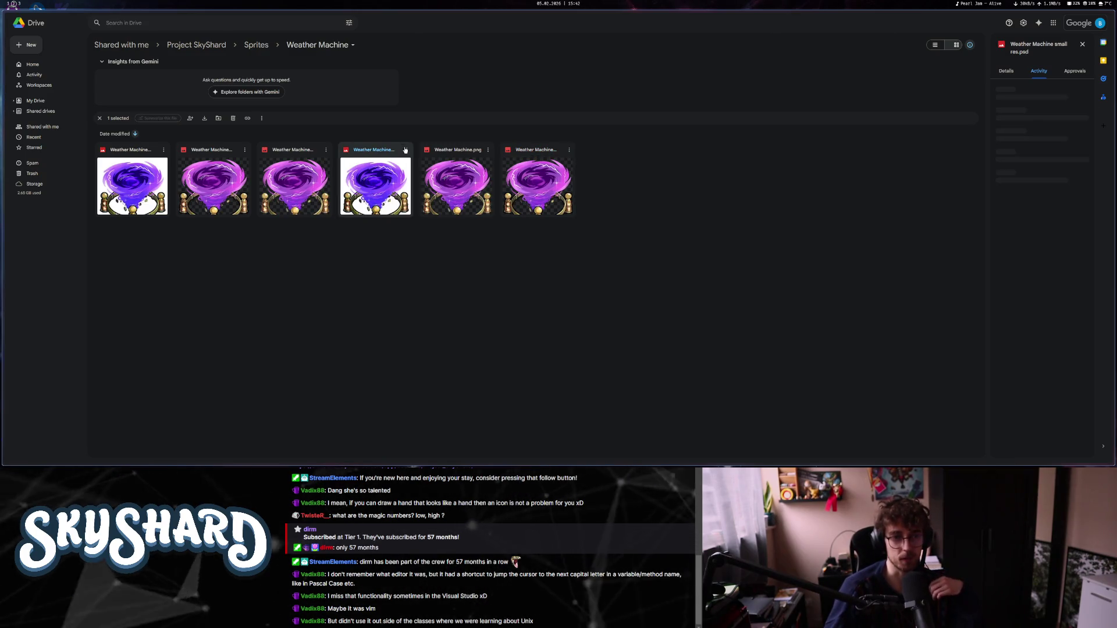
{"action": "right_click", "coordinate": [407, 158]}
{"action": "left_click", "coordinate": [430, 182]}
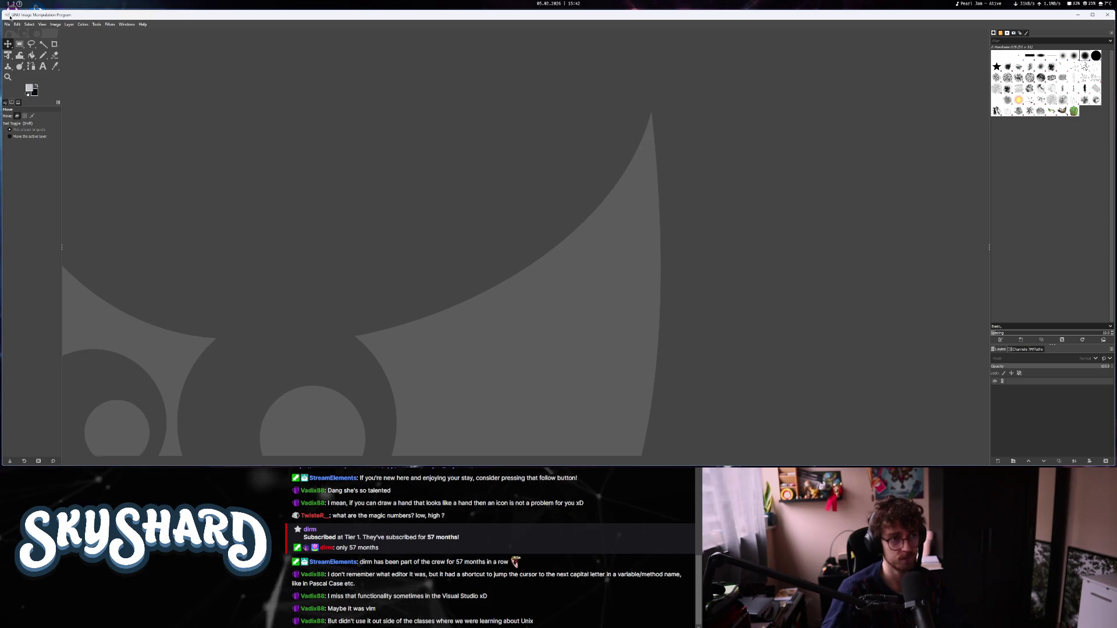
Open Weather Machine small res.psd from the Downloads folder in GIMP.
{"action": "left_click", "coordinate": [7, 25]}
{"action": "left_click", "coordinate": [26, 49]}
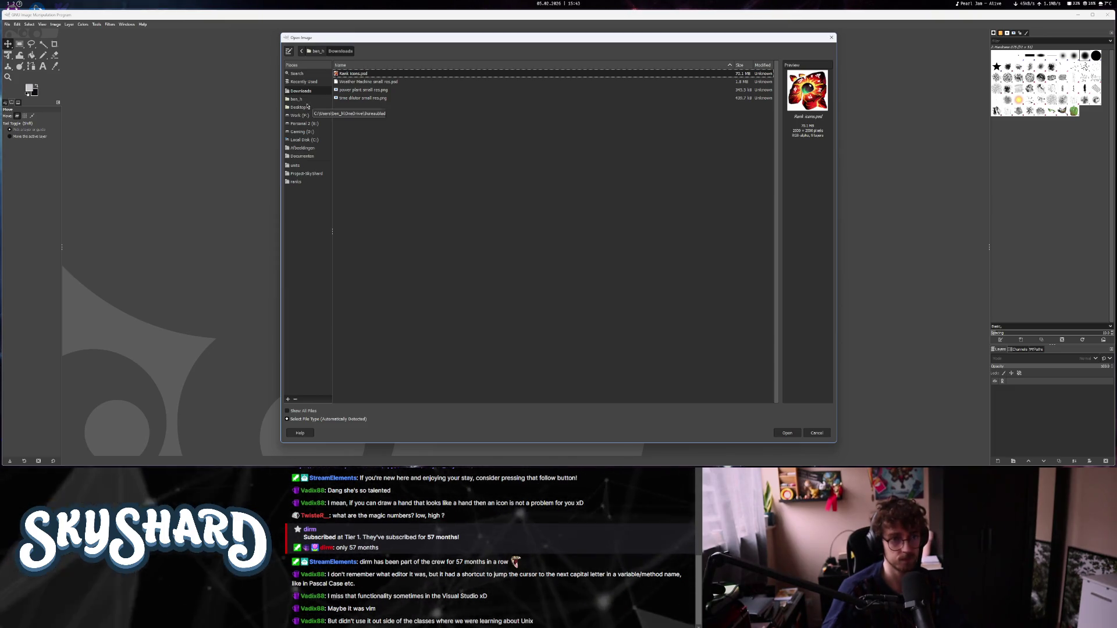
{"action": "left_click", "coordinate": [370, 82]}
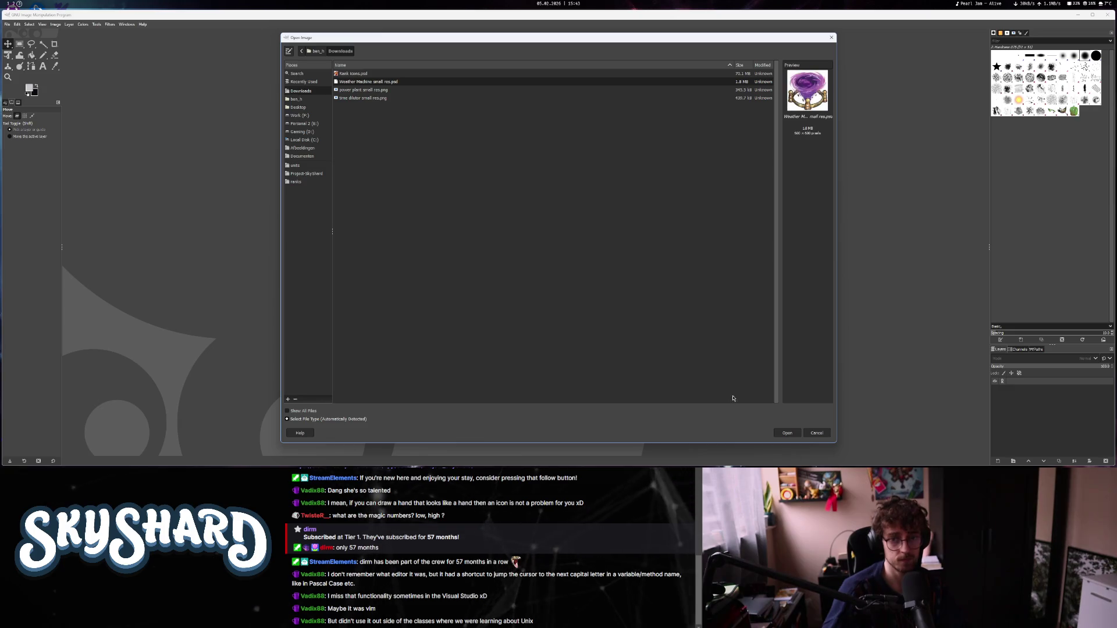
{"action": "left_click", "coordinate": [787, 433]}
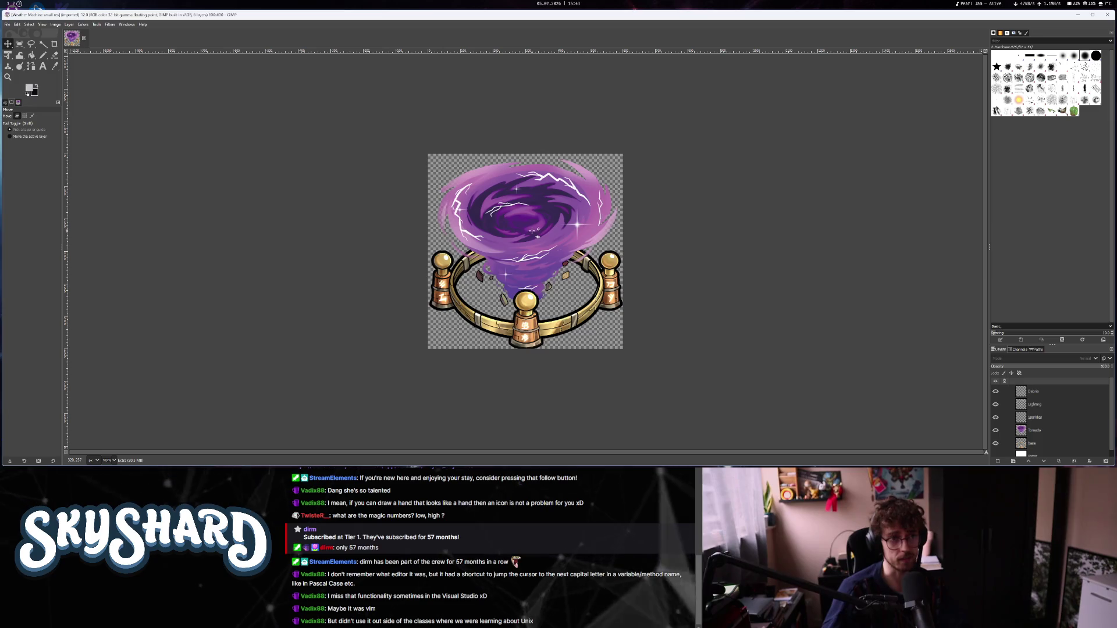
Scroll the Layers panel and toggle the base ring layer's visibility off and back on.
{"action": "scroll", "coordinate": [533, 232], "scroll_direction": "up", "scroll_amount": 2}
{"action": "scroll", "coordinate": [715, 295], "scroll_direction": "down", "scroll_amount": 2}
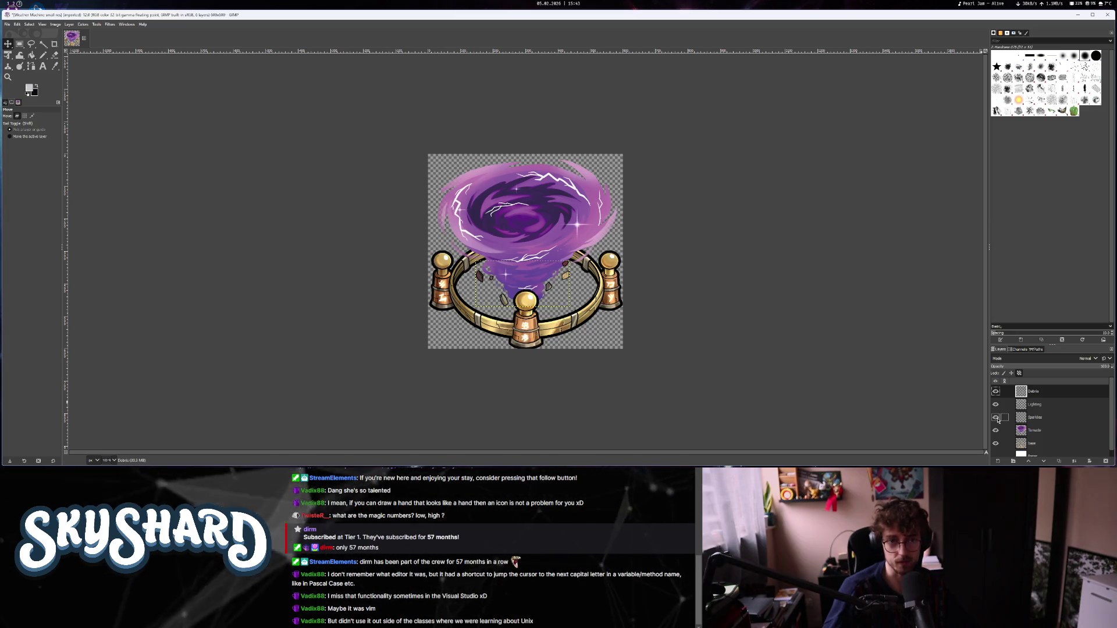
{"action": "scroll", "coordinate": [1032, 433], "scroll_direction": "down", "scroll_amount": 1}
{"action": "left_click", "coordinate": [996, 436]}
{"action": "left_click", "coordinate": [995, 437]}
{"action": "left_click", "coordinate": [995, 437]}
{"action": "left_click", "coordinate": [995, 437]}
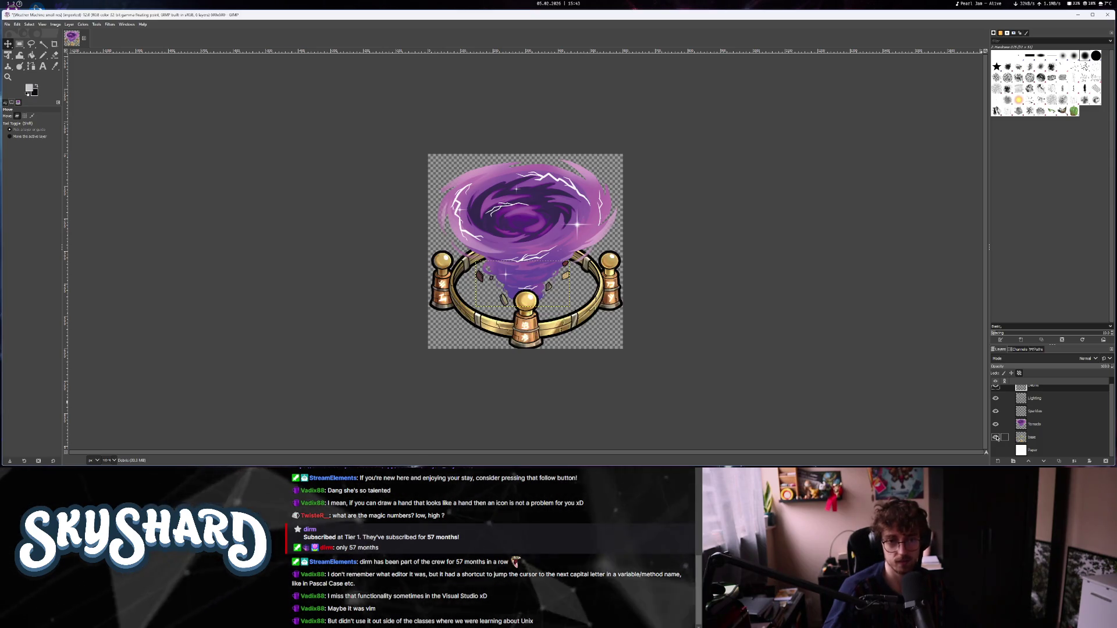
{"action": "scroll", "coordinate": [1010, 435], "scroll_direction": "up", "scroll_amount": 1}
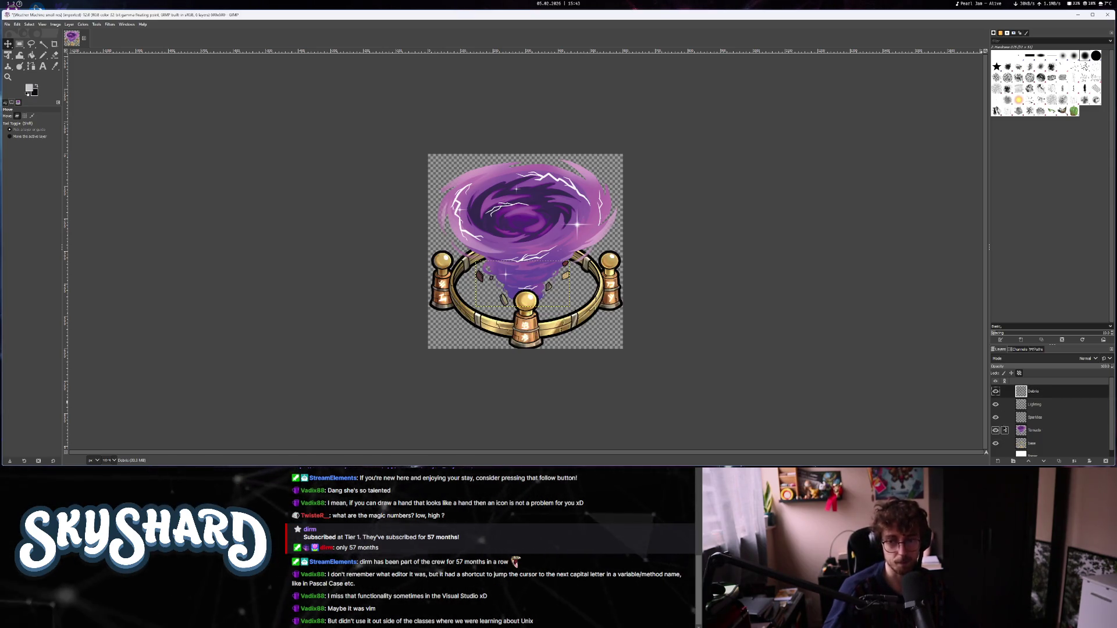
Hide the tornado, base ring, Lightning and Sparkles layers so only Debris remains visible.
{"action": "left_click", "coordinate": [995, 430]}
{"action": "left_click", "coordinate": [995, 444]}
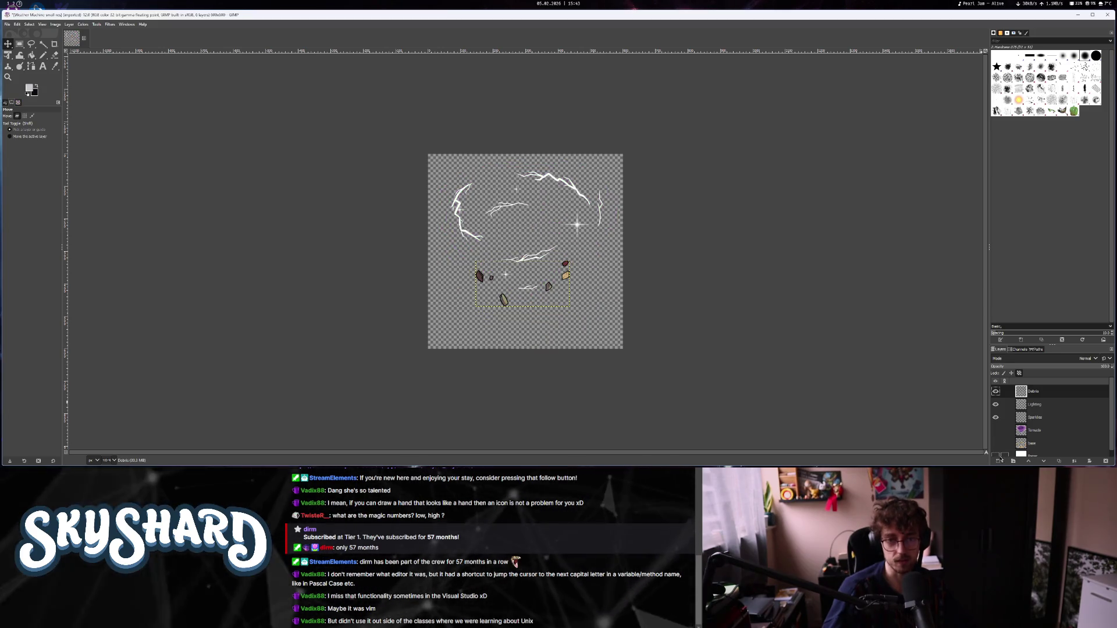
{"action": "left_click", "coordinate": [998, 458]}
{"action": "left_click", "coordinate": [999, 459]}
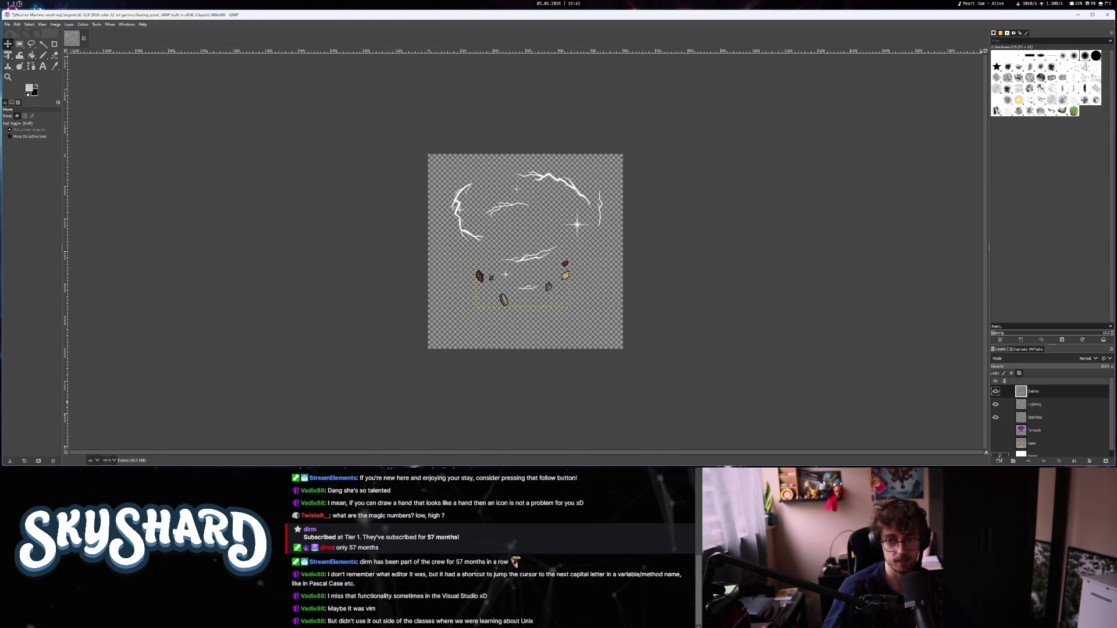
{"action": "left_click", "coordinate": [995, 404]}
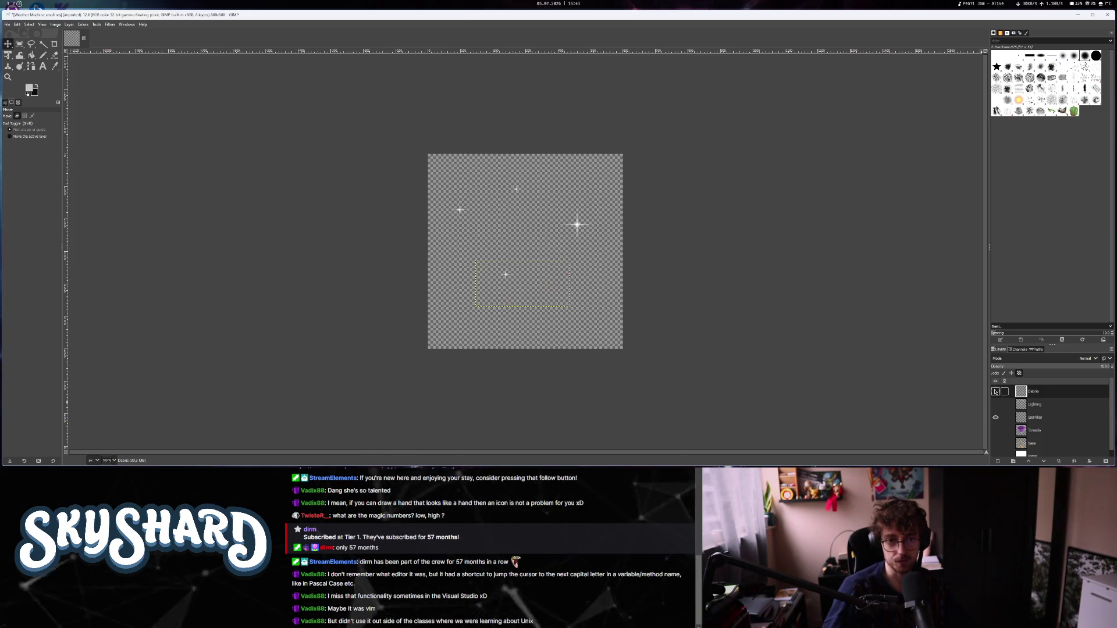
{"action": "left_click", "coordinate": [995, 404]}
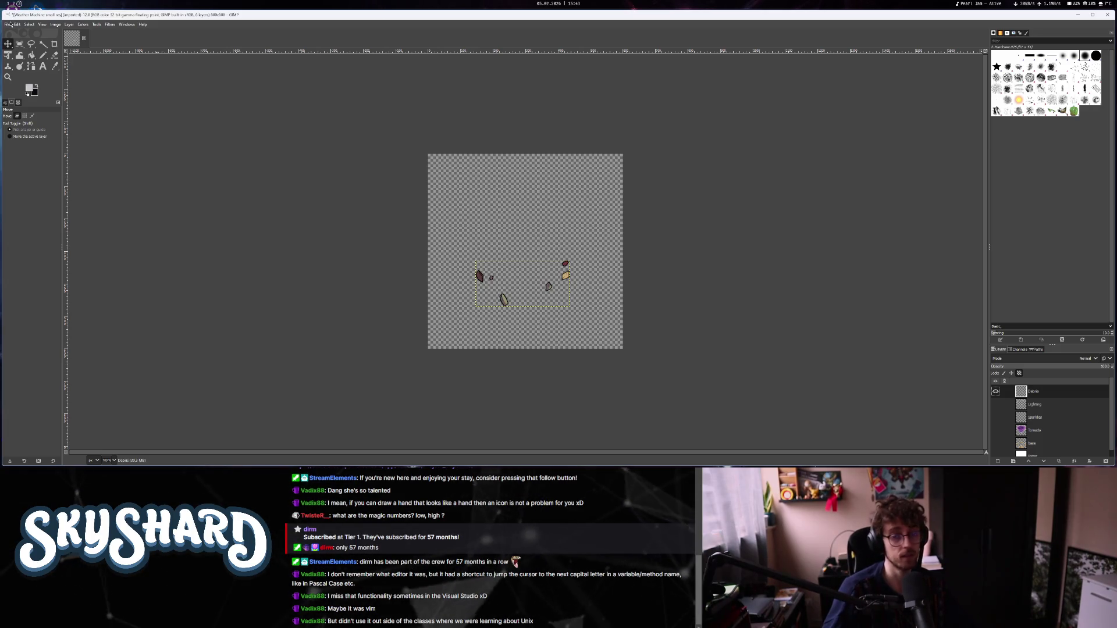
Crop the image to the debris content and bring up Export As.
{"action": "left_click", "coordinate": [57, 24]}
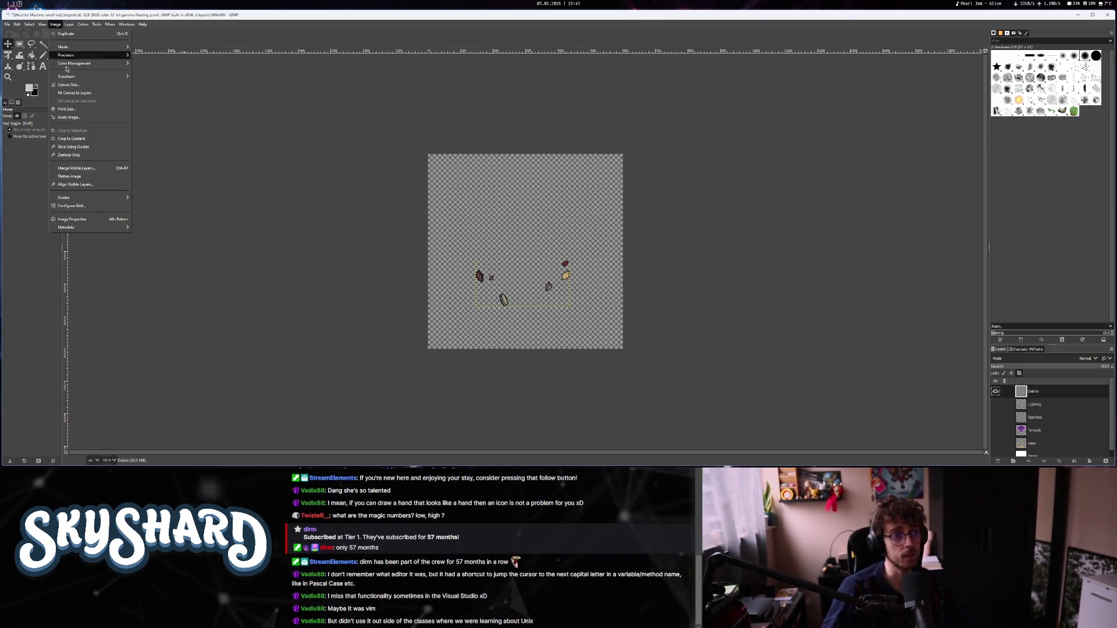
{"action": "left_click", "coordinate": [66, 143]}
{"action": "left_click", "coordinate": [7, 25]}
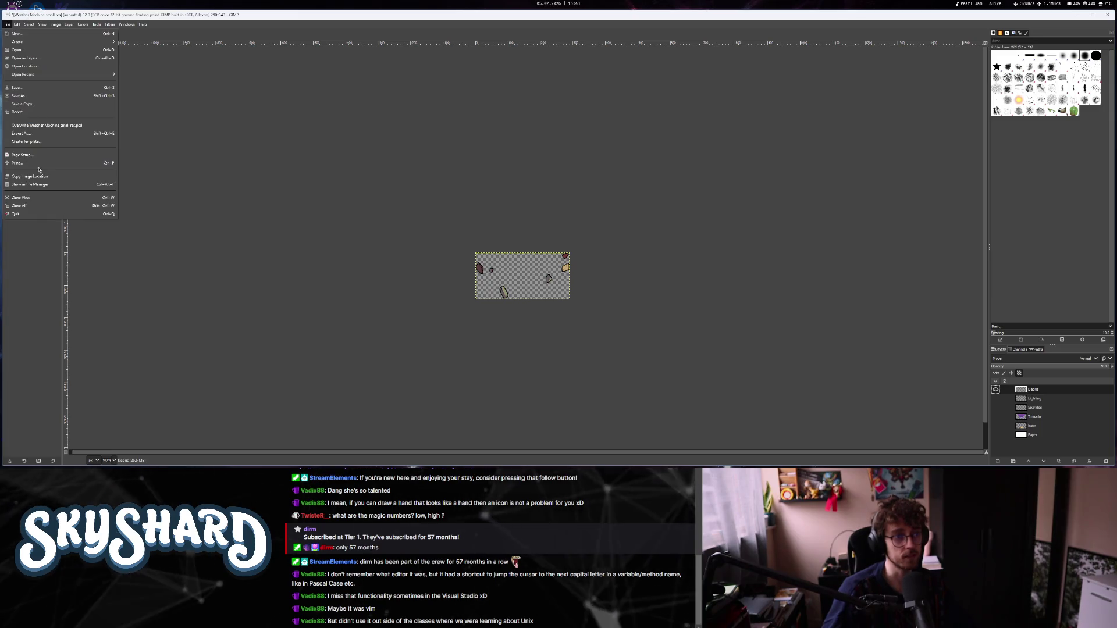
{"action": "left_click", "coordinate": [26, 137]}
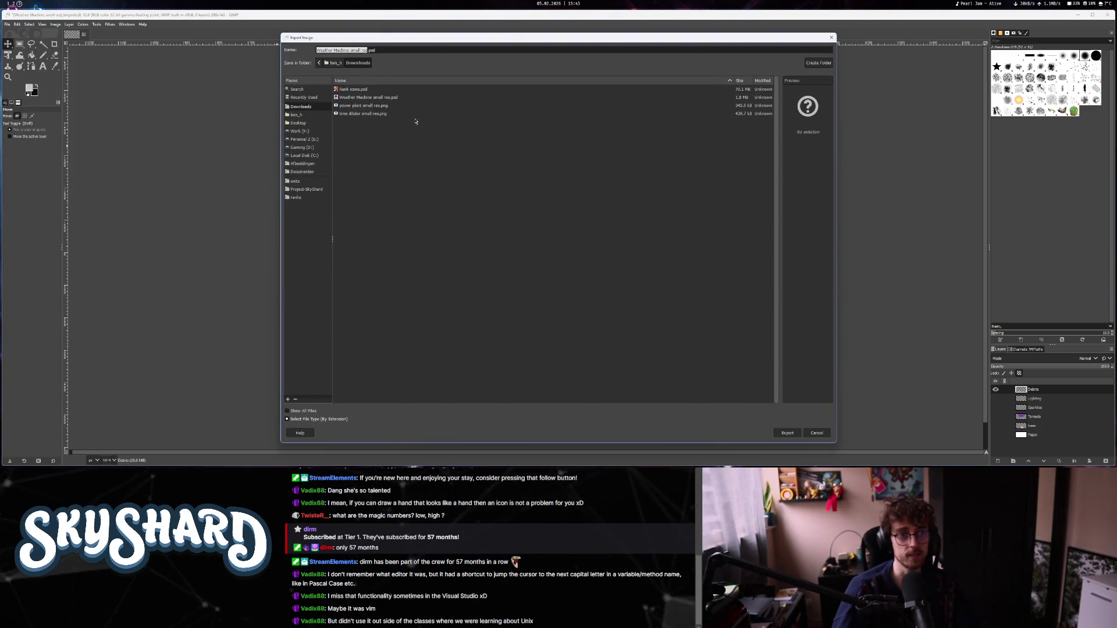
Point the export dialog at units/087_WeatherMachine/assets, then switch to Godot.
{"action": "left_click", "coordinate": [300, 182]}
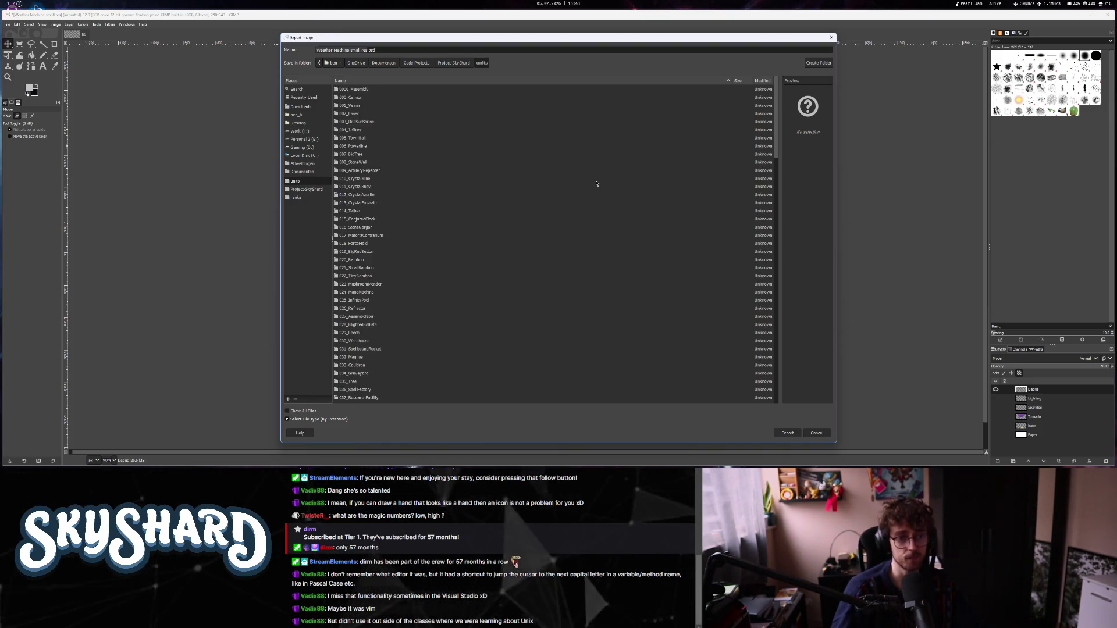
{"action": "scroll", "coordinate": [596, 184], "scroll_direction": "down", "scroll_amount": 15}
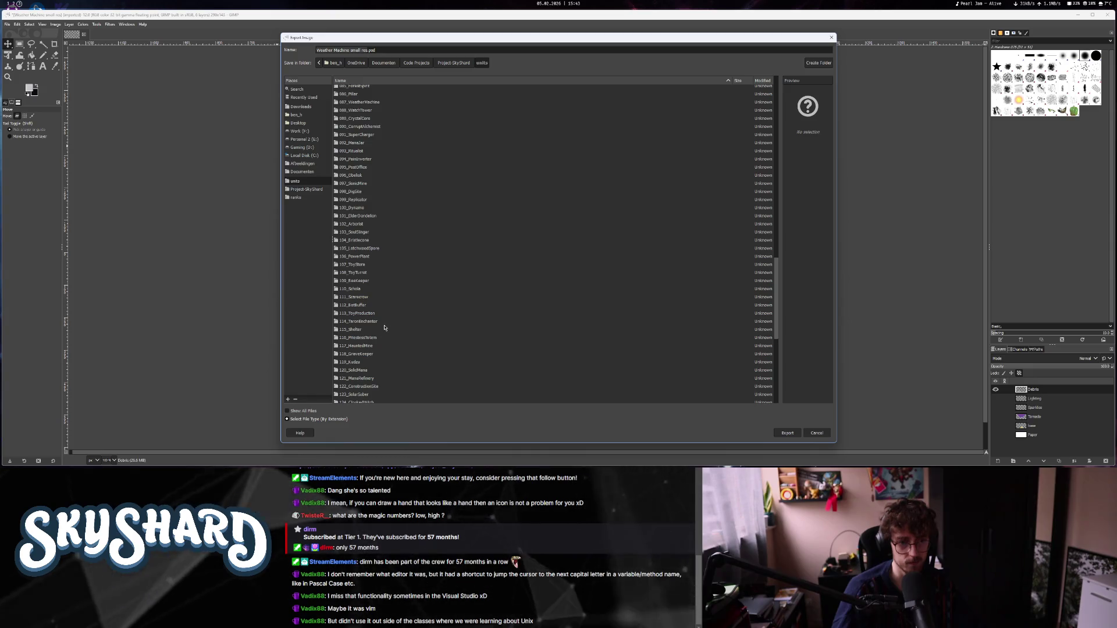
{"action": "scroll", "coordinate": [384, 327], "scroll_direction": "up", "scroll_amount": 1}
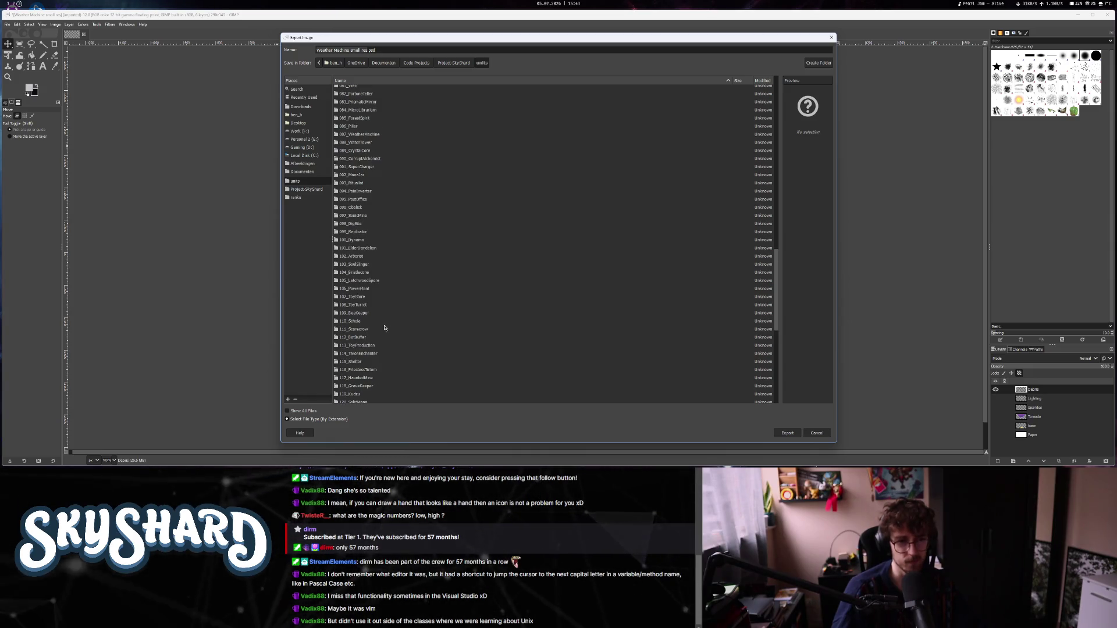
{"action": "double_click", "coordinate": [360, 134]}
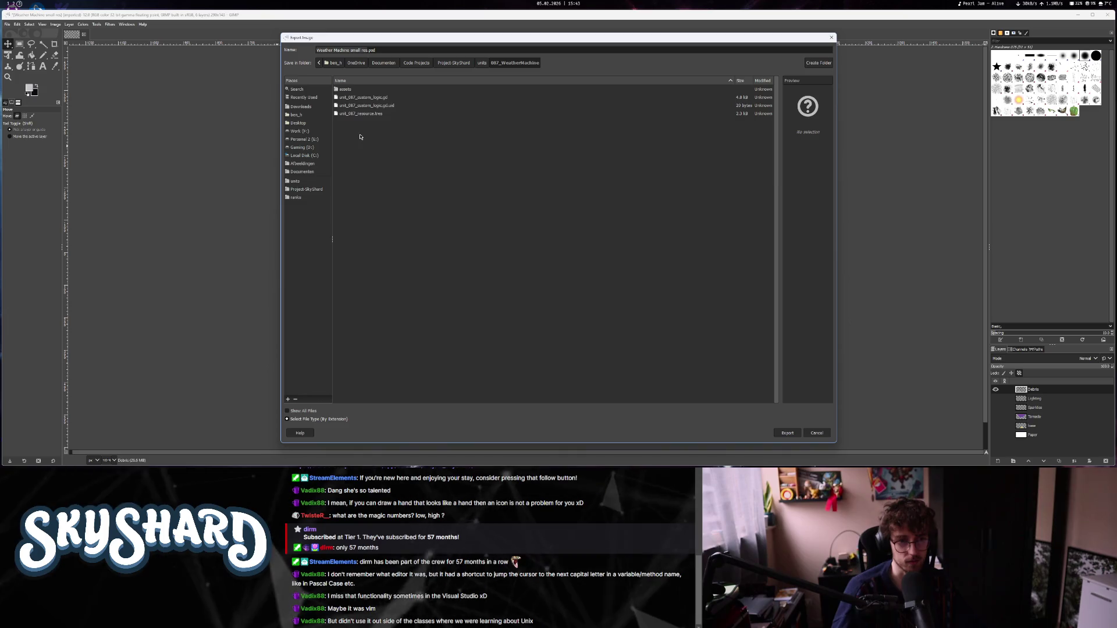
{"action": "double_click", "coordinate": [359, 92]}
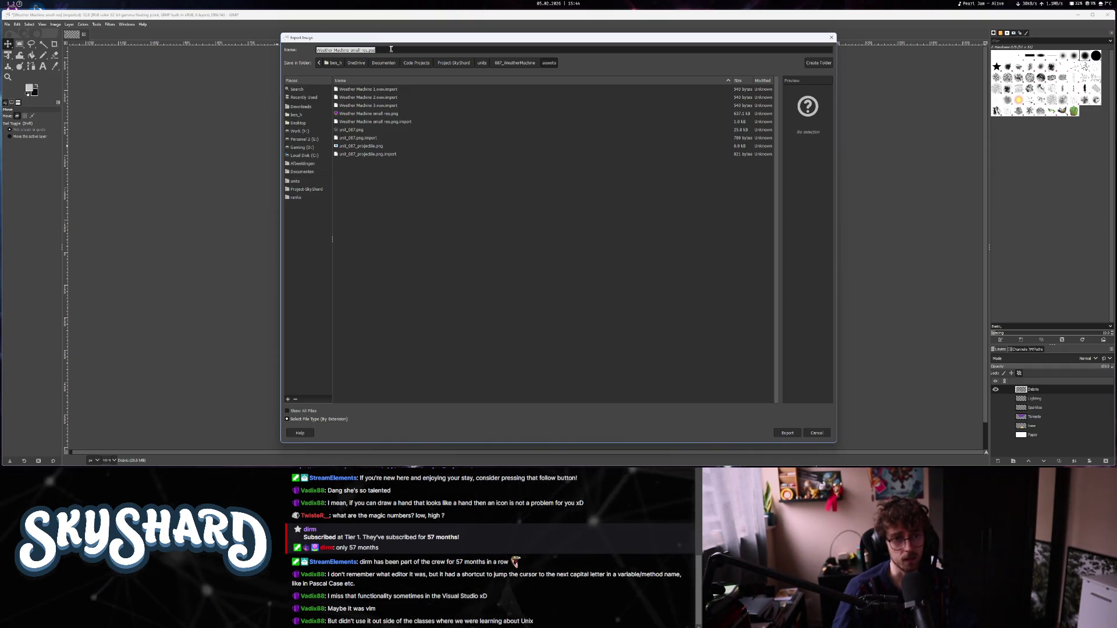
{"action": "left_click", "coordinate": [373, 89]}
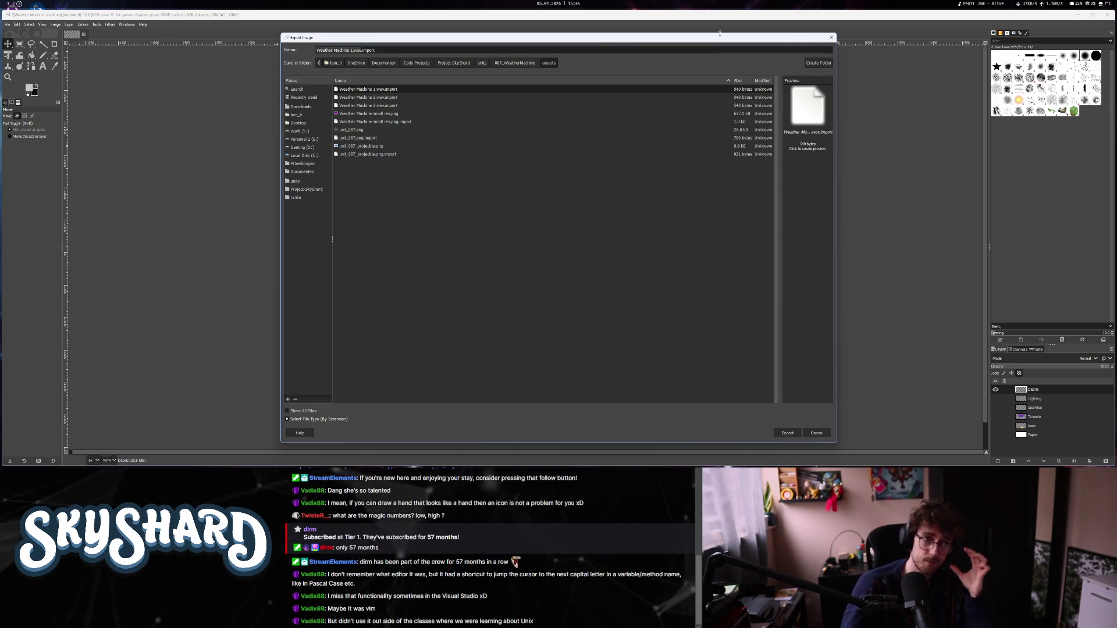
{"action": "key", "text": "alt+Tab"}
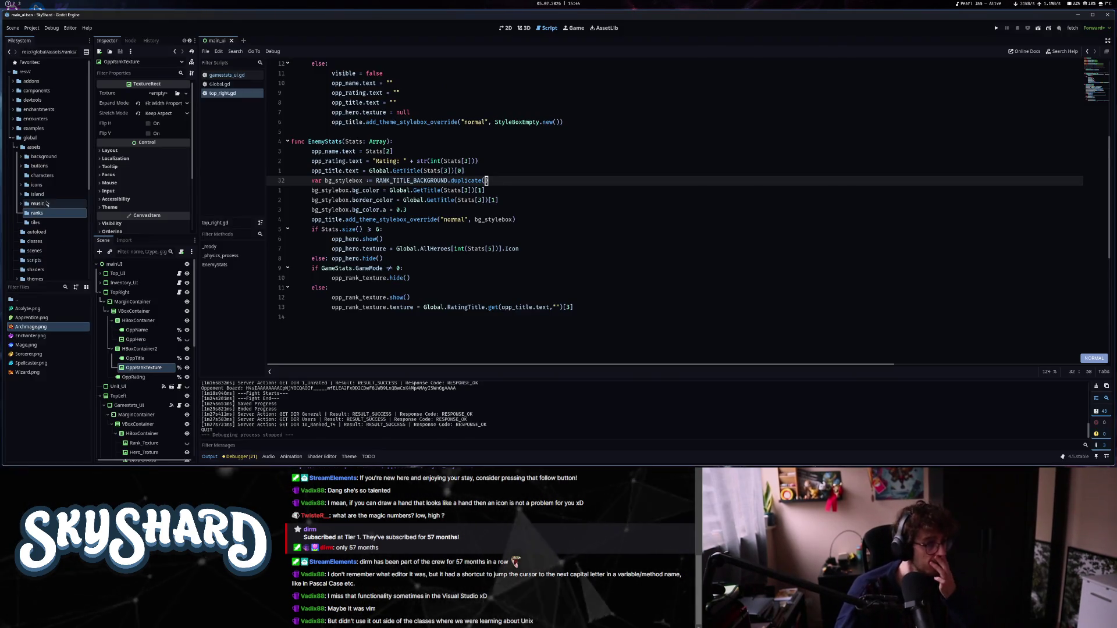
Browse the FileSystem dock to units/024_ManaMachina/assets and open cpu_particles_2d.tscn.
{"action": "left_click", "coordinate": [12, 138]}
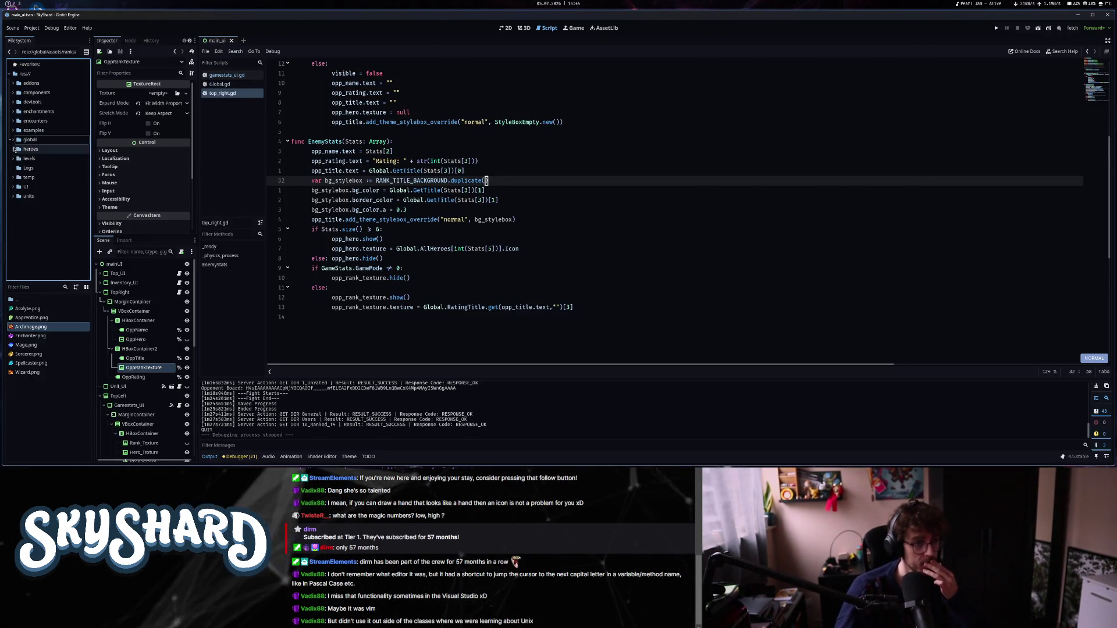
{"action": "left_click", "coordinate": [13, 196]}
{"action": "scroll", "coordinate": [64, 267], "scroll_direction": "down", "scroll_amount": 2}
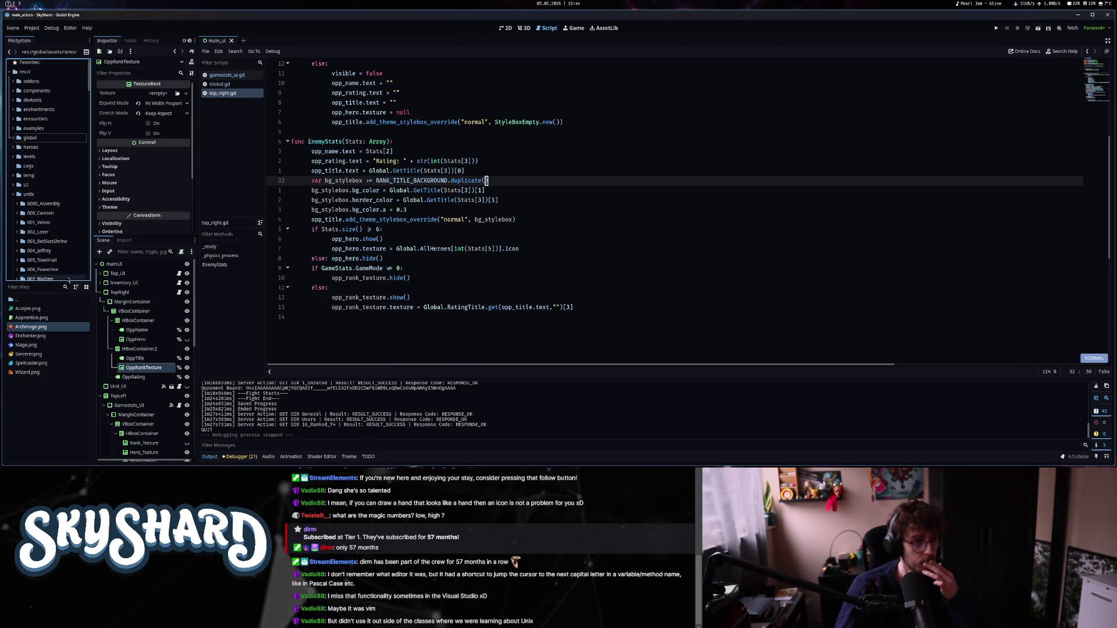
{"action": "scroll", "coordinate": [63, 267], "scroll_direction": "down", "scroll_amount": 3}
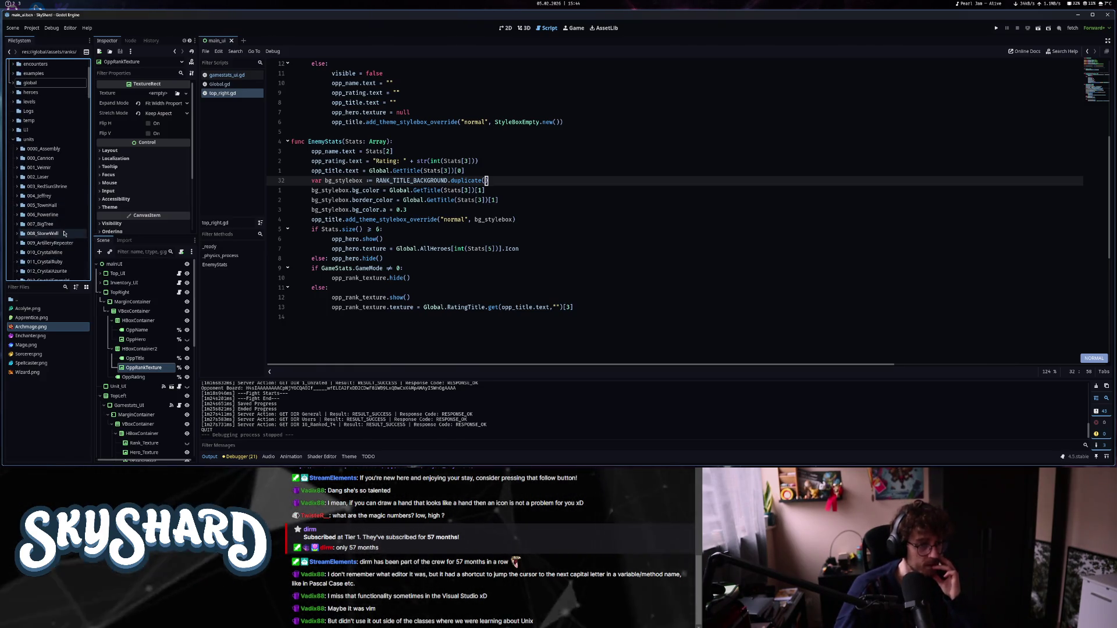
{"action": "scroll", "coordinate": [64, 234], "scroll_direction": "down", "scroll_amount": 3}
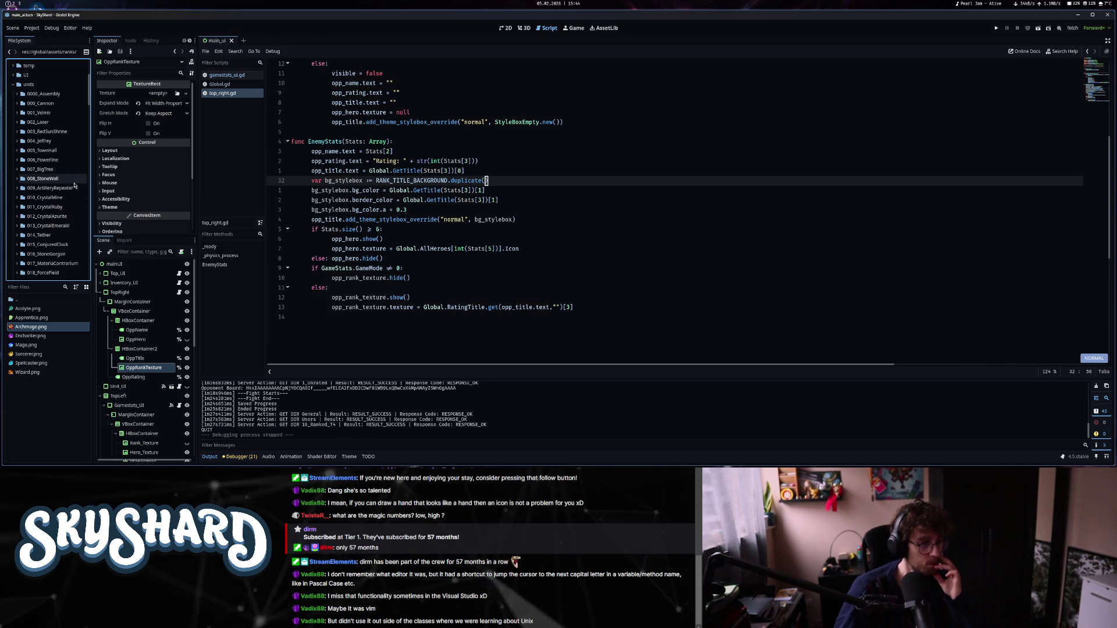
{"action": "scroll", "coordinate": [71, 224], "scroll_direction": "down", "scroll_amount": 3}
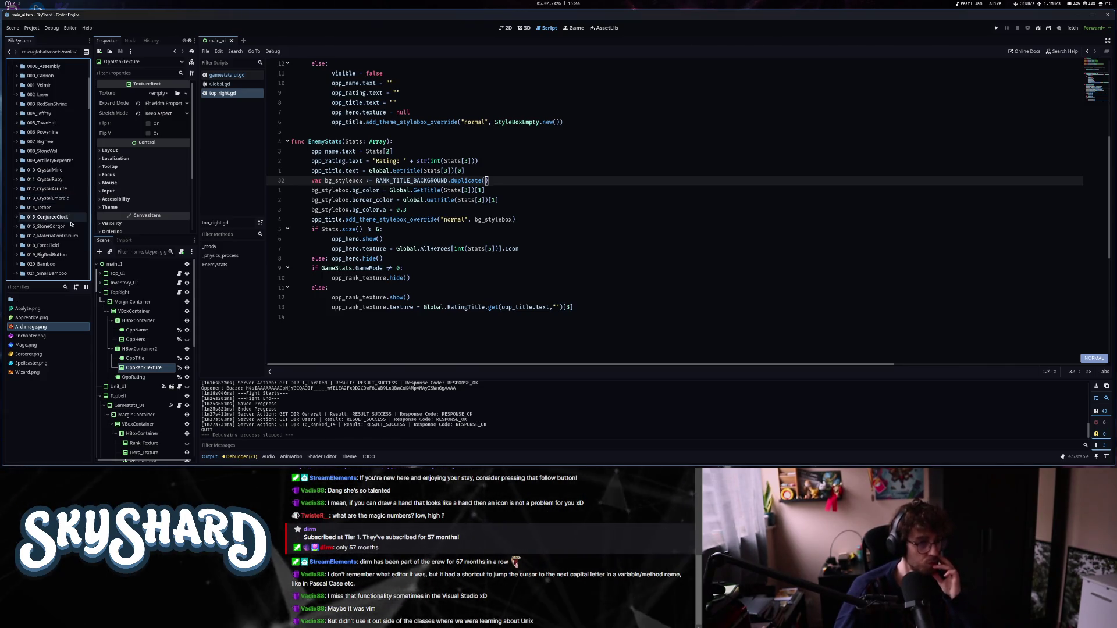
{"action": "scroll", "coordinate": [70, 224], "scroll_direction": "down", "scroll_amount": 3}
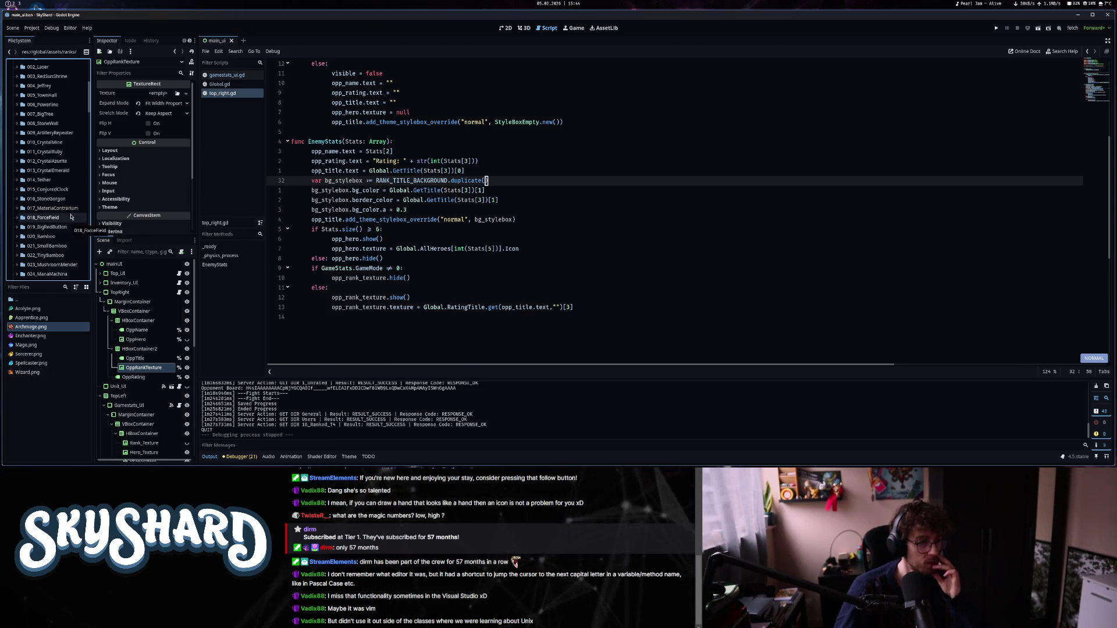
{"action": "scroll", "coordinate": [70, 218], "scroll_direction": "down", "scroll_amount": 3}
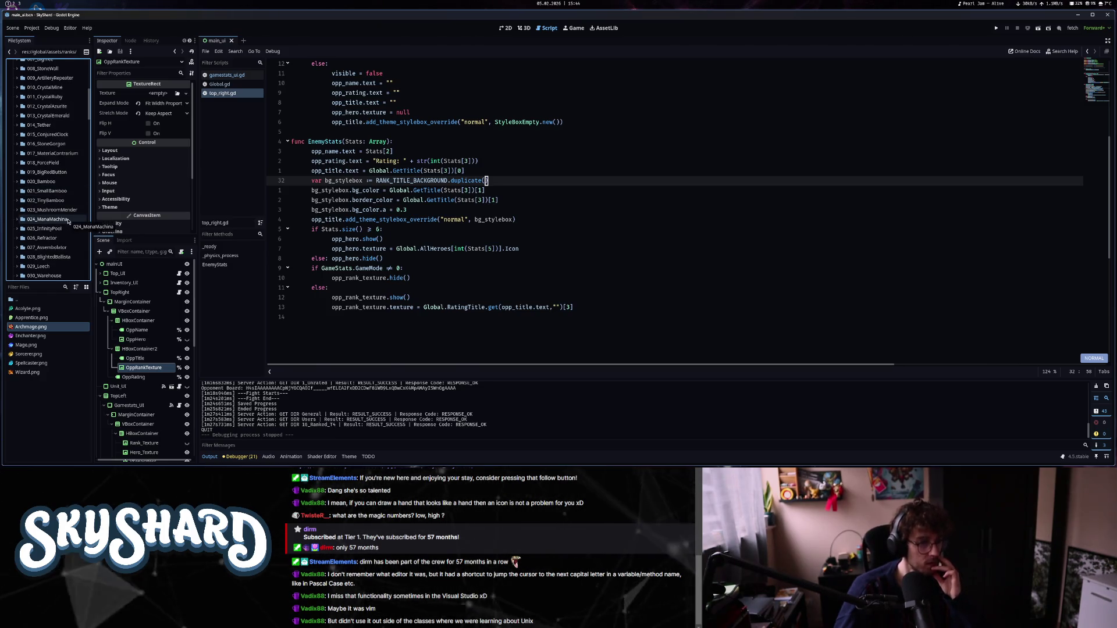
{"action": "scroll", "coordinate": [69, 220], "scroll_direction": "down", "scroll_amount": 6}
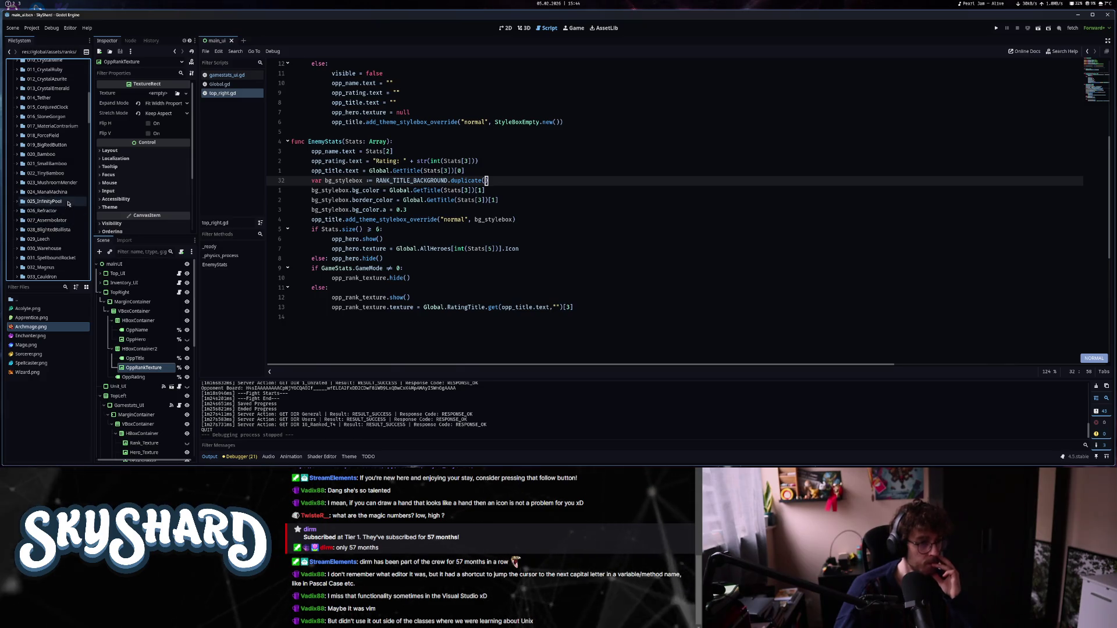
{"action": "left_click", "coordinate": [47, 191]}
{"action": "double_click", "coordinate": [32, 309]}
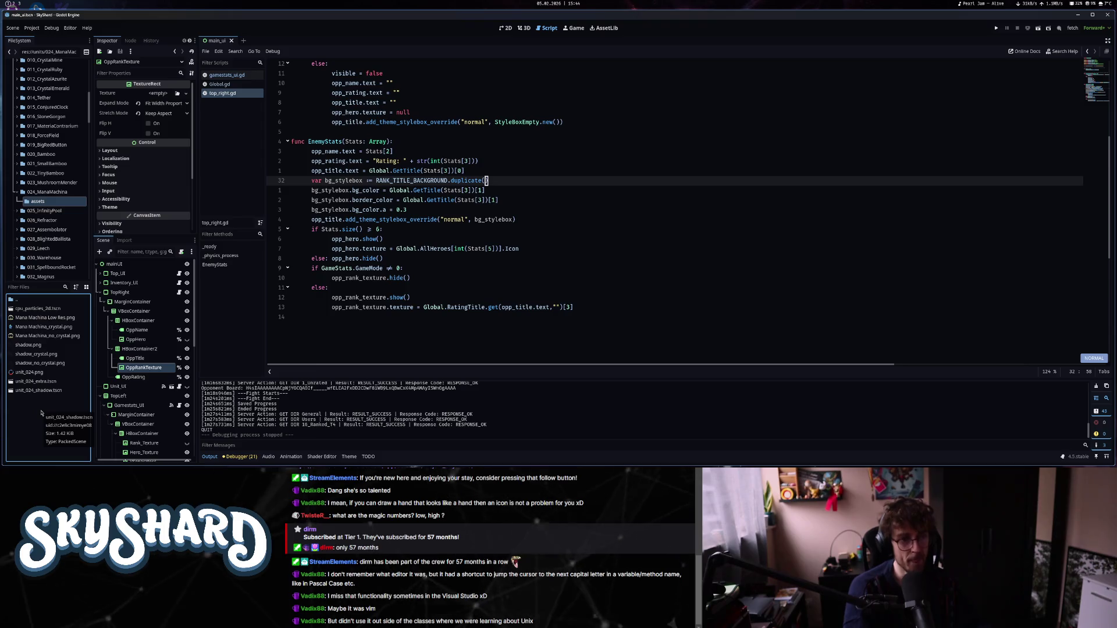
{"action": "double_click", "coordinate": [36, 309]}
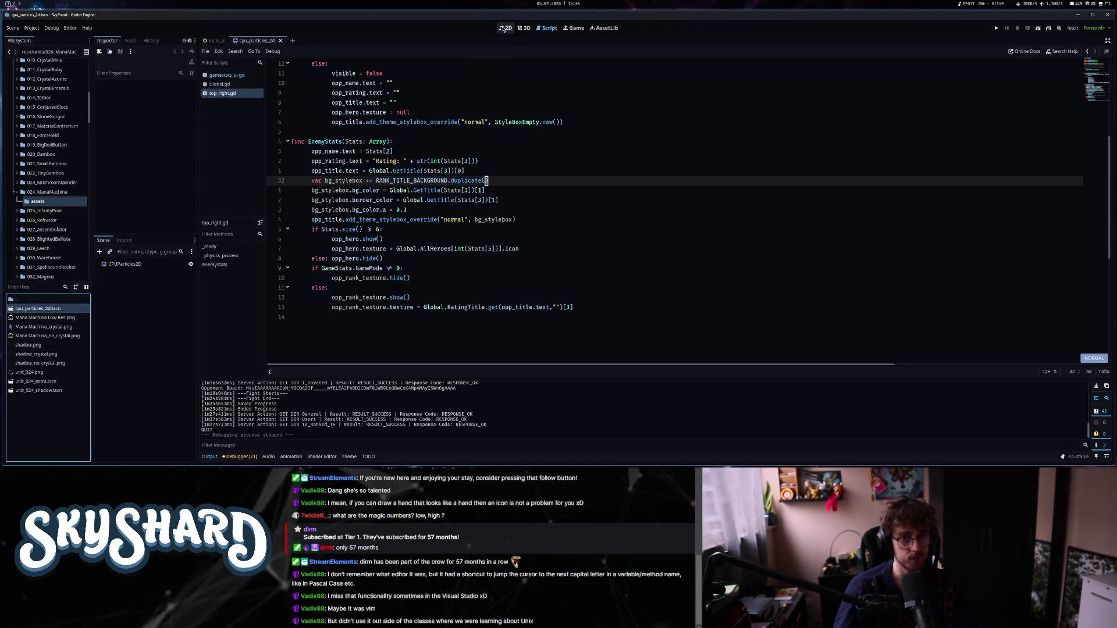
{"action": "left_click", "coordinate": [504, 28]}
{"action": "left_click", "coordinate": [140, 265]}
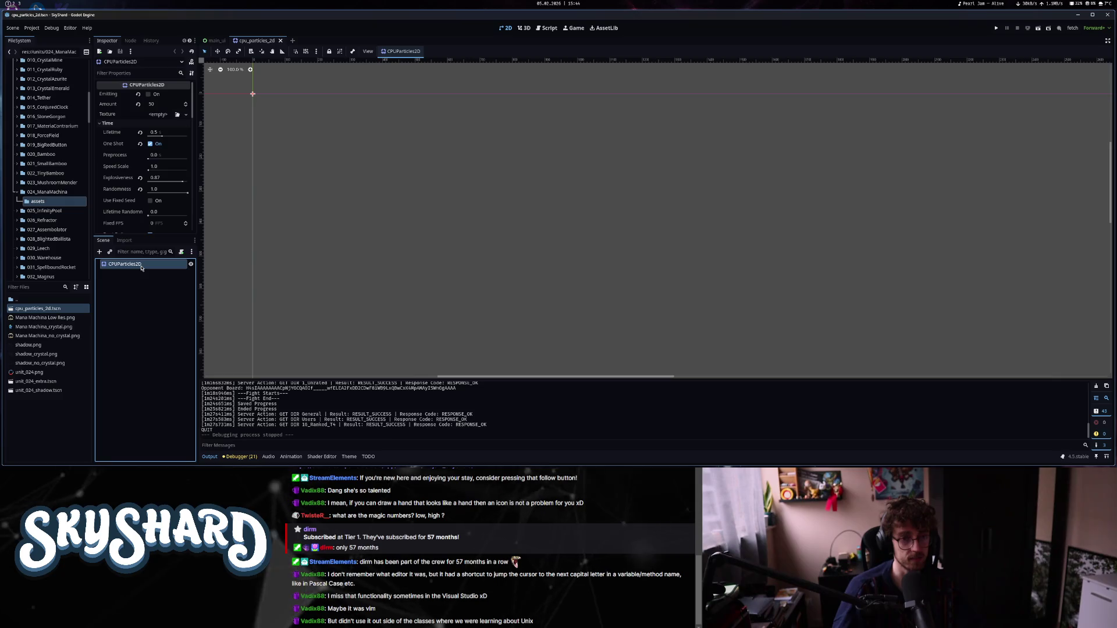
{"action": "left_click_drag", "start_coordinate": [262, 242], "coordinate": [307, 272]}
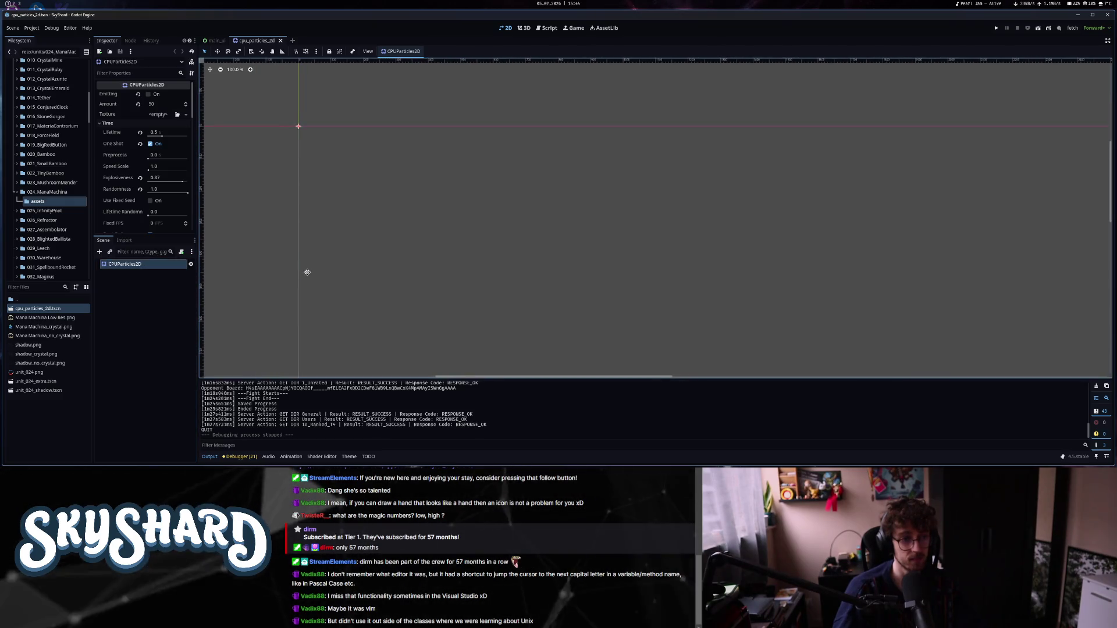
{"action": "key", "text": "ctrl+shift+w"}
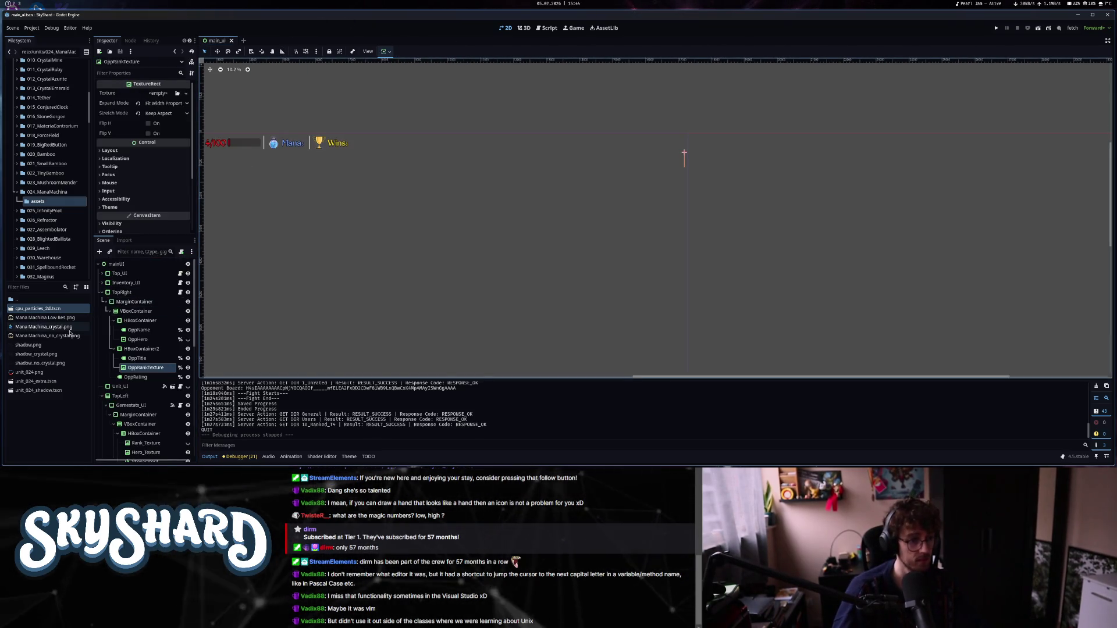
{"action": "left_click", "coordinate": [63, 382]}
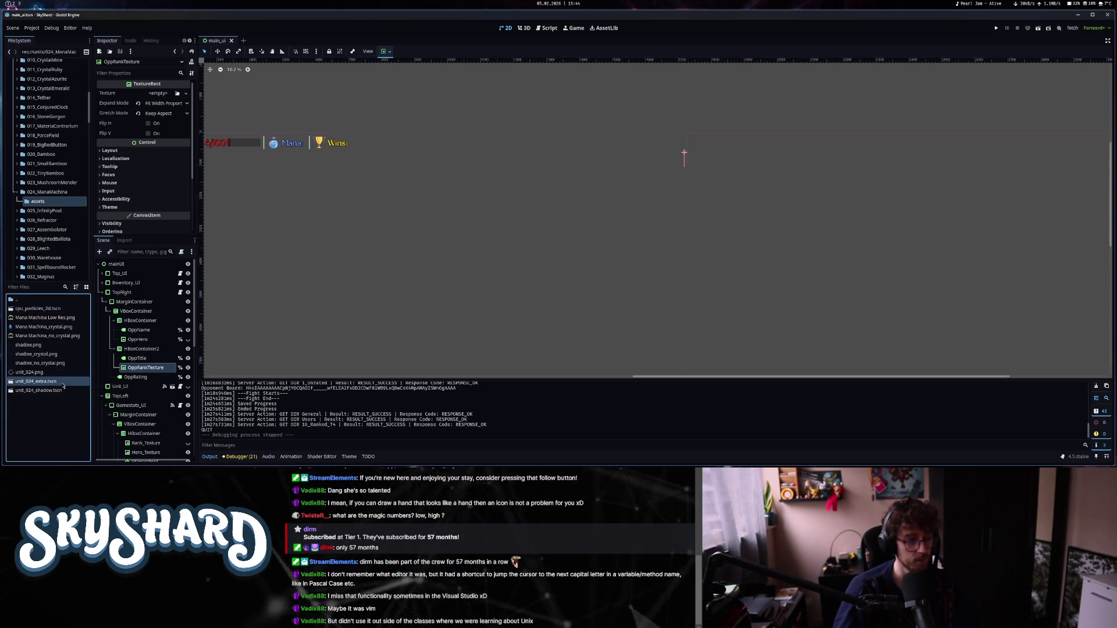
{"action": "double_click", "coordinate": [63, 385]}
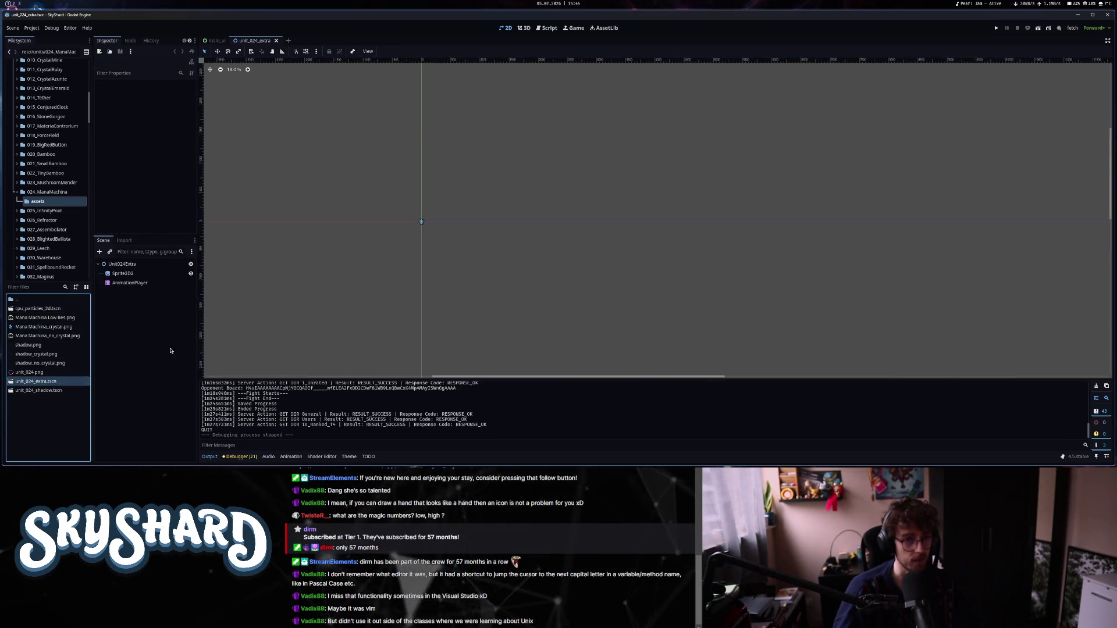
{"action": "left_click", "coordinate": [123, 274]}
{"action": "left_click", "coordinate": [191, 273]}
{"action": "scroll", "coordinate": [399, 207], "scroll_direction": "up", "scroll_amount": 4}
{"action": "scroll", "coordinate": [427, 249], "scroll_direction": "down", "scroll_amount": 7}
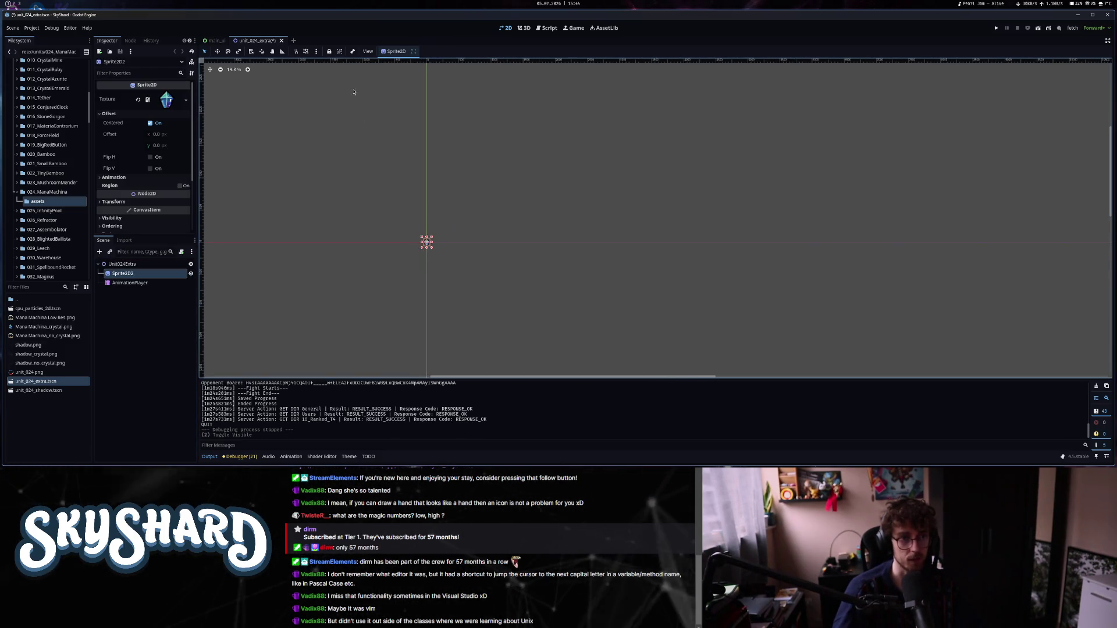
{"action": "left_click", "coordinate": [282, 40]}
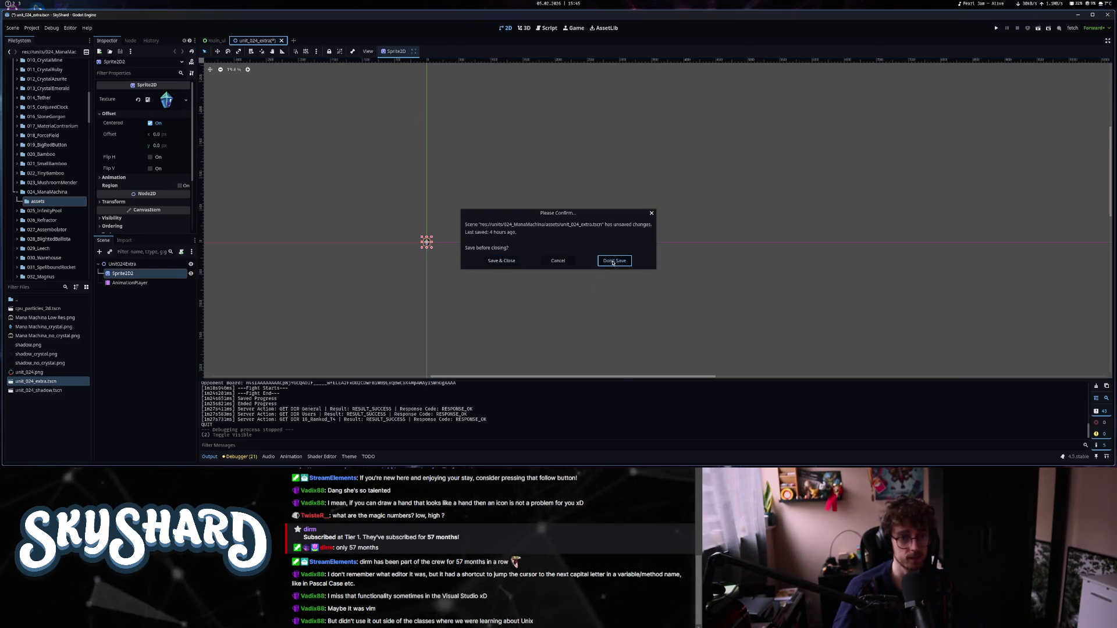
{"action": "left_click", "coordinate": [612, 261]}
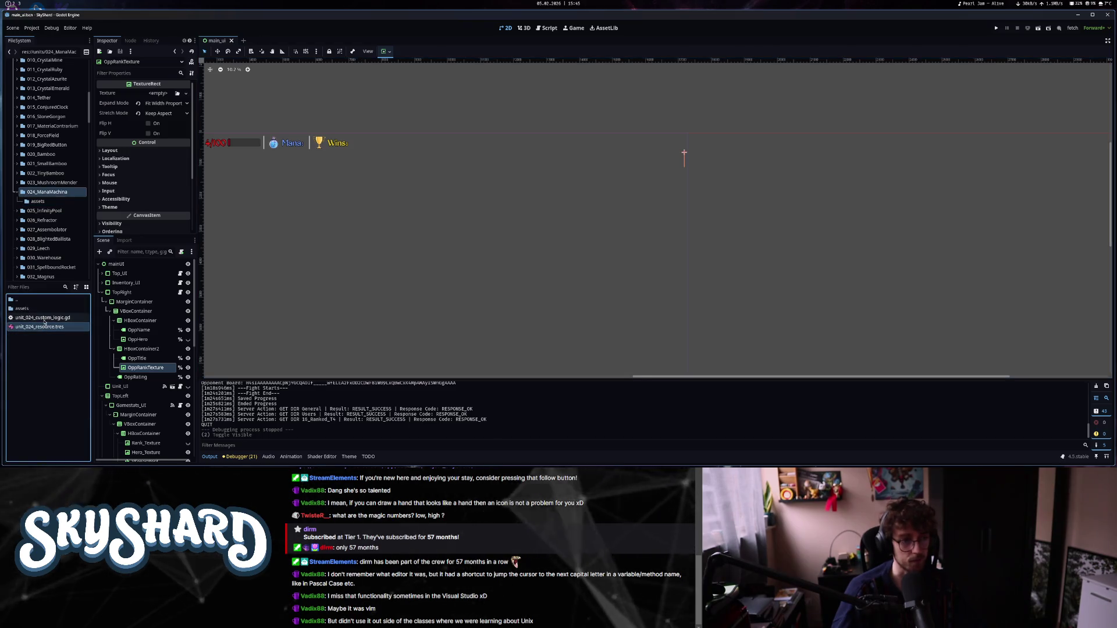
{"action": "left_click", "coordinate": [39, 328]}
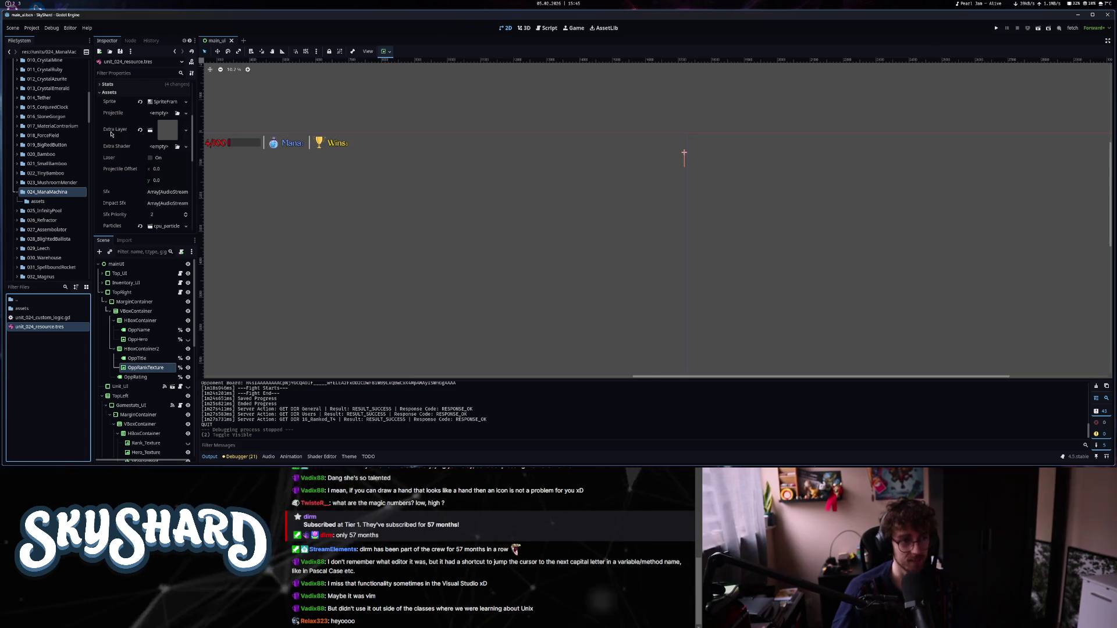
View unit_024's sprite frames, open unit_024_custom_logic.gd, and inspect the Extra Layer resources.
{"action": "left_click", "coordinate": [165, 102]}
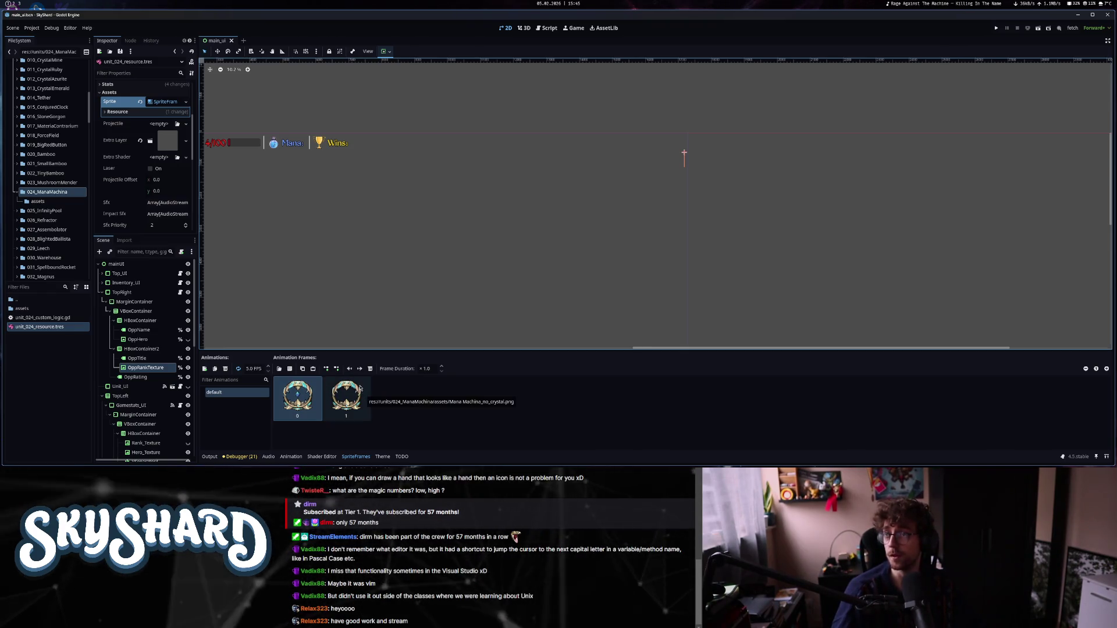
{"action": "double_click", "coordinate": [66, 318]}
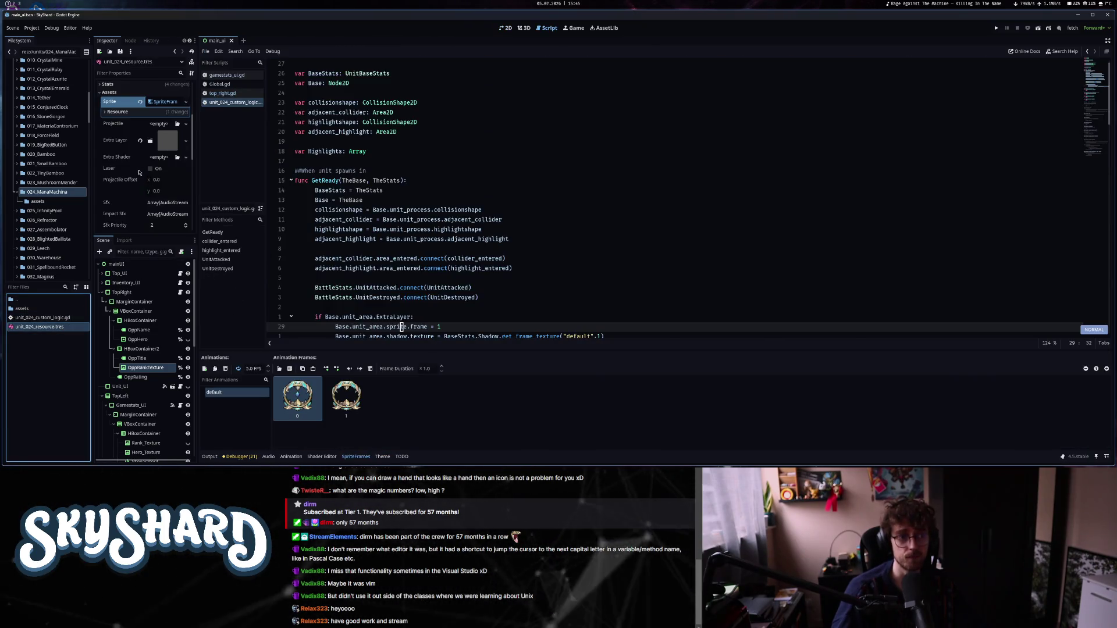
{"action": "left_click", "coordinate": [180, 142]}
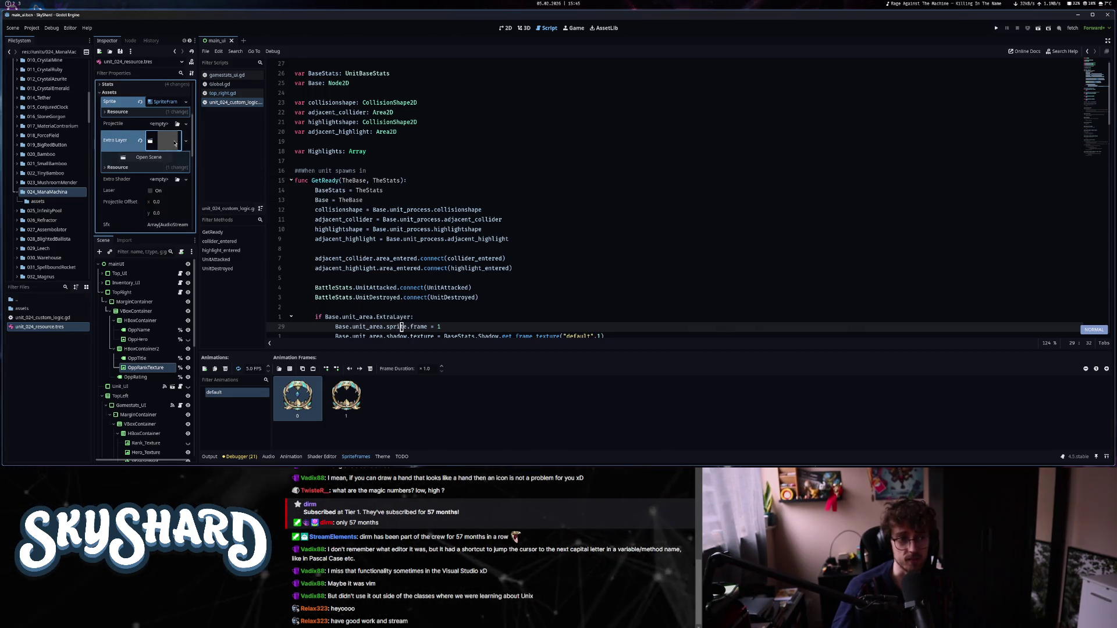
{"action": "scroll", "coordinate": [107, 216], "scroll_direction": "down", "scroll_amount": 5}
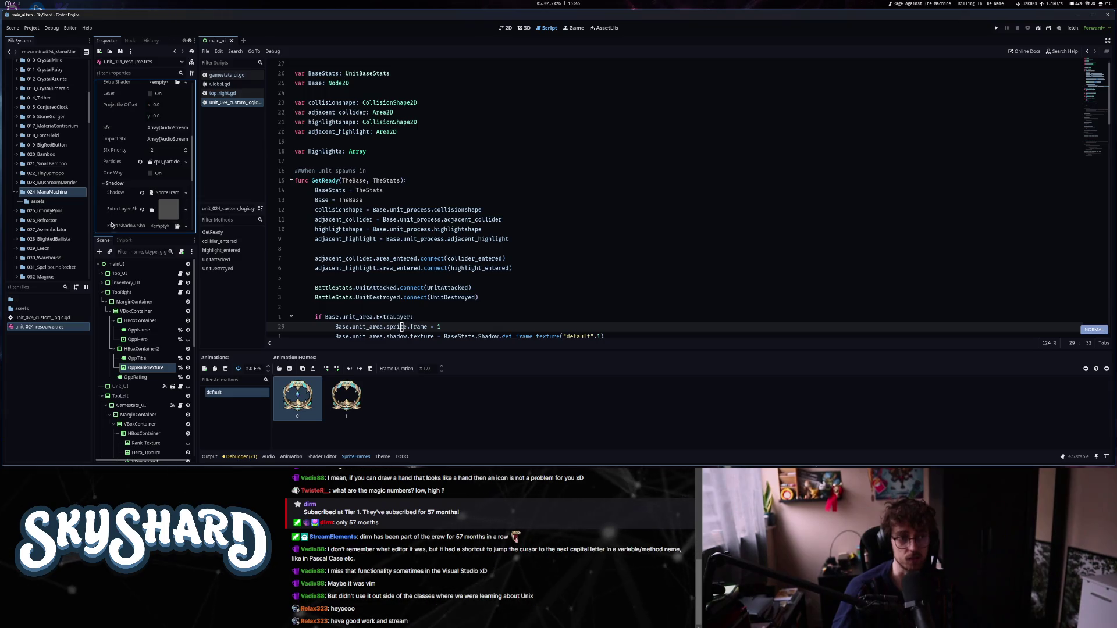
{"action": "scroll", "coordinate": [111, 224], "scroll_direction": "down", "scroll_amount": 2}
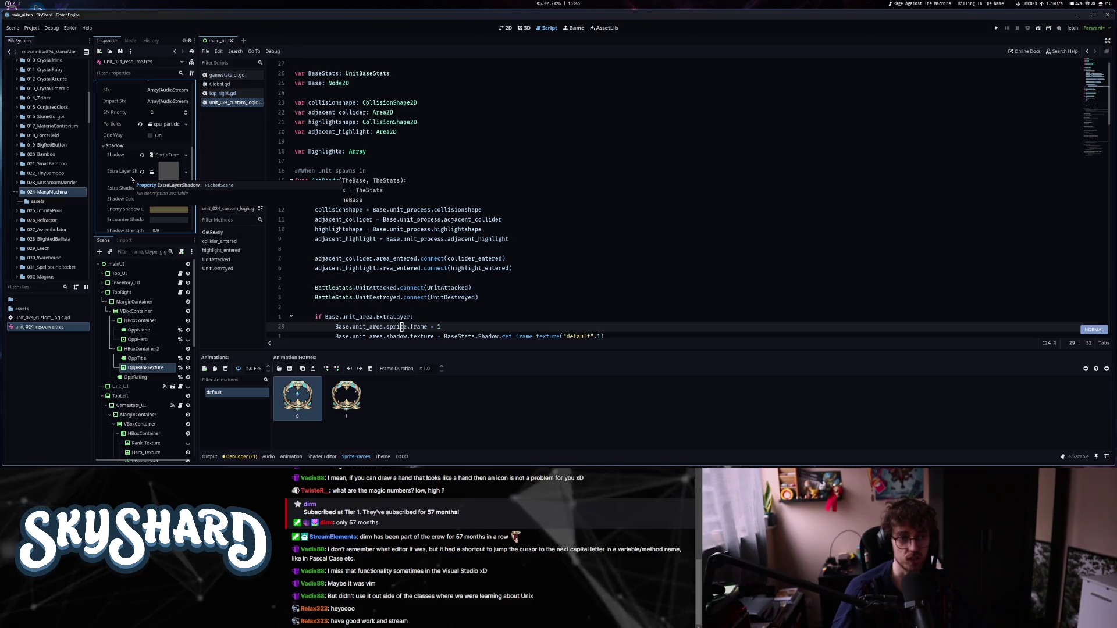
{"action": "scroll", "coordinate": [520, 260], "scroll_direction": "down", "scroll_amount": 2}
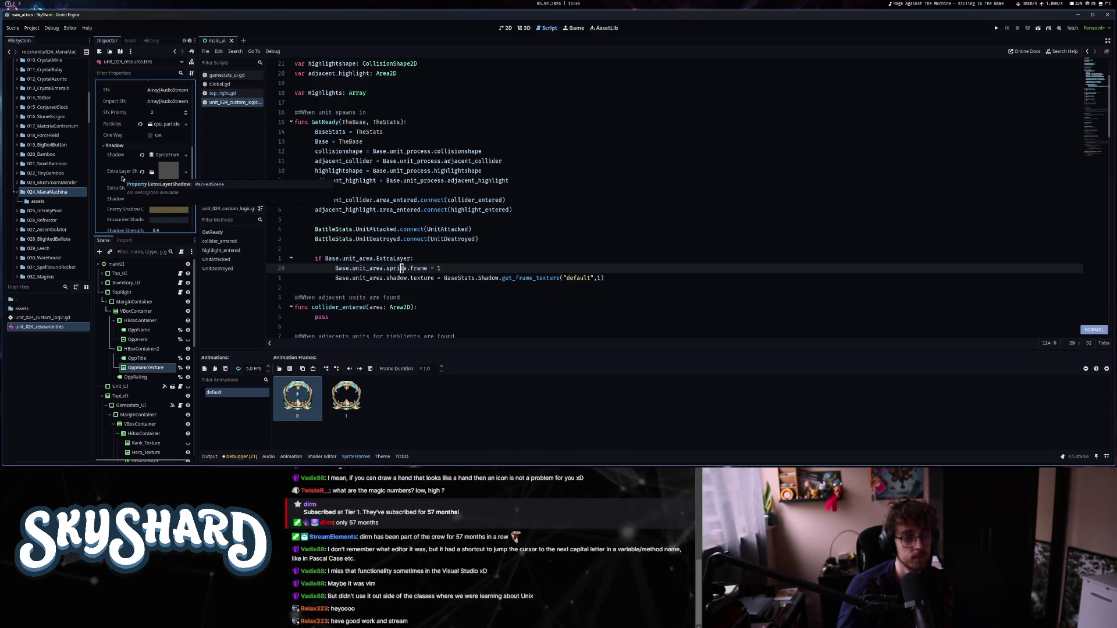
{"action": "left_click", "coordinate": [171, 155]}
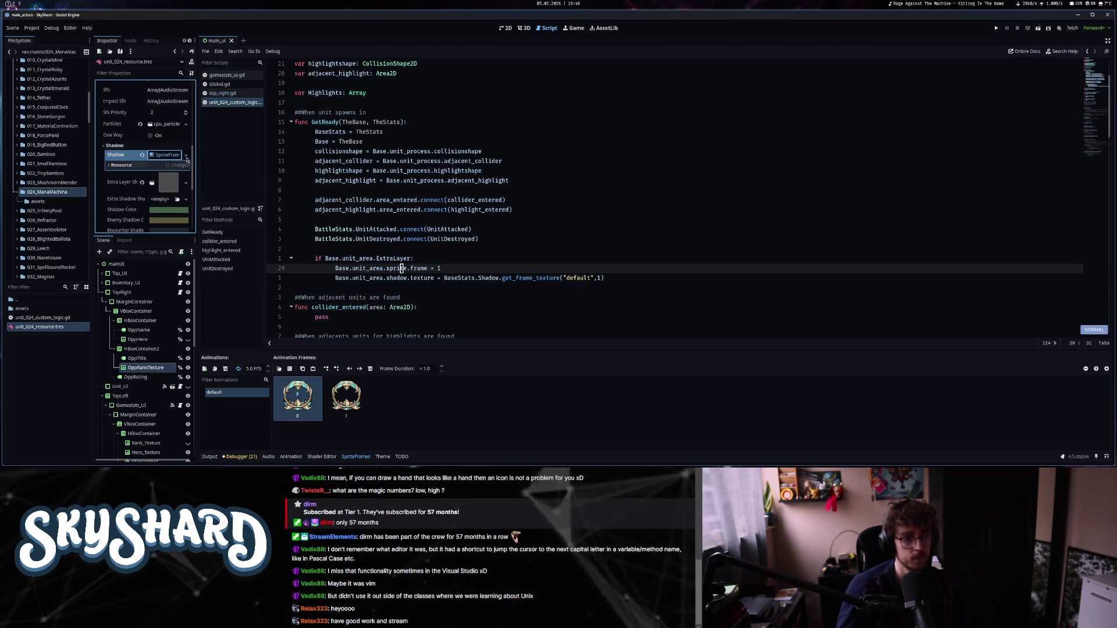
Inspect the Shadow and Extra Layer Shadow sprite frames, then open the unit's assets folder.
{"action": "scroll", "coordinate": [165, 185], "scroll_direction": "up", "scroll_amount": 4}
{"action": "scroll", "coordinate": [170, 83], "scroll_direction": "down", "scroll_amount": 3}
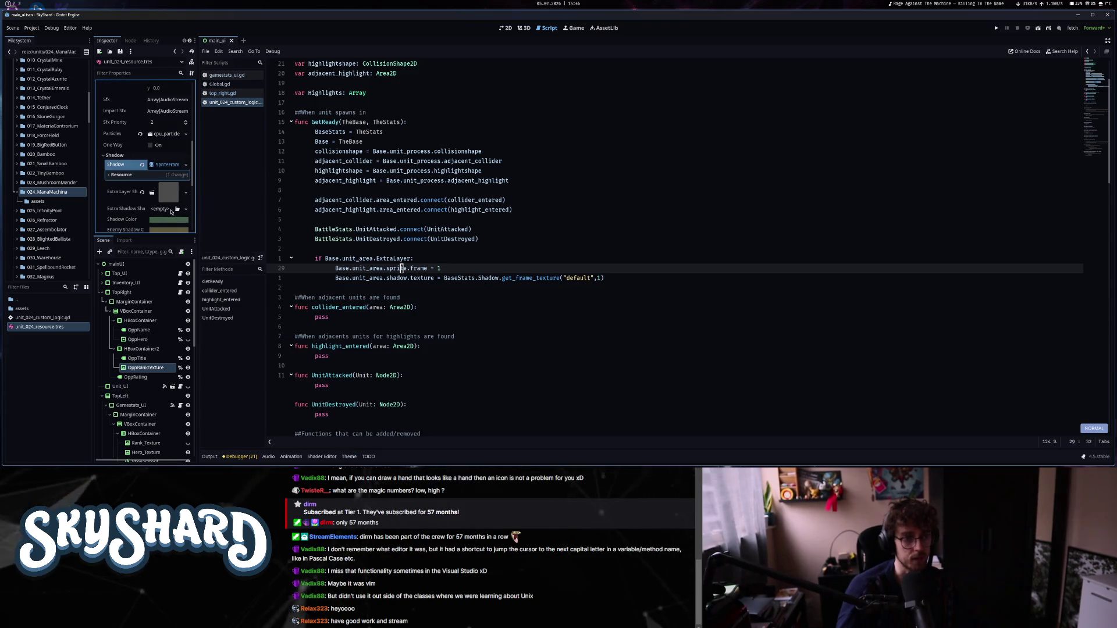
{"action": "left_click", "coordinate": [168, 165]}
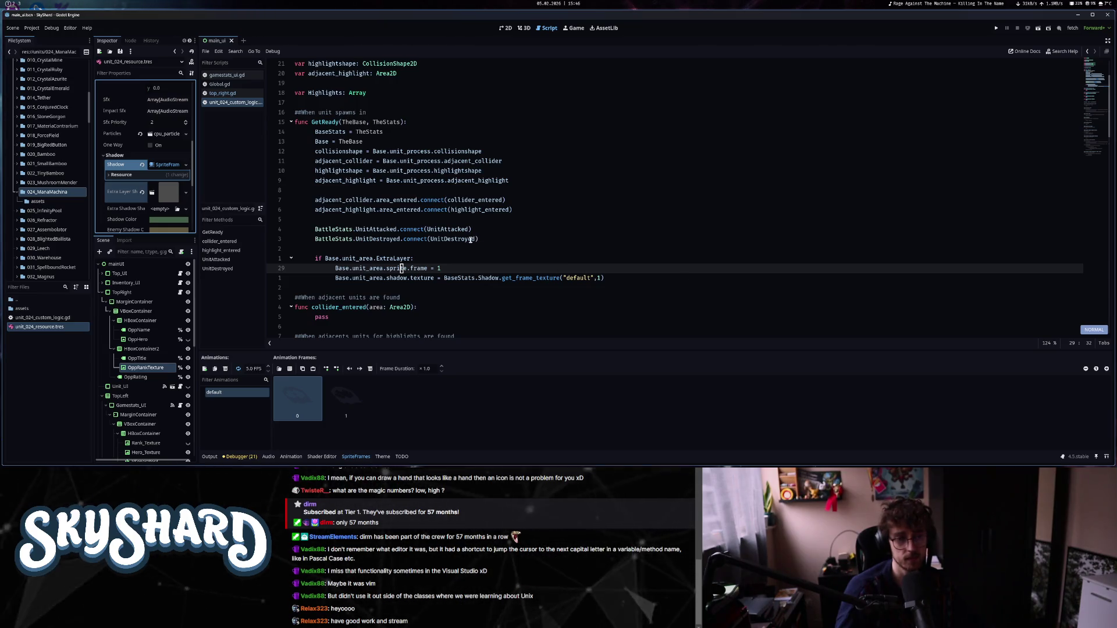
{"action": "scroll", "coordinate": [374, 280], "scroll_direction": "down", "scroll_amount": 3}
{"action": "scroll", "coordinate": [374, 280], "scroll_direction": "down", "scroll_amount": 3}
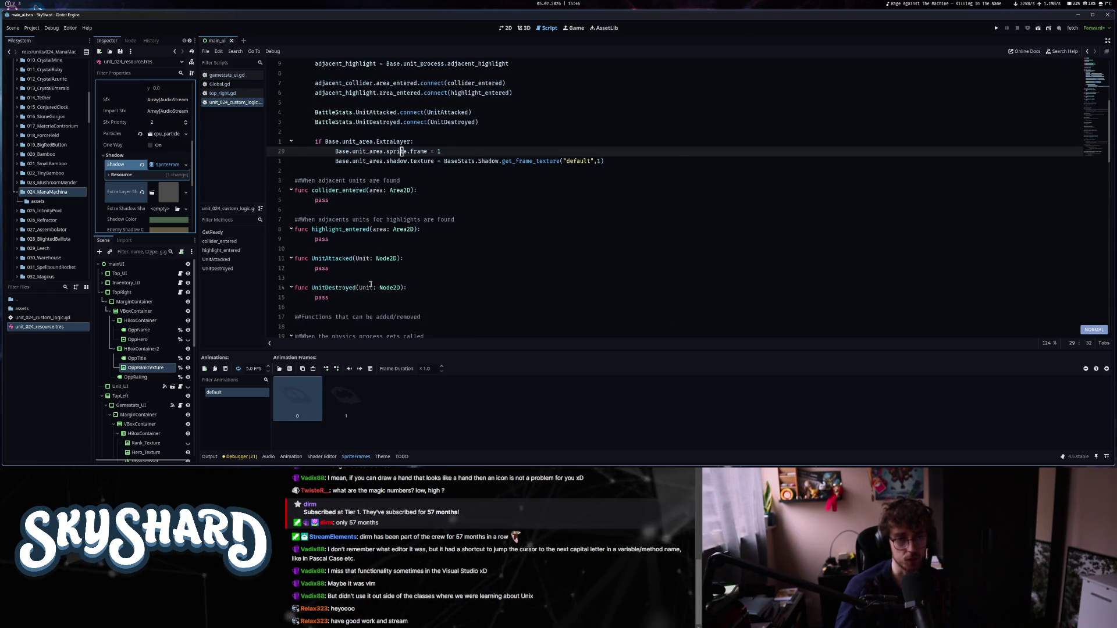
{"action": "mouse_move", "coordinate": [370, 284]}
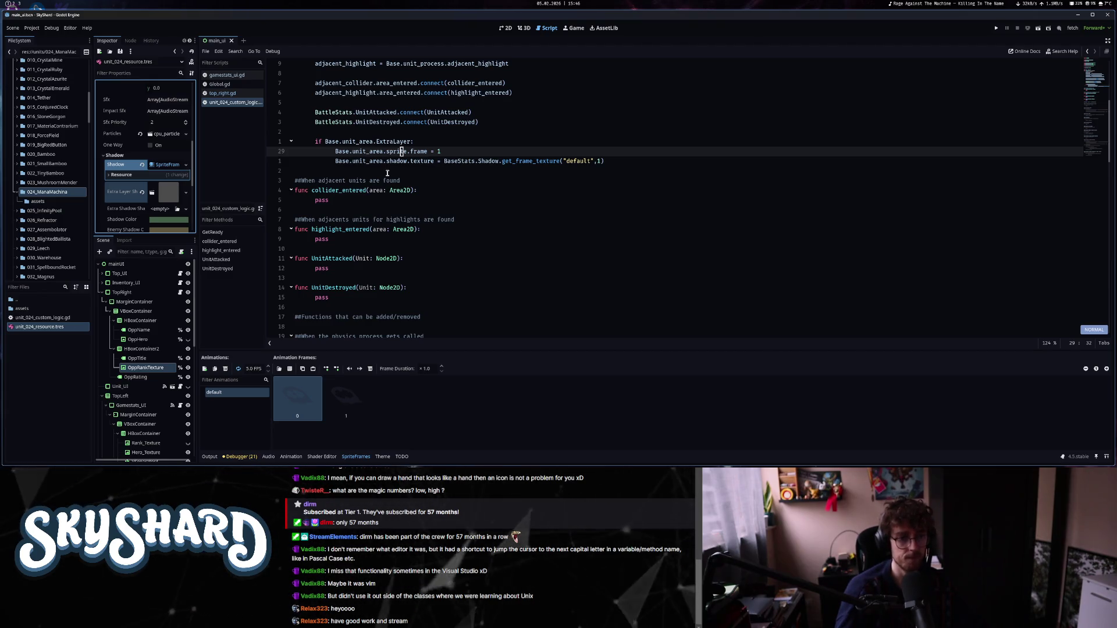
{"action": "left_click", "coordinate": [168, 195]}
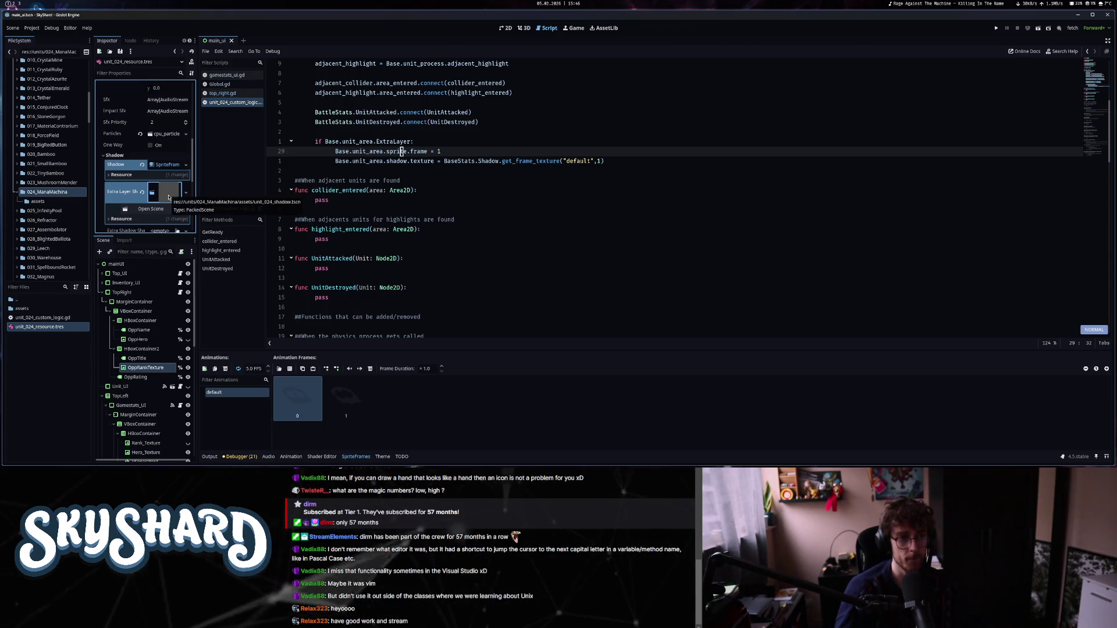
{"action": "double_click", "coordinate": [58, 313]}
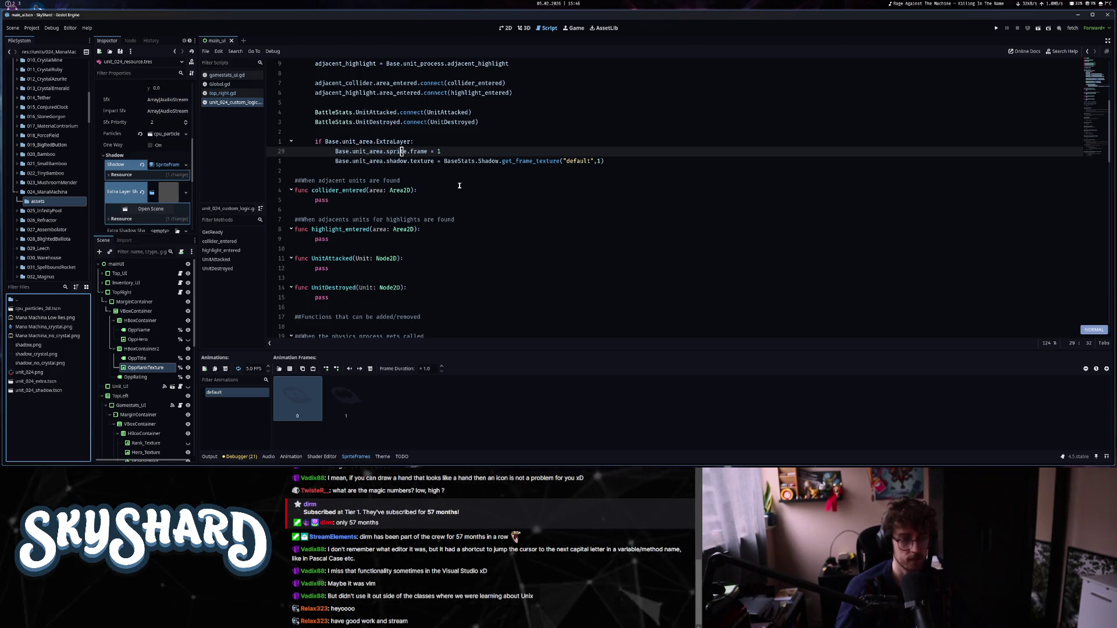
{"action": "scroll", "coordinate": [436, 221], "scroll_direction": "up", "scroll_amount": 4}
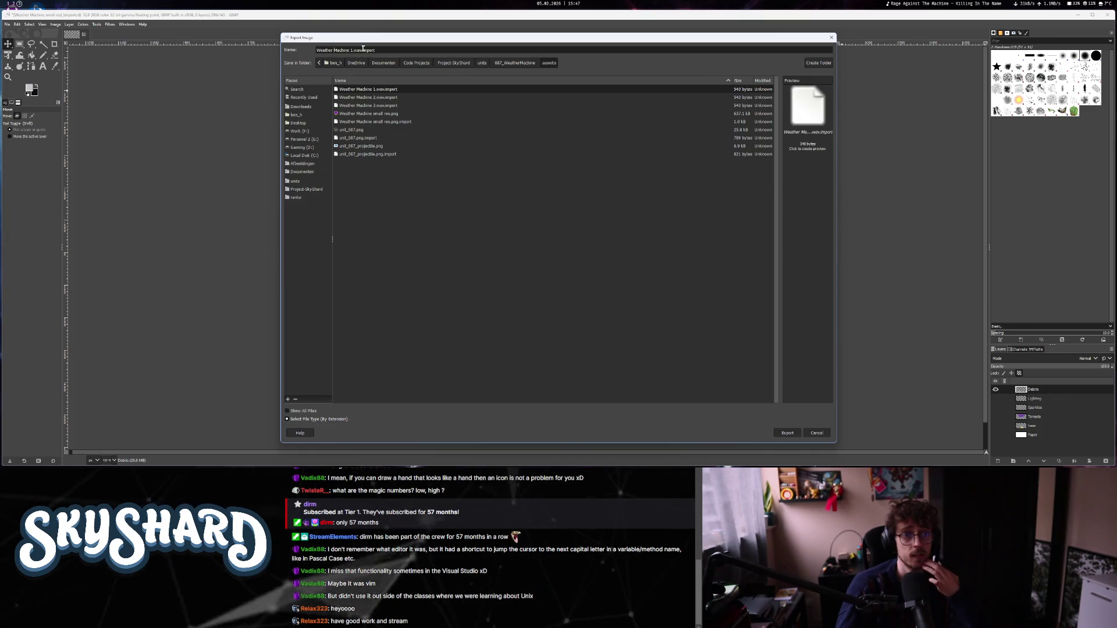
Export the debris-only image as debris.png with the default PNG options.
{"action": "triple_click", "coordinate": [389, 50]}
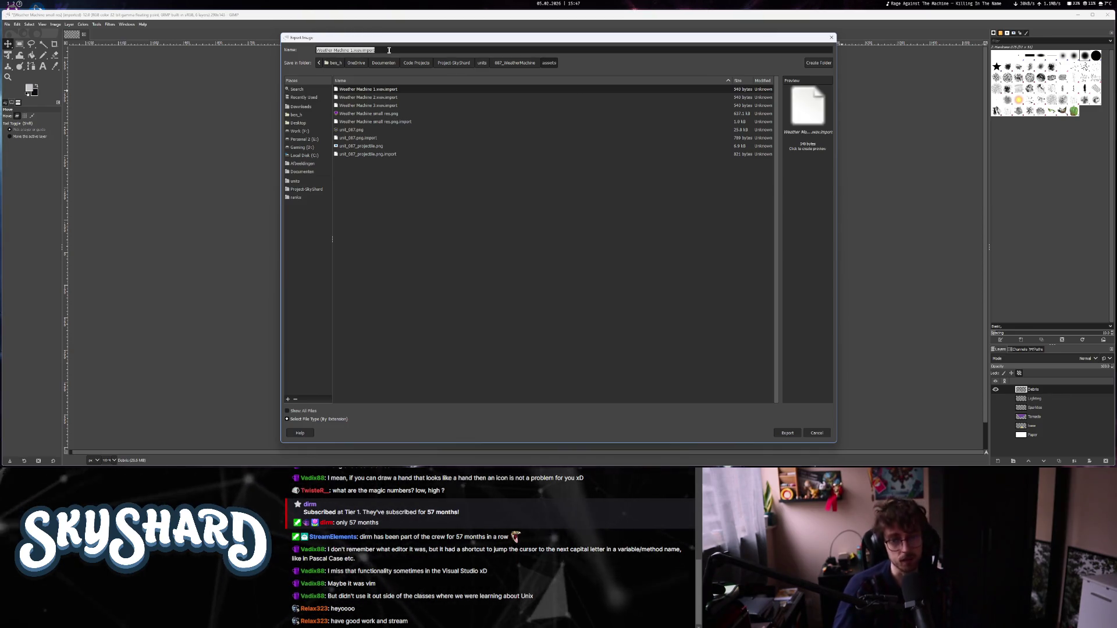
{"action": "type", "text": "wea"}
{"action": "key", "text": "BackSpace"}
{"action": "key", "text": "BackSpace"}
{"action": "key", "text": "BackSpace"}
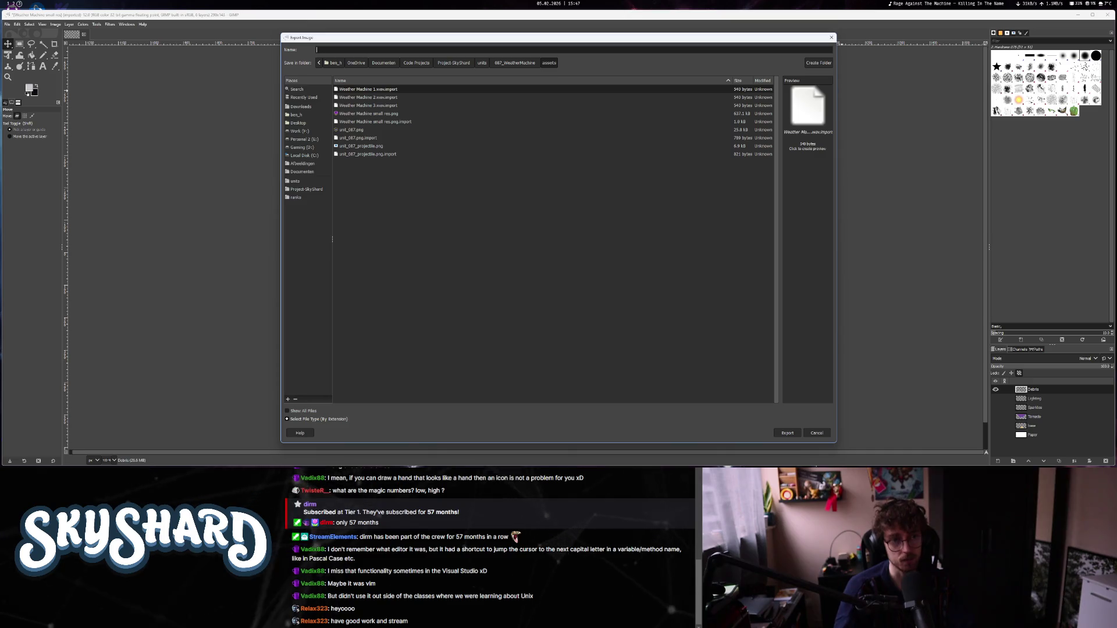
{"action": "type", "text": "debris.png"}
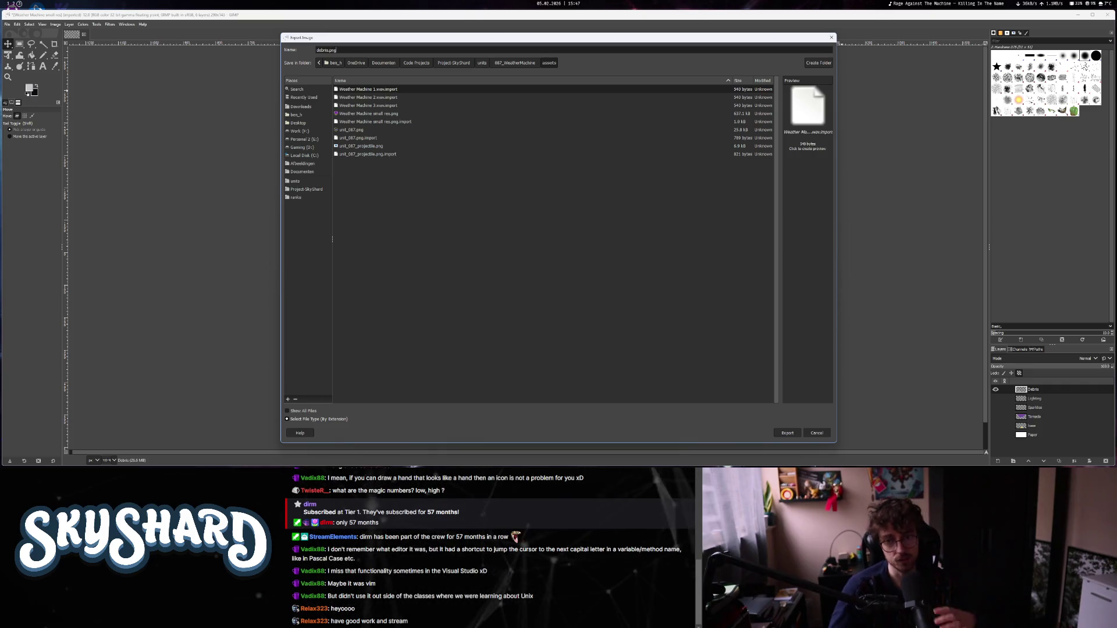
{"action": "key", "text": "Return"}
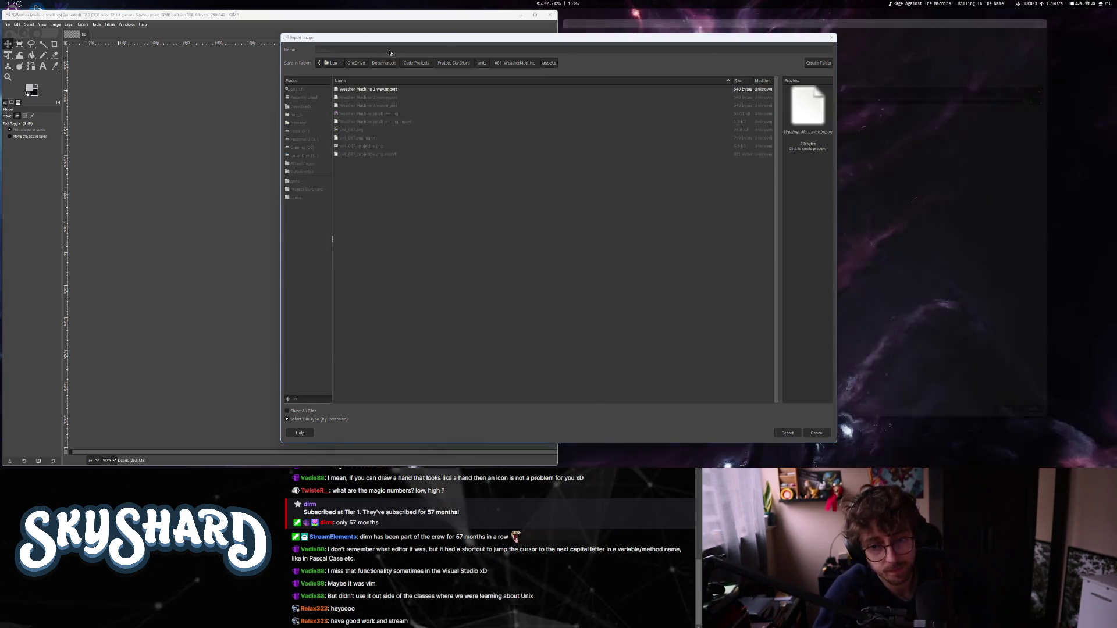
{"action": "key", "text": "Return"}
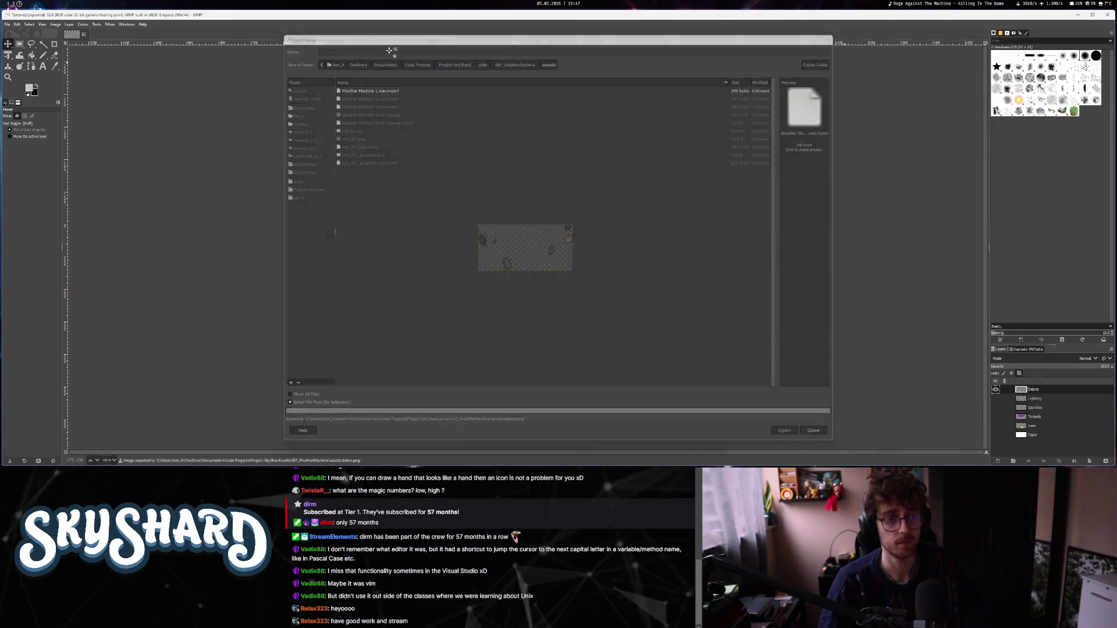
Show only the Lightning layer, crop to it, and export it as lightning.png.
{"action": "left_click", "coordinate": [995, 399], "text": "shift"}
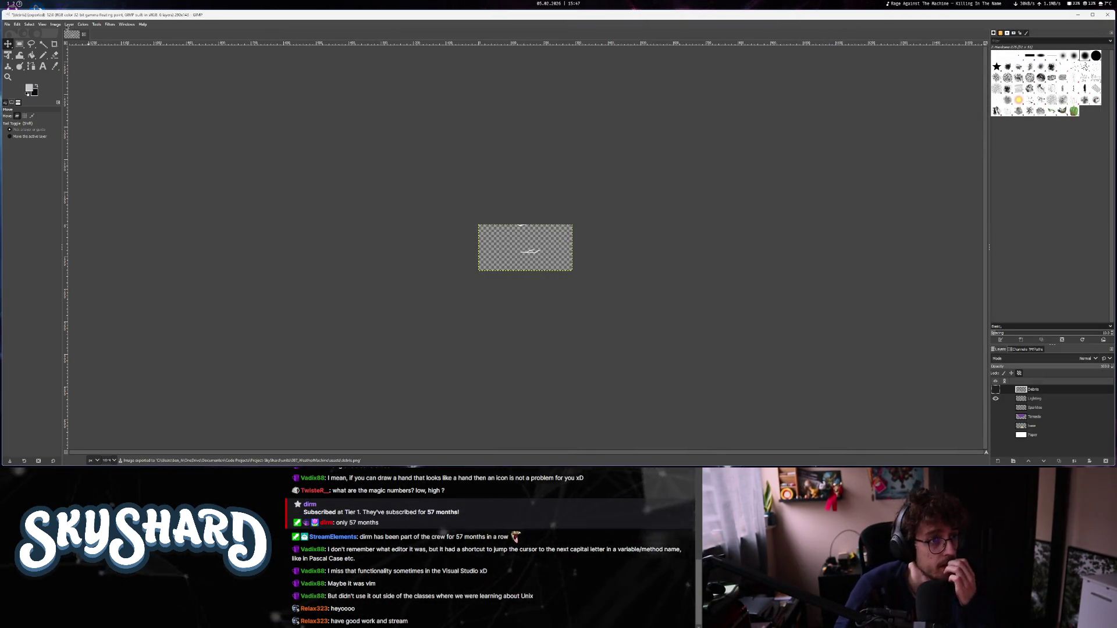
{"action": "key", "text": "ctrl+z"}
{"action": "key", "text": "ctrl+z"}
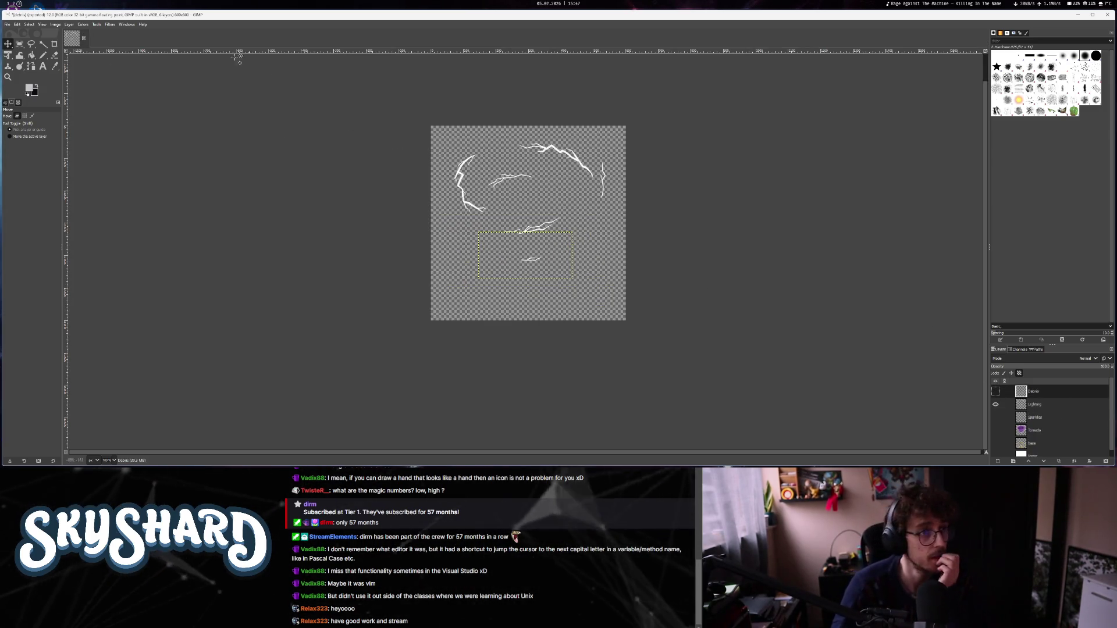
{"action": "left_click", "coordinate": [55, 25]}
{"action": "left_click", "coordinate": [80, 137]}
{"action": "left_click", "coordinate": [10, 25]}
{"action": "left_click", "coordinate": [24, 138]}
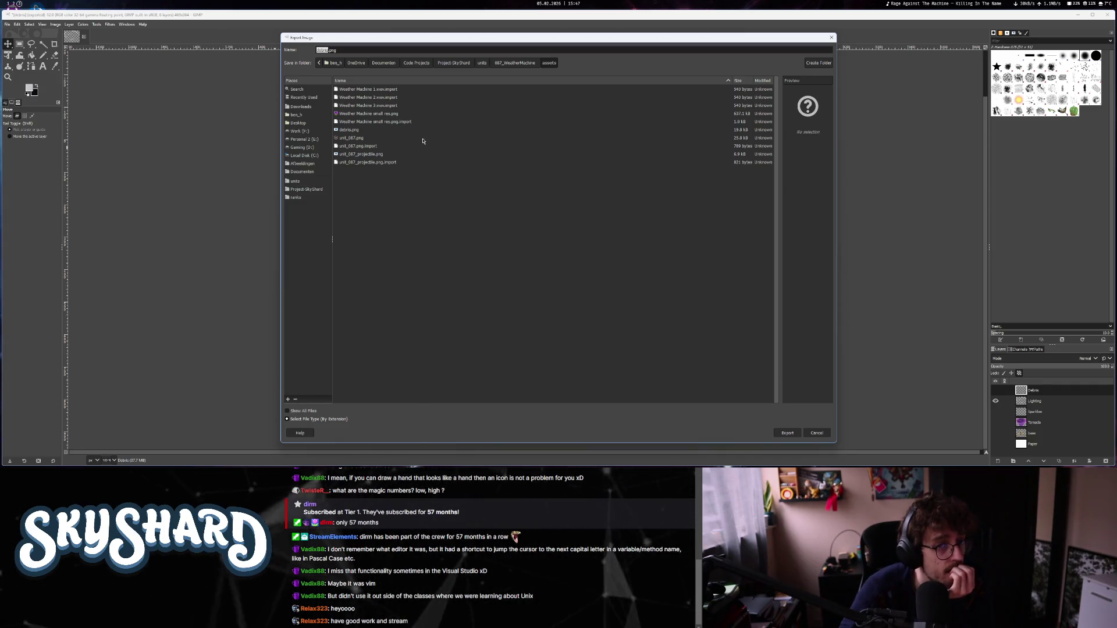
{"action": "type", "text": "lightning"}
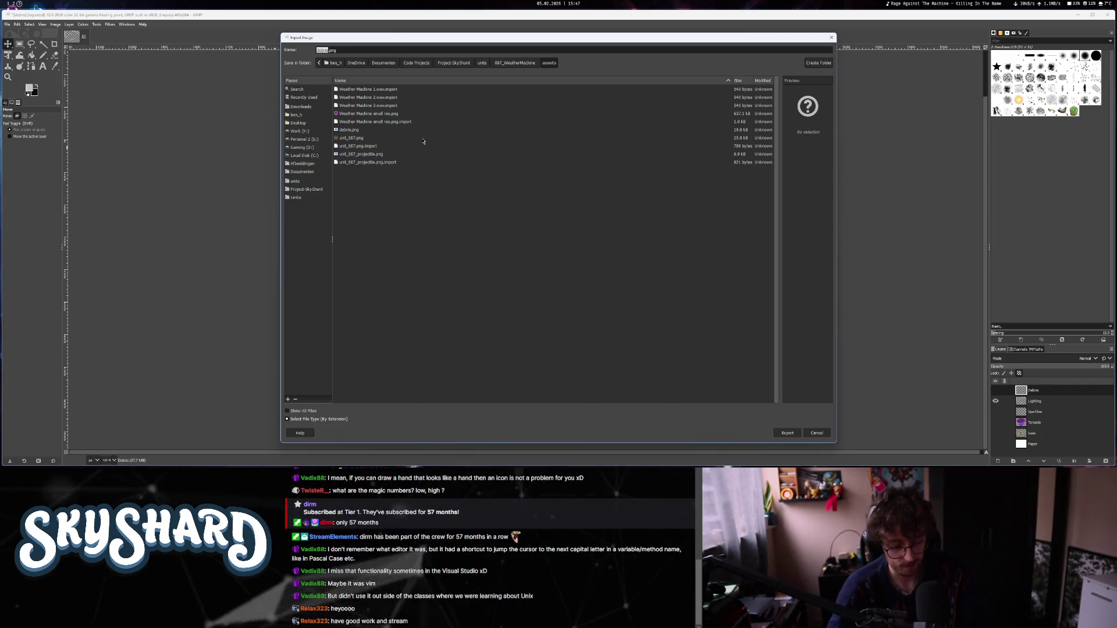
{"action": "key", "text": "Return"}
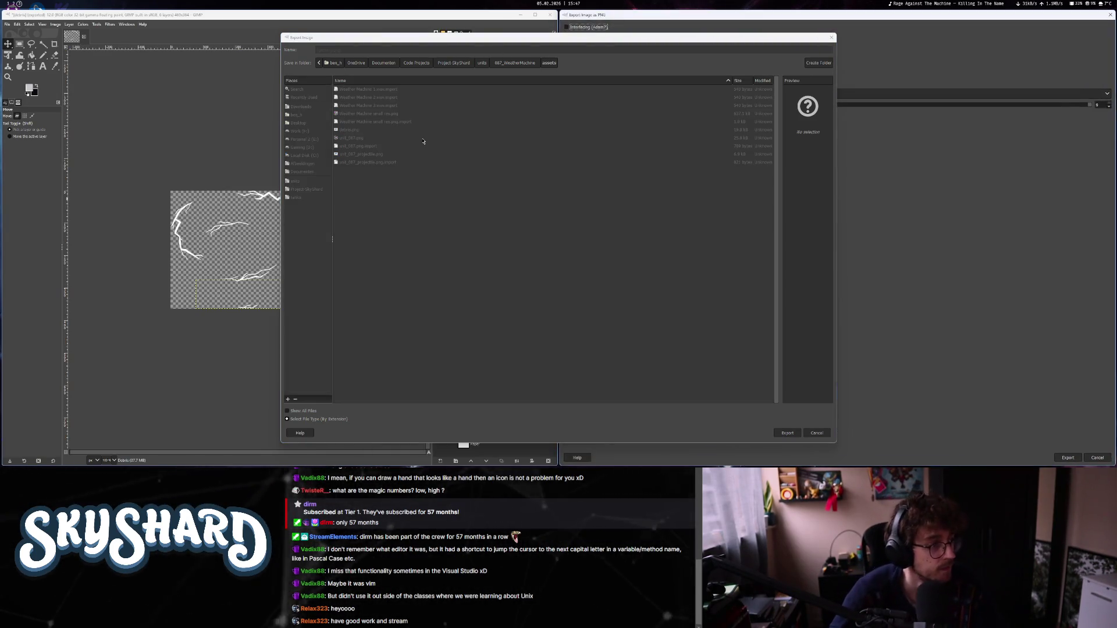
{"action": "key", "text": "Return"}
Restore the full canvas with only the Sparkles layer visible.
{"action": "left_click", "coordinate": [995, 401]}
{"action": "left_click", "coordinate": [995, 412]}
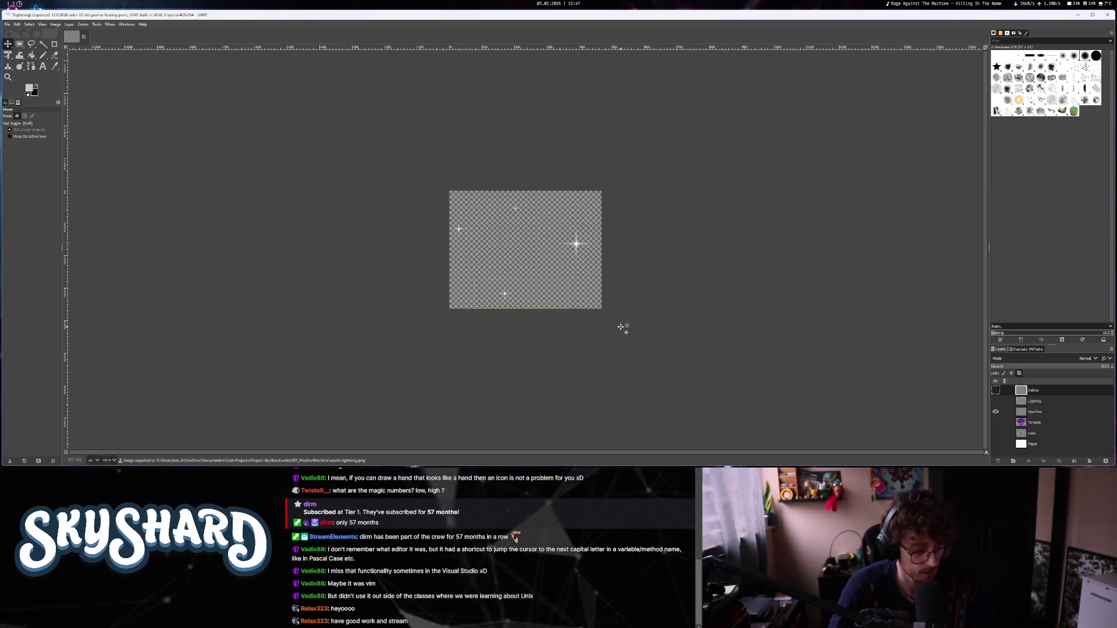
{"action": "key", "text": "ctrl+z"}
{"action": "left_click", "coordinate": [995, 405]}
{"action": "left_click", "coordinate": [995, 417]}
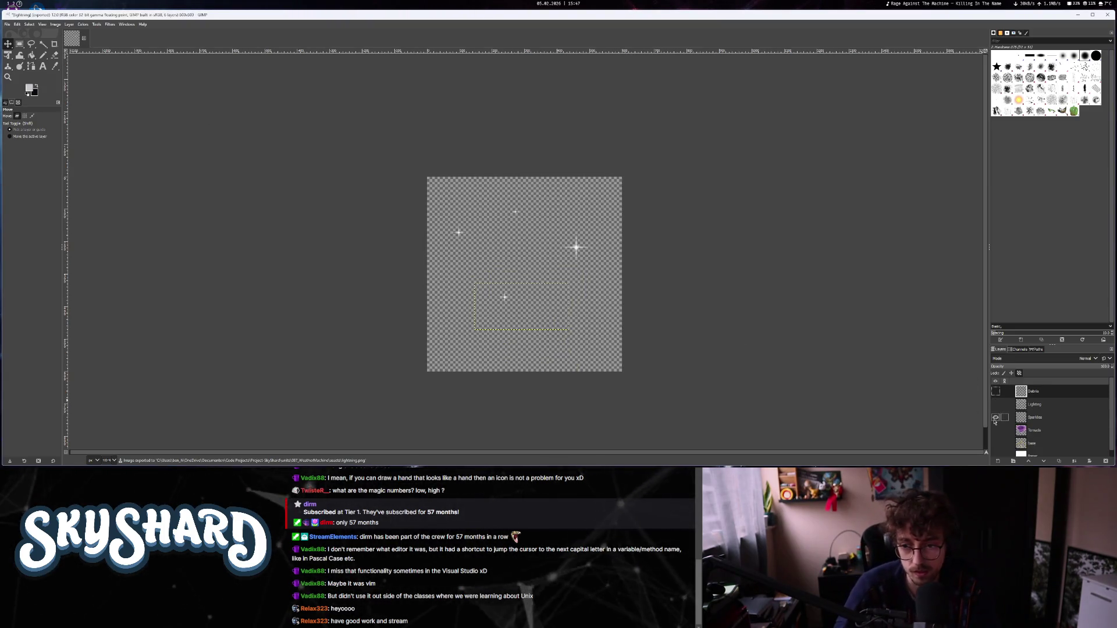
Crop to the sparkles content and export it as sparkles.png, then return to Godot.
{"action": "left_click", "coordinate": [55, 24]}
{"action": "left_click", "coordinate": [75, 132]}
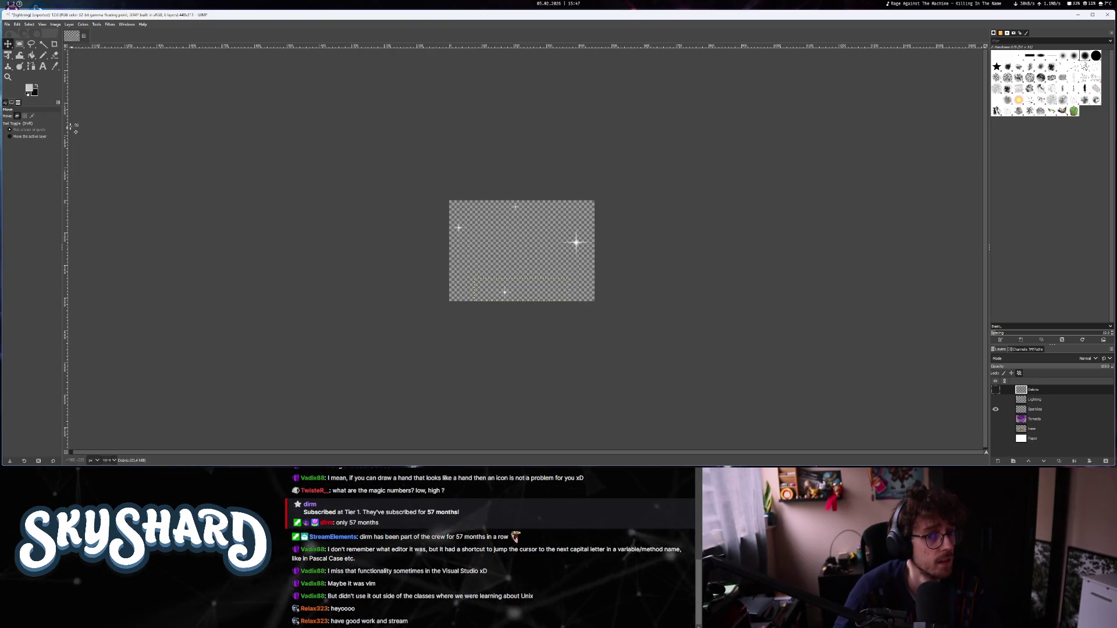
{"action": "left_click", "coordinate": [7, 24]}
{"action": "left_click", "coordinate": [23, 129]}
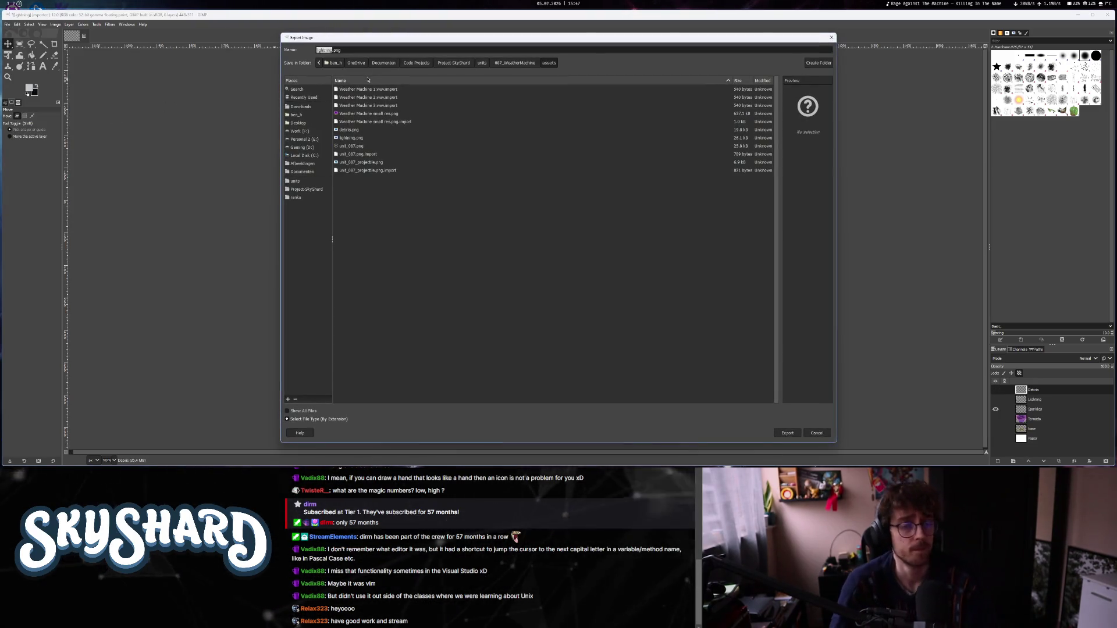
{"action": "type", "text": "sparkles"}
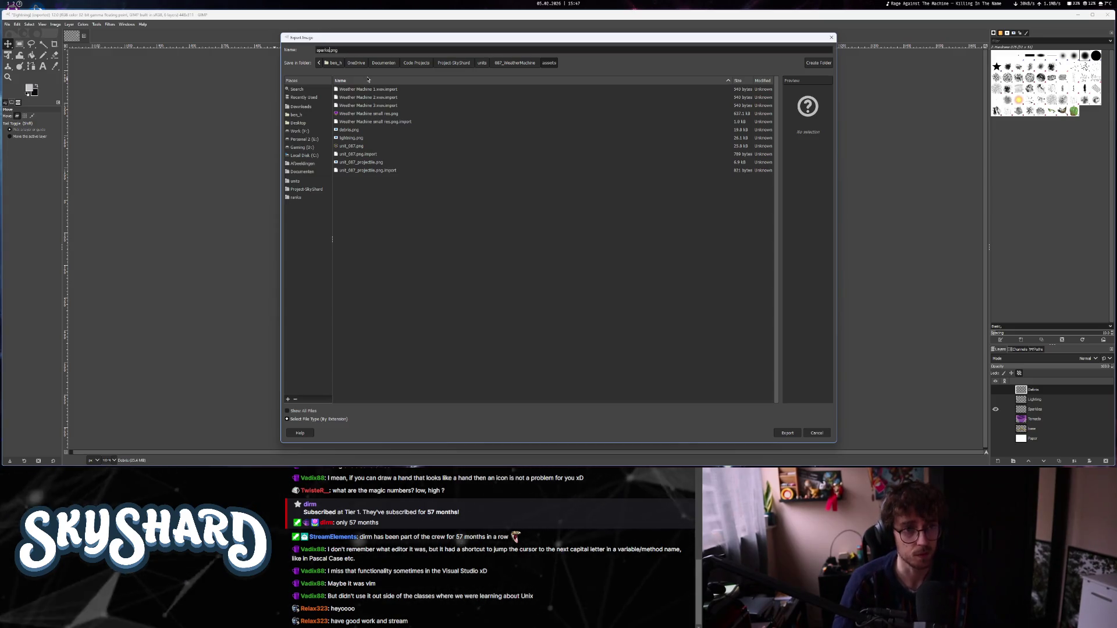
{"action": "key", "text": "BackSpace"}
{"action": "key", "text": "BackSpace"}
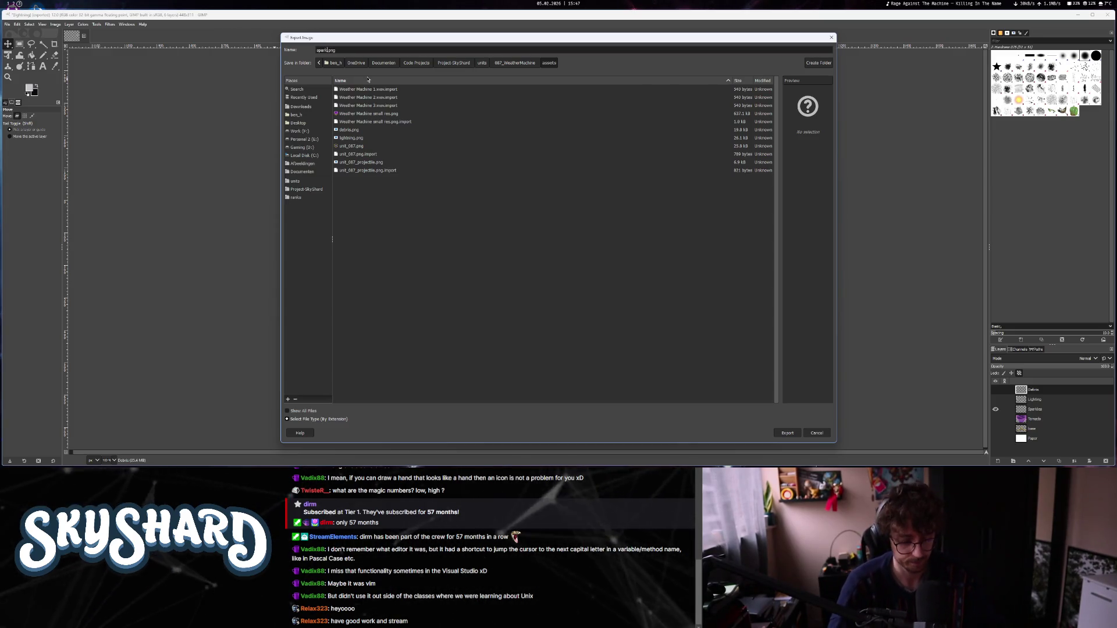
{"action": "key", "text": "Return"}
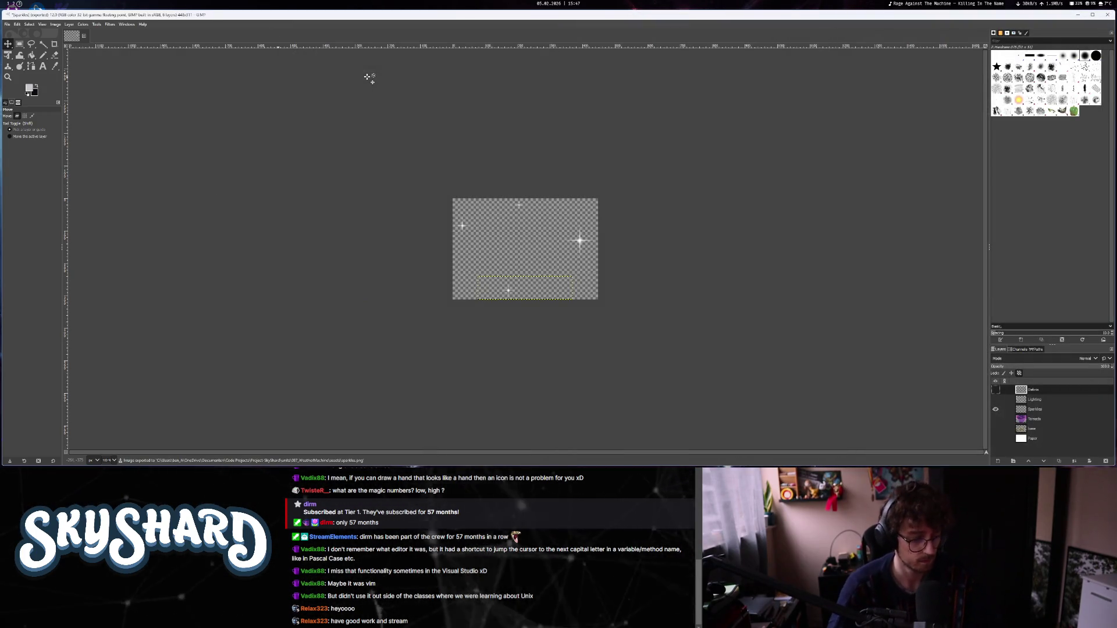
{"action": "key", "text": "super+1"}
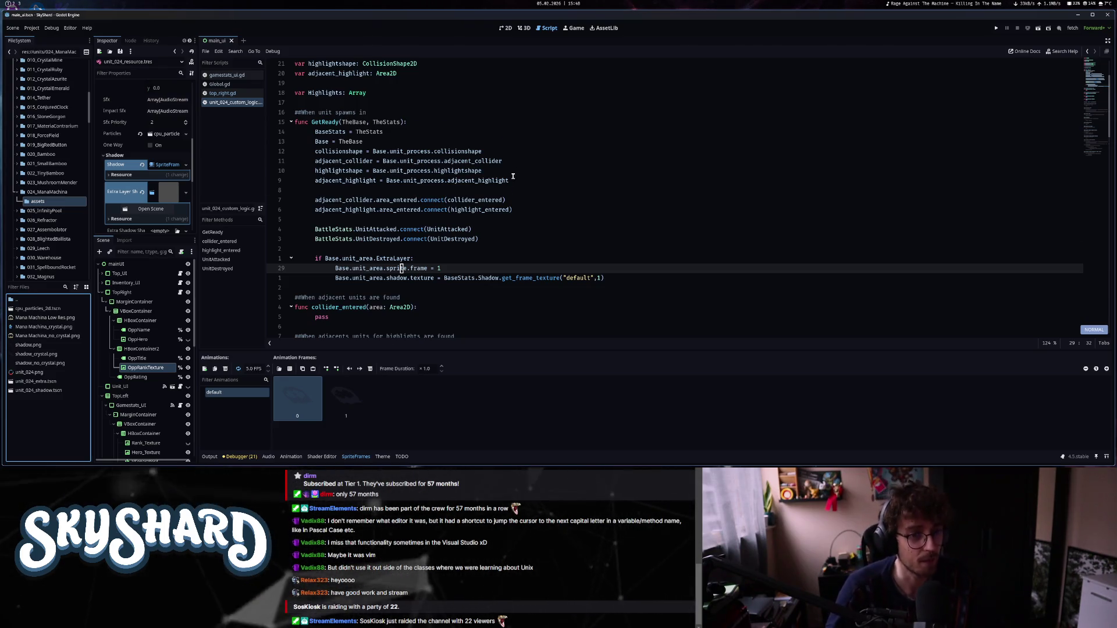
Move the script cursor to the end of line 26.
{"action": "scroll", "coordinate": [512, 176], "scroll_direction": "up", "scroll_amount": 2}
{"action": "scroll", "coordinate": [465, 204], "scroll_direction": "down", "scroll_amount": 3}
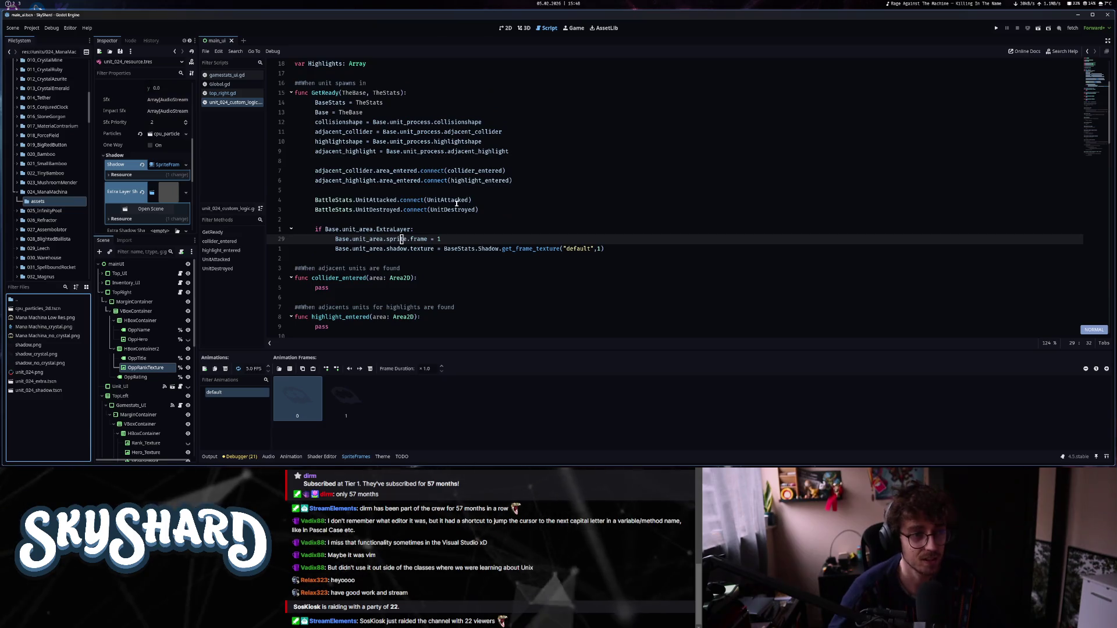
{"action": "left_click", "coordinate": [417, 190]}
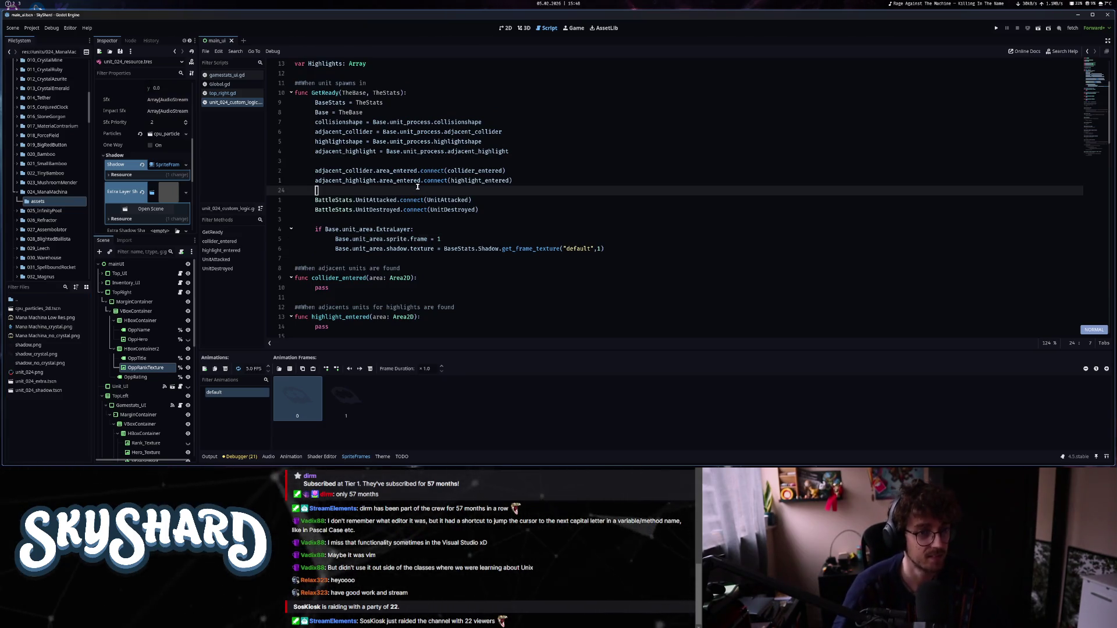
{"action": "key", "text": "Down"}
{"action": "key", "text": "Down"}
{"action": "key", "text": "Up"}
{"action": "key", "text": "Up"}
{"action": "key", "text": "Up"}
{"action": "key", "text": "Down"}
{"action": "key", "text": "Down"}
{"action": "key", "text": "Down"}
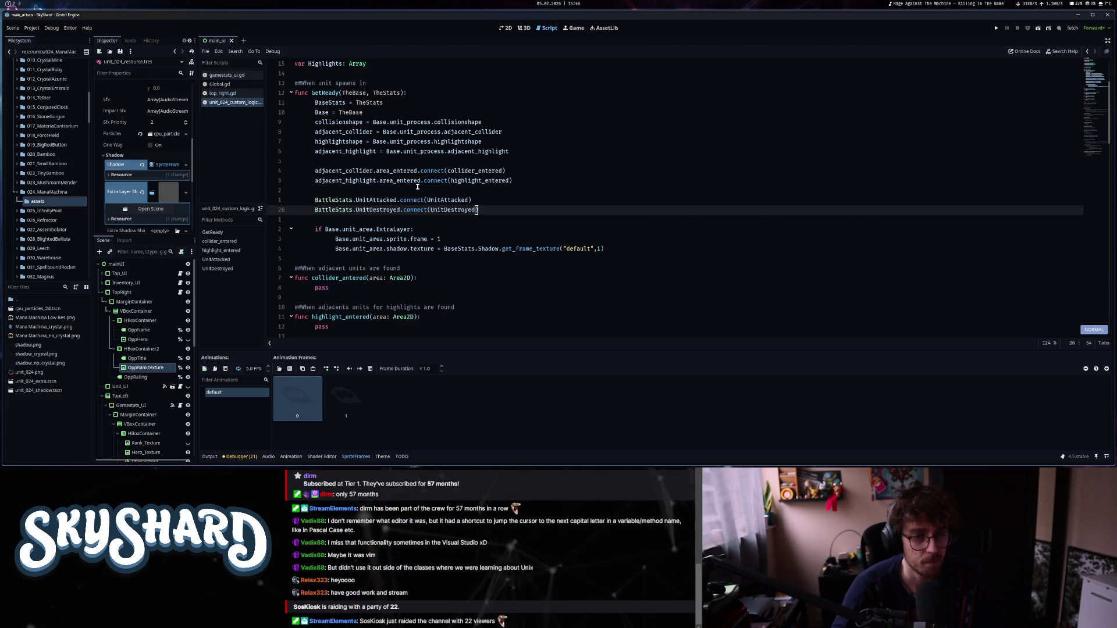
Filter FileSystem for 'weath' and inspect the Weather Machine's unit_087_resource.tres stats.
{"action": "left_click", "coordinate": [17, 193]}
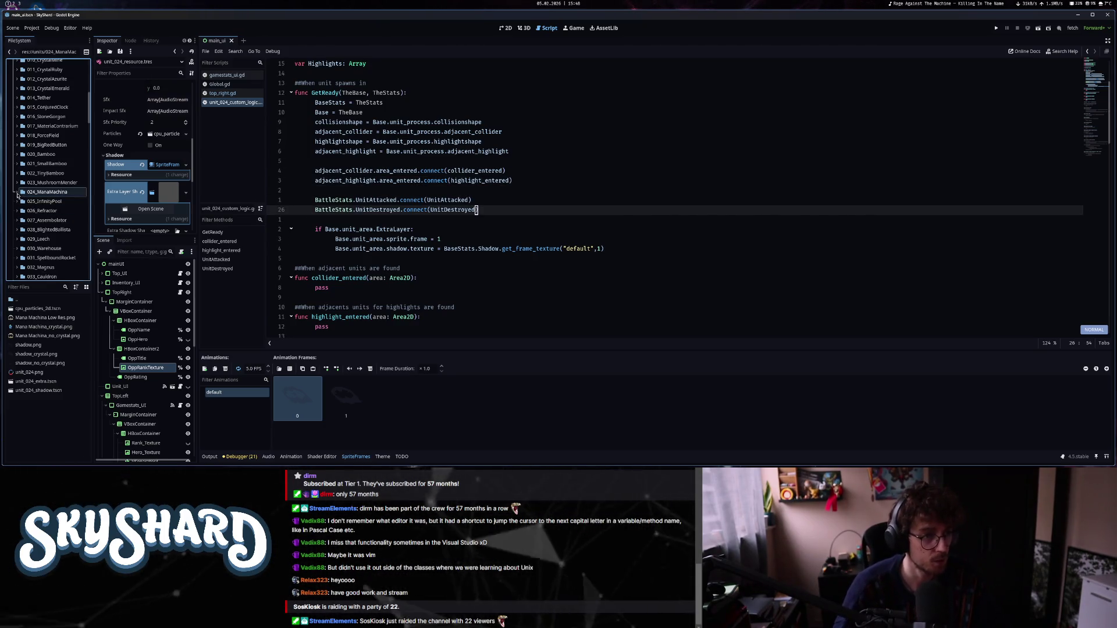
{"action": "left_click", "coordinate": [21, 287]}
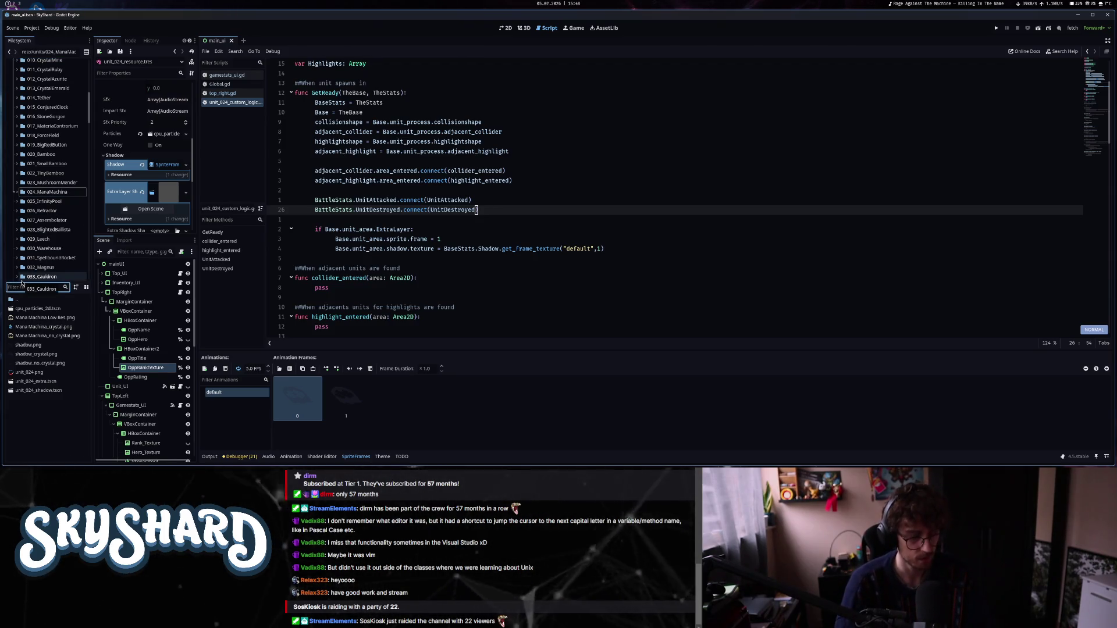
{"action": "type", "text": "weath"}
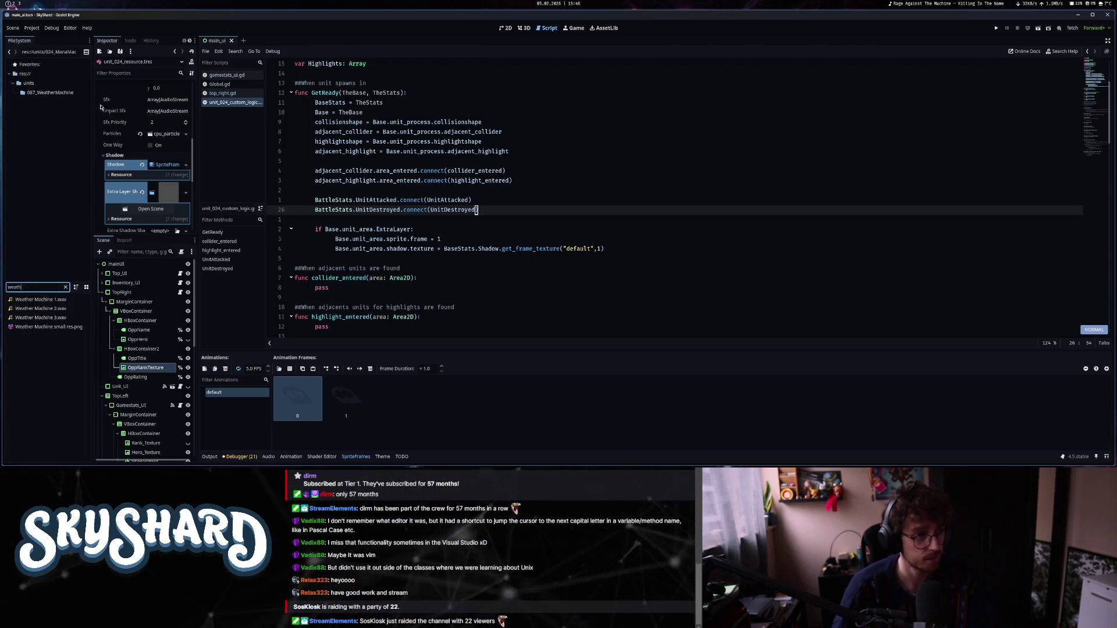
{"action": "left_click", "coordinate": [65, 287]}
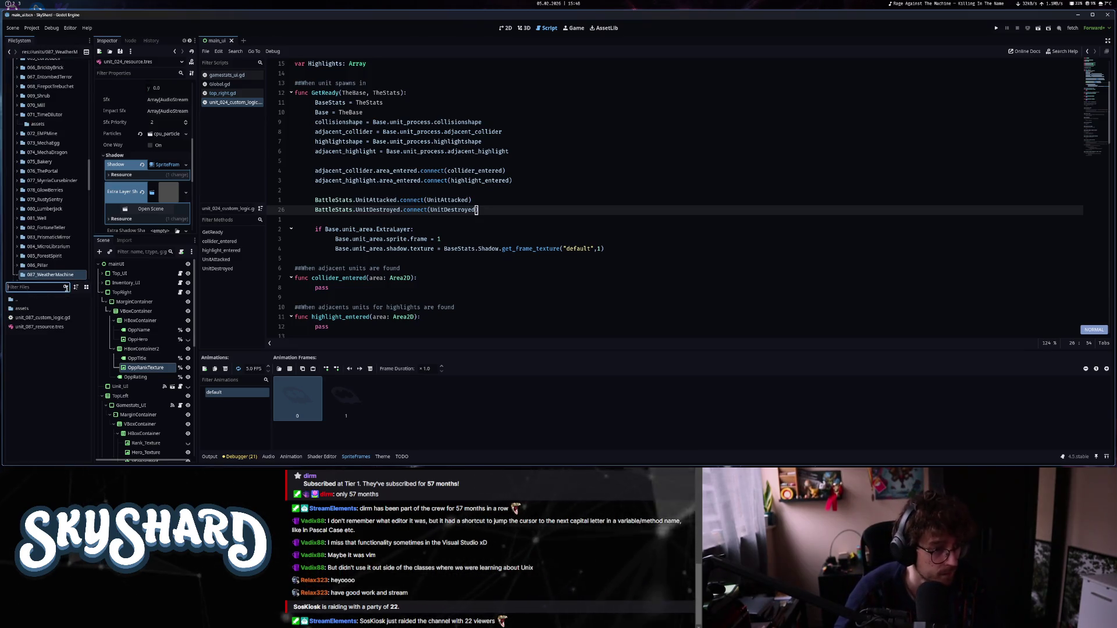
{"action": "left_click", "coordinate": [40, 327]}
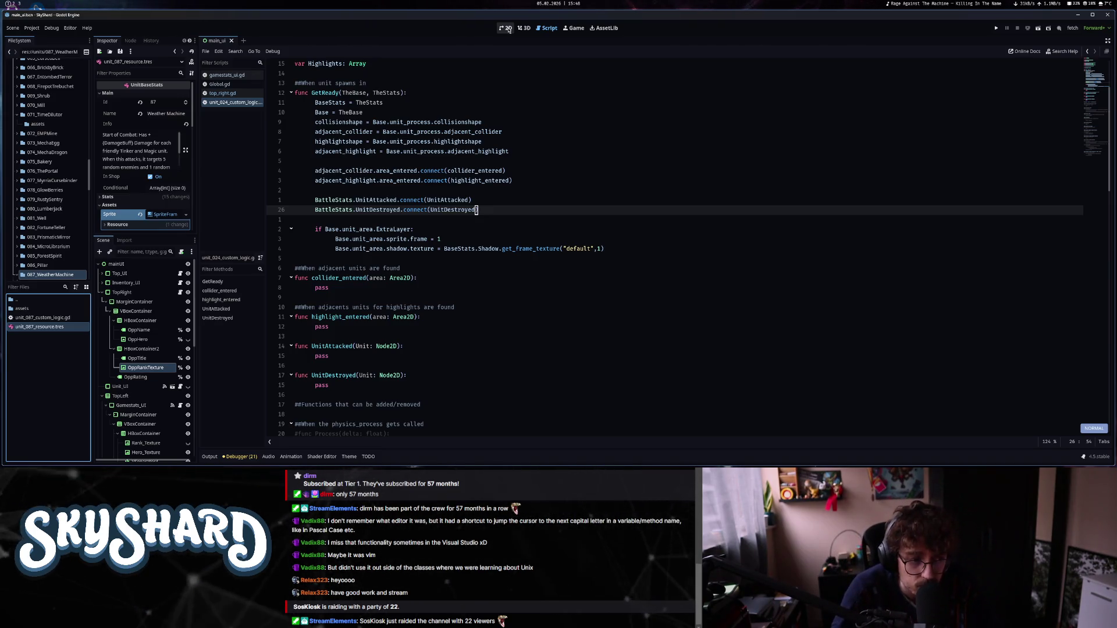
Switch to the 2D view and open the 087_WeatherMachine assets folder.
{"action": "left_click", "coordinate": [508, 29]}
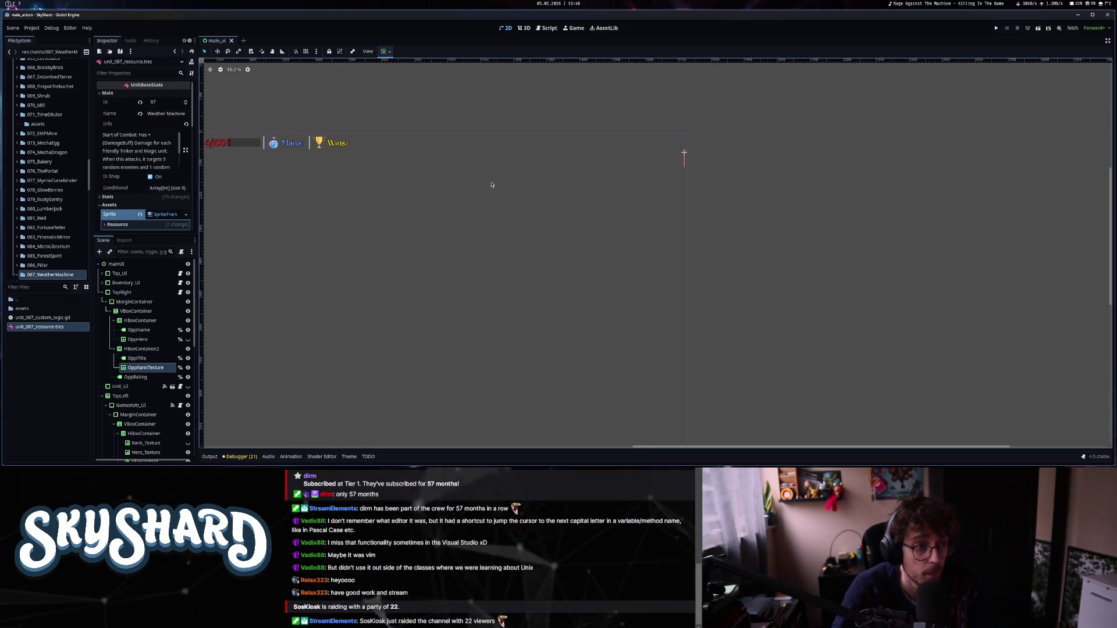
{"action": "double_click", "coordinate": [67, 309]}
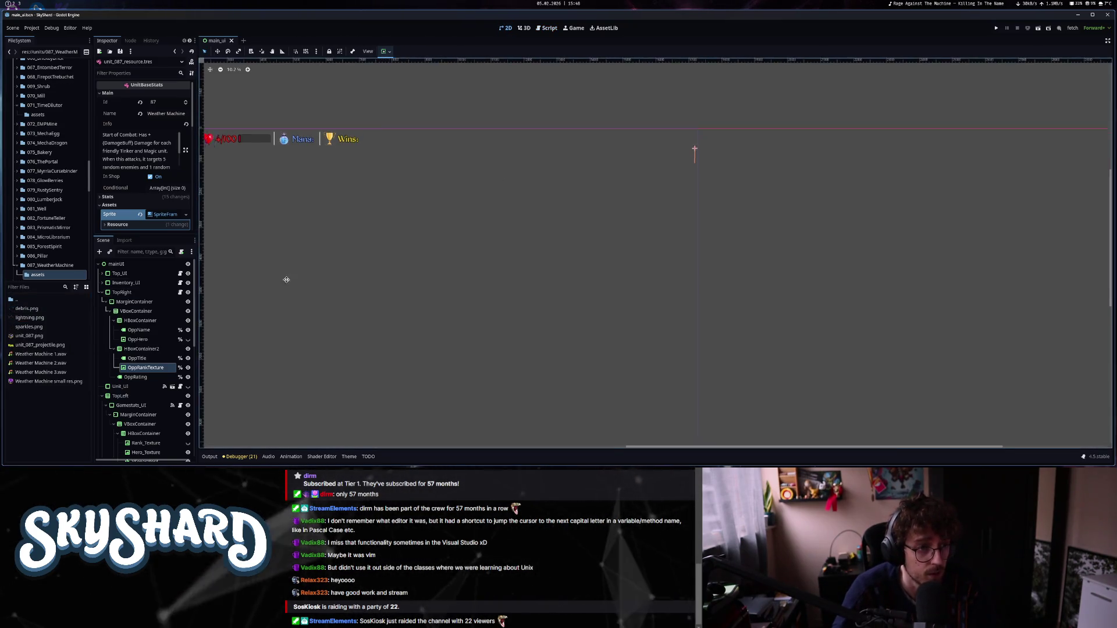
{"action": "scroll", "coordinate": [280, 281], "scroll_direction": "left", "scroll_amount": 5}
{"action": "scroll", "coordinate": [279, 282], "scroll_direction": "down", "scroll_amount": 1}
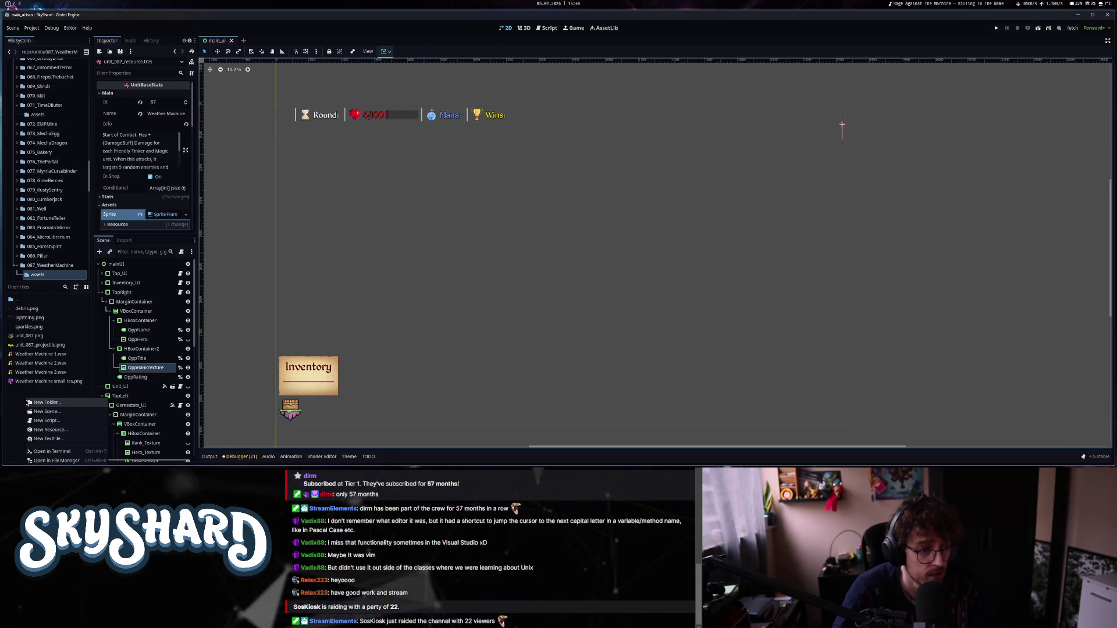
Create a new scene named 'extra' in the Weather Machine assets folder.
{"action": "right_click", "coordinate": [29, 407]}
{"action": "left_click", "coordinate": [30, 413]}
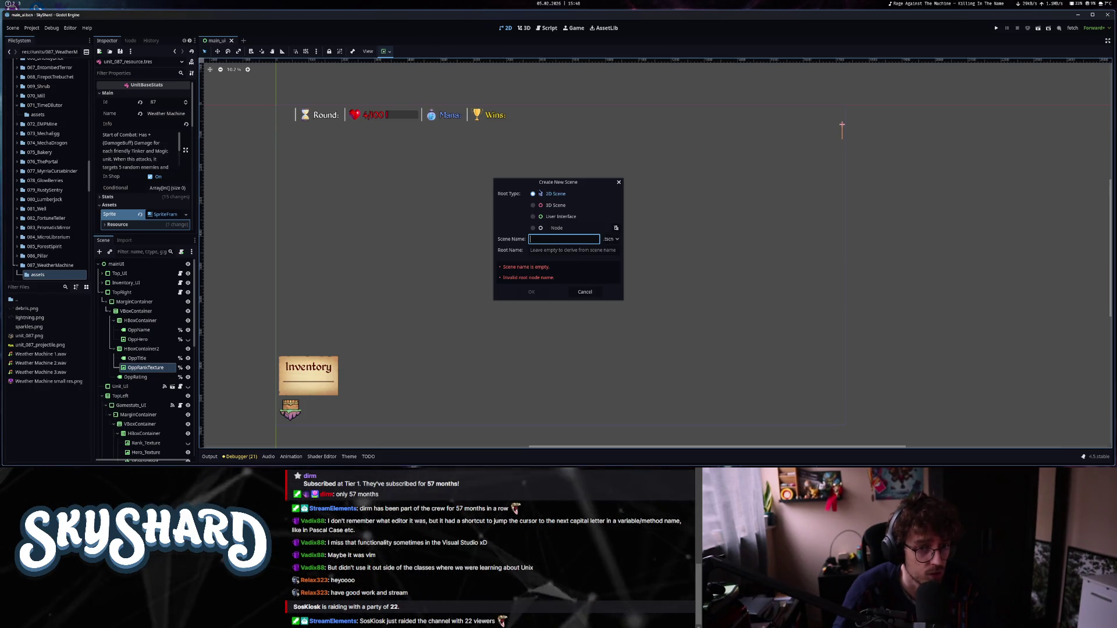
{"action": "type", "text": "extra"}
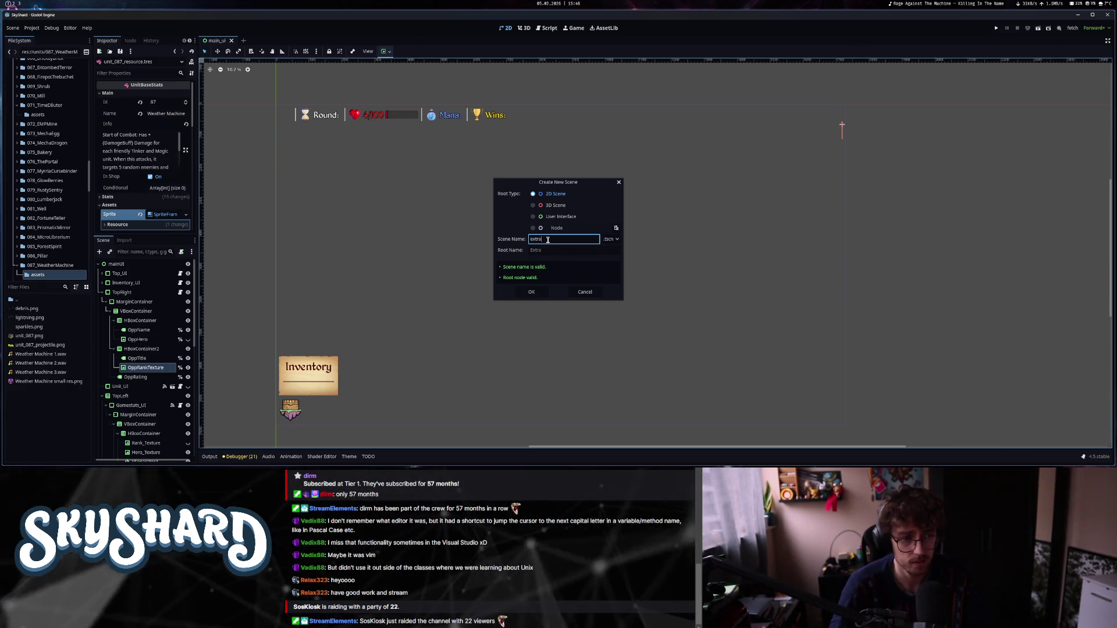
{"action": "key", "text": "Return"}
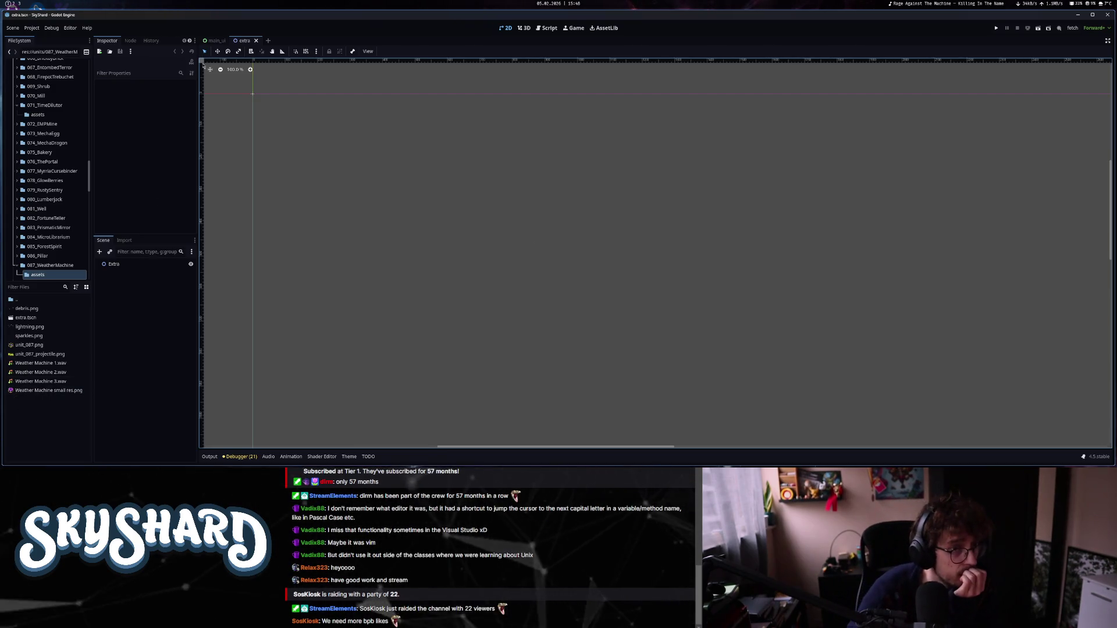
Close the main_ui scene tab and select the Extra root node.
{"action": "left_click", "coordinate": [214, 40]}
{"action": "left_click", "coordinate": [228, 41]}
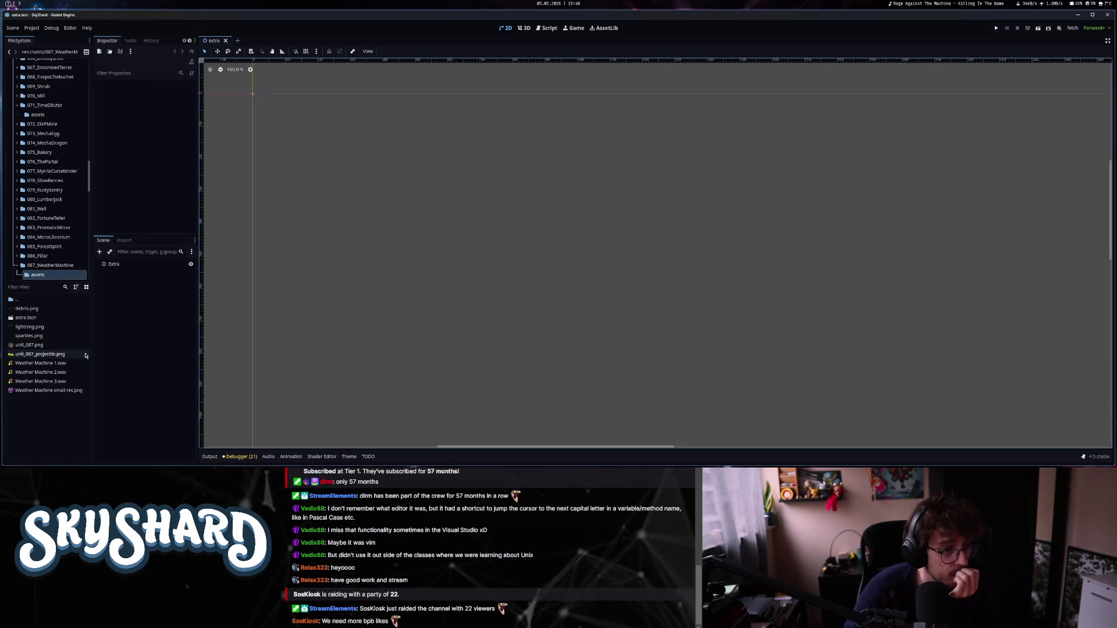
{"action": "left_click", "coordinate": [114, 264]}
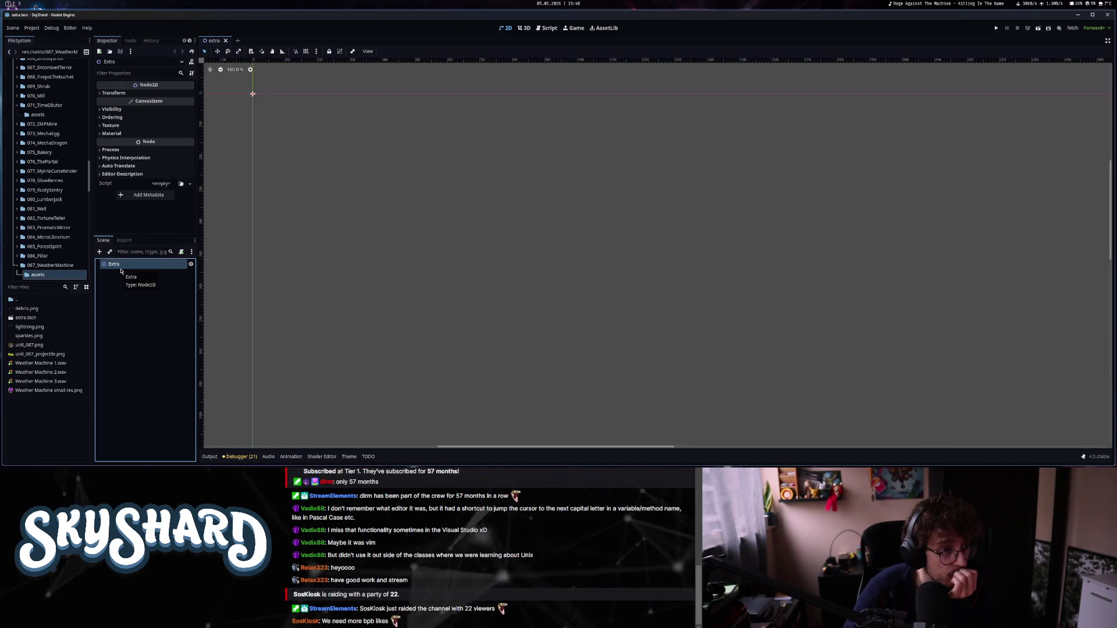
{"action": "scroll", "coordinate": [60, 242], "scroll_direction": "up", "scroll_amount": 15}
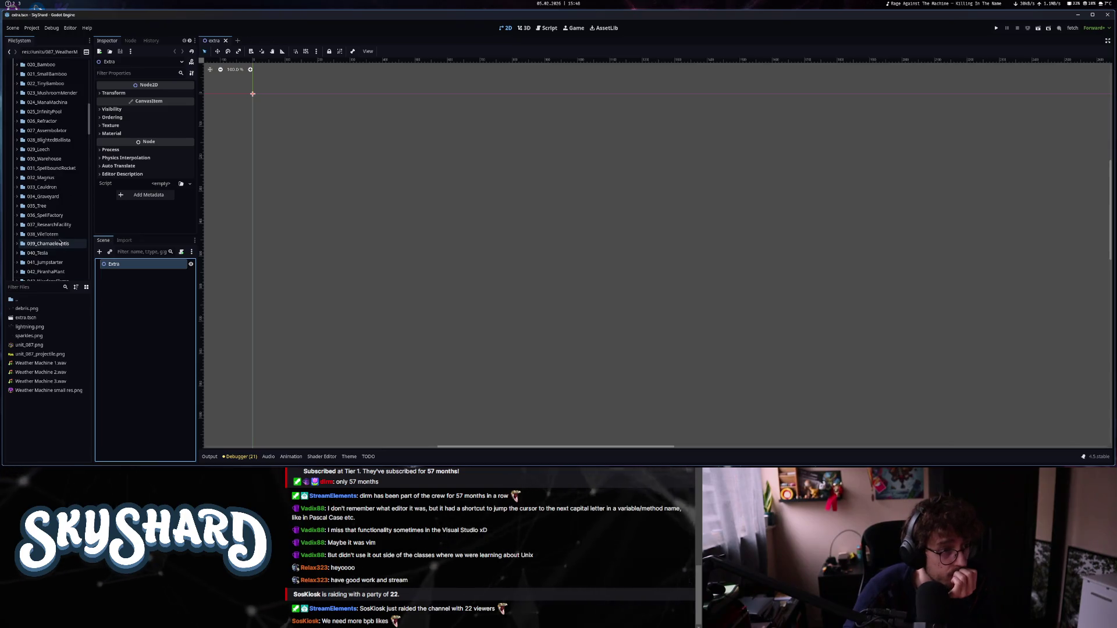
{"action": "scroll", "coordinate": [60, 242], "scroll_direction": "down", "scroll_amount": 10}
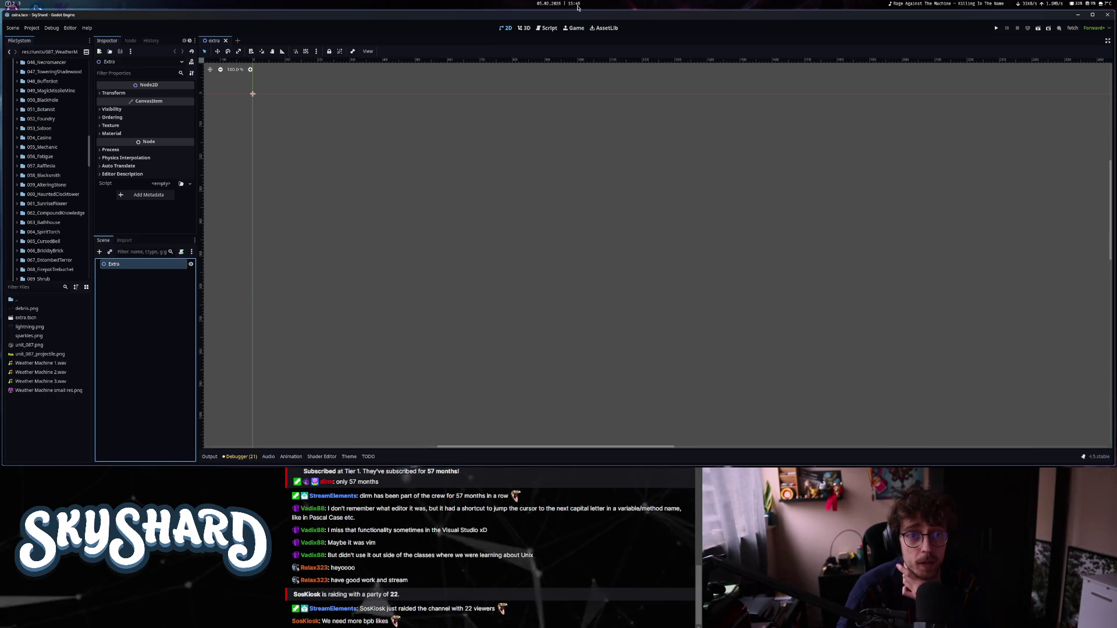
Launch Steam from the application launcher.
{"action": "key", "text": "super+2"}
{"action": "key", "text": "super+3"}
{"action": "key", "text": "super+space"}
{"action": "type", "text": "steam"}
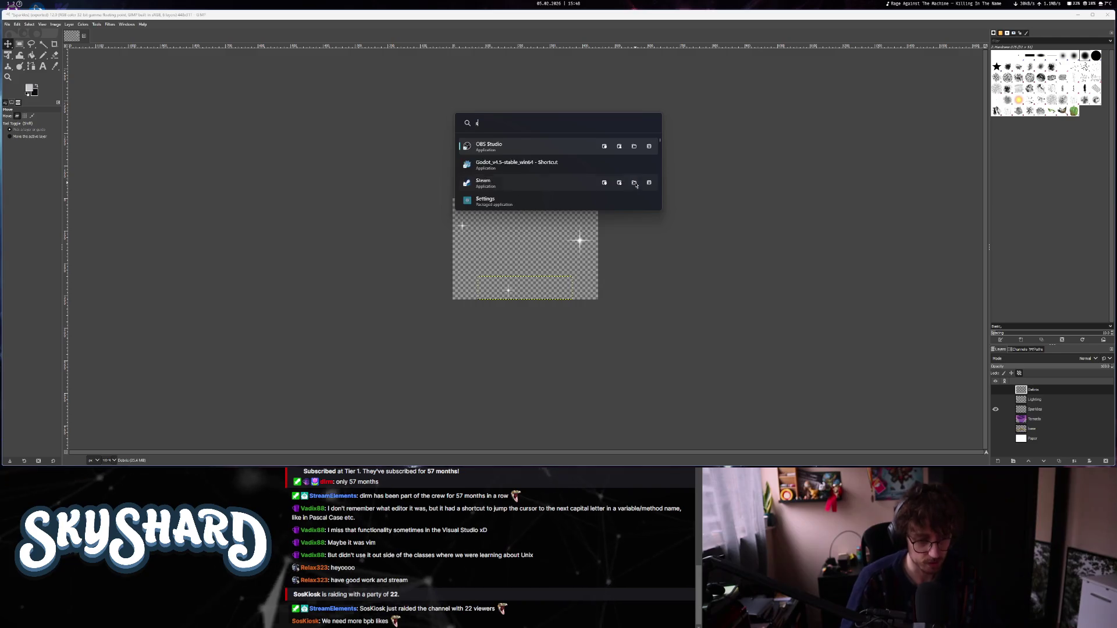
{"action": "key", "text": "Return"}
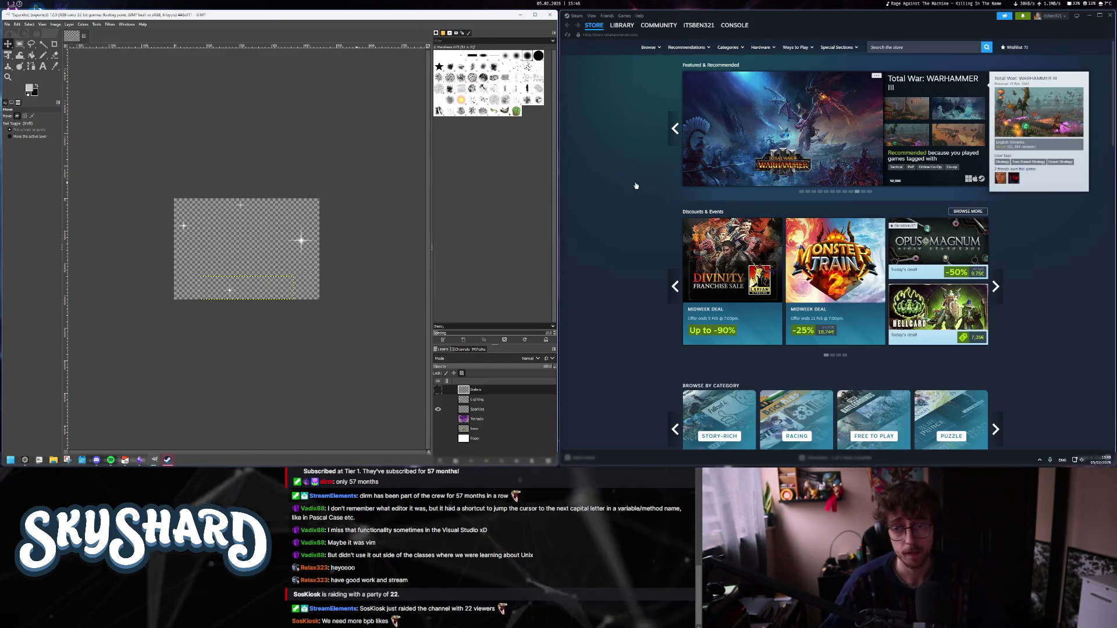
Read the Backpack Battles 'Mobile Launch & Switch Mode' news post in the library.
{"action": "left_click", "coordinate": [622, 25]}
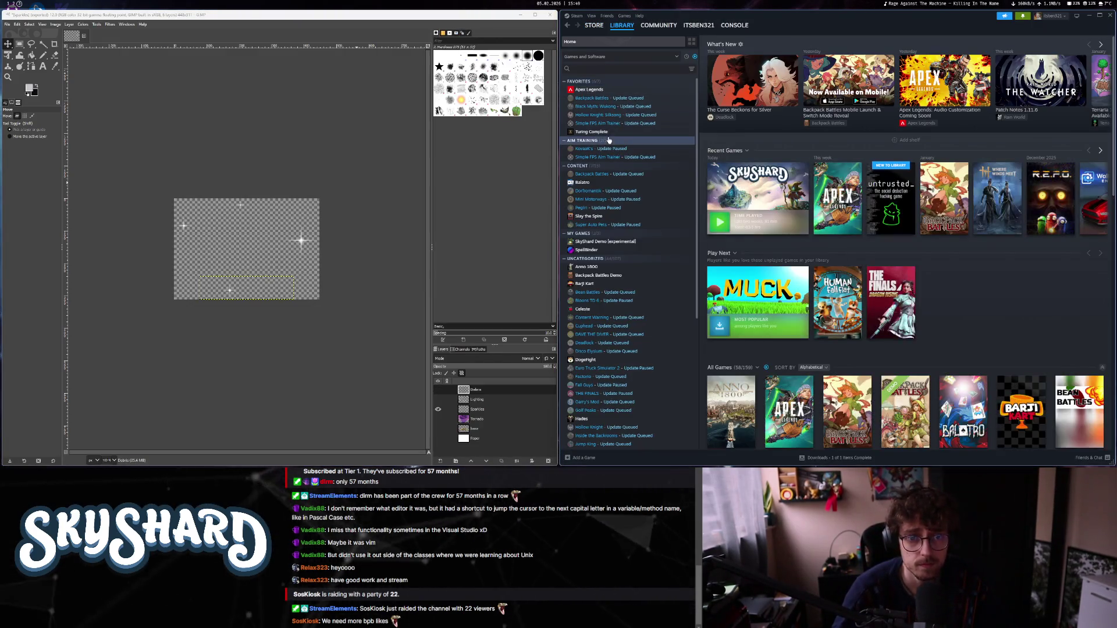
{"action": "left_click", "coordinate": [599, 174]}
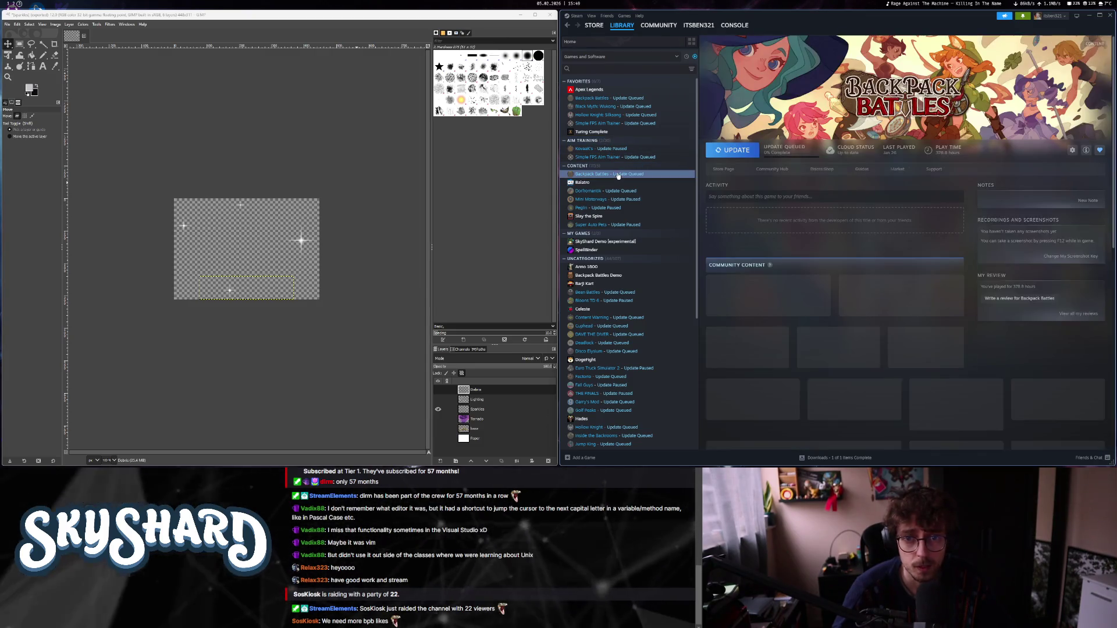
{"action": "left_click", "coordinate": [837, 222]}
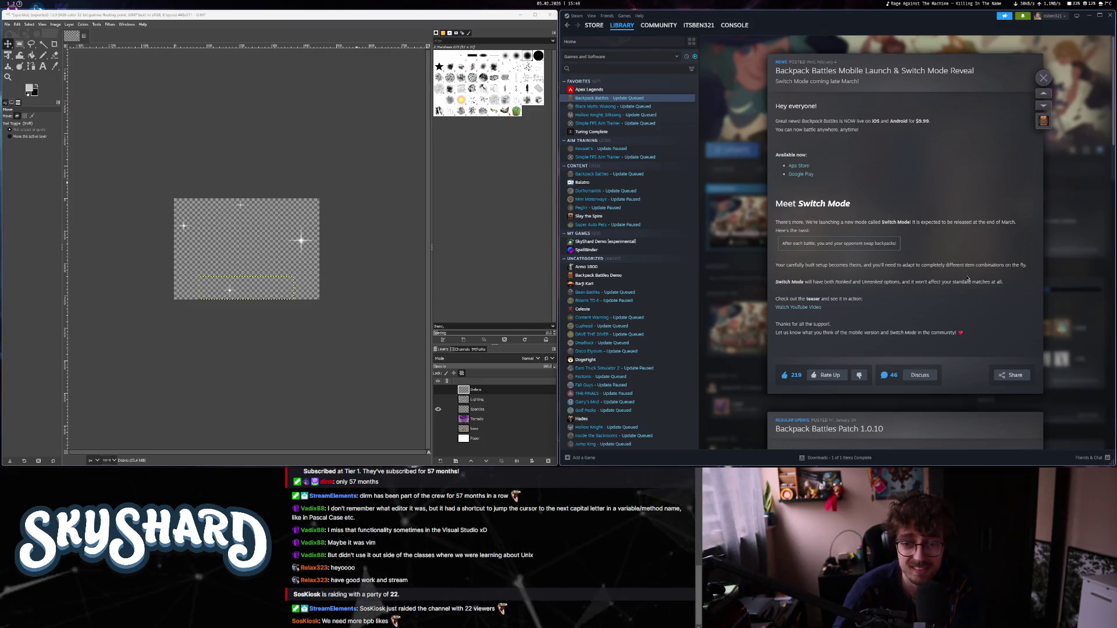
{"action": "scroll", "coordinate": [967, 280], "scroll_direction": "down", "scroll_amount": 4}
{"action": "scroll", "coordinate": [966, 280], "scroll_direction": "up", "scroll_amount": 4}
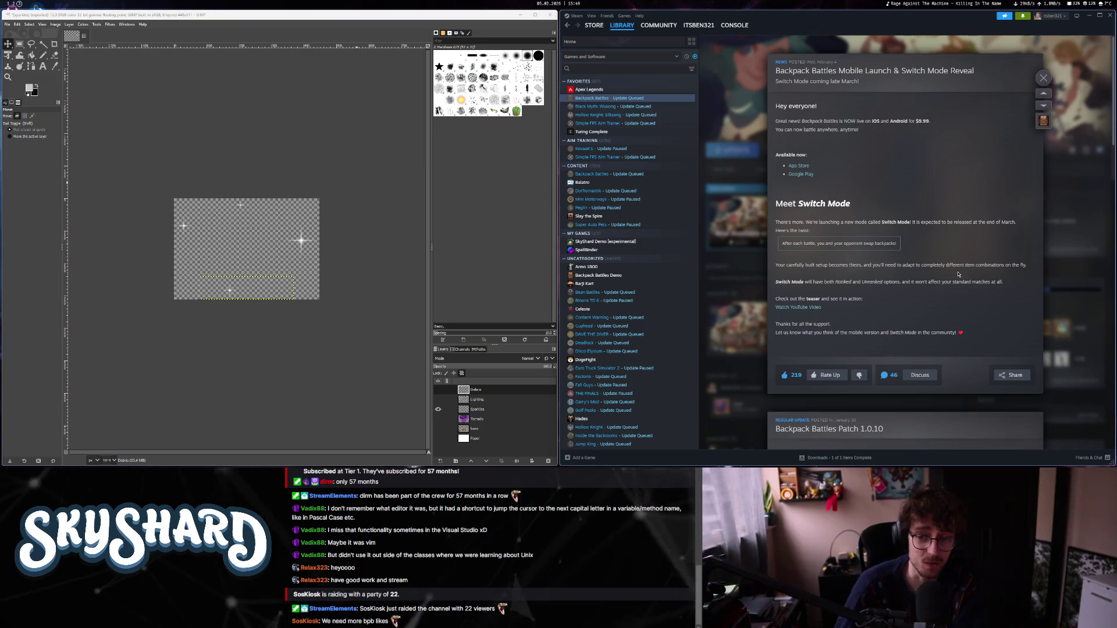
Select the words 'Ranked and' in the post, then close the post and quit Steam.
{"action": "left_click_drag", "start_coordinate": [960, 275], "coordinate": [820, 267]}
{"action": "left_click_drag", "start_coordinate": [1003, 282], "coordinate": [823, 283]}
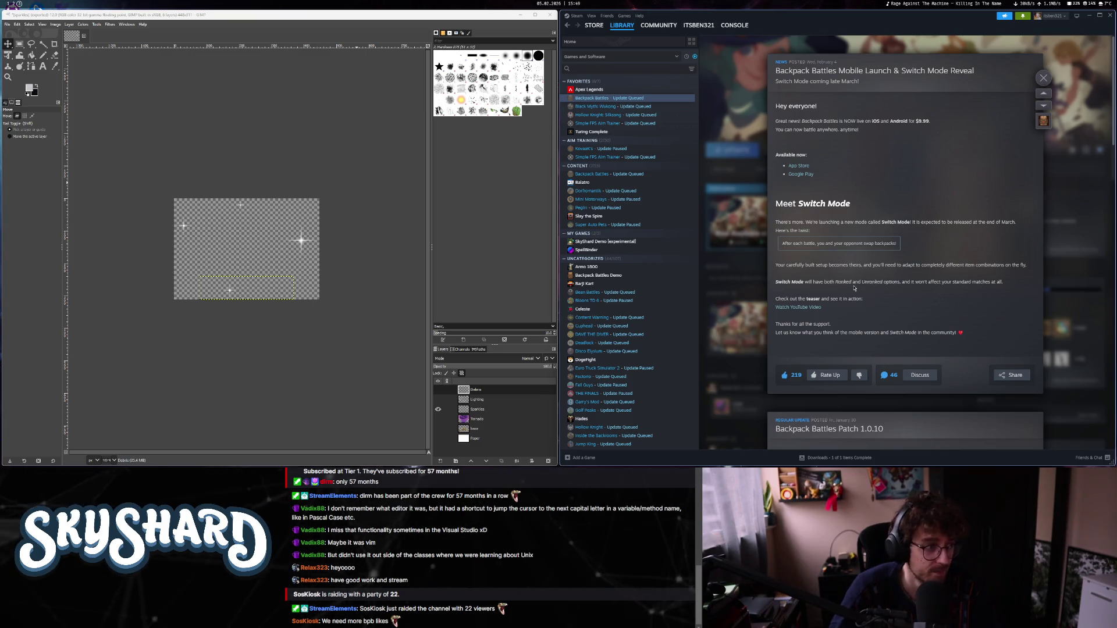
{"action": "left_click", "coordinate": [1044, 79]}
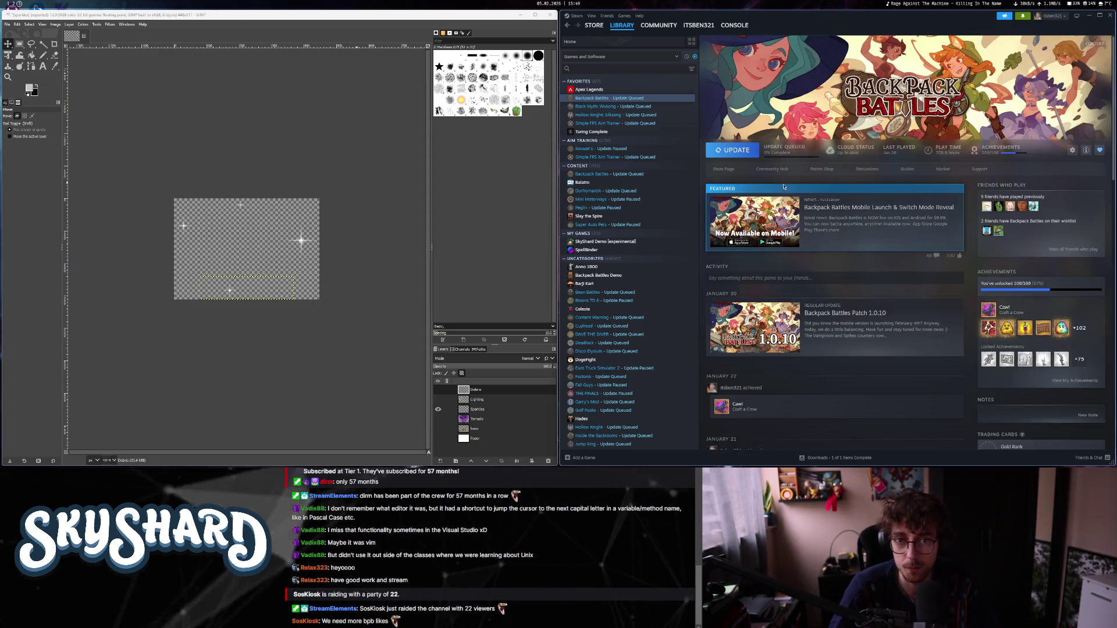
{"action": "key", "text": "super+q"}
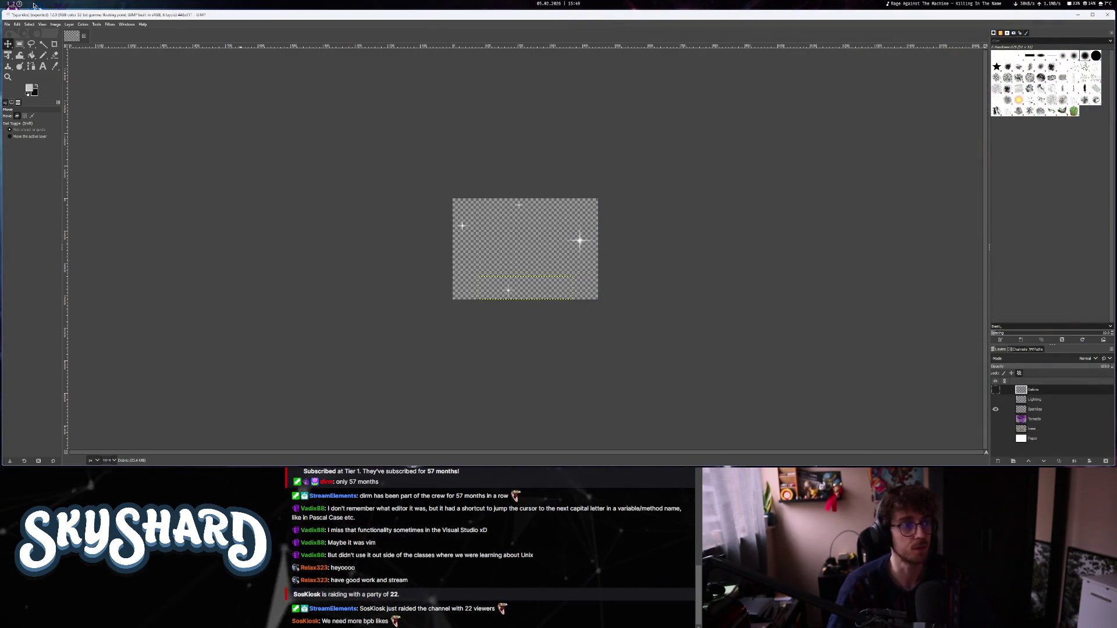
Search the web for 'google trends' in a new tab and open the site.
{"action": "left_click", "coordinate": [13, 6]}
{"action": "left_click", "coordinate": [26, 119]}
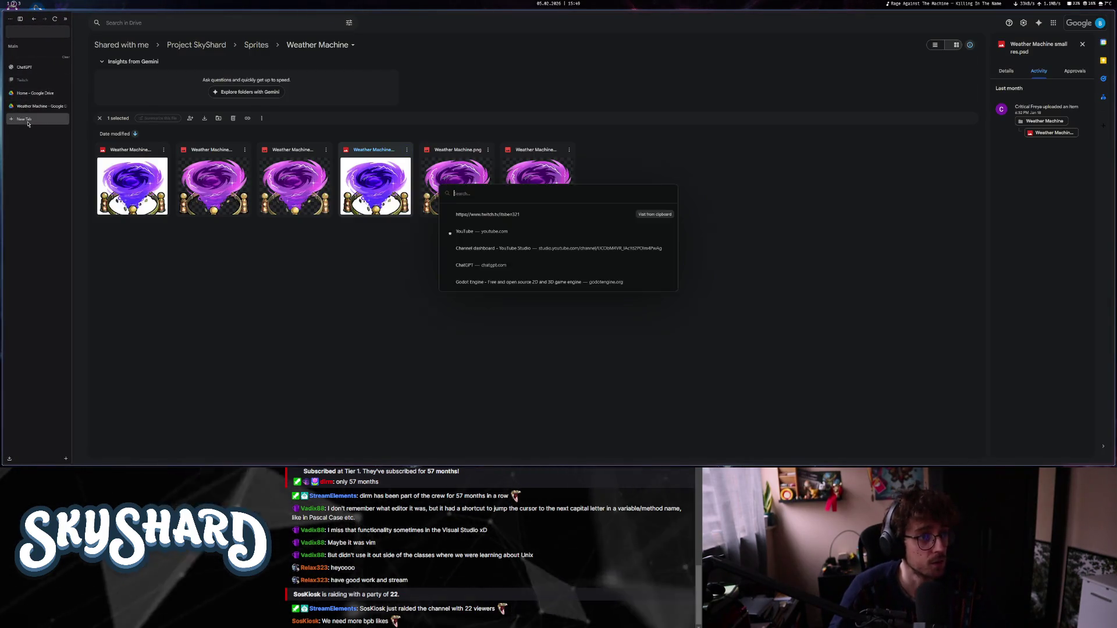
{"action": "type", "text": "go"}
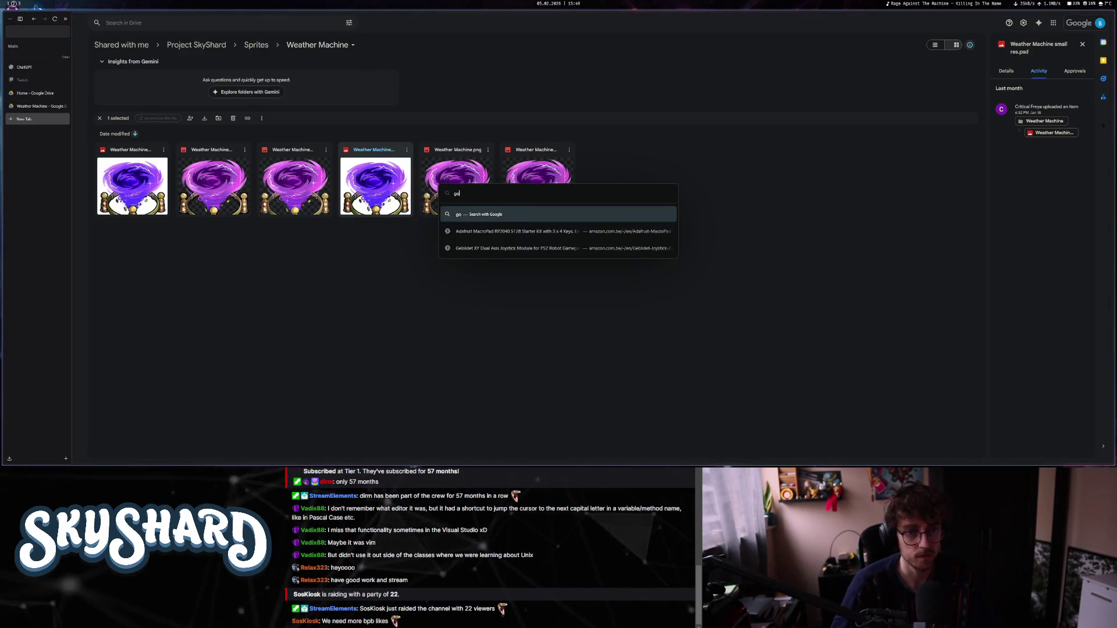
{"action": "type", "text": "ogle trends"}
{"action": "key", "text": "Return"}
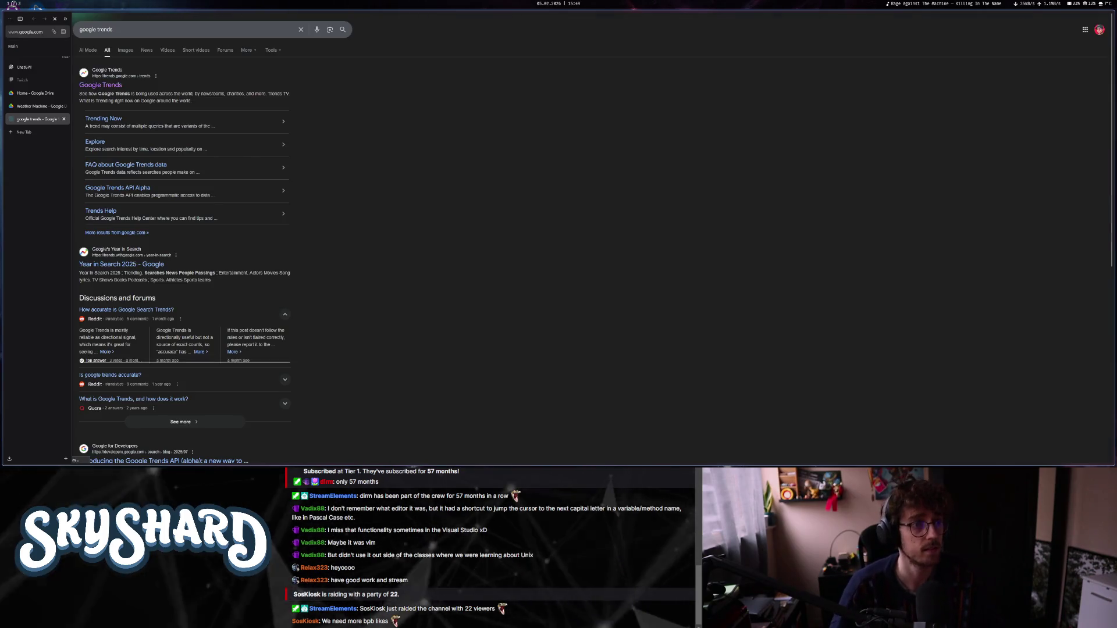
{"action": "left_click", "coordinate": [171, 93]}
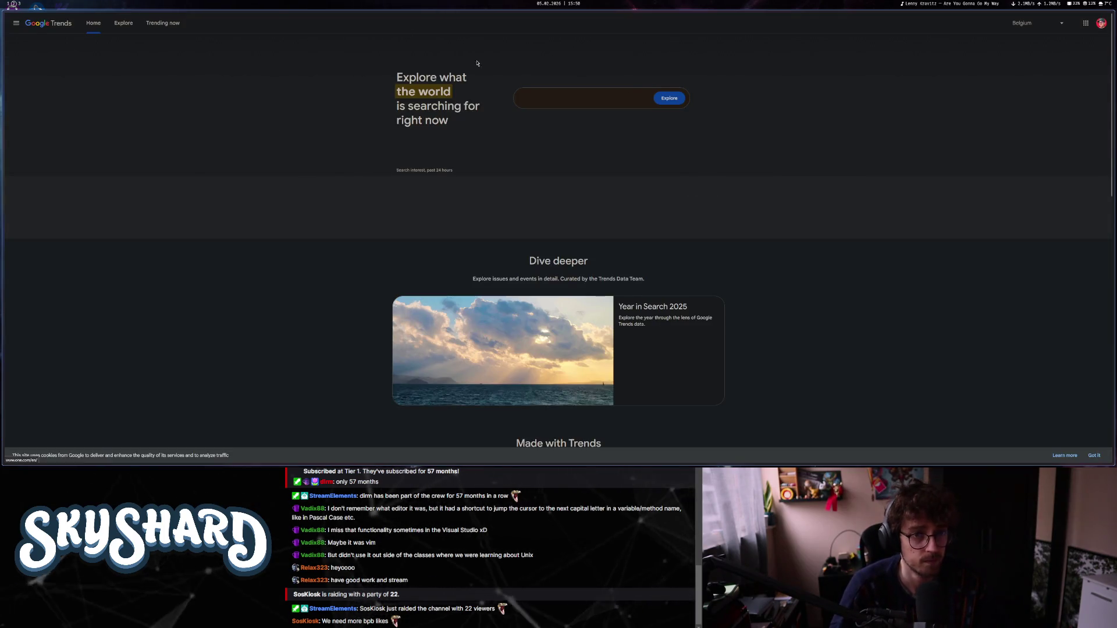
{"action": "type", "text": "ac"}
Explore trends for the Backpack Battles video game with location set to Worldwide.
{"action": "key", "text": "BackSpace"}
{"action": "key", "text": "BackSpace"}
{"action": "type", "text": "backpack battles"}
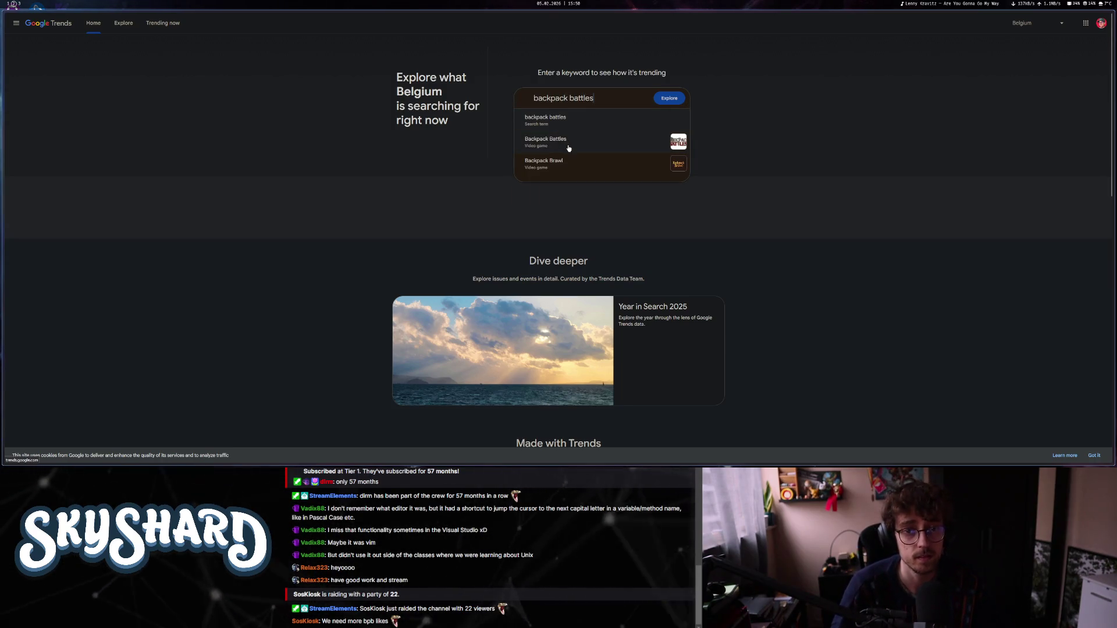
{"action": "left_click", "coordinate": [568, 145]}
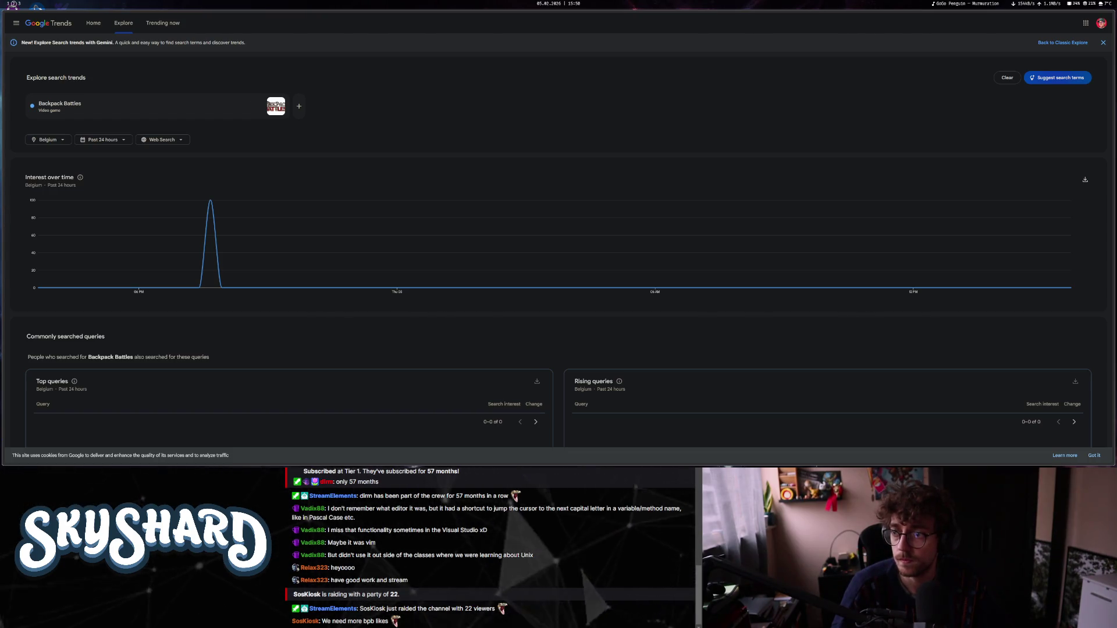
{"action": "left_click", "coordinate": [49, 140]}
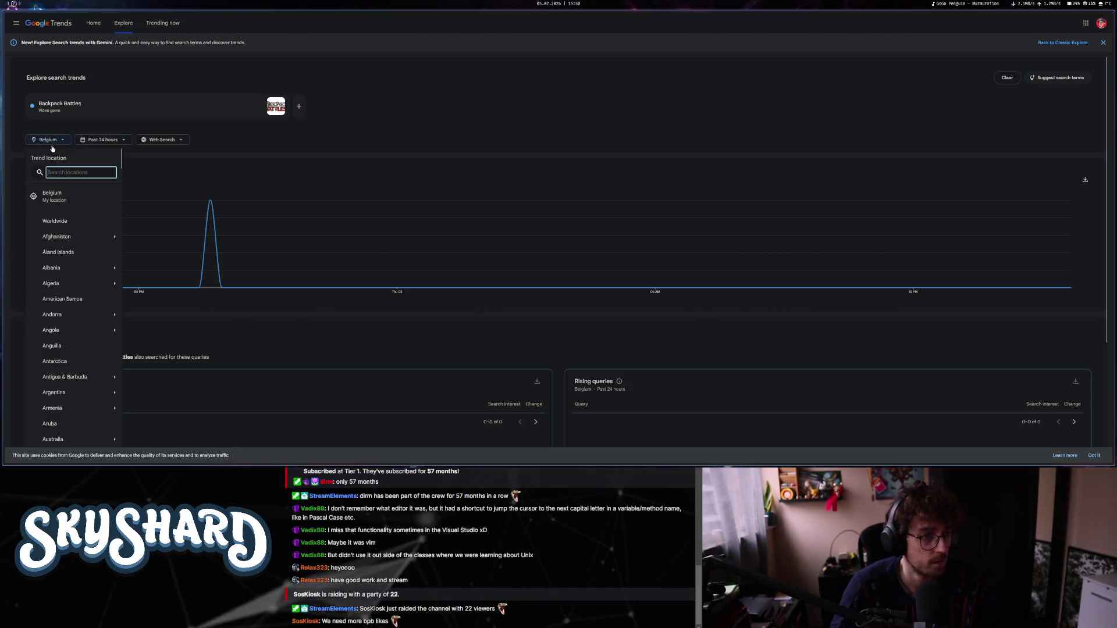
{"action": "left_click", "coordinate": [62, 223]}
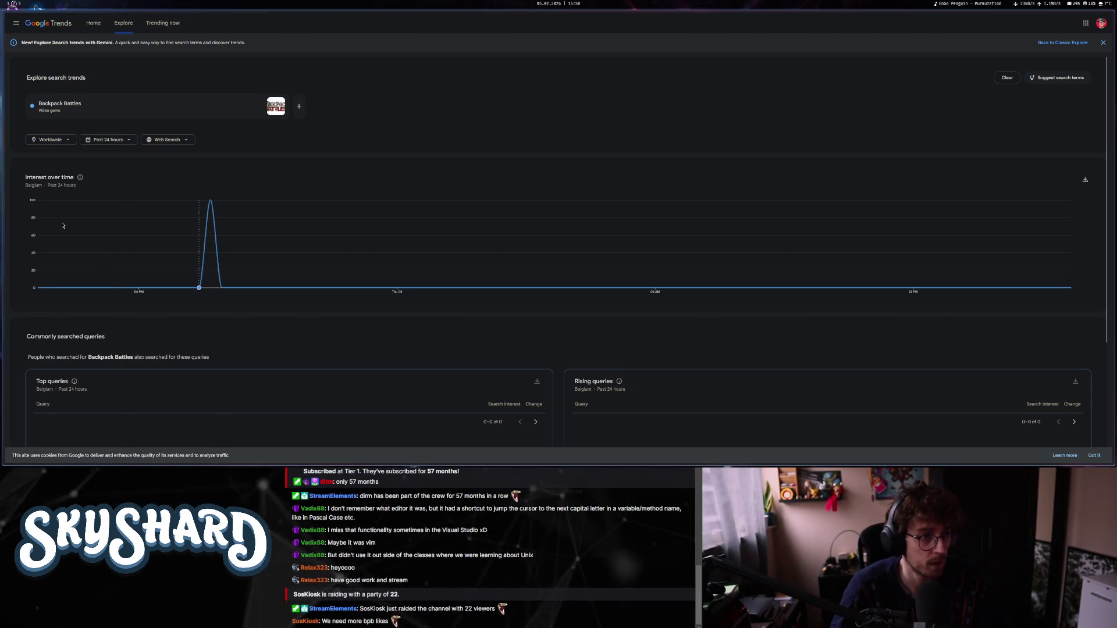
Try the past year and past 3 months time ranges, settling on Past month.
{"action": "left_click", "coordinate": [127, 142]}
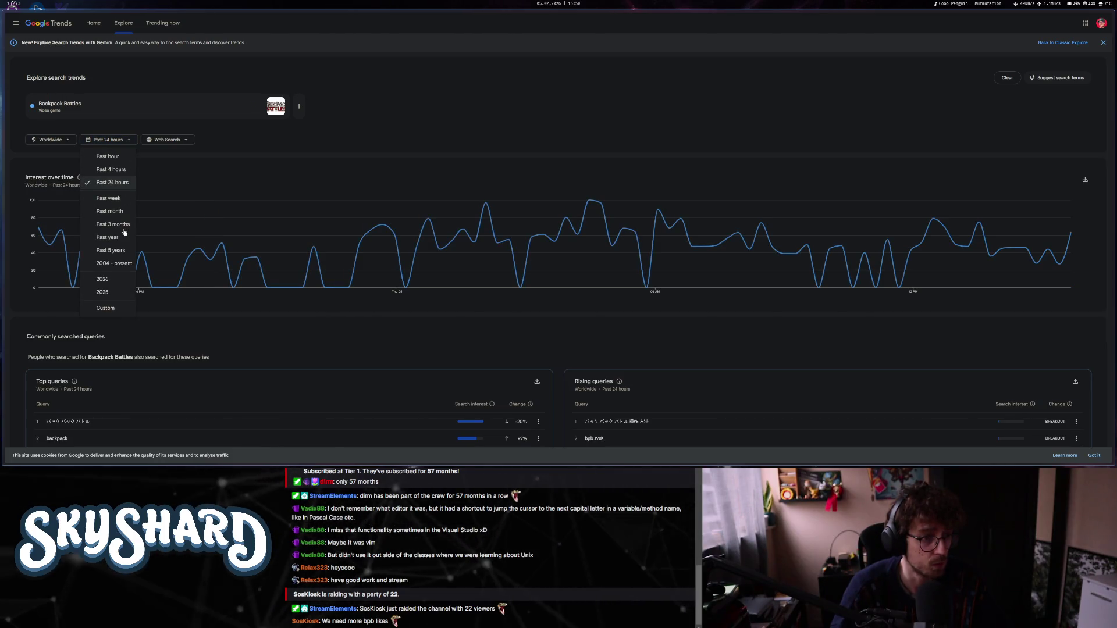
{"action": "left_click", "coordinate": [119, 237]}
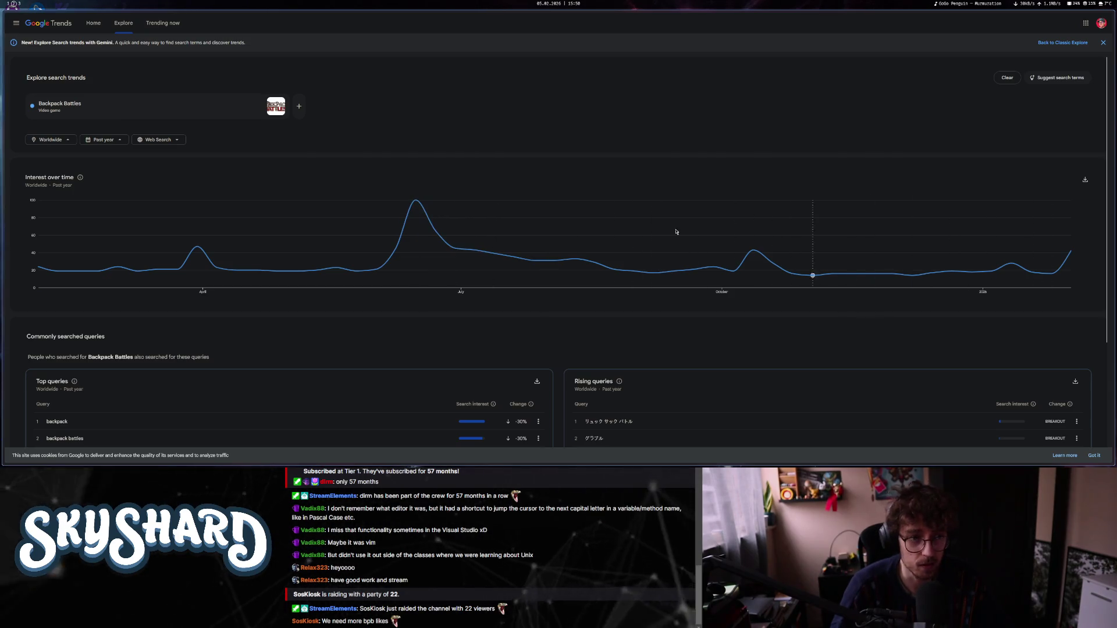
{"action": "left_click", "coordinate": [68, 141]}
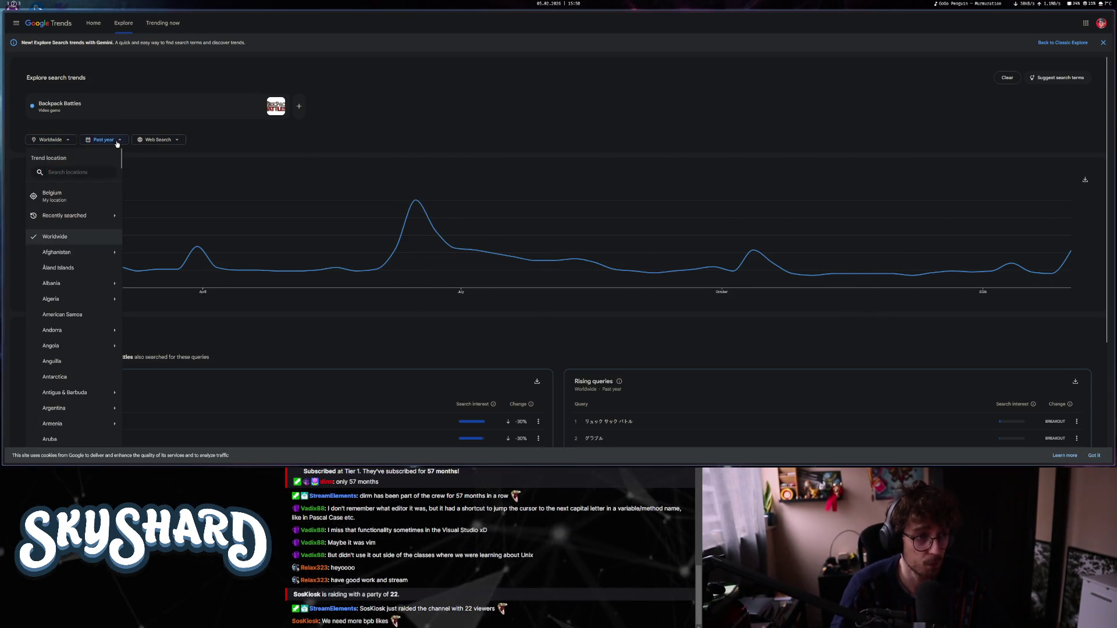
{"action": "left_click", "coordinate": [117, 142]}
{"action": "left_click", "coordinate": [122, 224]}
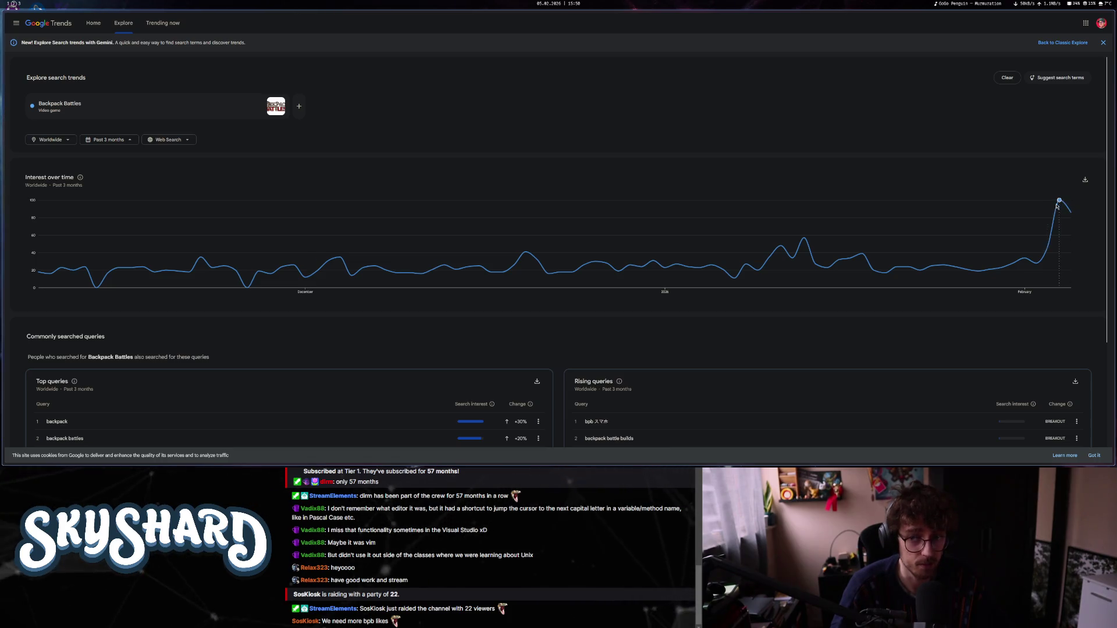
{"action": "scroll", "coordinate": [317, 281], "scroll_direction": "down", "scroll_amount": 3}
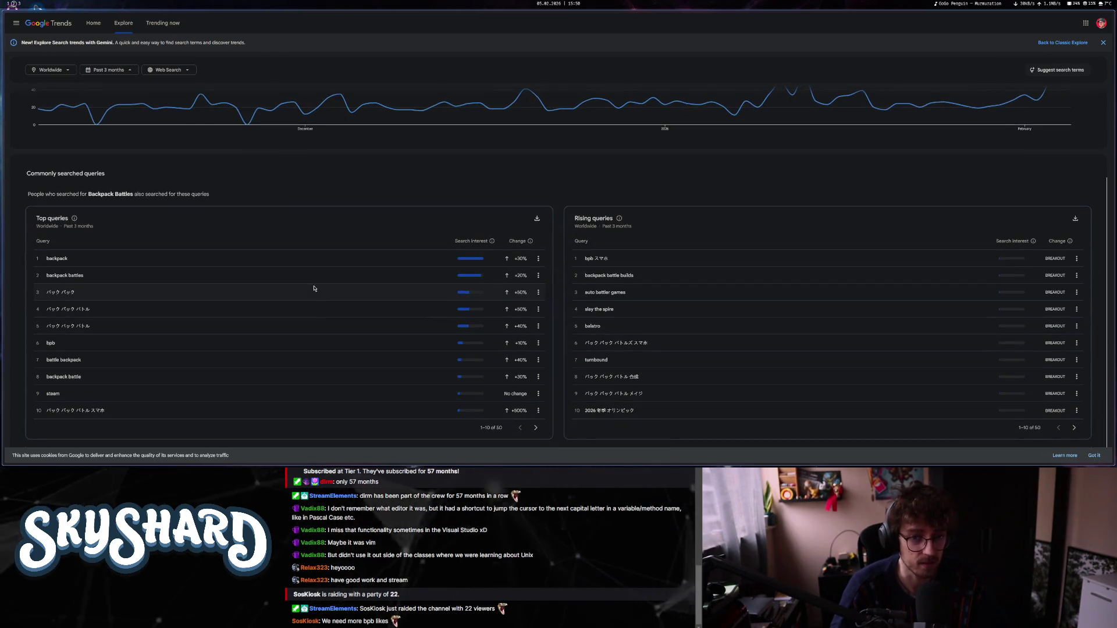
{"action": "scroll", "coordinate": [313, 288], "scroll_direction": "up", "scroll_amount": 3}
{"action": "left_click", "coordinate": [132, 140]}
{"action": "left_click", "coordinate": [109, 208]}
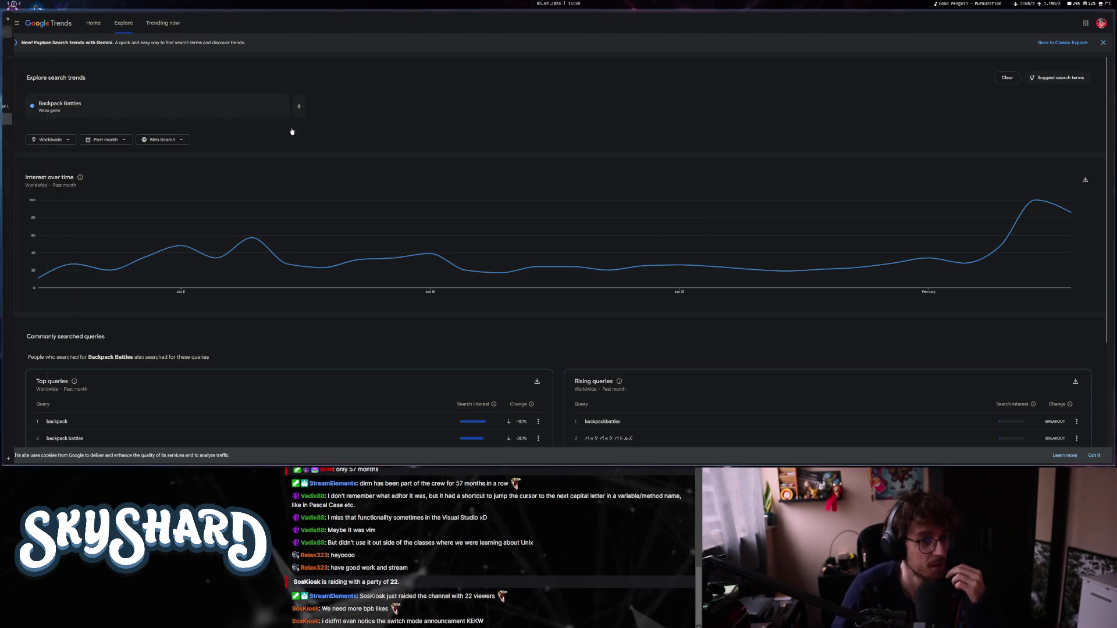
{"action": "key", "text": "alt+Tab"}
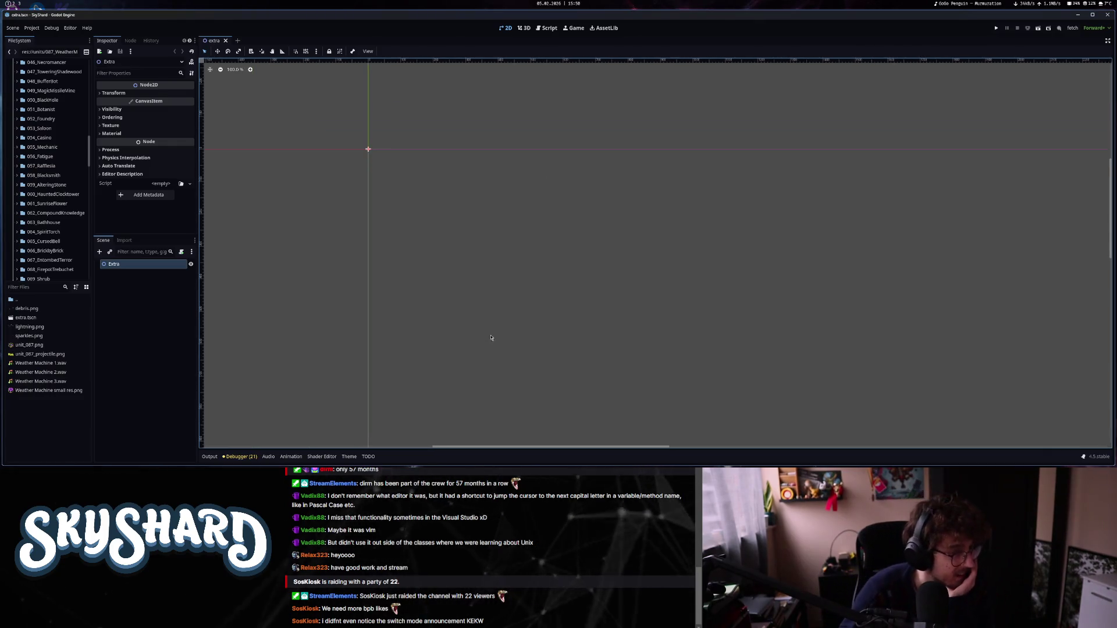
Open unit_024_extra.tscn from the 024_ManaMachina assets folder.
{"action": "scroll", "coordinate": [49, 203], "scroll_direction": "up", "scroll_amount": 5}
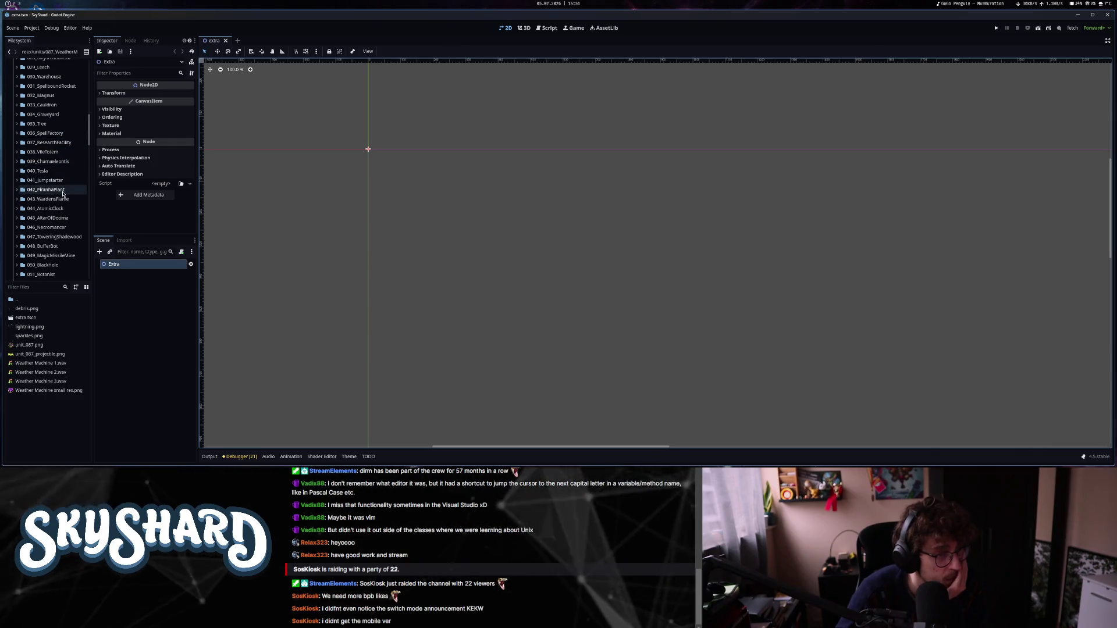
{"action": "scroll", "coordinate": [59, 224], "scroll_direction": "up", "scroll_amount": 2}
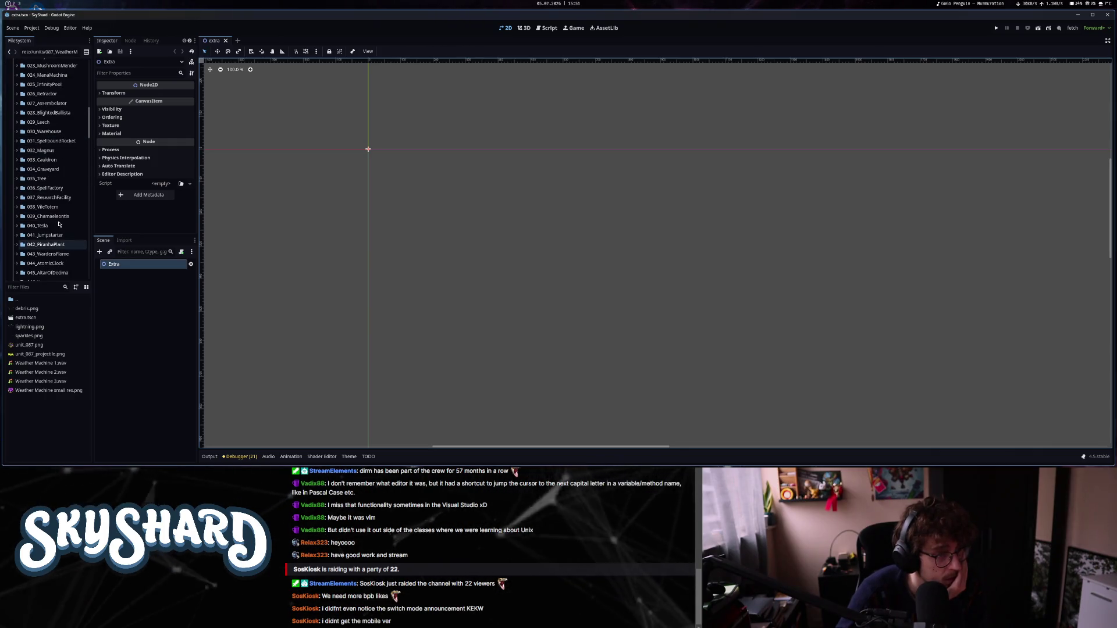
{"action": "scroll", "coordinate": [59, 118], "scroll_direction": "up", "scroll_amount": 2}
{"action": "left_click", "coordinate": [60, 130]}
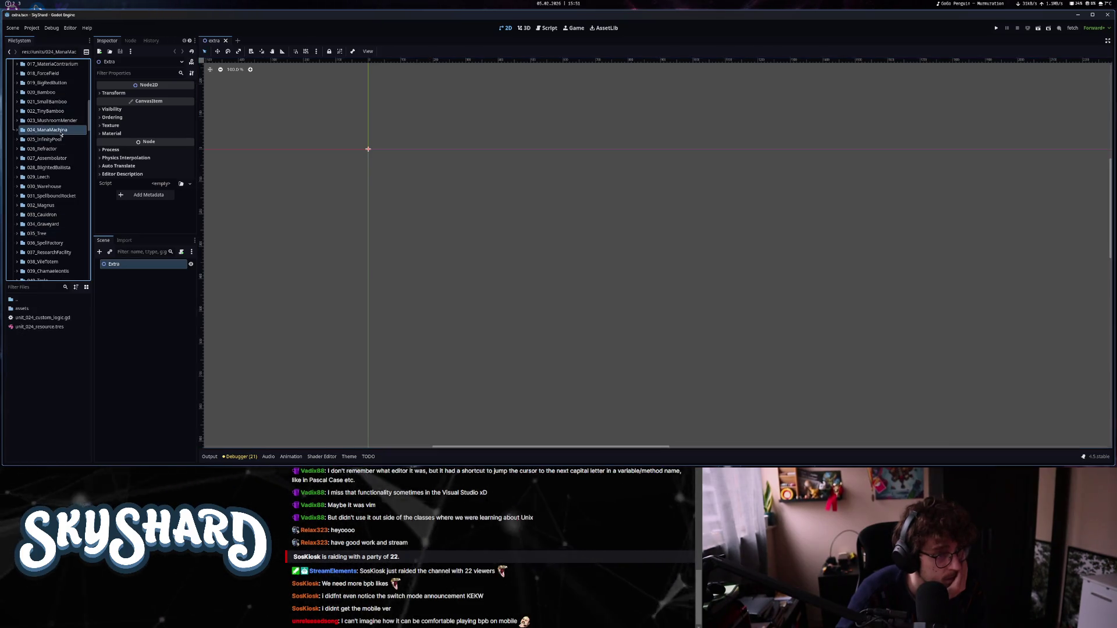
{"action": "double_click", "coordinate": [22, 308]}
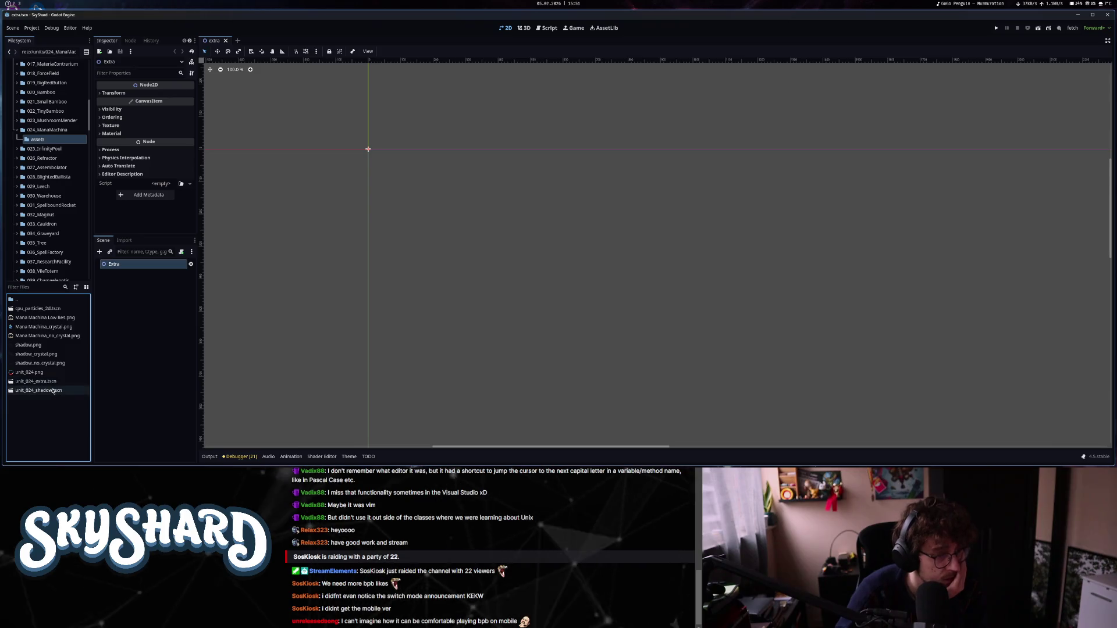
{"action": "double_click", "coordinate": [51, 381]}
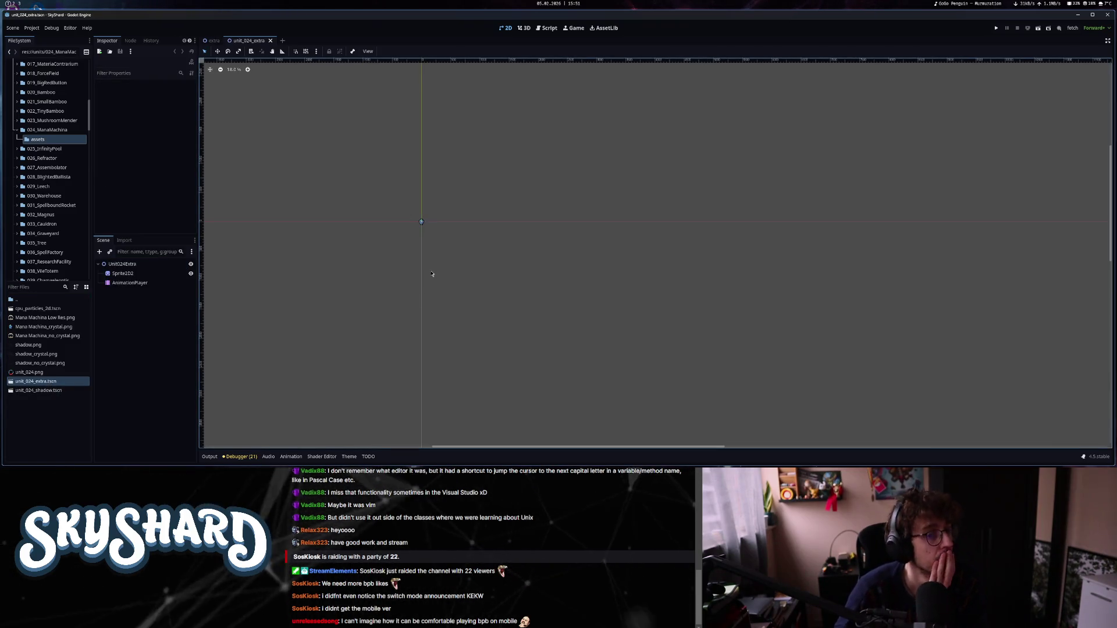
Preview the AnimationPlayer's 'default' animation, then return to the Extra scene.
{"action": "left_click", "coordinate": [148, 284]}
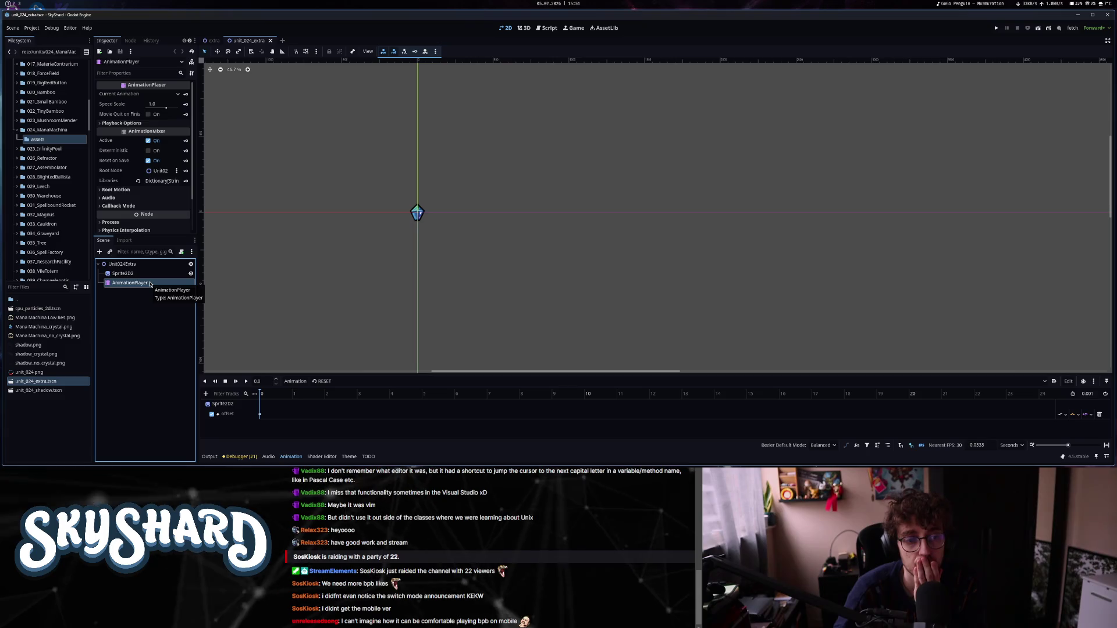
{"action": "left_click", "coordinate": [349, 382]}
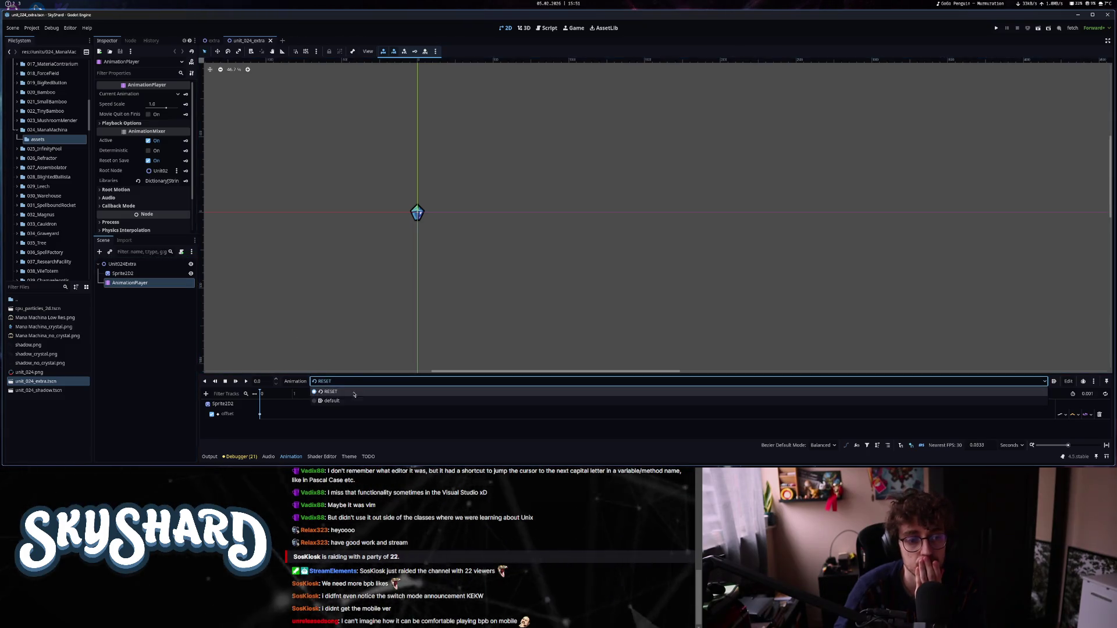
{"action": "left_click", "coordinate": [335, 400]}
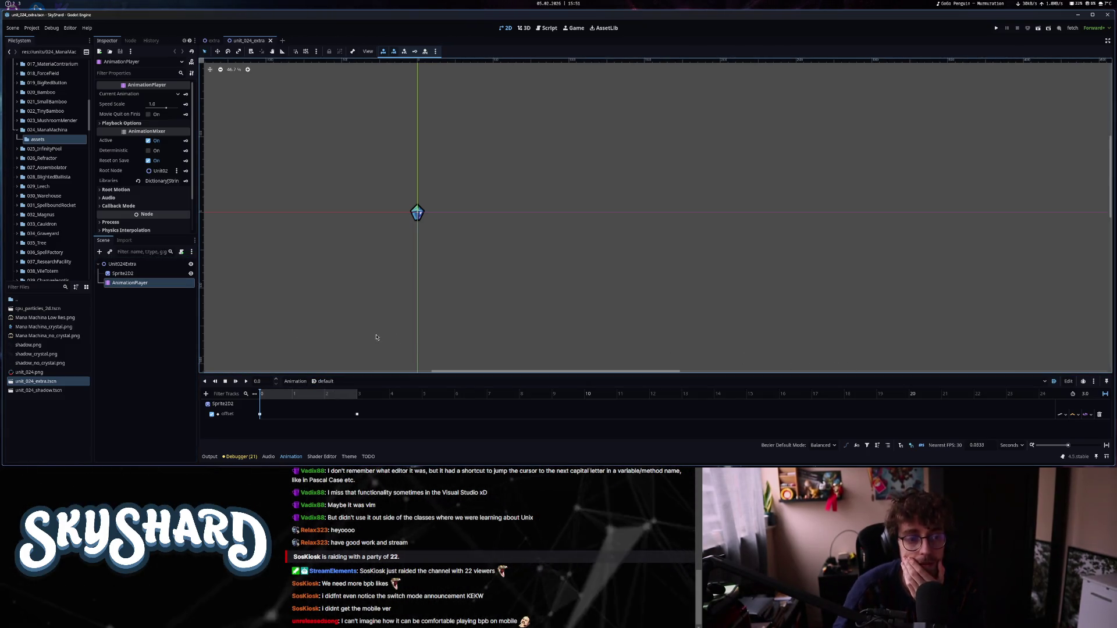
{"action": "left_click", "coordinate": [246, 383]}
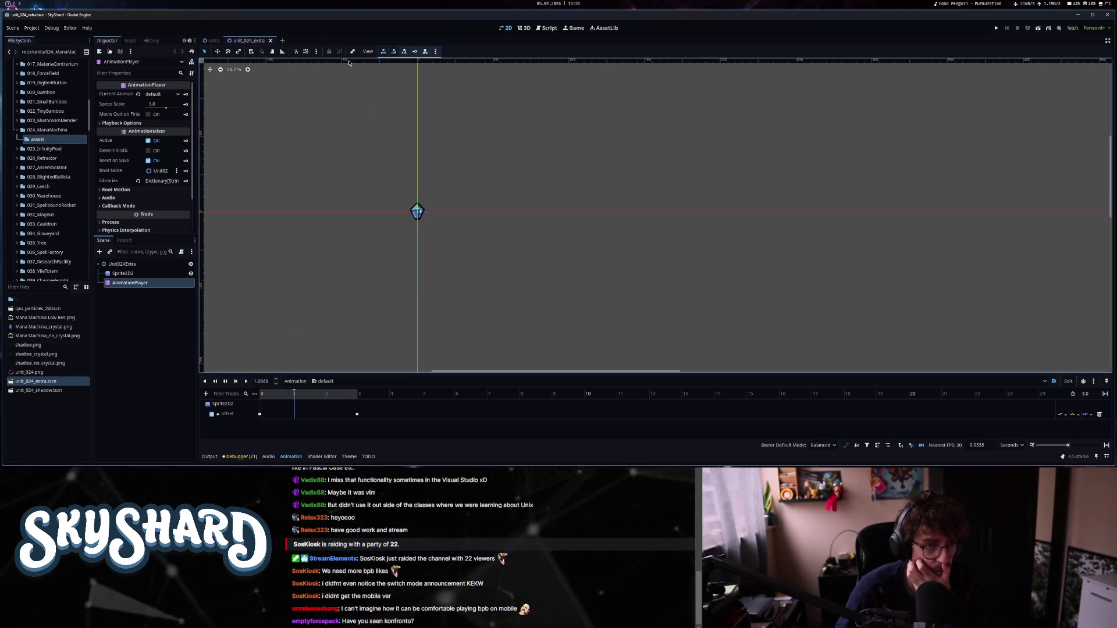
{"action": "left_click", "coordinate": [214, 42]}
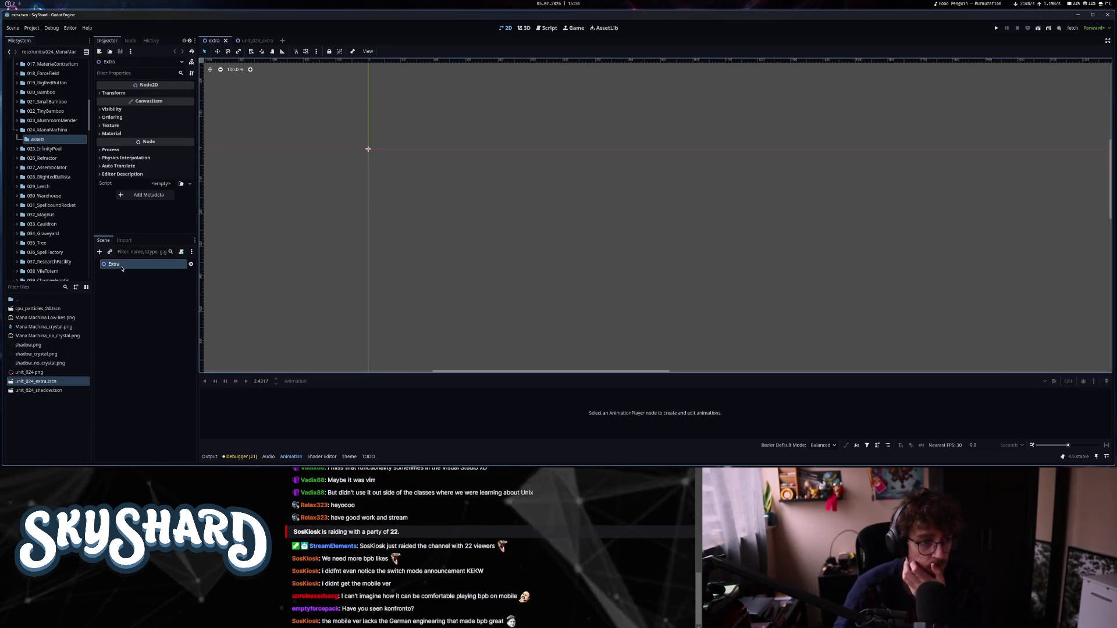
{"action": "left_click", "coordinate": [134, 297]}
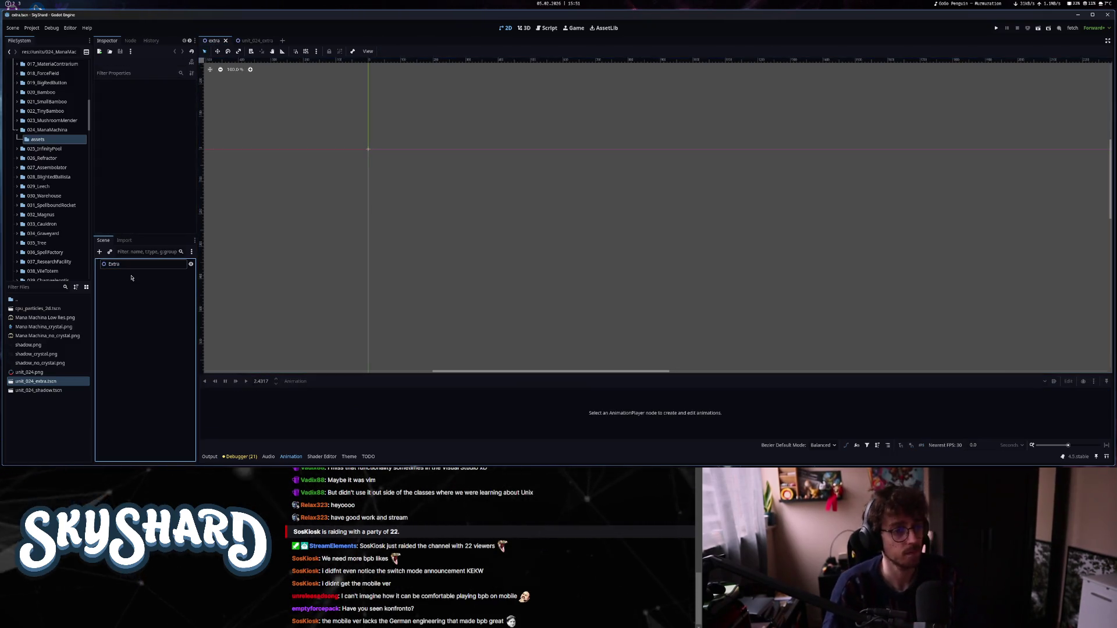
Add a Sprite2D node under Extra.
{"action": "key", "text": "ctrl+a"}
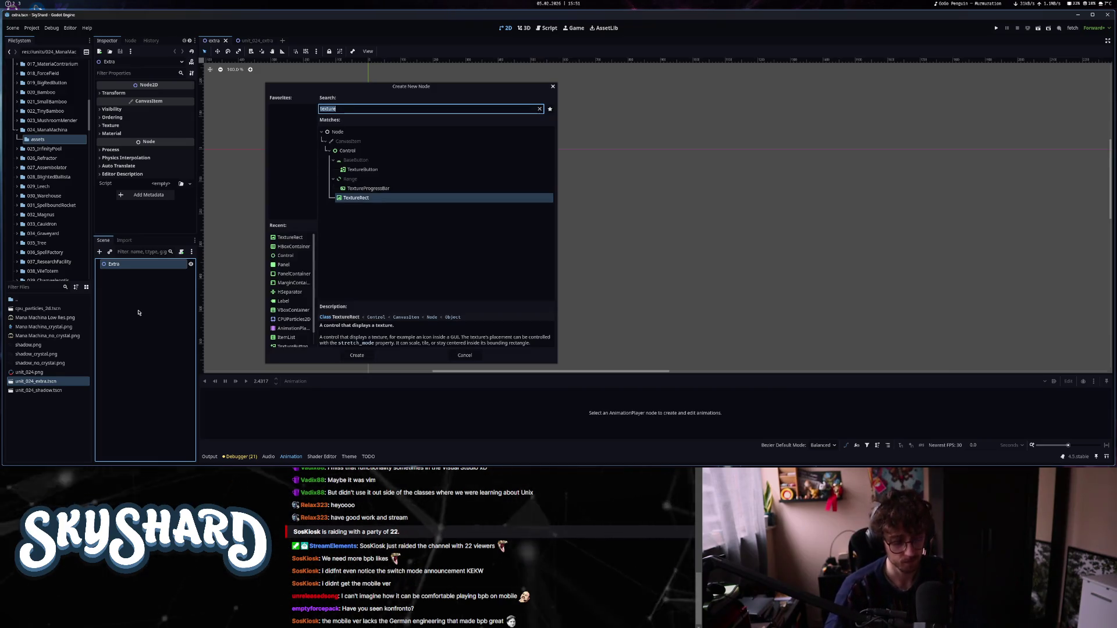
{"action": "type", "text": "spri"}
{"action": "key", "text": "Return"}
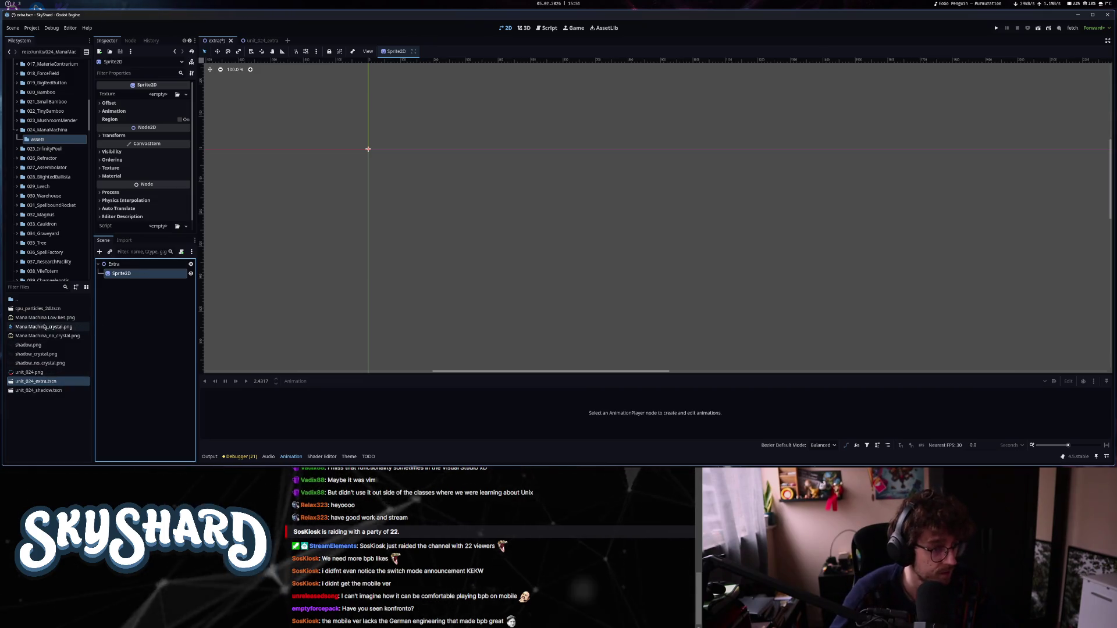
Give the sprite Weather Machine small res.png from 087_WeatherMachine/assets as its texture.
{"action": "scroll", "coordinate": [48, 169], "scroll_direction": "down", "scroll_amount": 10}
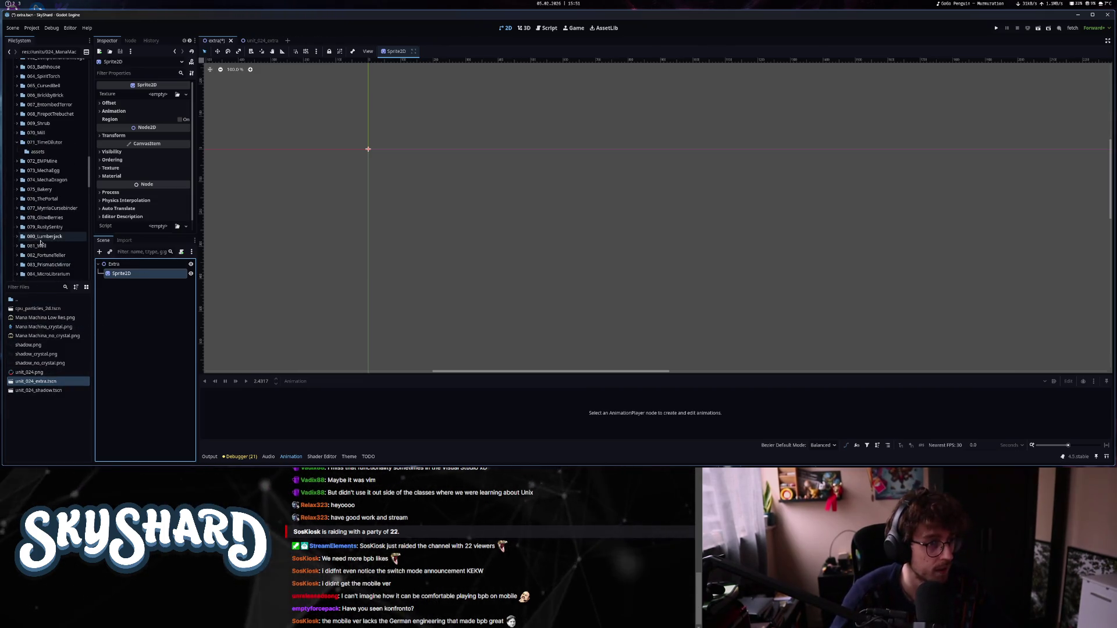
{"action": "scroll", "coordinate": [48, 169], "scroll_direction": "down", "scroll_amount": 4}
{"action": "left_click", "coordinate": [50, 193]}
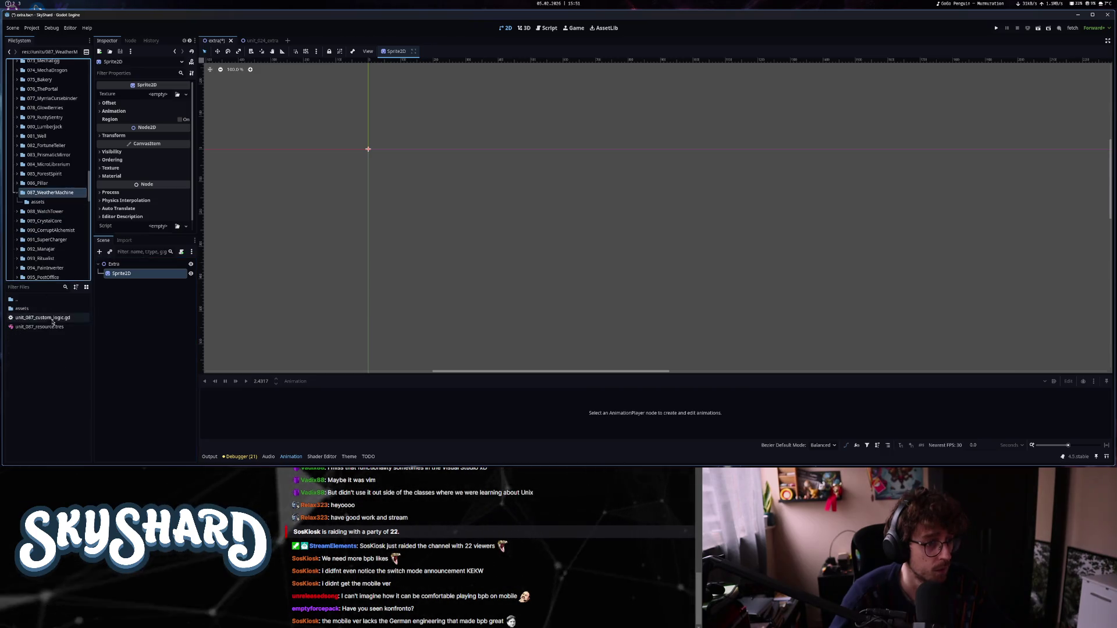
{"action": "double_click", "coordinate": [21, 308]}
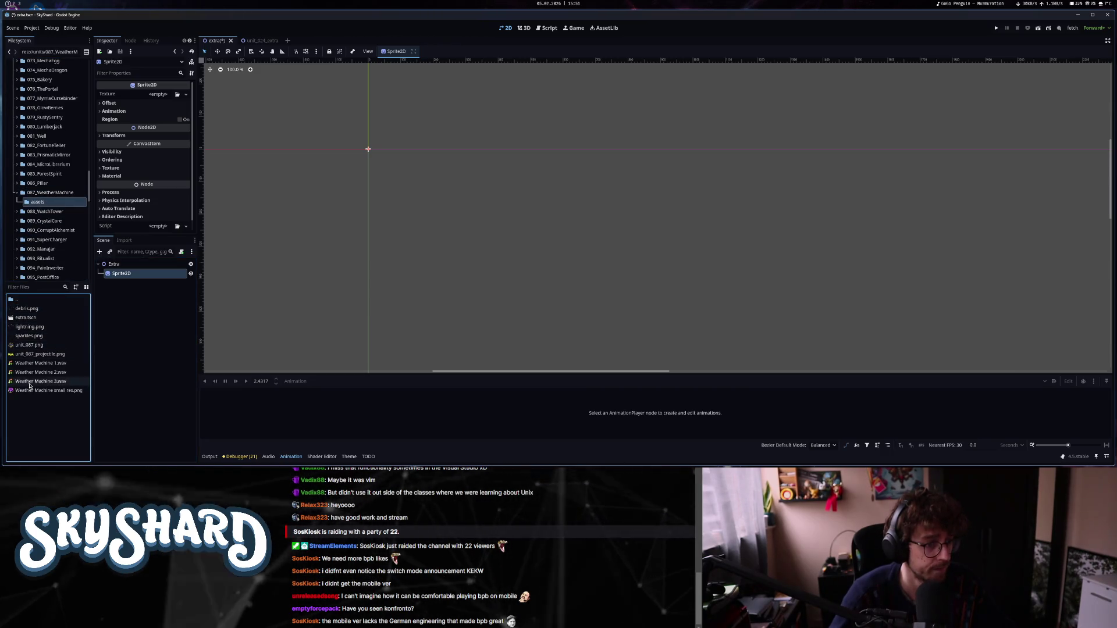
{"action": "left_click_drag", "start_coordinate": [30, 393], "coordinate": [166, 99]}
{"action": "scroll", "coordinate": [329, 202], "scroll_direction": "down", "scroll_amount": 4}
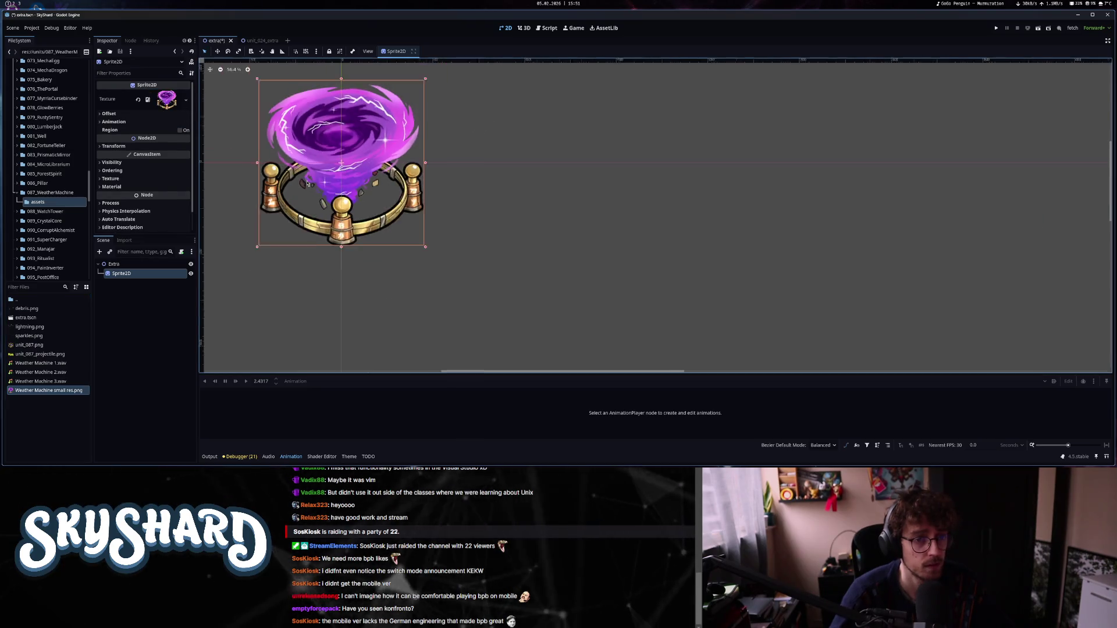
{"action": "left_click_drag", "start_coordinate": [328, 202], "coordinate": [353, 235]}
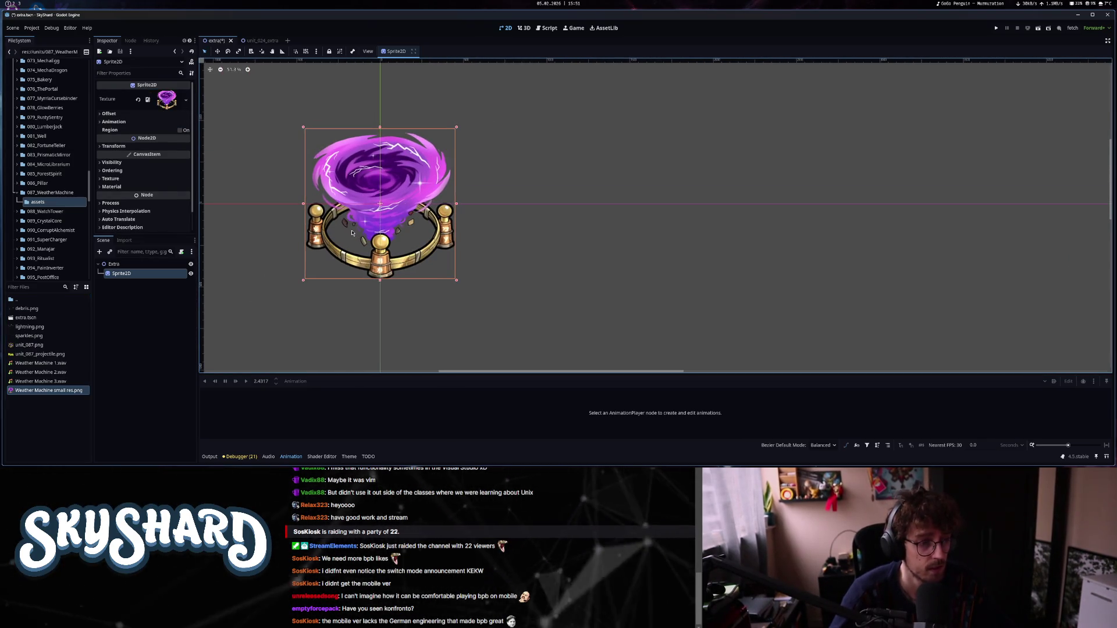
{"action": "key", "text": "super+3"}
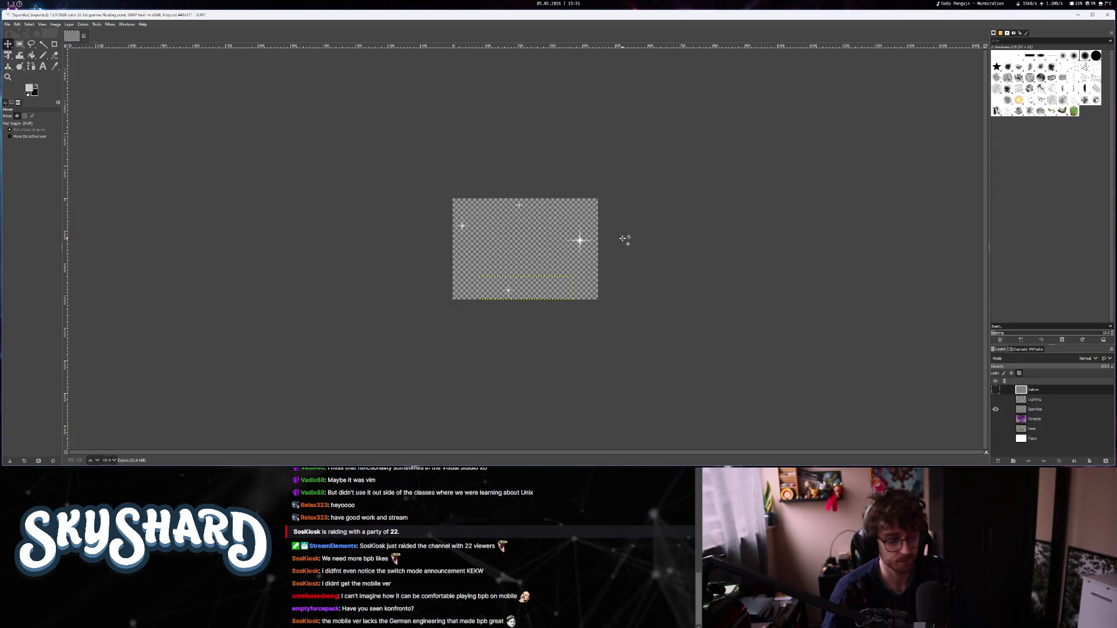
Undo back to 600x600 and show only the Tornado and golden base layers, hiding Sparkles.
{"action": "key", "text": "ctrl+z"}
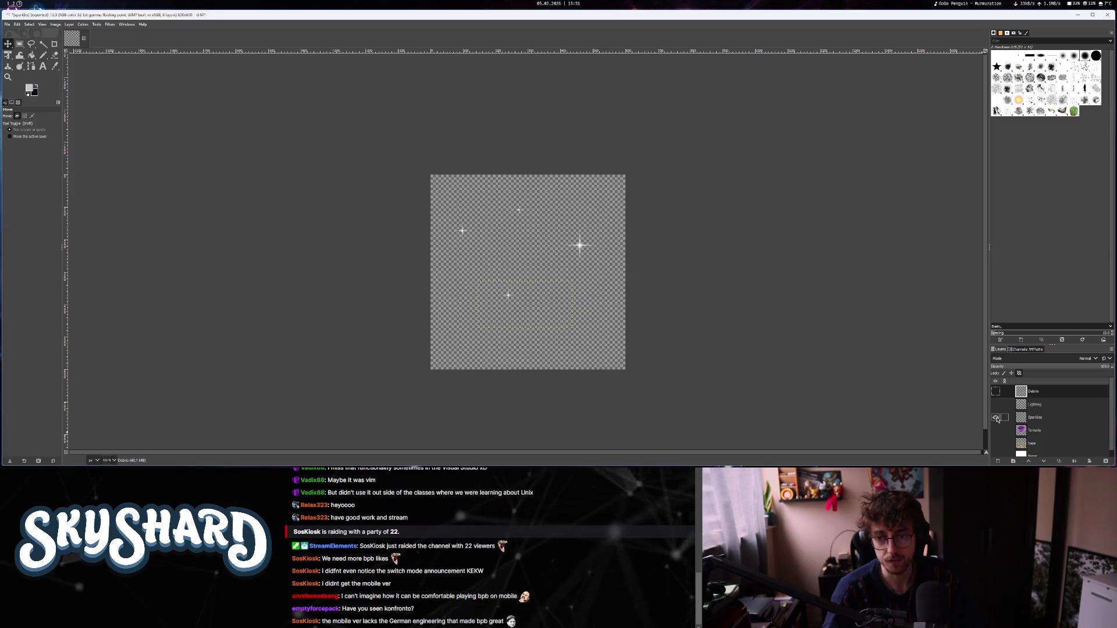
{"action": "left_click", "coordinate": [995, 417]}
{"action": "left_click", "coordinate": [996, 430]}
{"action": "left_click", "coordinate": [995, 443]}
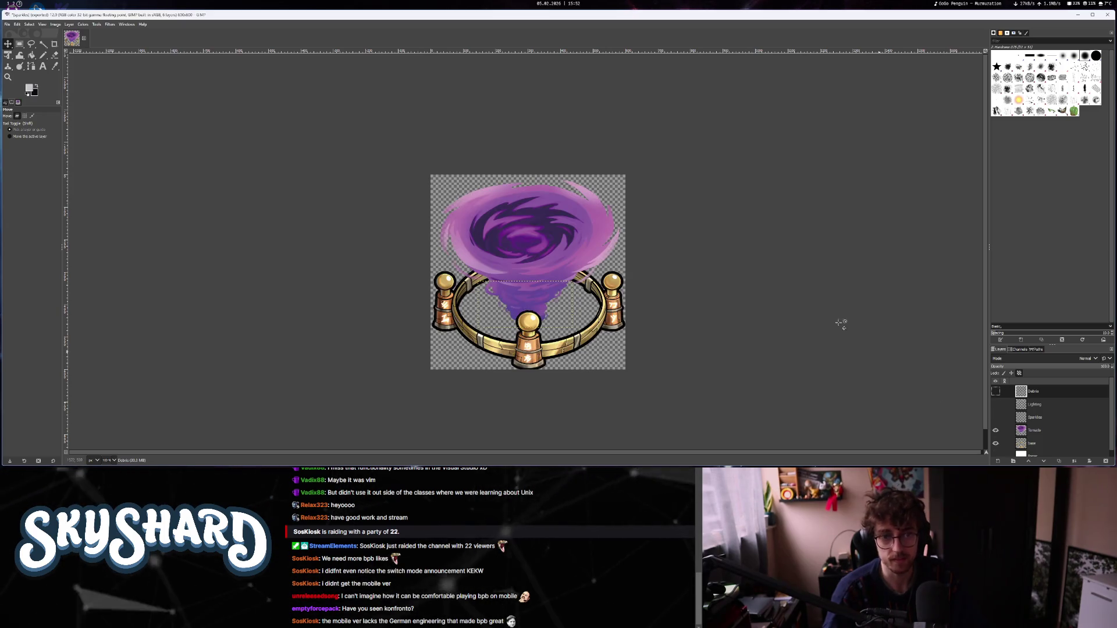
Export the image to the assets folder as Weather Machine plain.png.
{"action": "left_click", "coordinate": [8, 24]}
{"action": "left_click", "coordinate": [22, 133]}
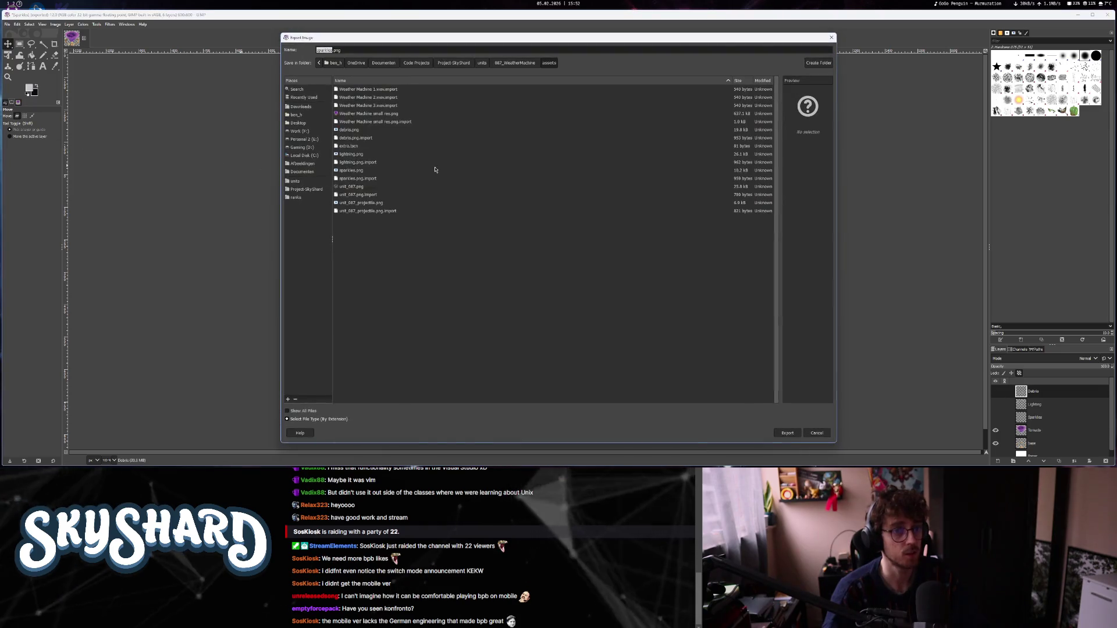
{"action": "type", "text": "her Machine plain"}
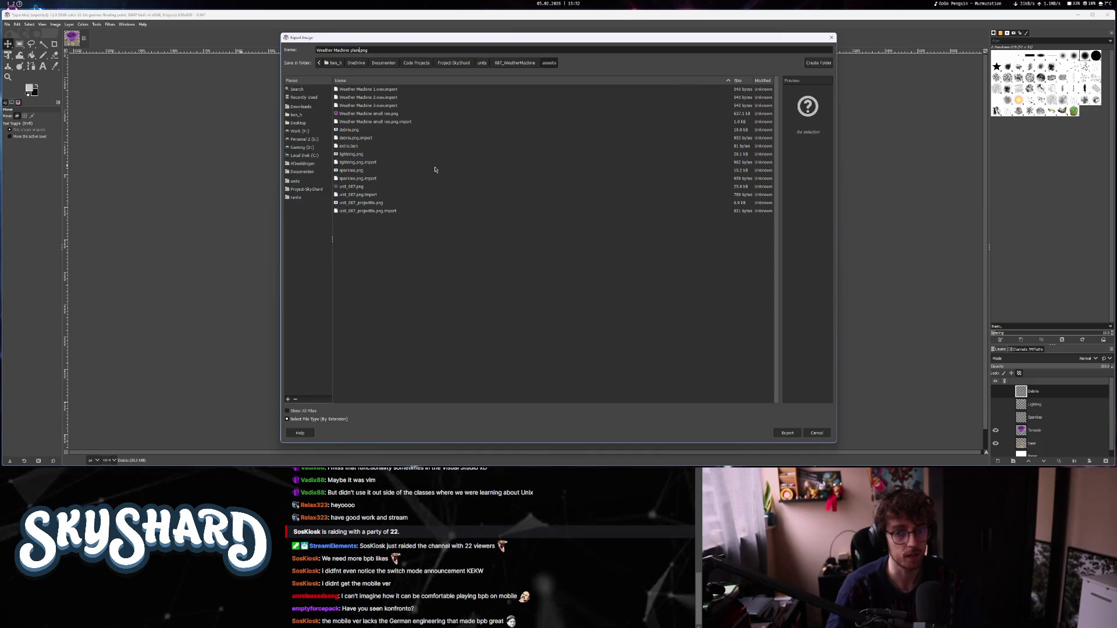
{"action": "key", "text": "Return"}
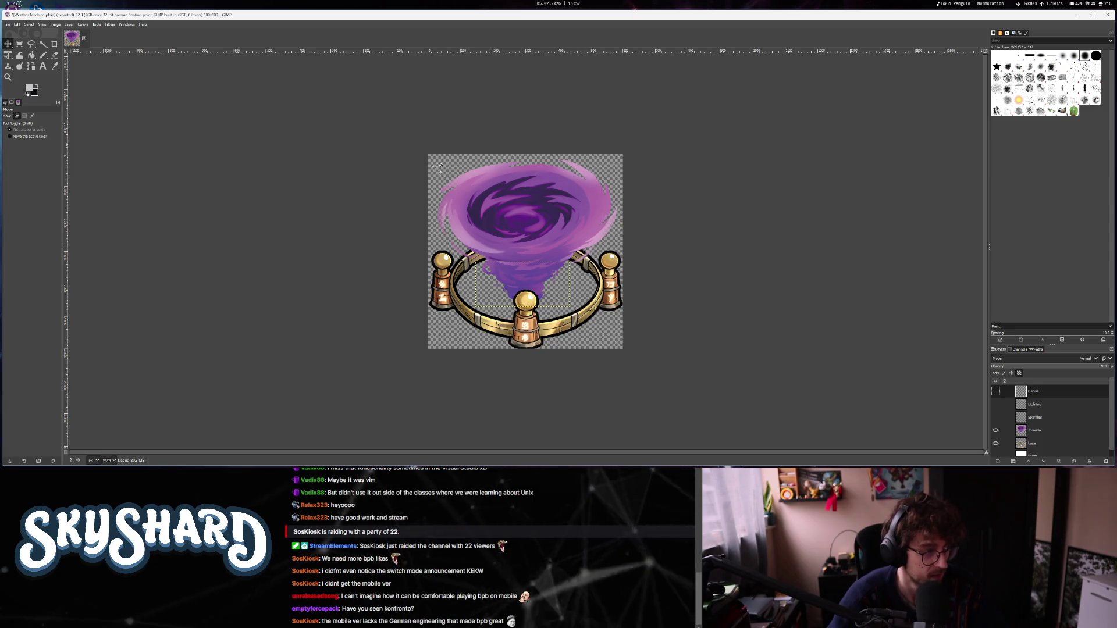
{"action": "key", "text": "alt+Tab"}
{"action": "key", "text": "alt+Tab"}
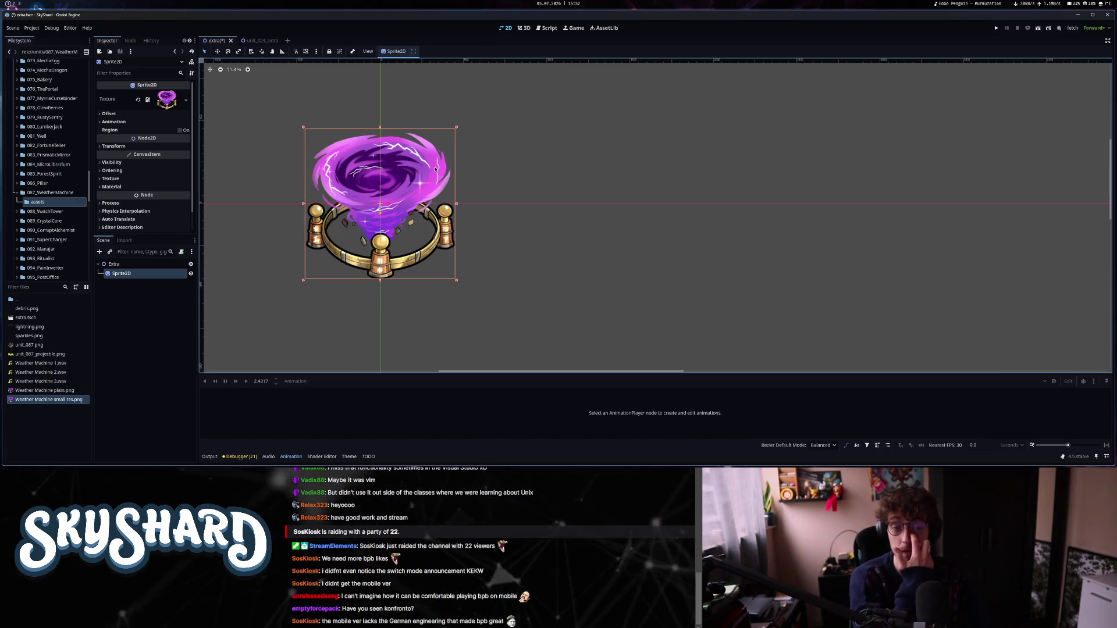
Try Weather Machine plain.png as the Sprite2D texture, then restore Weather Machine small res.png.
{"action": "key", "text": "alt+Tab"}
{"action": "key", "text": "alt+Tab"}
{"action": "key", "text": "alt+Tab"}
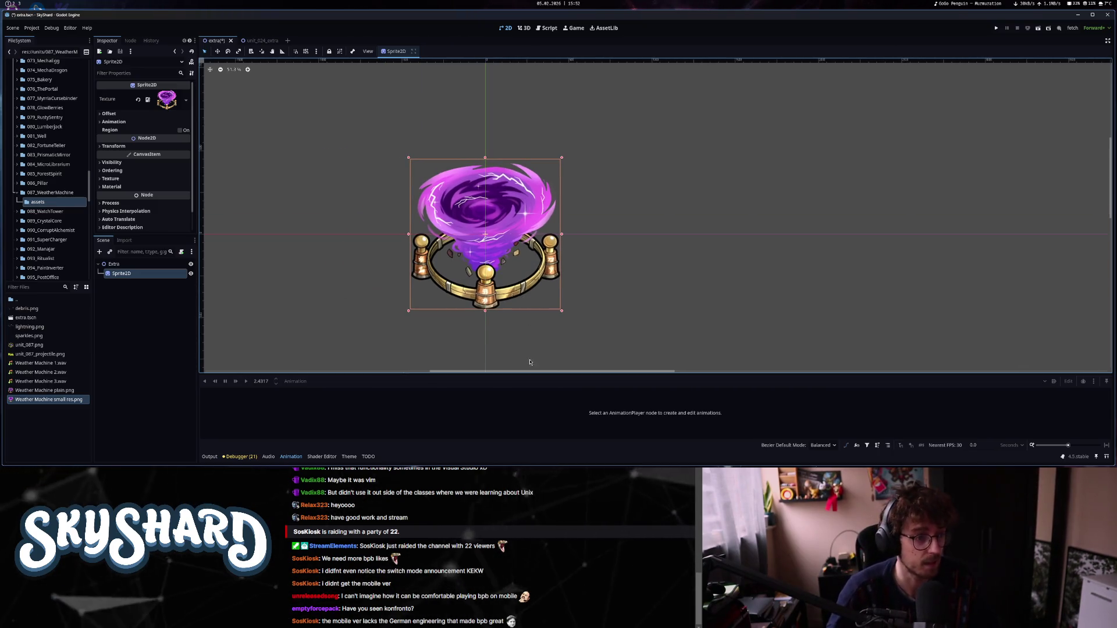
{"action": "left_click", "coordinate": [37, 390]}
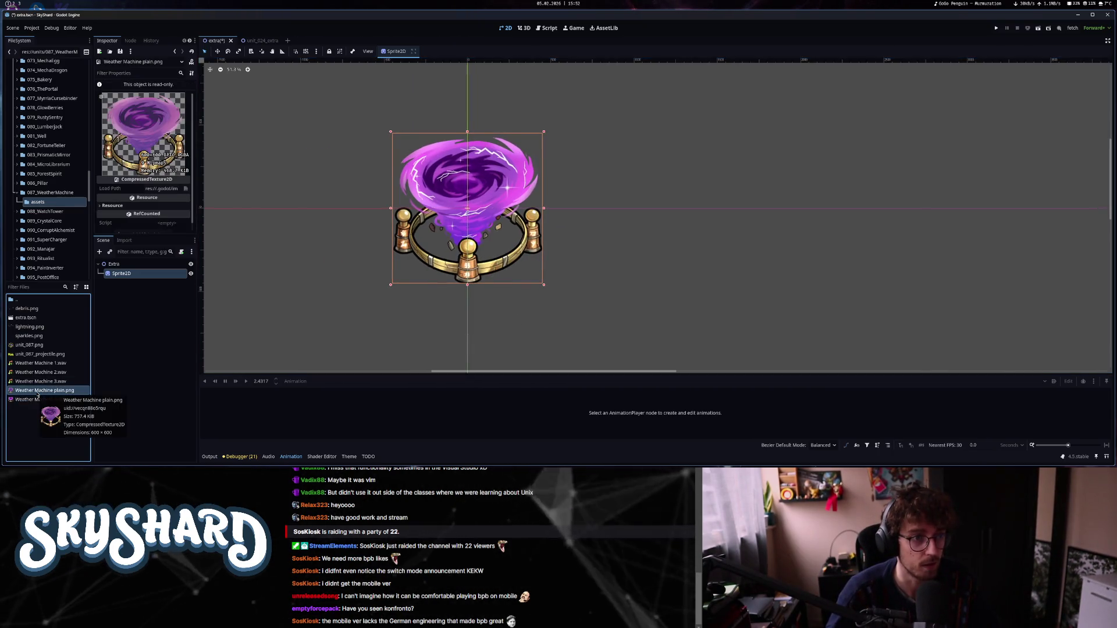
{"action": "mouse_move", "coordinate": [35, 405]}
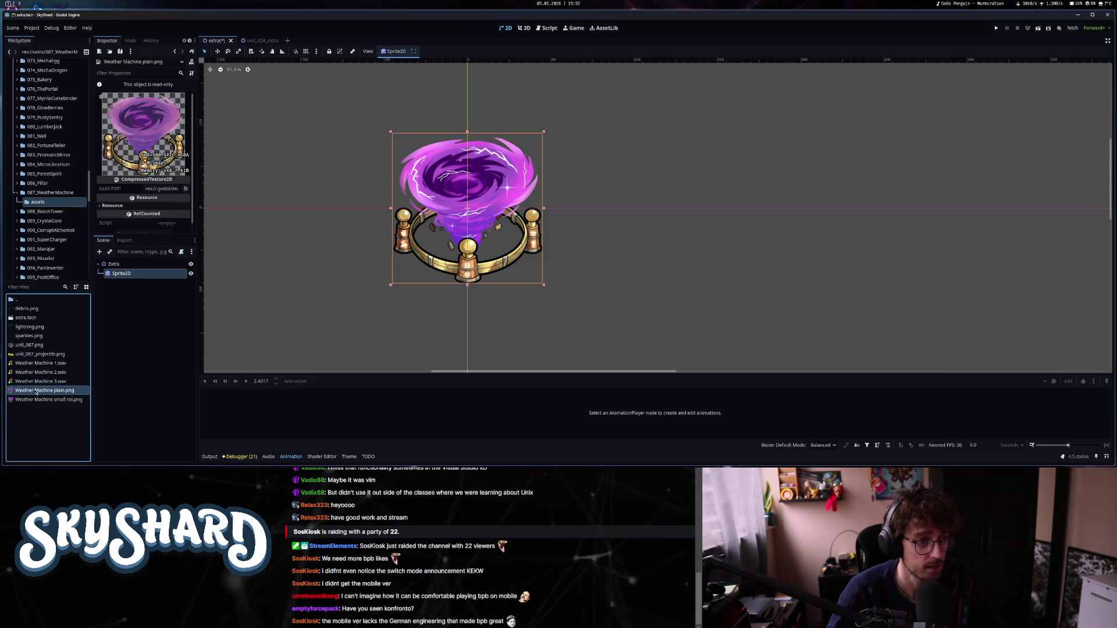
{"action": "left_click", "coordinate": [121, 273]}
{"action": "mouse_move", "coordinate": [37, 391]}
{"action": "left_mouse_down"}
{"action": "mouse_move", "coordinate": [140, 151]}
{"action": "mouse_move", "coordinate": [174, 101]}
{"action": "left_mouse_up"}
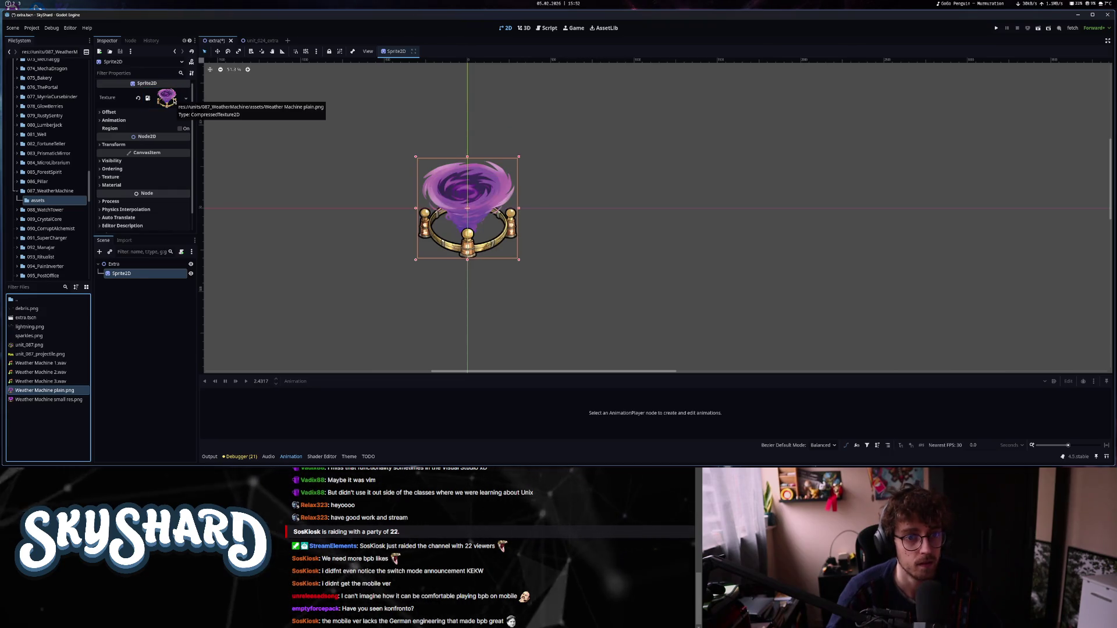
{"action": "left_click_drag", "start_coordinate": [48, 400], "coordinate": [173, 105]}
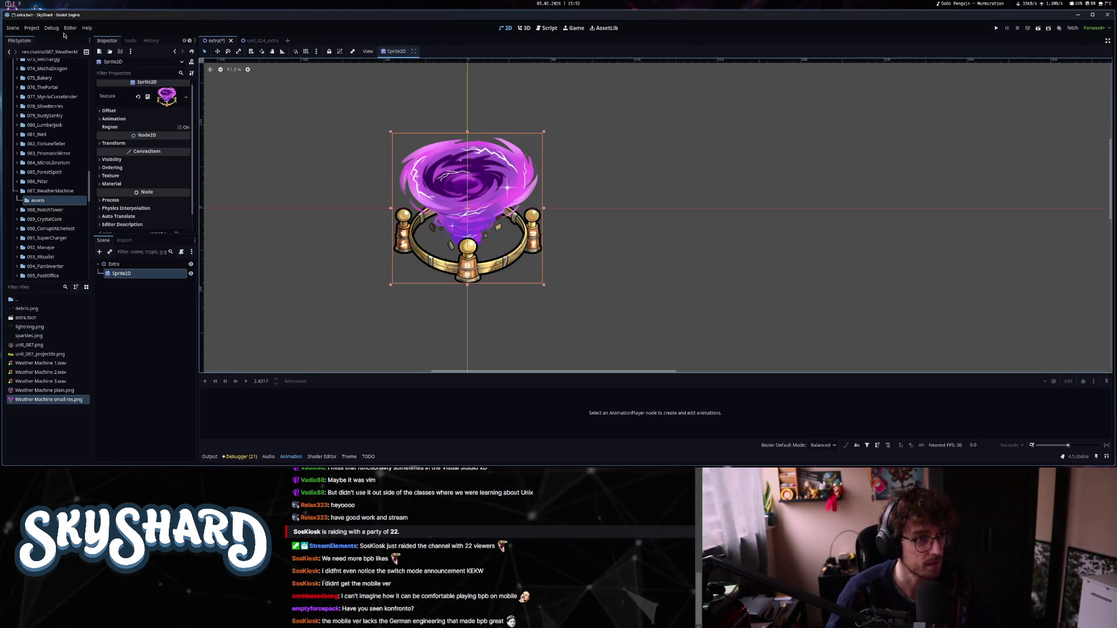
{"action": "left_click", "coordinate": [13, 6]}
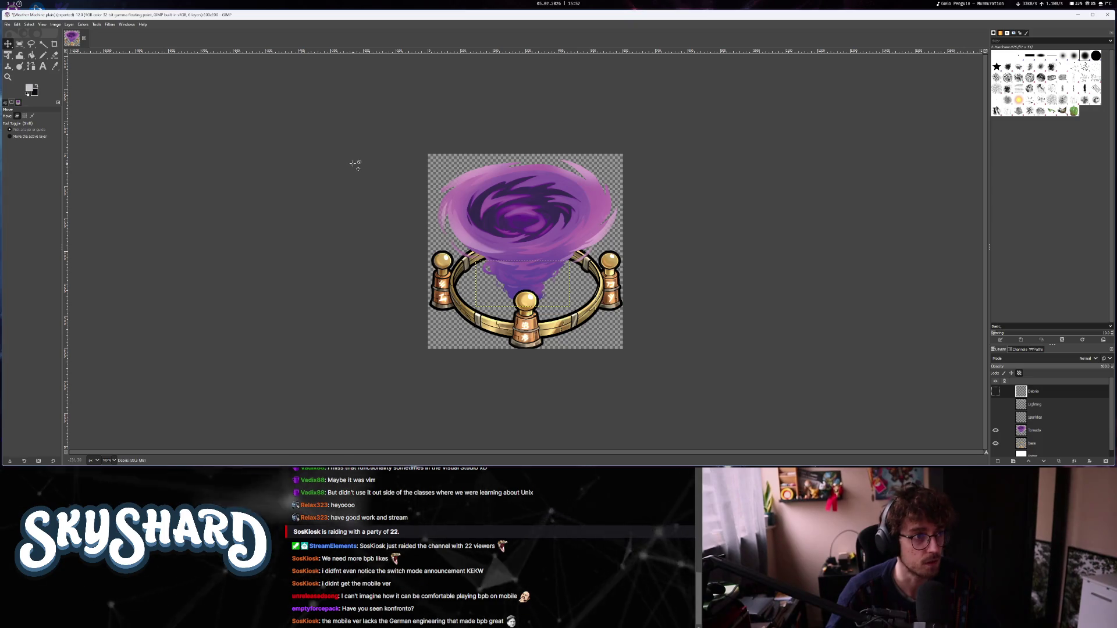
Download Weather Machine small res 2.psd from the Weather Machine Drive folder.
{"action": "left_click", "coordinate": [13, 3]}
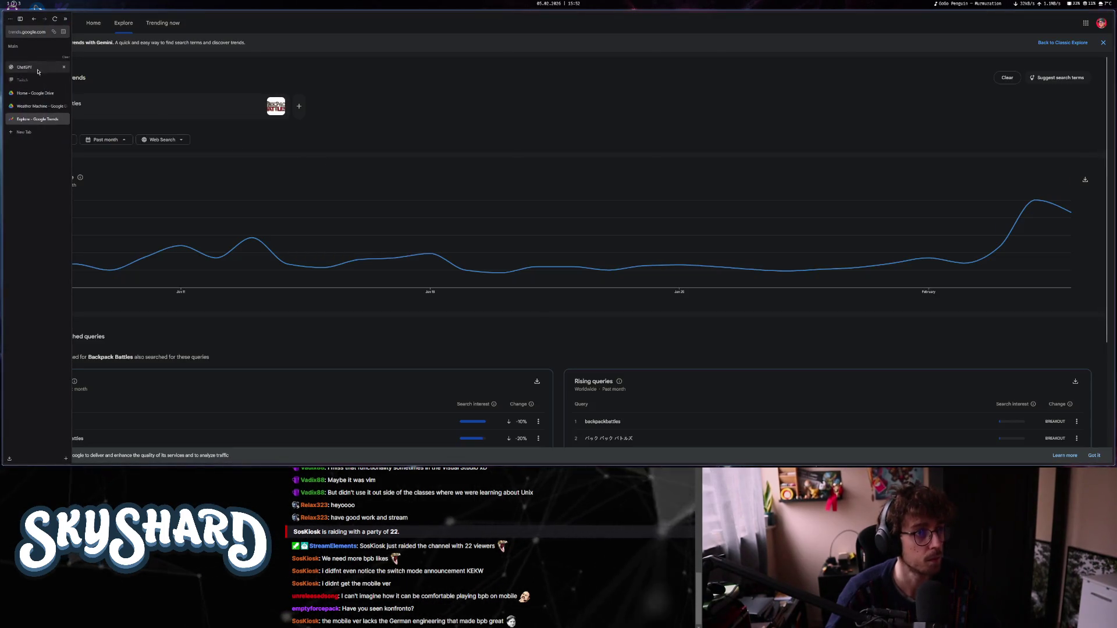
{"action": "left_click", "coordinate": [33, 108]}
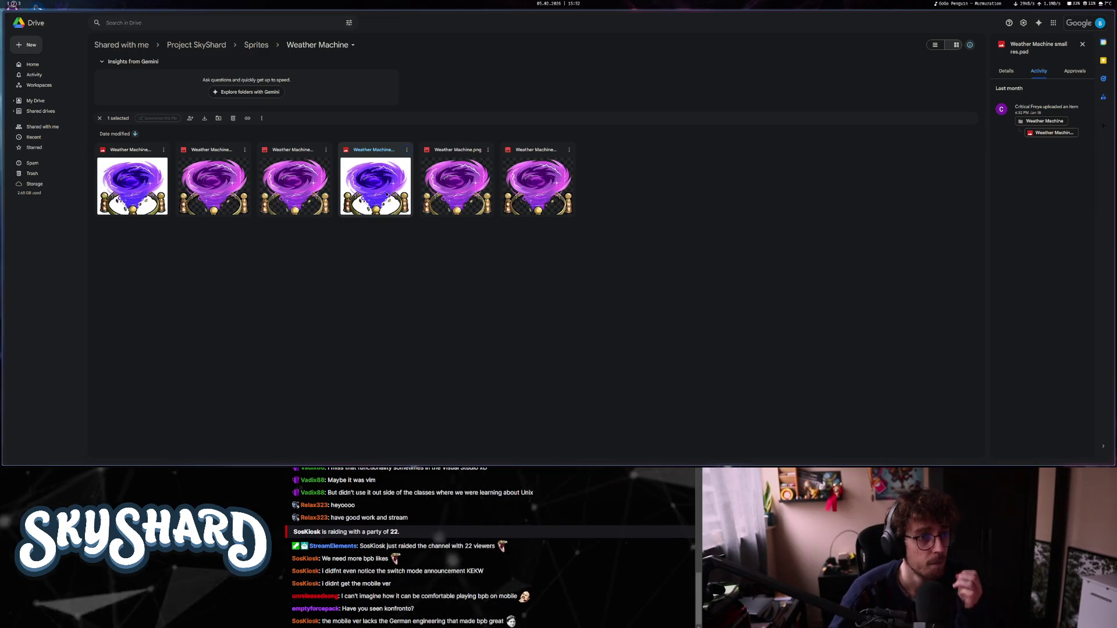
{"action": "left_click", "coordinate": [147, 173]}
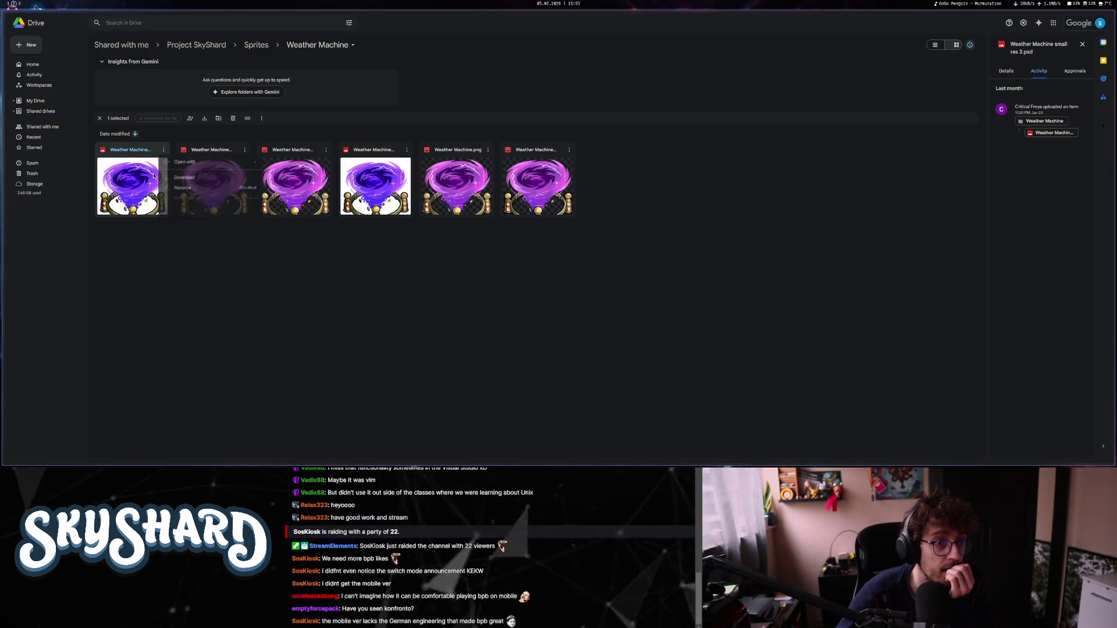
{"action": "left_click", "coordinate": [181, 178]}
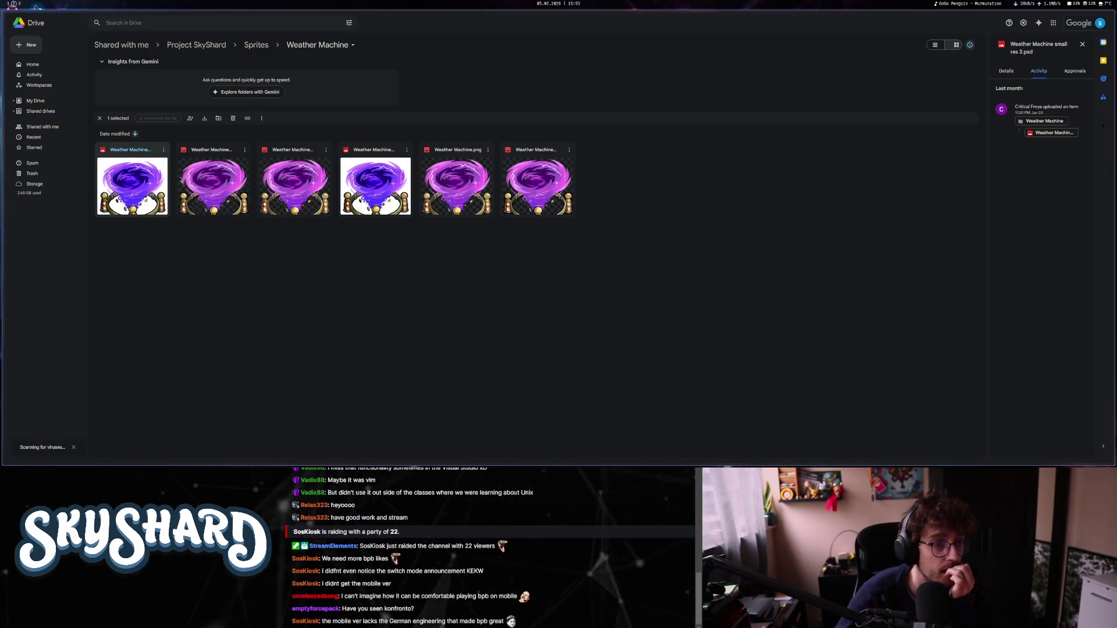
Close GIMP's current image without saving and bring up the Open Image dialog.
{"action": "key", "text": "super+3"}
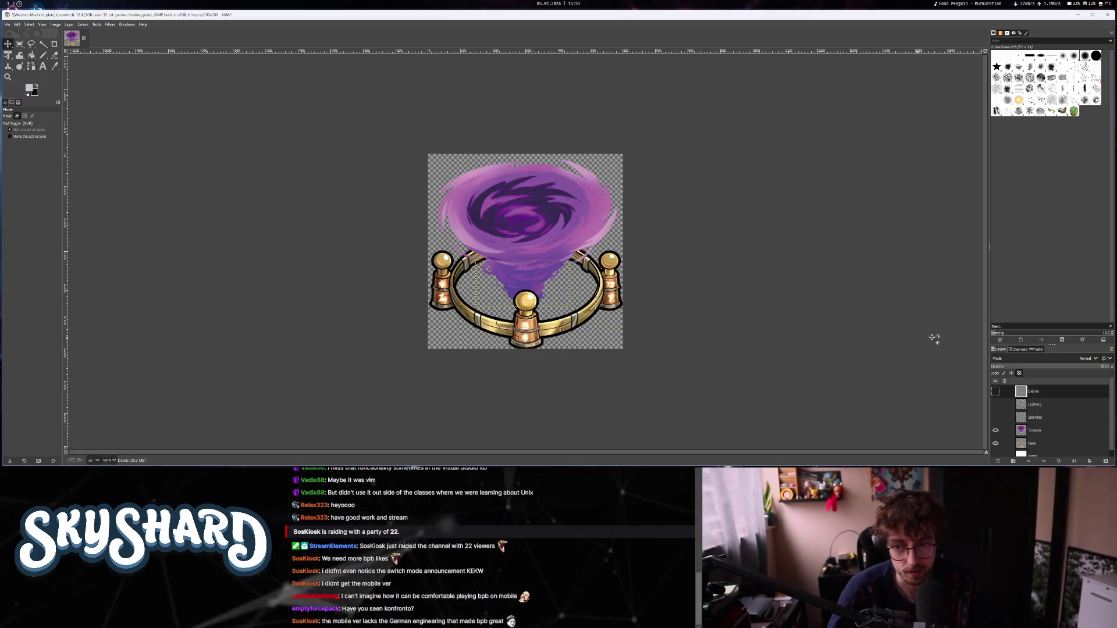
{"action": "key", "text": "ctrl+w"}
{"action": "key", "text": "ctrl+d"}
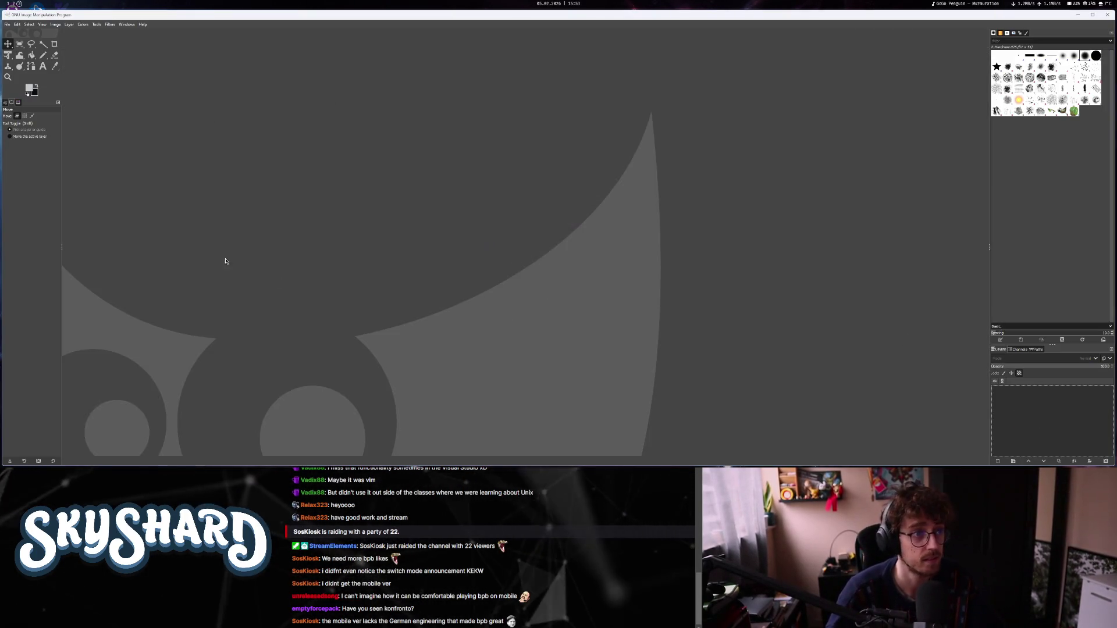
{"action": "left_click", "coordinate": [7, 24]}
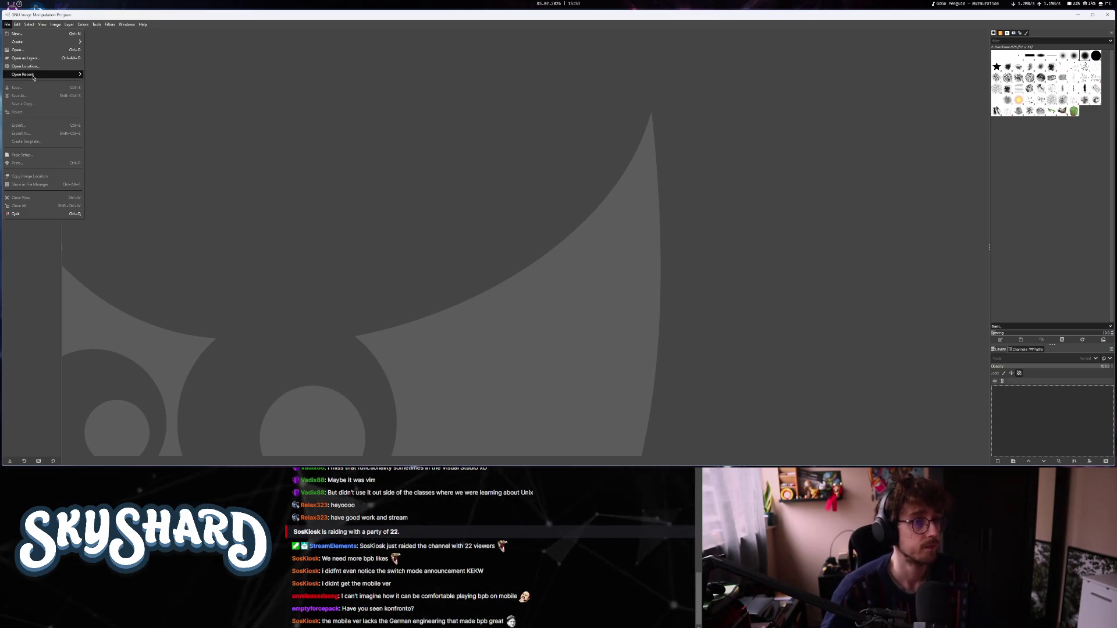
{"action": "left_click", "coordinate": [24, 50]}
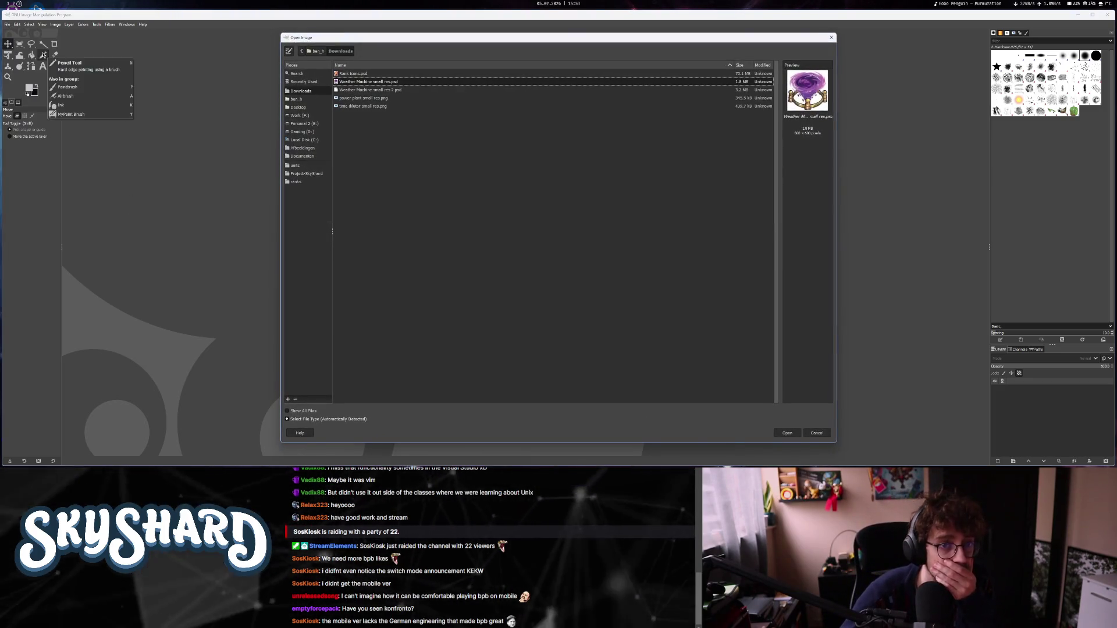
Open Weather Machine small res 2.psd from Downloads and hide its Lightning and Sparkles layers.
{"action": "left_click", "coordinate": [407, 90]}
{"action": "left_click", "coordinate": [789, 433]}
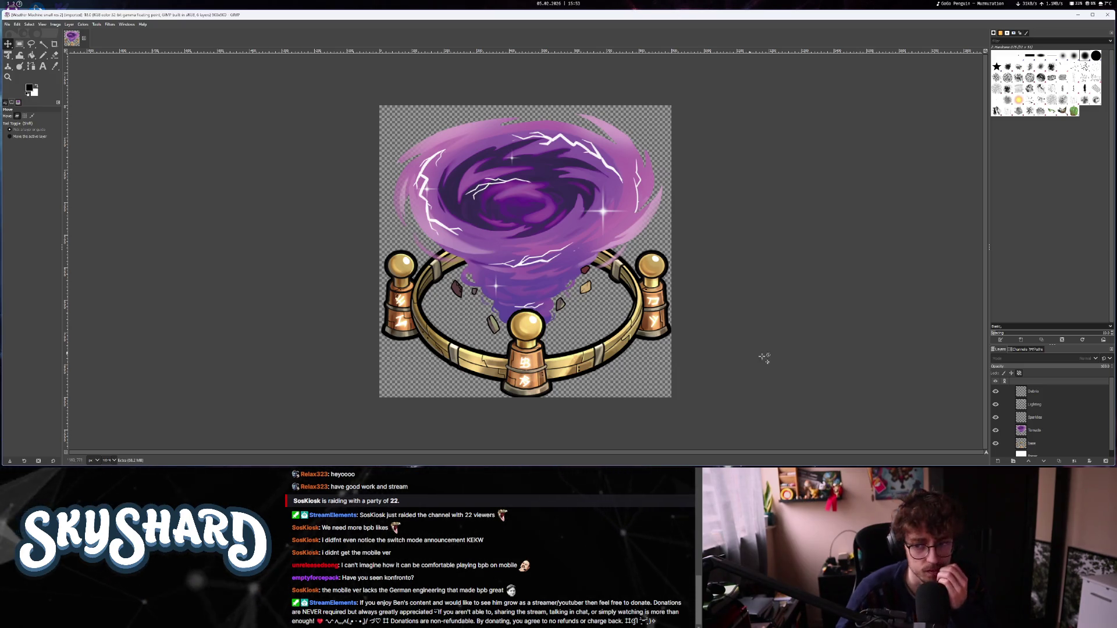
{"action": "left_click", "coordinate": [995, 417]}
{"action": "left_click", "coordinate": [995, 404]}
Hide the Debris, Lighting and Sparkles layers and browse the export dialog to units/087_WeatherMachine/assets.
{"action": "left_click", "coordinate": [995, 391]}
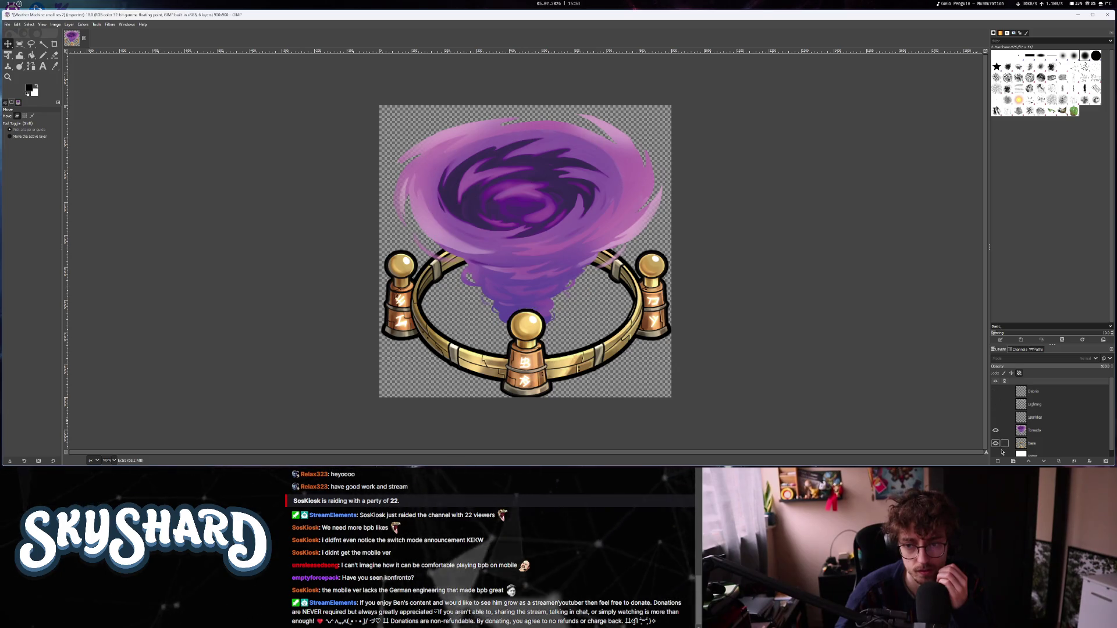
{"action": "left_click", "coordinate": [7, 24]}
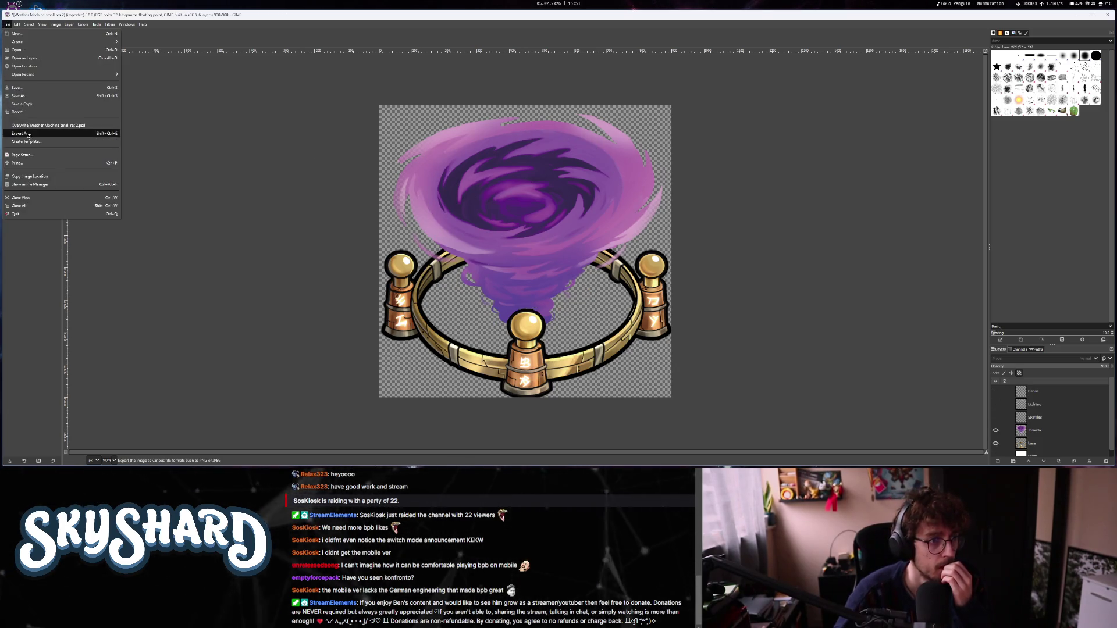
{"action": "left_click", "coordinate": [23, 113]}
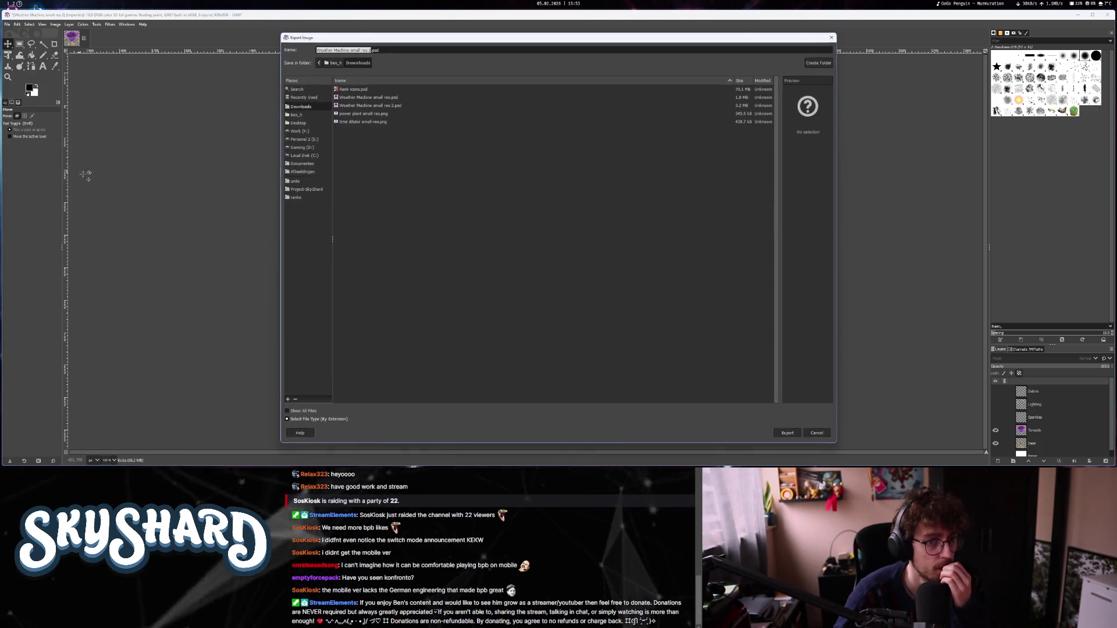
{"action": "left_click", "coordinate": [303, 183]}
{"action": "scroll", "coordinate": [449, 319], "scroll_direction": "down", "scroll_amount": 10}
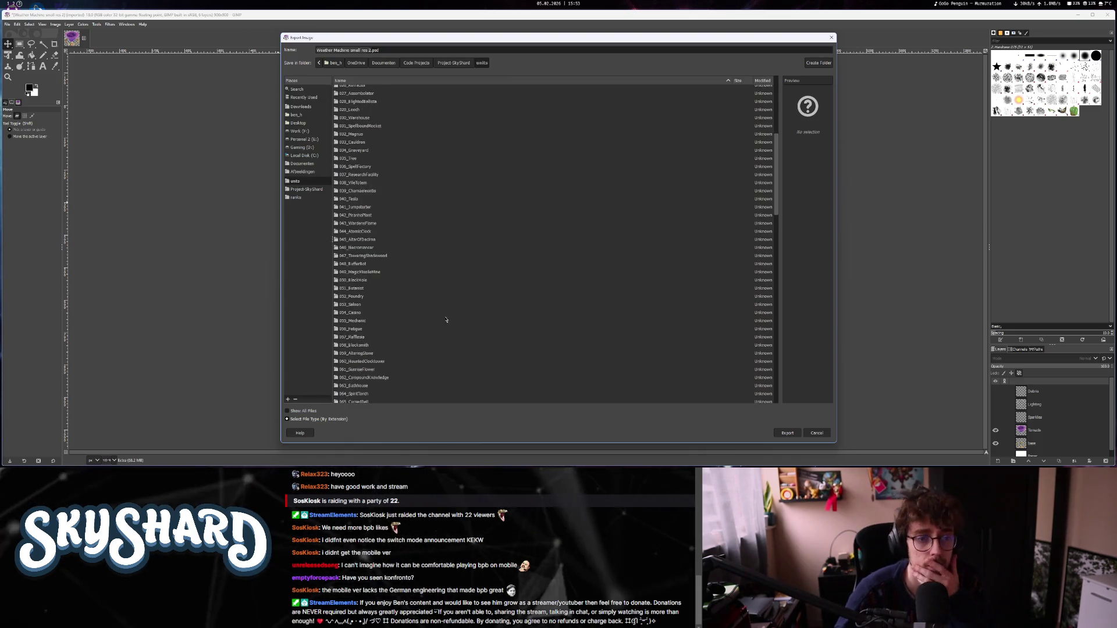
{"action": "double_click", "coordinate": [372, 261]}
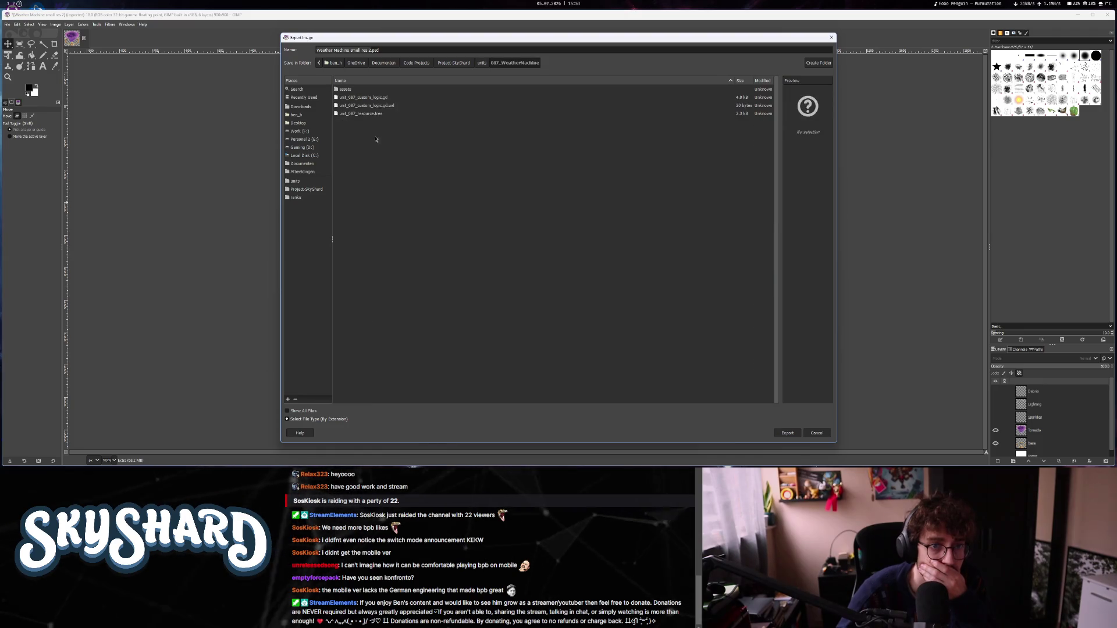
{"action": "double_click", "coordinate": [349, 89]}
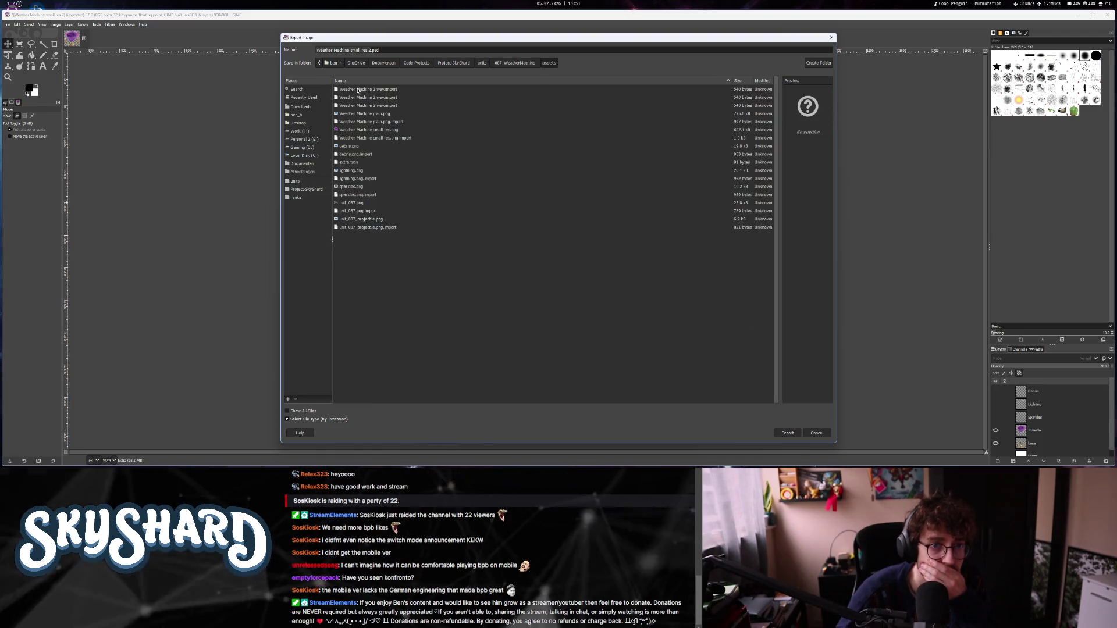
Export the image over Weather Machine plain.png, replacing the existing file with default PNG options.
{"action": "left_click", "coordinate": [364, 131]}
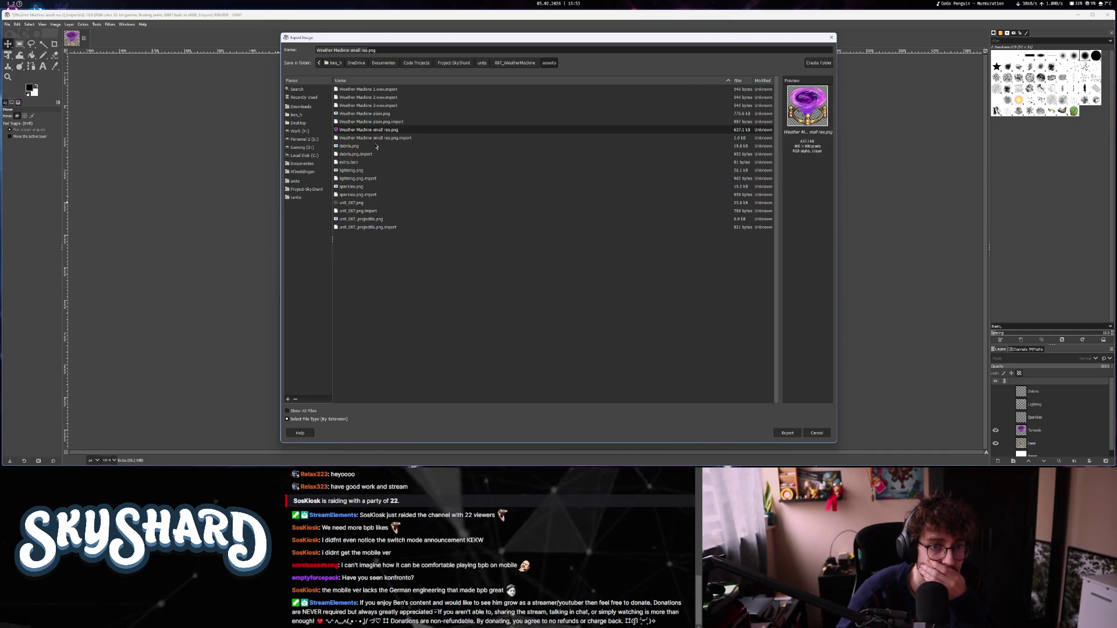
{"action": "double_click", "coordinate": [387, 114]}
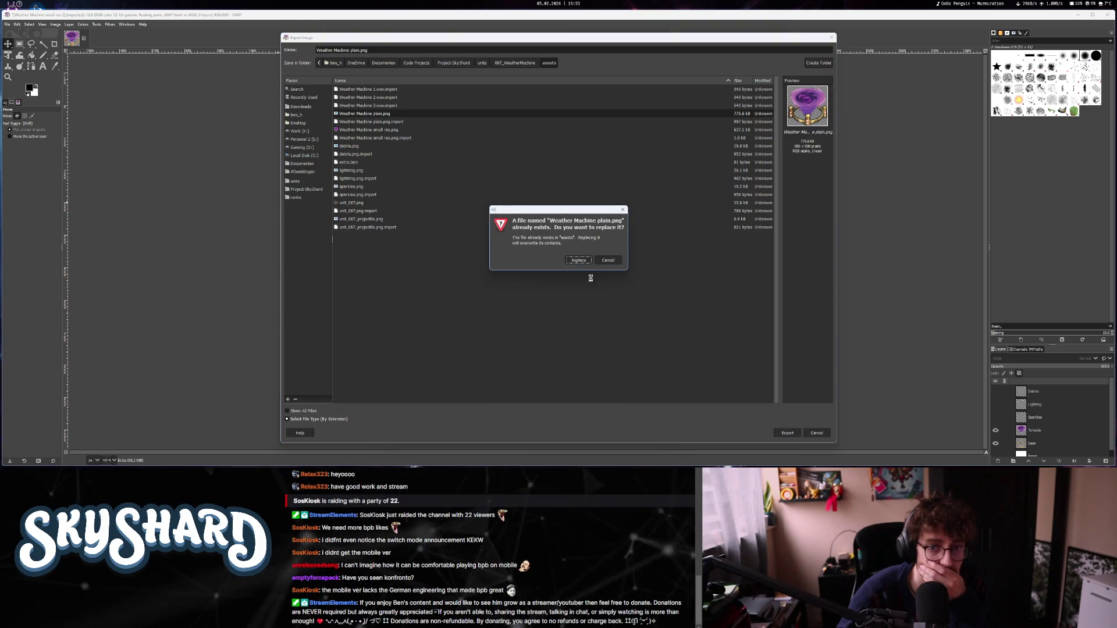
{"action": "left_click", "coordinate": [580, 260]}
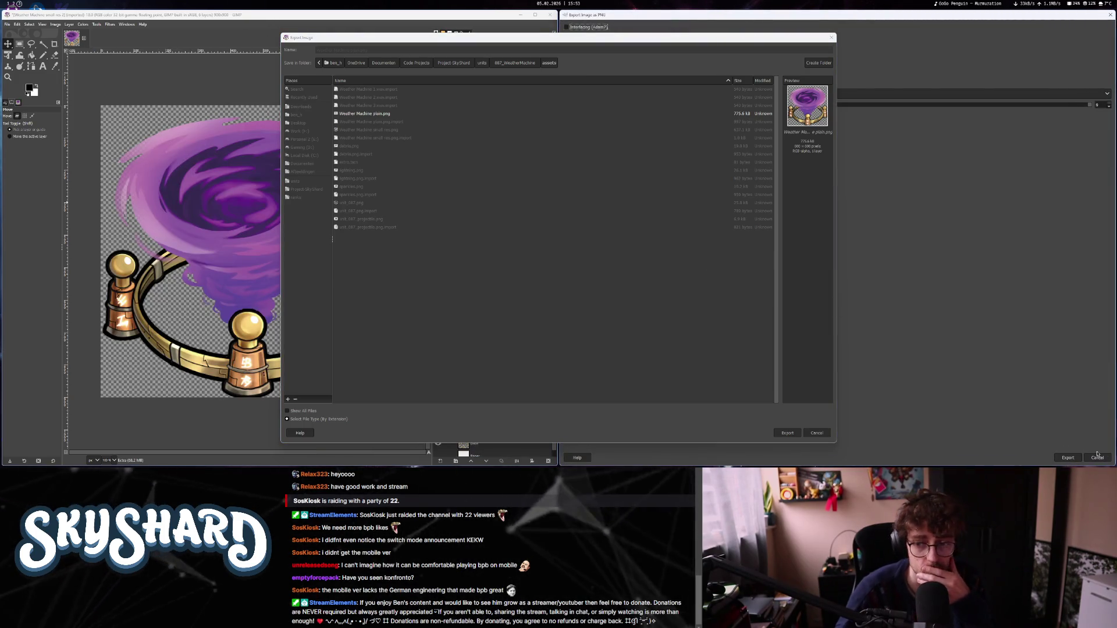
{"action": "left_click", "coordinate": [1068, 458]}
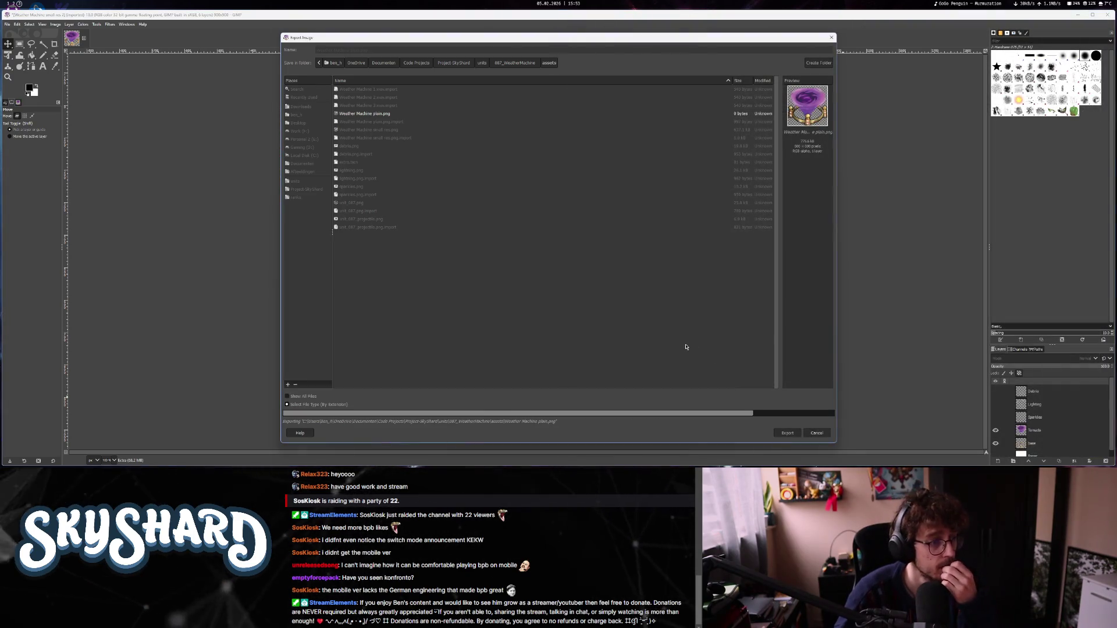
{"action": "left_click", "coordinate": [12, 5]}
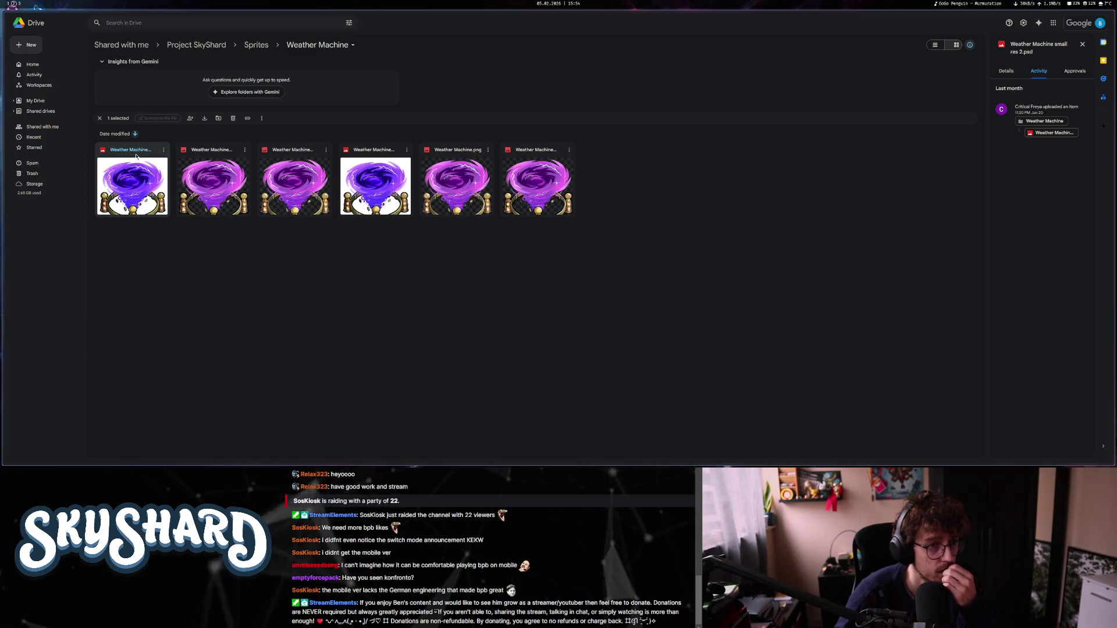
Look through the Weather Machine sprite thumbnails, checking Weather Machine small res 2.png's details.
{"action": "left_click", "coordinate": [213, 171]}
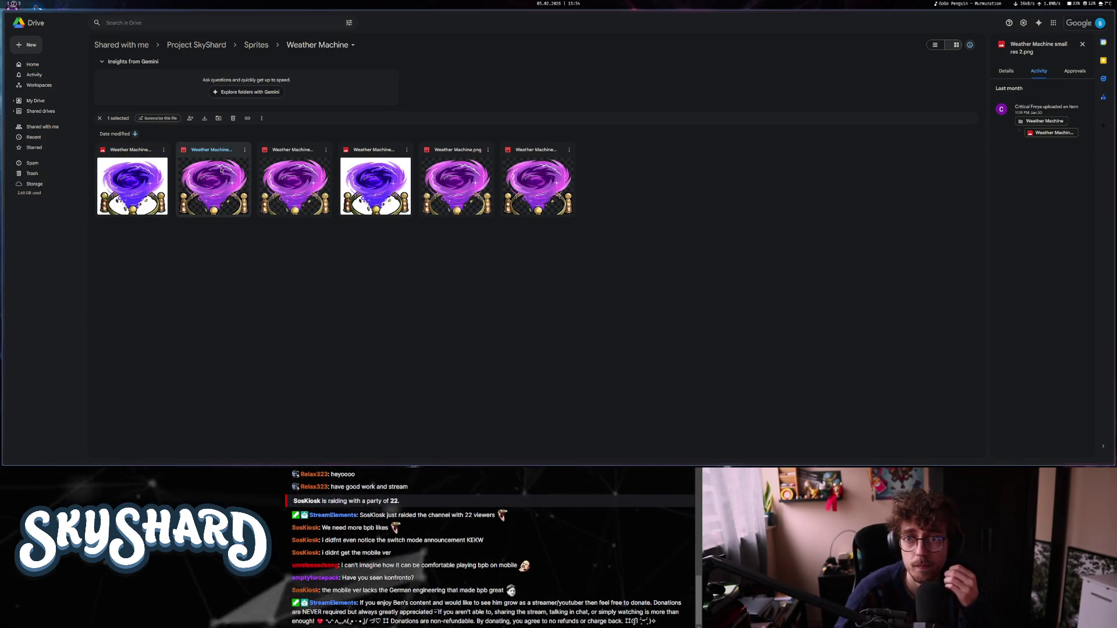
{"action": "left_click", "coordinate": [475, 179]}
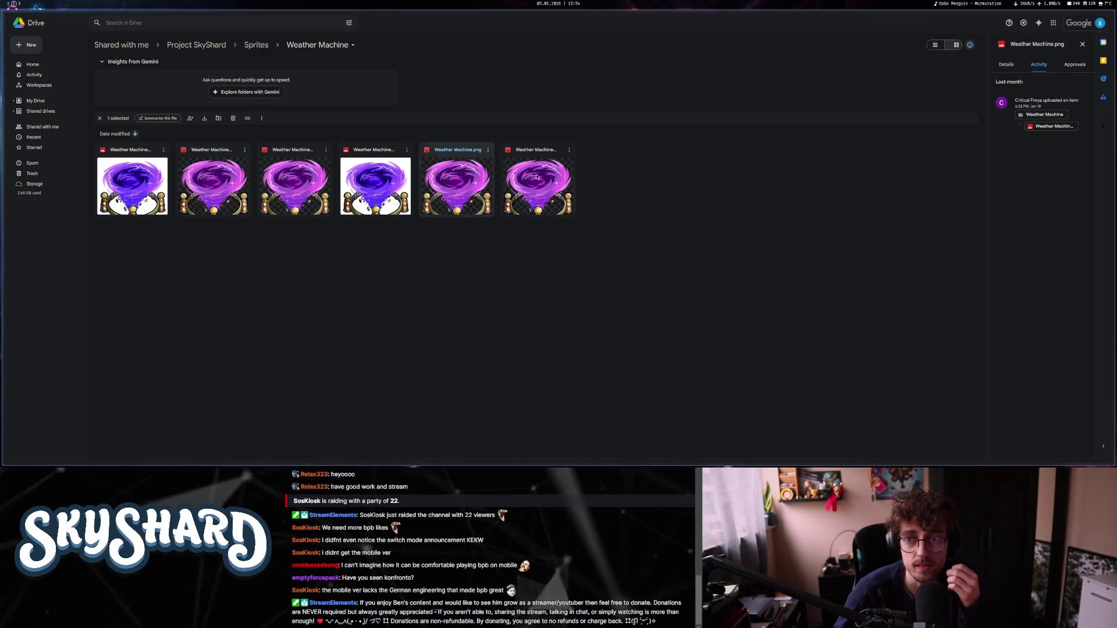
{"action": "key", "text": "Right"}
{"action": "left_click", "coordinate": [217, 166]}
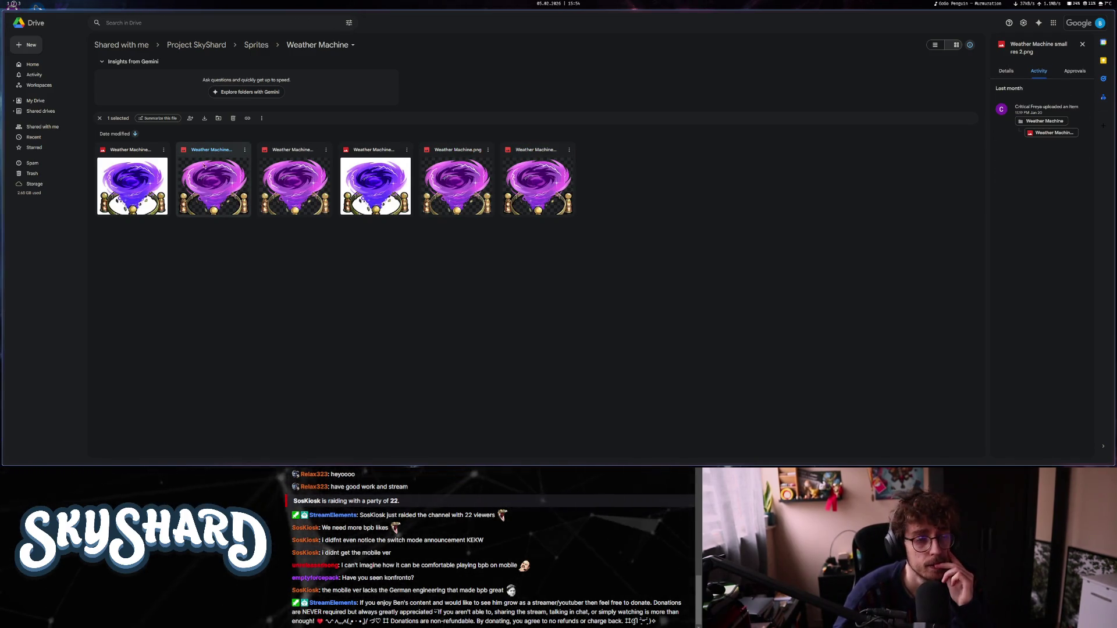
{"action": "left_click", "coordinate": [123, 183]}
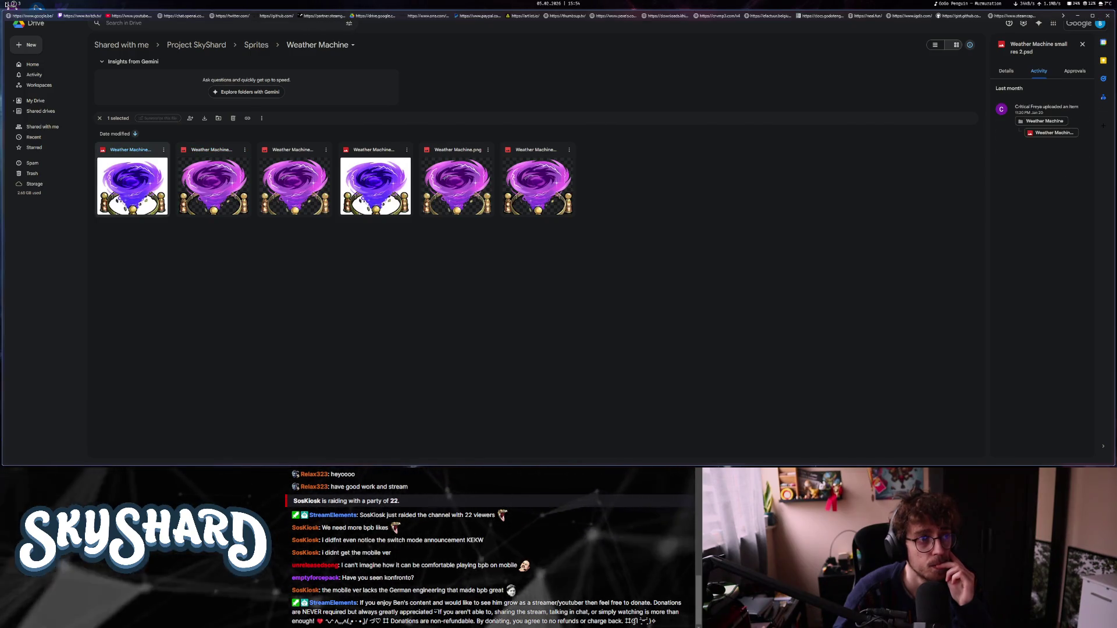
{"action": "key", "text": "alt+Tab"}
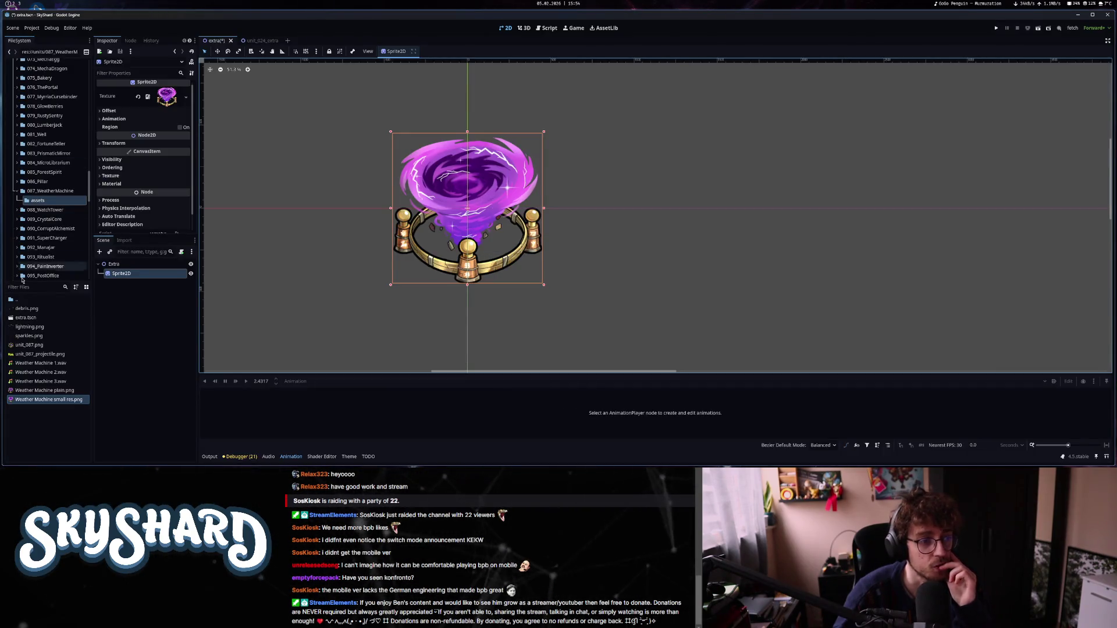
Try Weather Machine plain.png as the Sprite2D texture, then restore Weather Machine small res.png.
{"action": "left_click_drag", "start_coordinate": [59, 393], "coordinate": [168, 98]}
{"action": "mouse_move", "coordinate": [41, 402]}
{"action": "left_mouse_down"}
{"action": "mouse_move", "coordinate": [174, 195]}
{"action": "mouse_move", "coordinate": [171, 99]}
{"action": "left_mouse_up"}
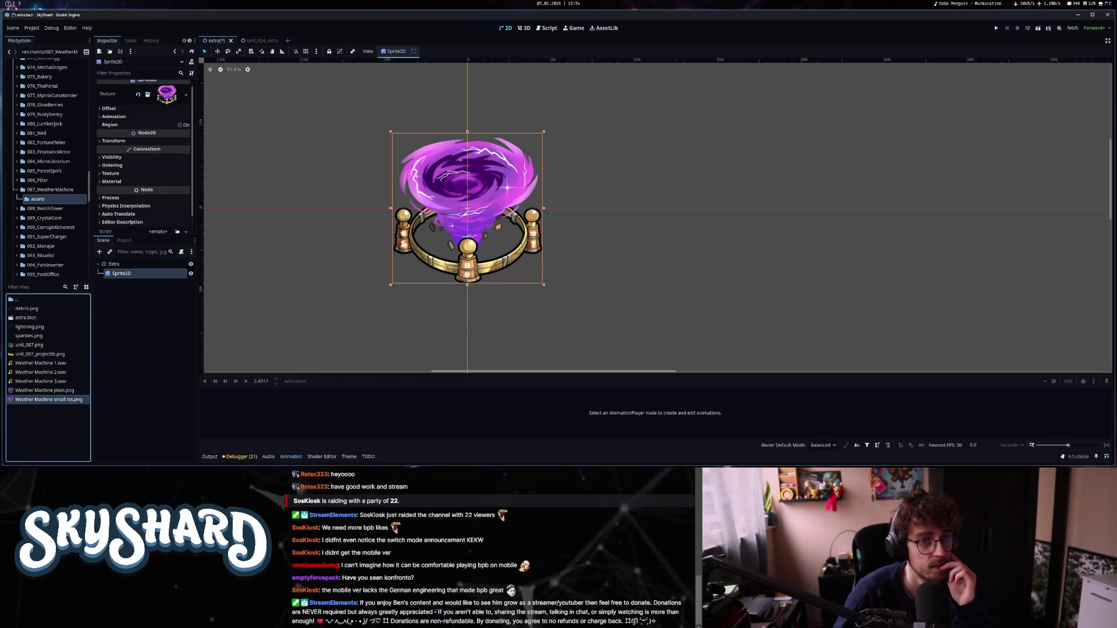
{"action": "key", "text": "alt+Tab"}
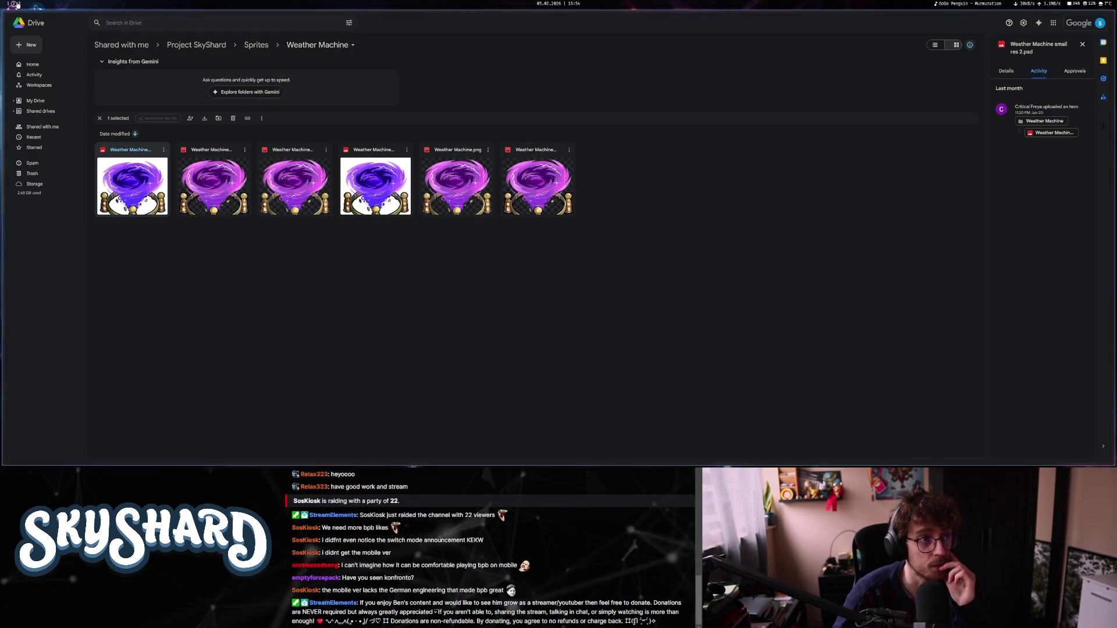
{"action": "key", "text": "alt+Tab"}
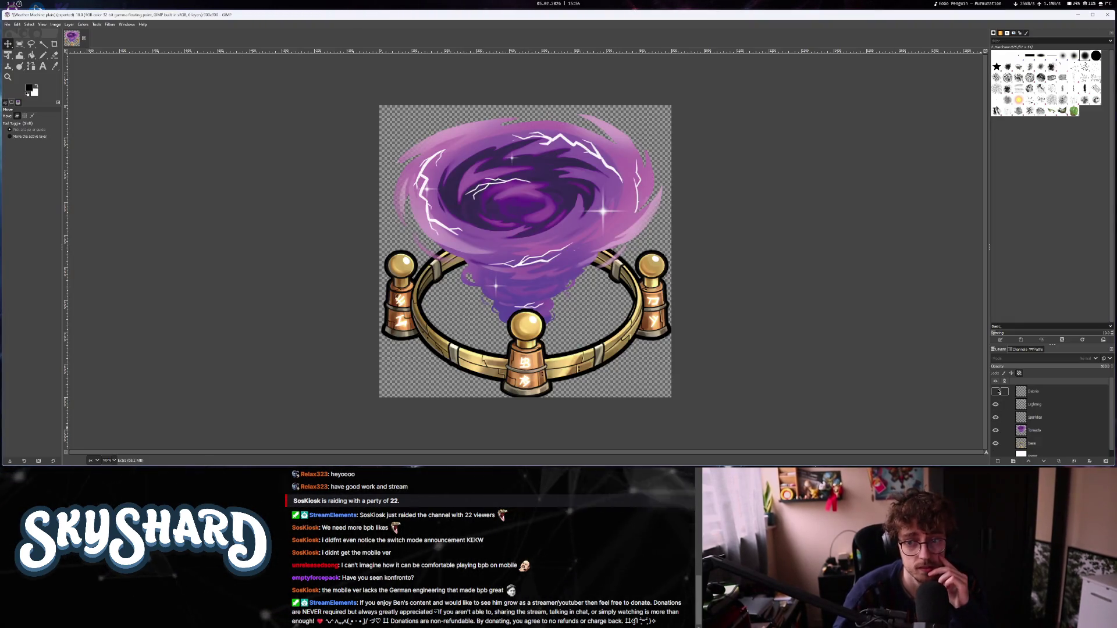
Hide the Lighting and Sparkles layers and toggle the Paper layer on then off for transparency.
{"action": "left_click", "coordinate": [996, 404]}
{"action": "left_click", "coordinate": [996, 417]}
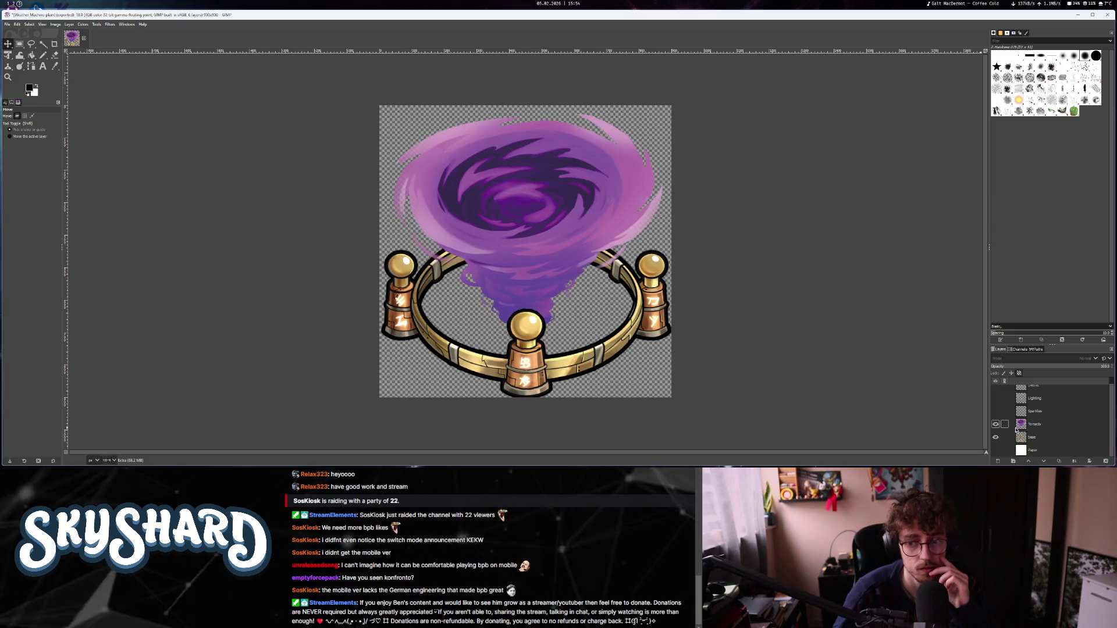
{"action": "scroll", "coordinate": [1035, 431], "scroll_direction": "down", "scroll_amount": 1}
{"action": "left_click", "coordinate": [996, 450]}
{"action": "left_click", "coordinate": [995, 450]}
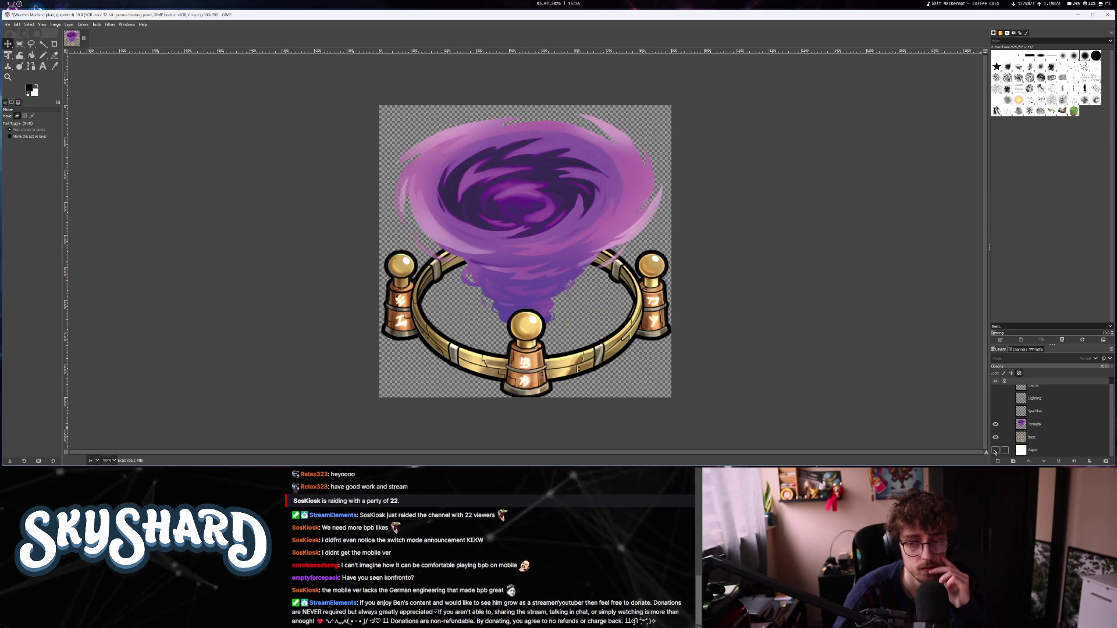
{"action": "scroll", "coordinate": [422, 257], "scroll_direction": "right", "scroll_amount": 5}
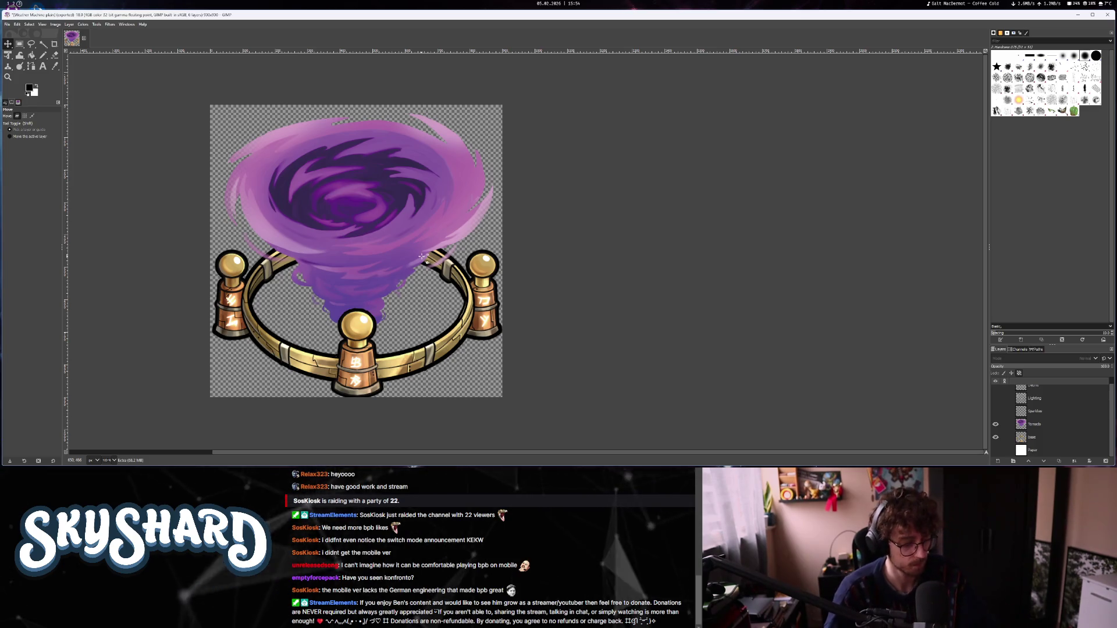
{"action": "key", "text": "super+e"}
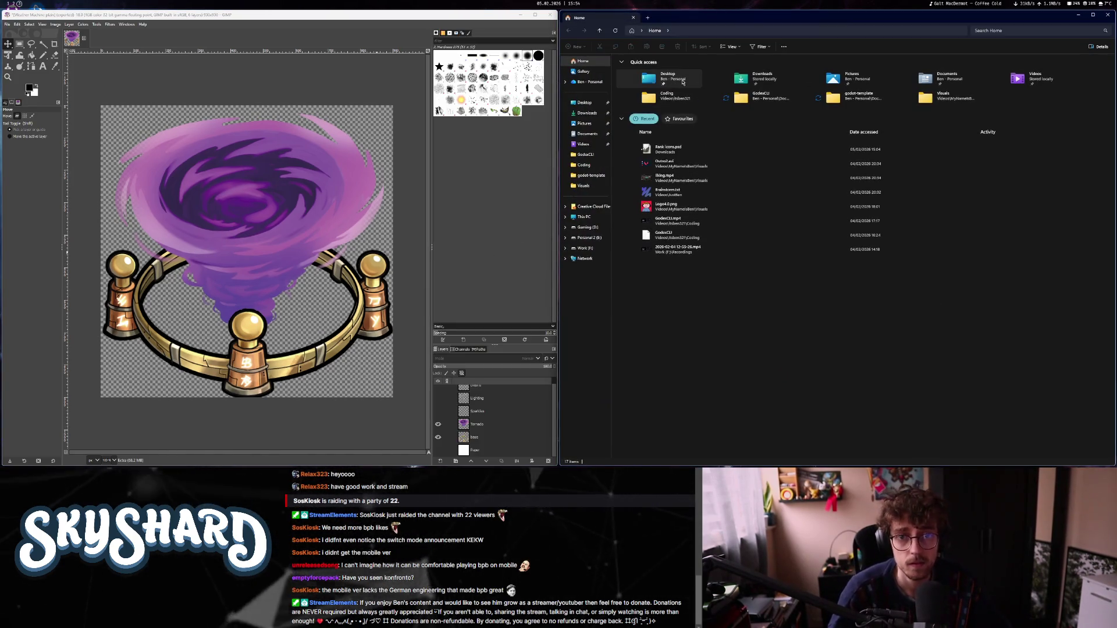
Navigate File Explorer from Documents into Code Projects > Project-SkyShard.
{"action": "double_click", "coordinate": [762, 77]}
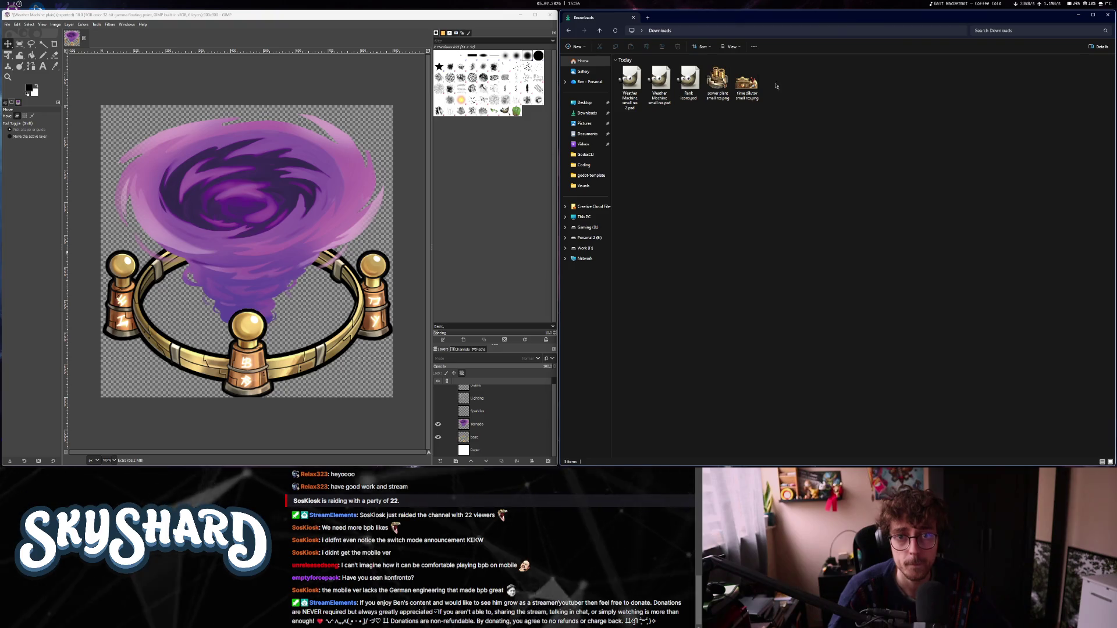
{"action": "left_click", "coordinate": [587, 134]}
{"action": "left_click", "coordinate": [640, 118]}
{"action": "double_click", "coordinate": [640, 118]}
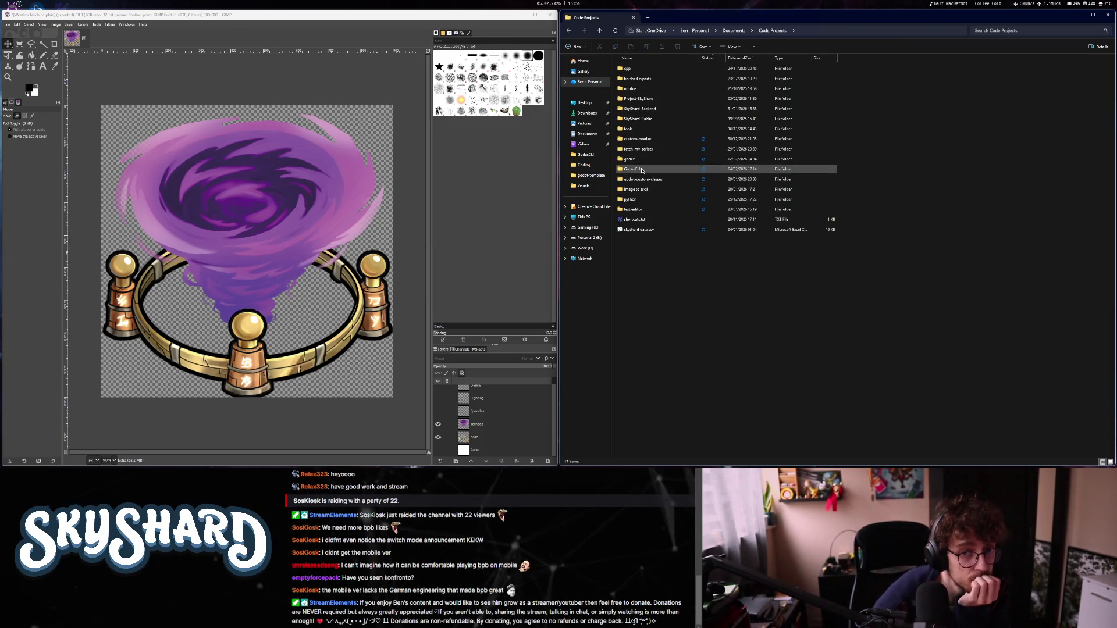
{"action": "left_click", "coordinate": [642, 99]}
{"action": "double_click", "coordinate": [643, 99]}
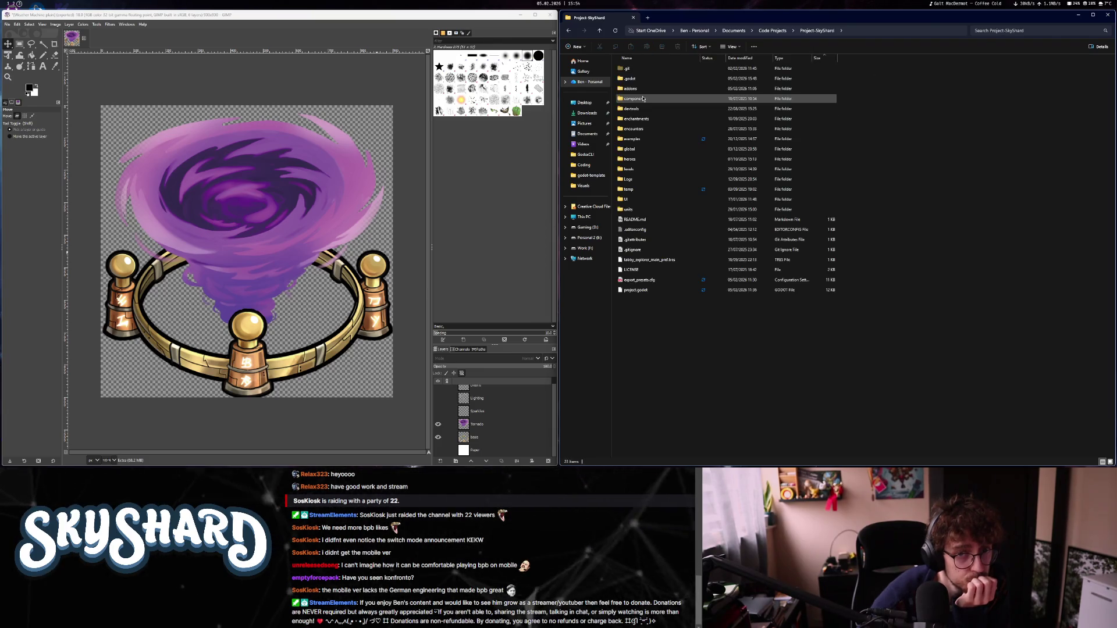
Go into units > 087_WeatherMachine > assets and view Weather Machine small res.png in the image viewer.
{"action": "double_click", "coordinate": [651, 282]}
{"action": "scroll", "coordinate": [679, 295], "scroll_direction": "down", "scroll_amount": 15}
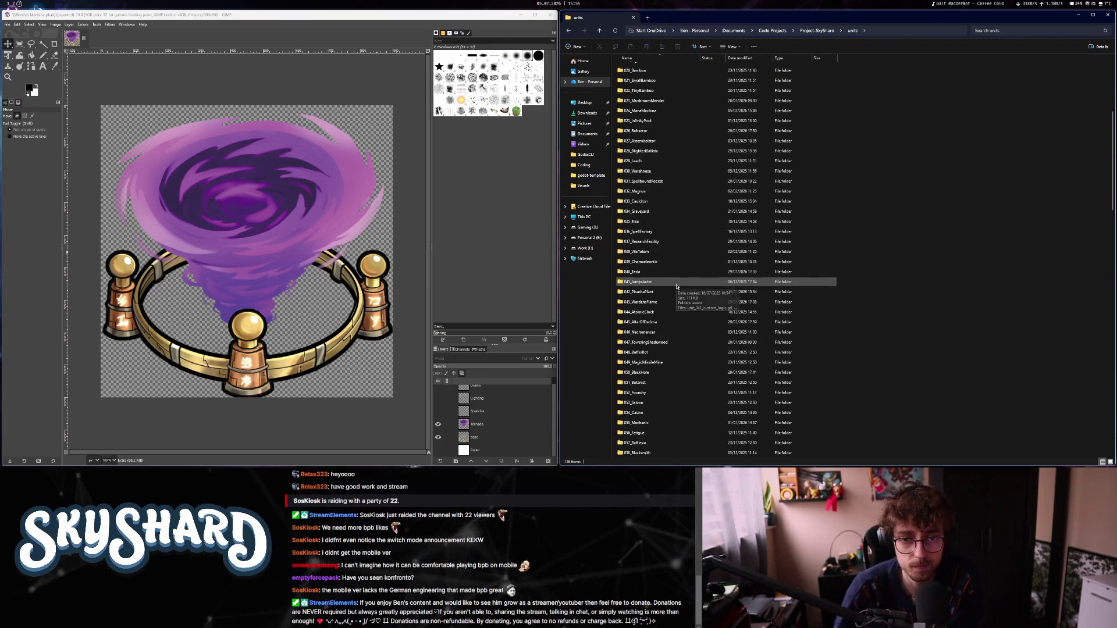
{"action": "double_click", "coordinate": [679, 295]}
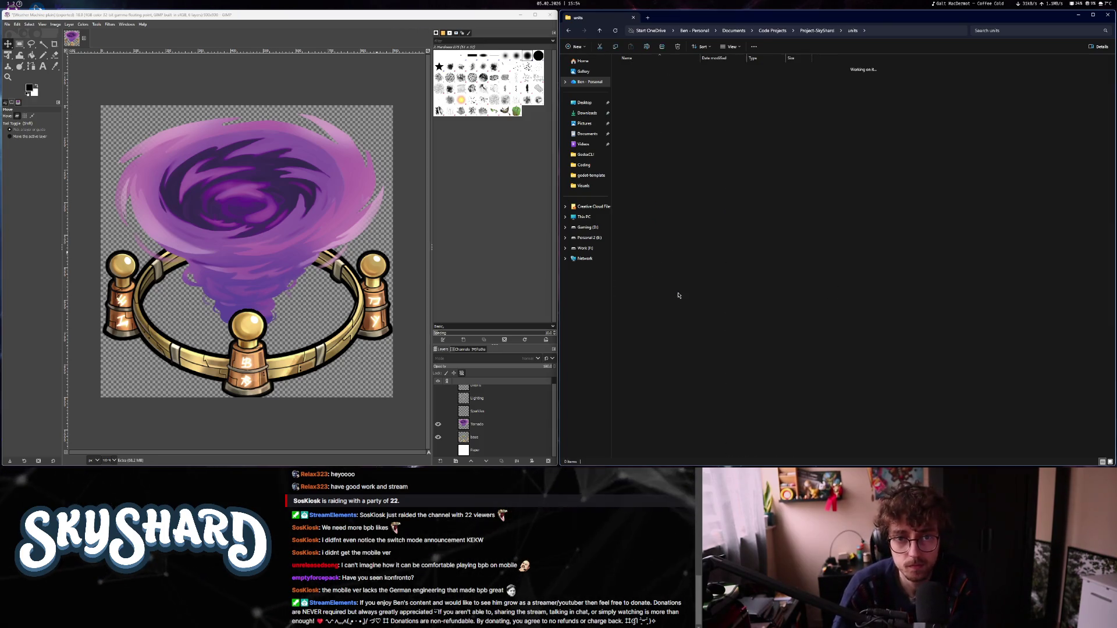
{"action": "double_click", "coordinate": [629, 69]}
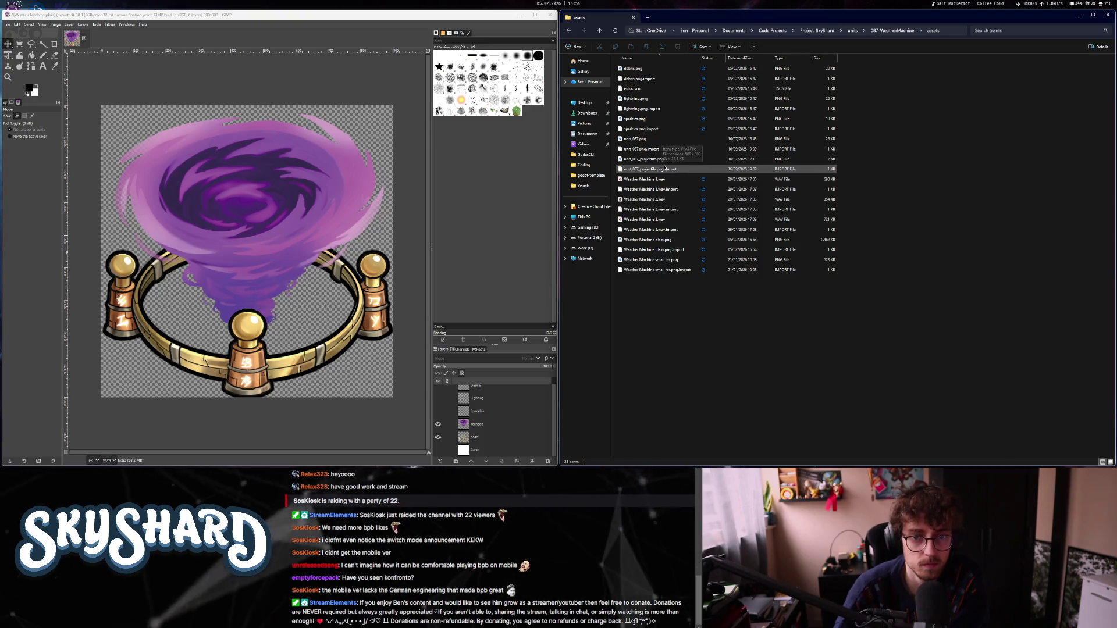
{"action": "left_click", "coordinate": [663, 261]}
{"action": "double_click", "coordinate": [664, 261]}
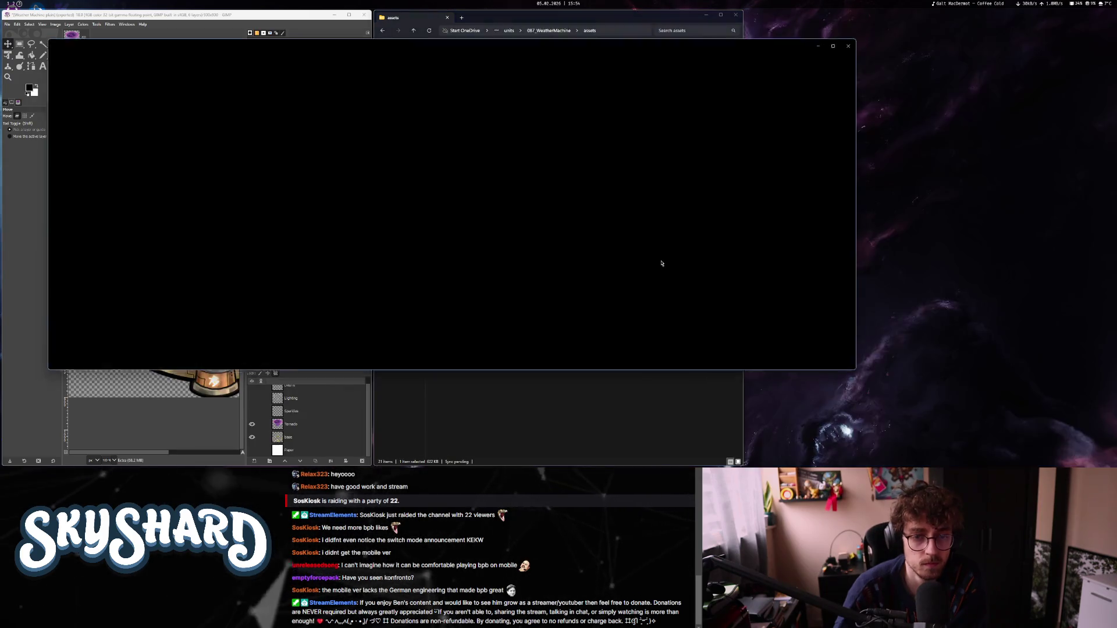
Close File Explorer, select the Tornado layer and bring up Colors > Hue-Saturation.
{"action": "left_click", "coordinate": [736, 14]}
{"action": "left_click", "coordinate": [83, 23]}
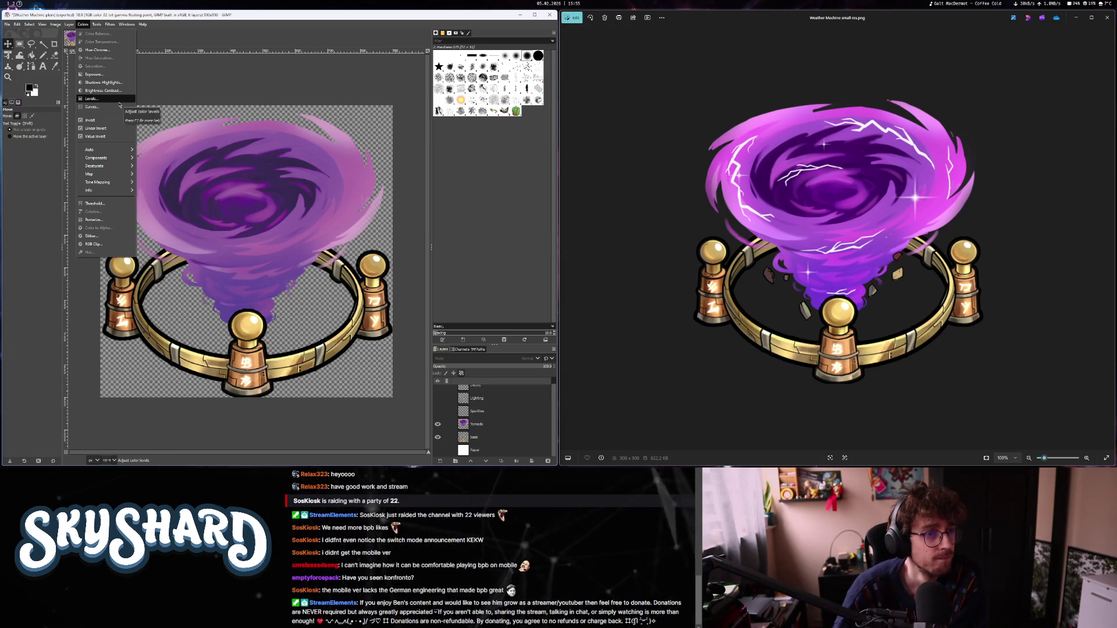
{"action": "left_click", "coordinate": [506, 431]}
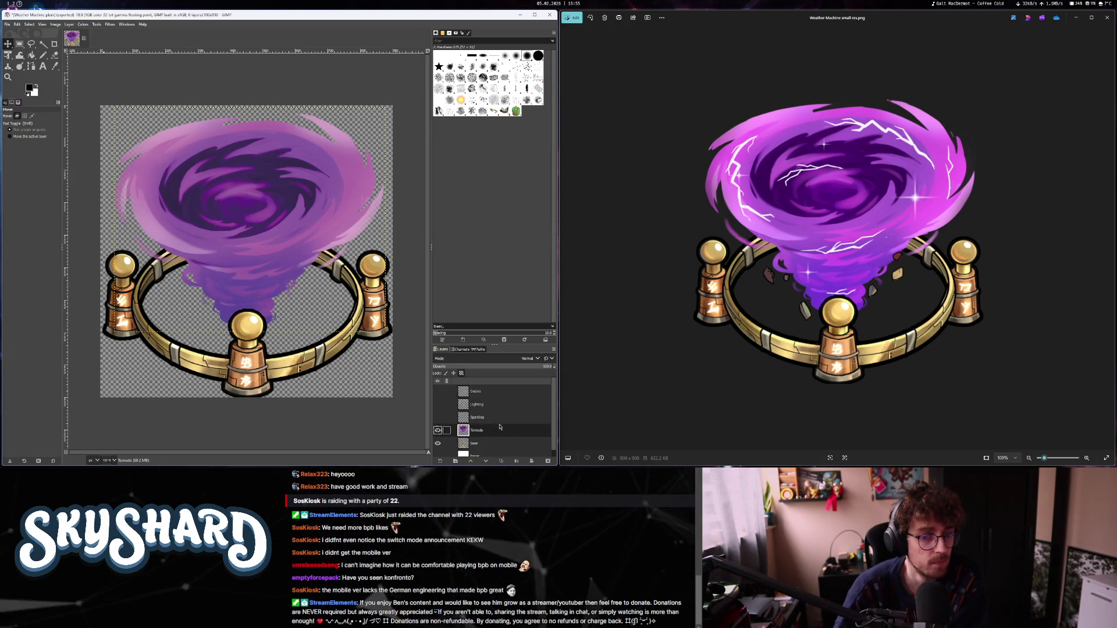
{"action": "left_click", "coordinate": [83, 24]}
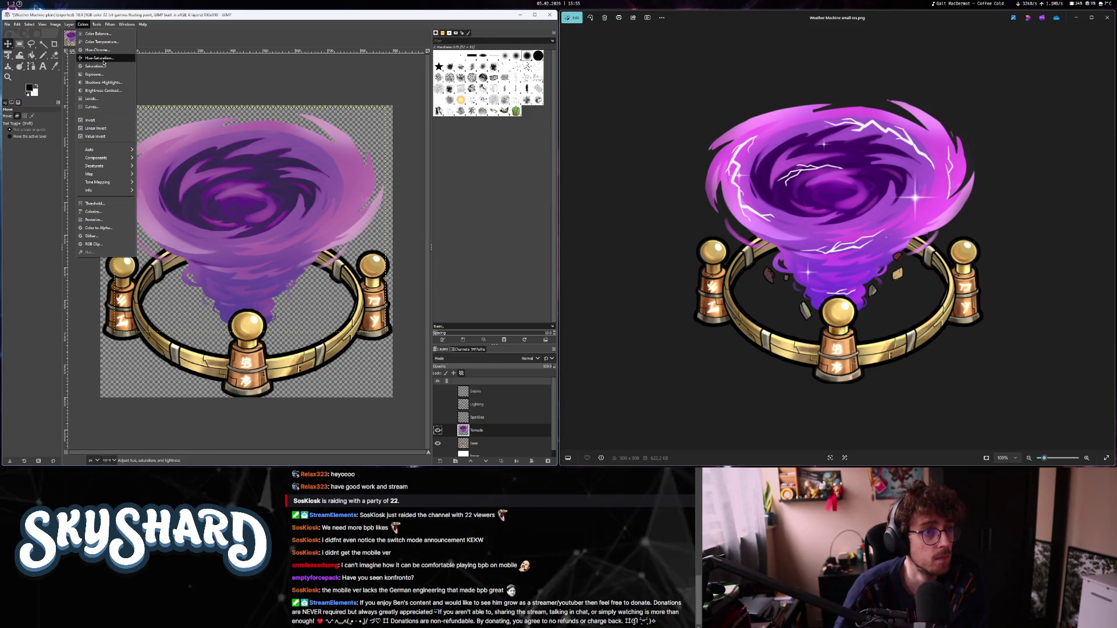
{"action": "left_click", "coordinate": [100, 58]}
{"action": "left_click", "coordinate": [575, 324]}
Raise the Tornado layer's Hue-Saturation saturation to about 21.3 and apply it.
{"action": "mouse_move", "coordinate": [575, 326]}
{"action": "left_mouse_down"}
{"action": "mouse_move", "coordinate": [618, 330]}
{"action": "mouse_move", "coordinate": [581, 330]}
{"action": "mouse_move", "coordinate": [592, 332]}
{"action": "left_mouse_up"}
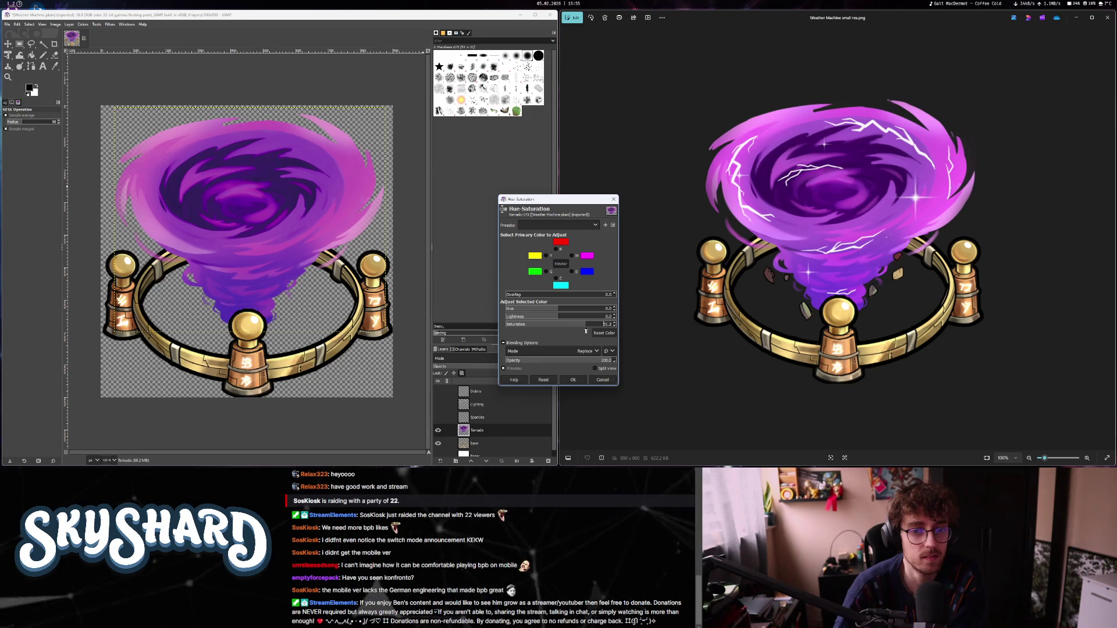
{"action": "left_click_drag", "start_coordinate": [556, 312], "coordinate": [561, 313]}
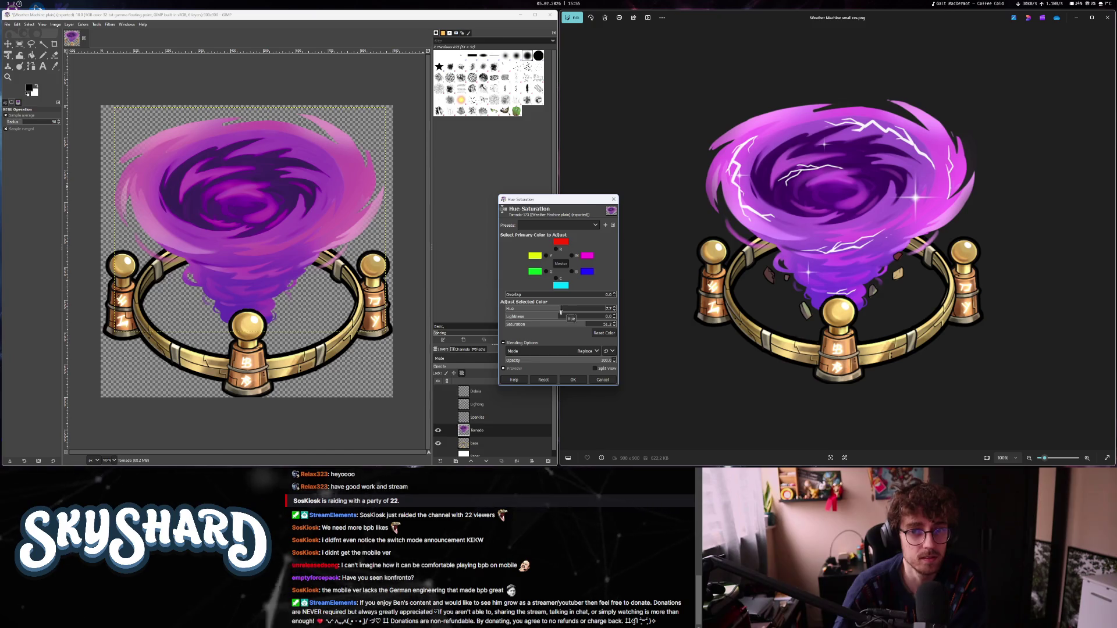
{"action": "left_click", "coordinate": [603, 333]}
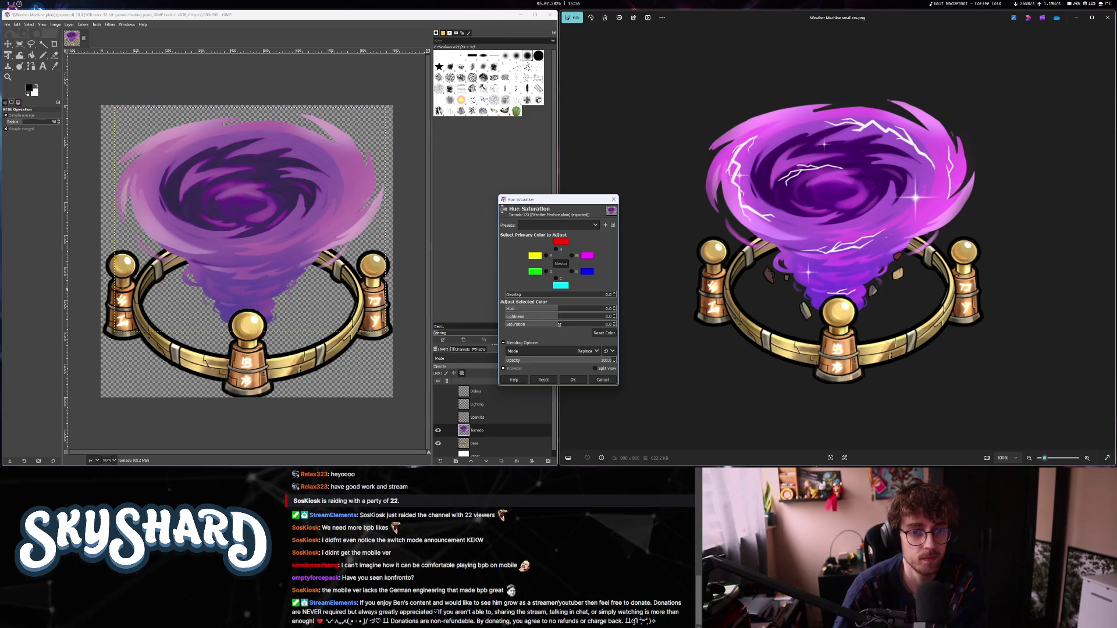
{"action": "left_click_drag", "start_coordinate": [563, 324], "coordinate": [573, 324]}
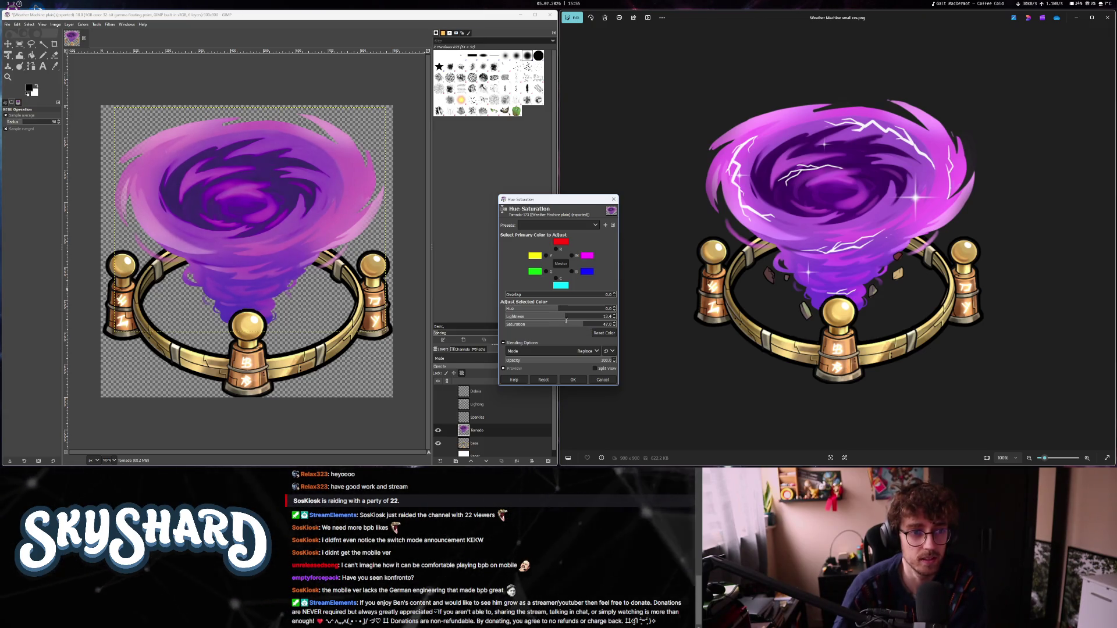
{"action": "left_click_drag", "start_coordinate": [566, 320], "coordinate": [560, 321]}
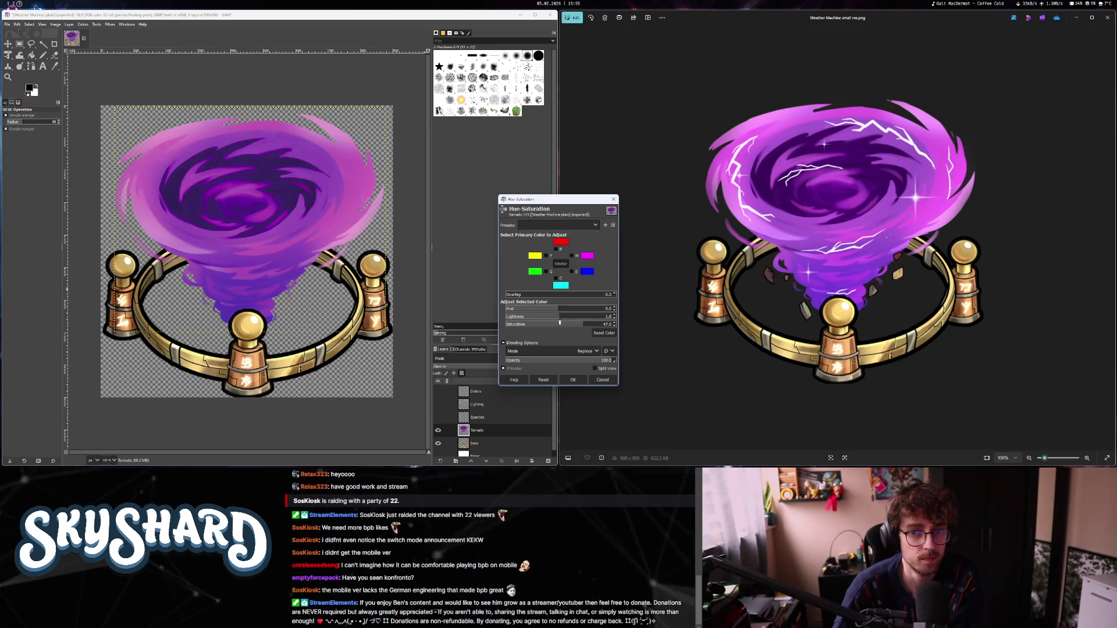
{"action": "key", "text": "Escape"}
{"action": "key", "text": "ctrl+shift+f"}
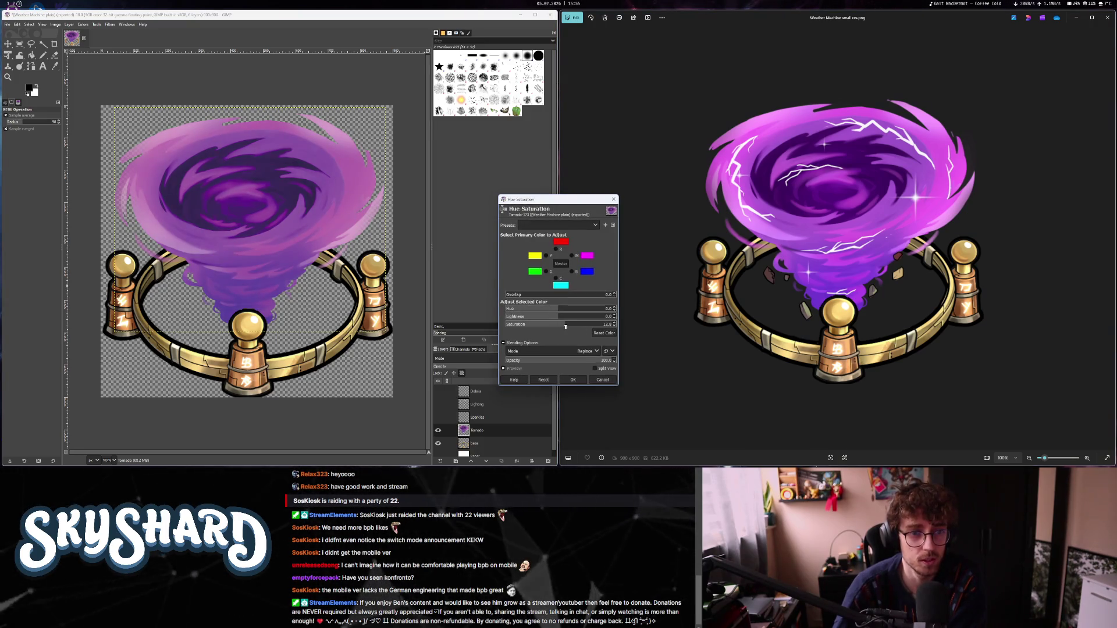
{"action": "left_click_drag", "start_coordinate": [569, 325], "coordinate": [570, 326]}
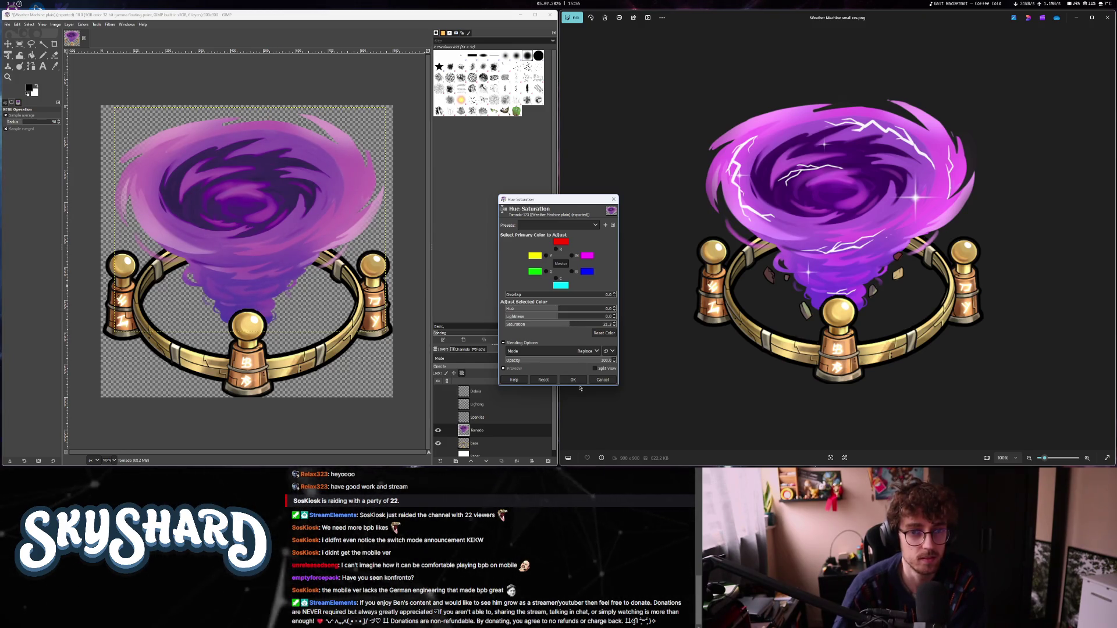
{"action": "key", "text": "Return"}
Apply Brightness-Contrast to the Tornado with contrast kept near zero.
{"action": "left_click", "coordinate": [82, 24]}
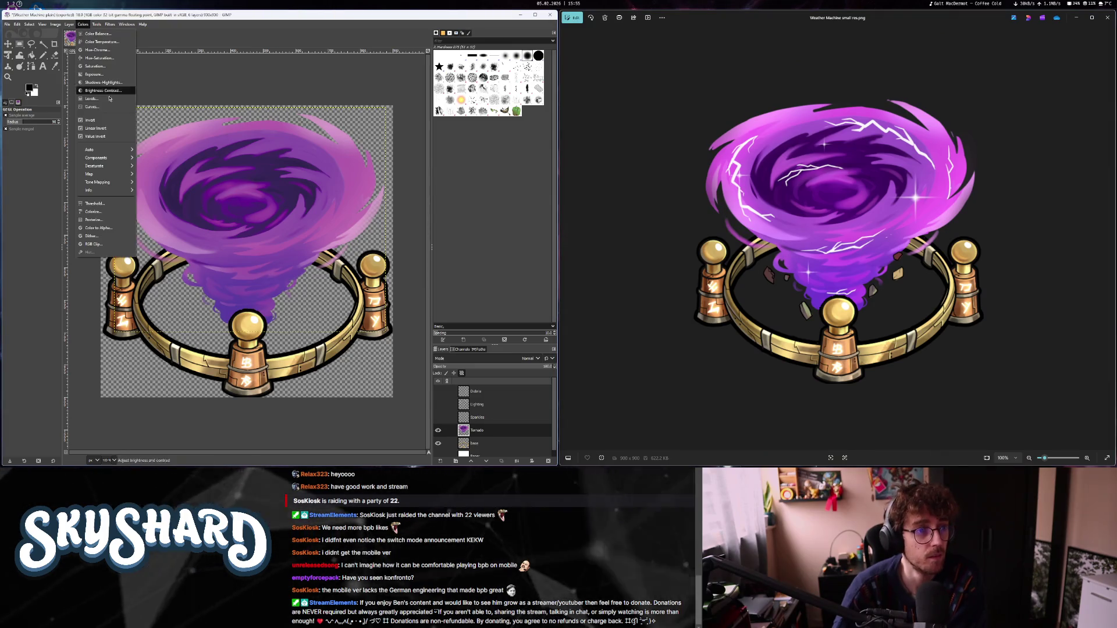
{"action": "left_click", "coordinate": [96, 76]}
{"action": "left_click_drag", "start_coordinate": [559, 242], "coordinate": [558, 243]}
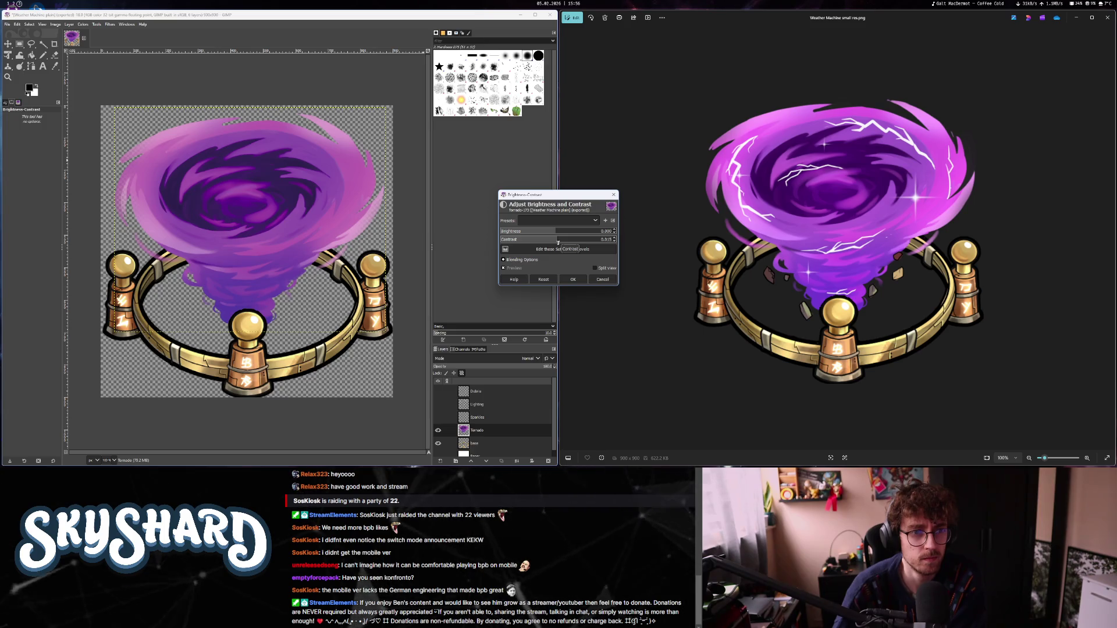
{"action": "left_click", "coordinate": [572, 281]}
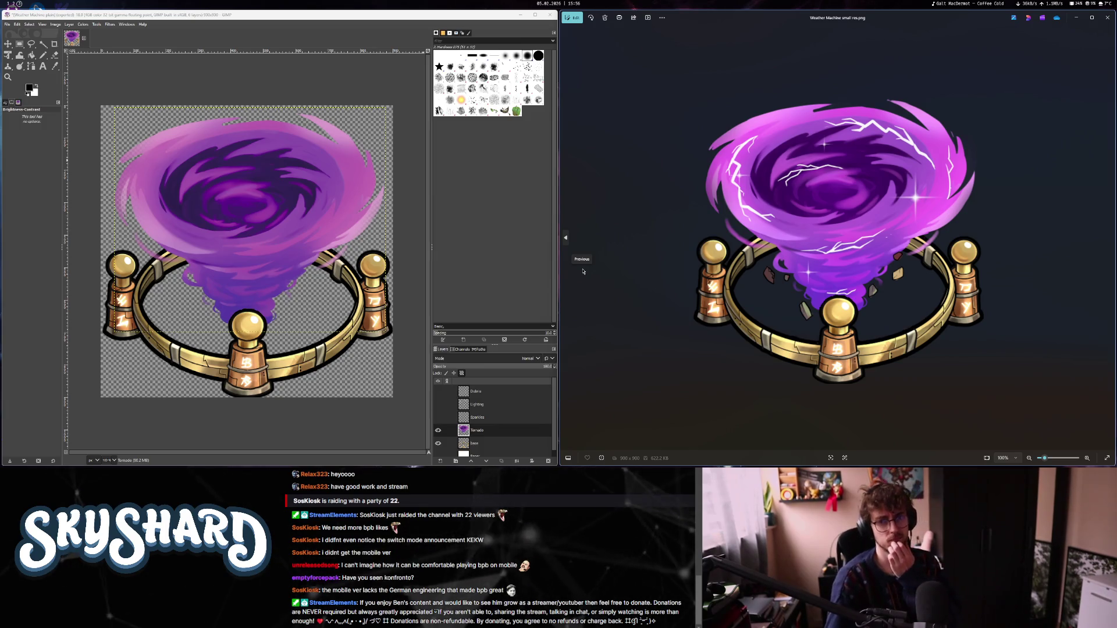
Apply Colors > Saturation to the Tornado with strength about 1.15.
{"action": "left_click", "coordinate": [82, 23]}
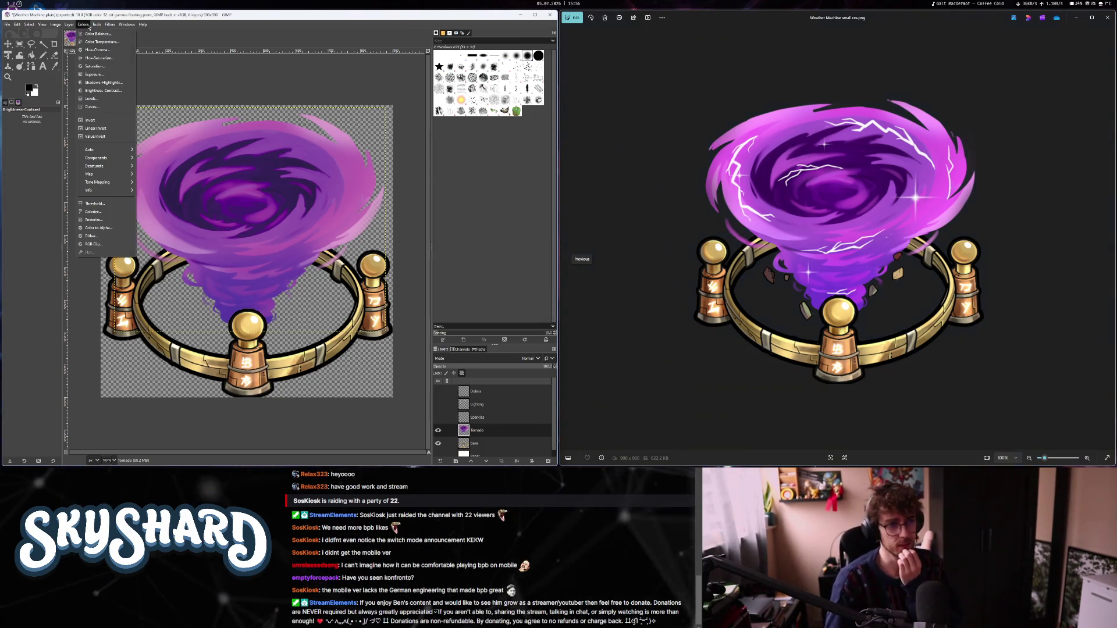
{"action": "left_click", "coordinate": [96, 63]}
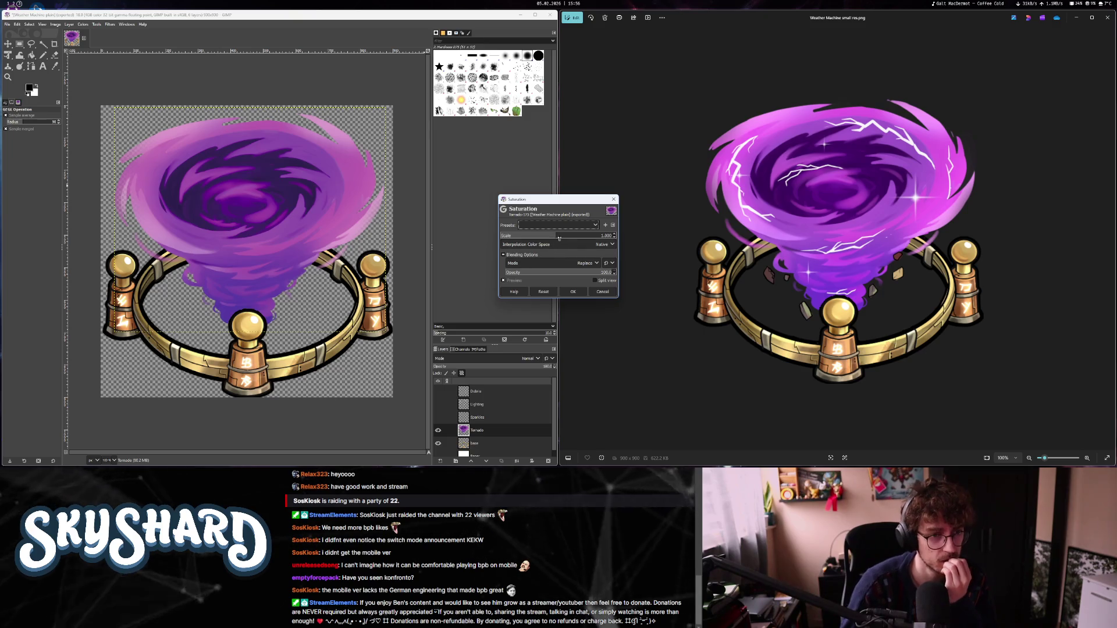
{"action": "left_click", "coordinate": [561, 238]}
{"action": "left_click_drag", "start_coordinate": [585, 240], "coordinate": [555, 239]}
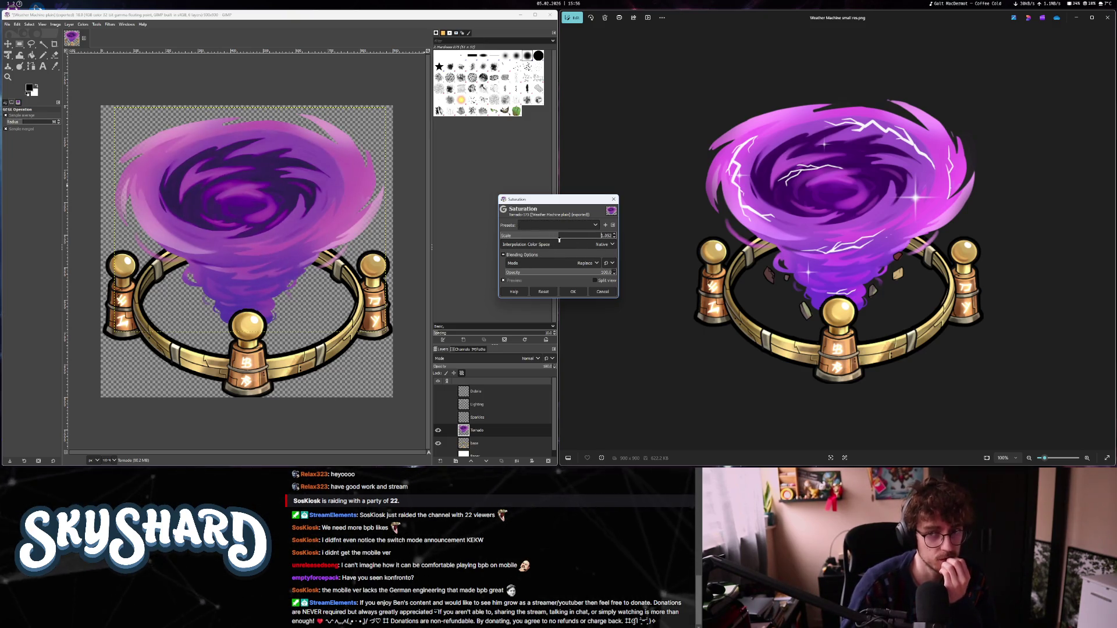
{"action": "left_click", "coordinate": [568, 240]}
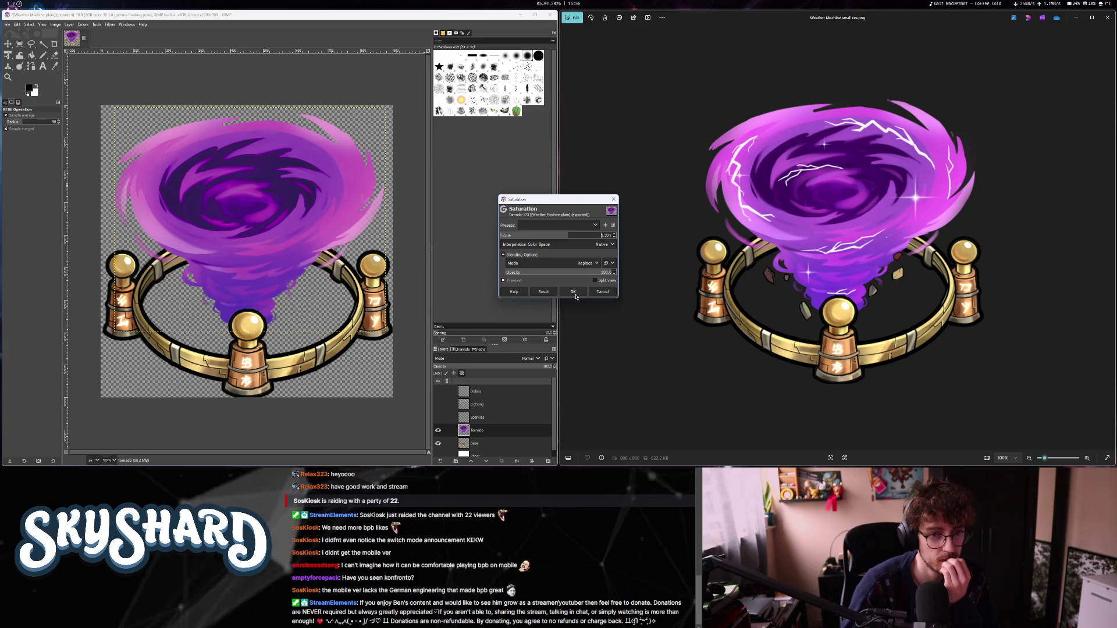
{"action": "left_click", "coordinate": [556, 236]}
{"action": "left_click", "coordinate": [565, 236]}
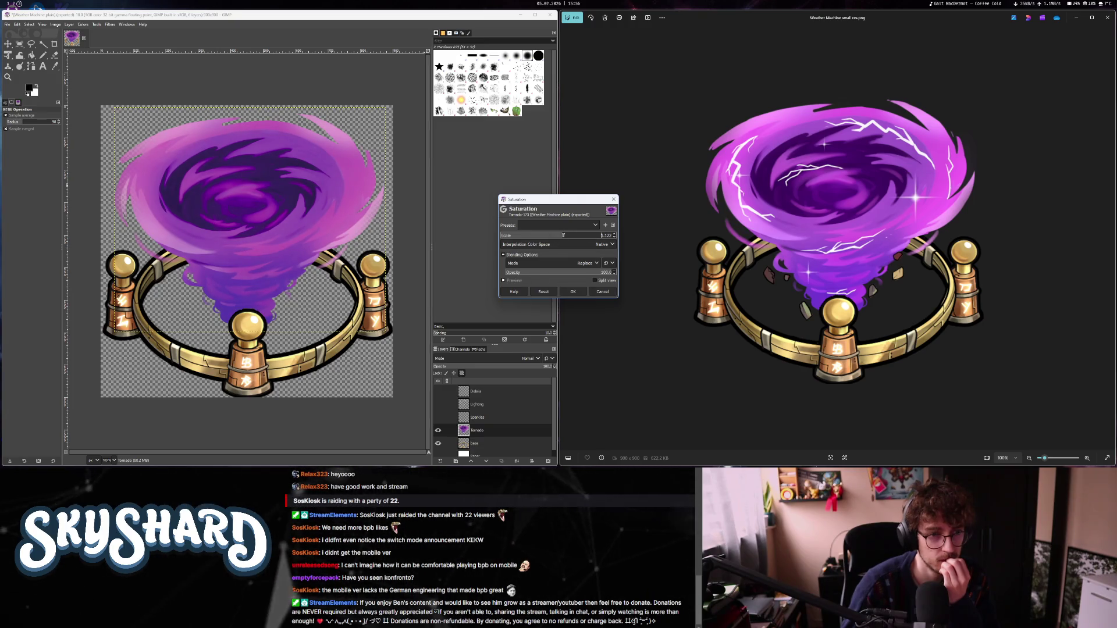
{"action": "left_click", "coordinate": [573, 291]}
Apply an Exposure adjustment of about 0.174 to the Tornado layer.
{"action": "left_click", "coordinate": [83, 24]}
{"action": "left_click", "coordinate": [97, 75]}
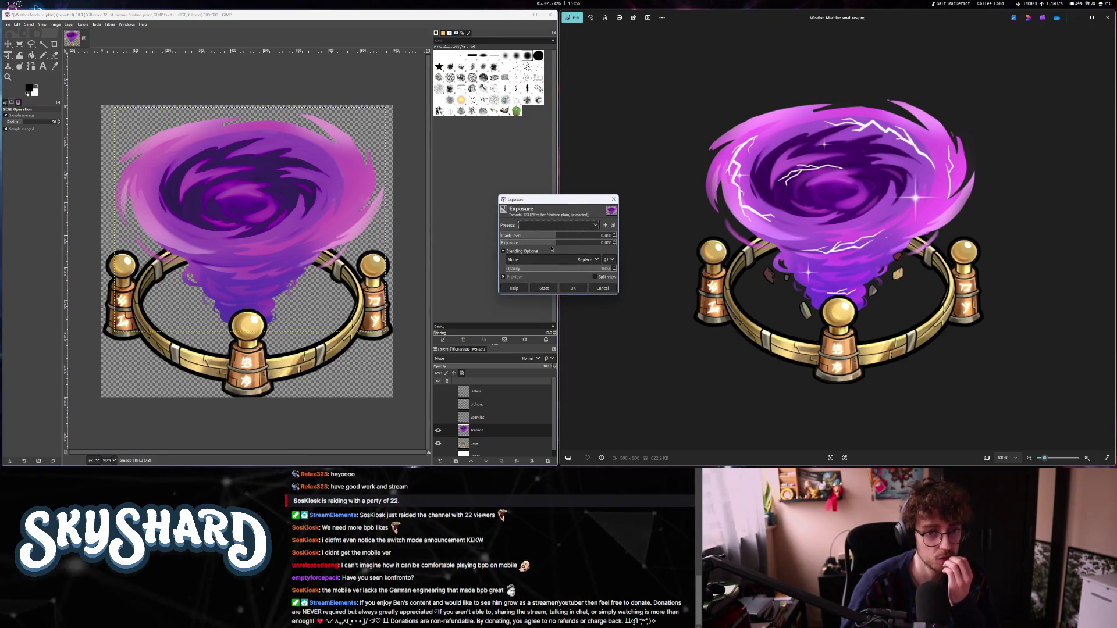
{"action": "left_click", "coordinate": [557, 244]}
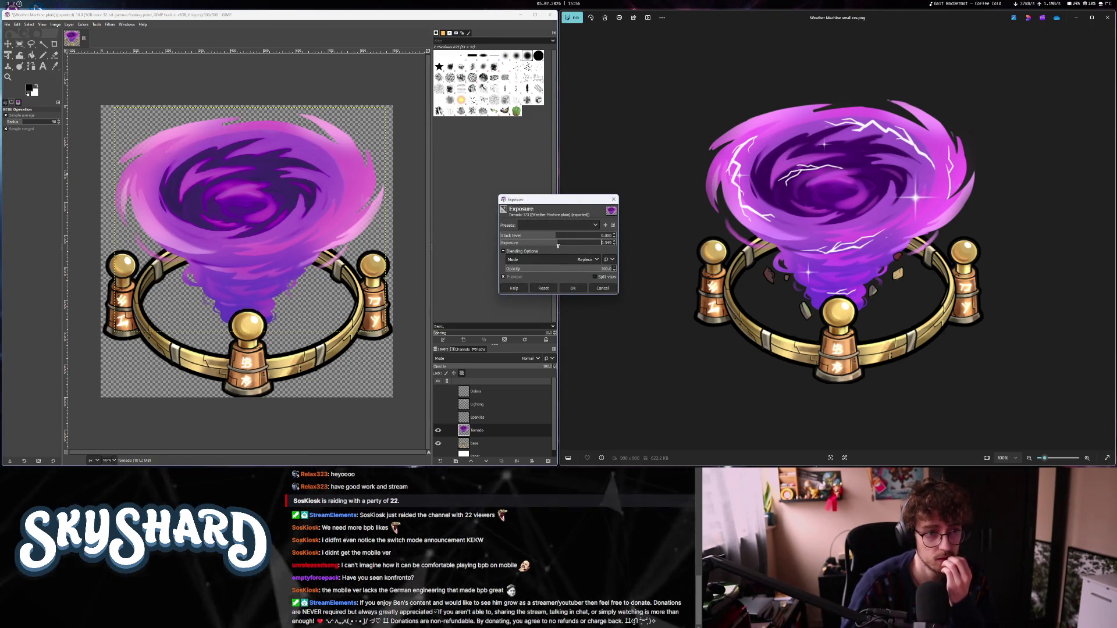
{"action": "left_click_drag", "start_coordinate": [557, 246], "coordinate": [557, 246]}
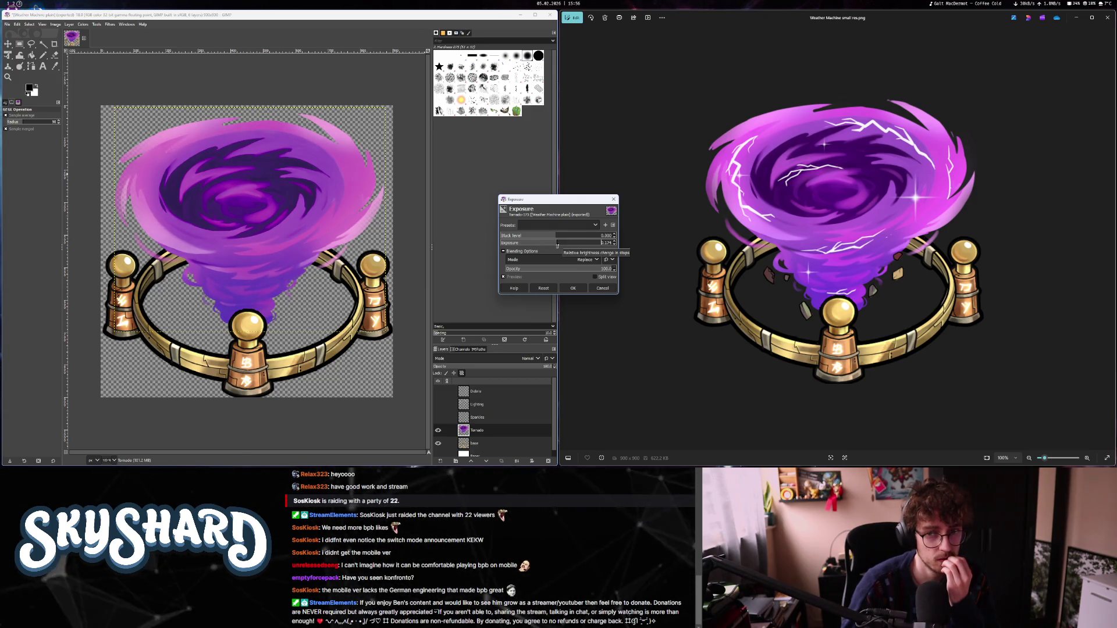
{"action": "left_click", "coordinate": [583, 290]}
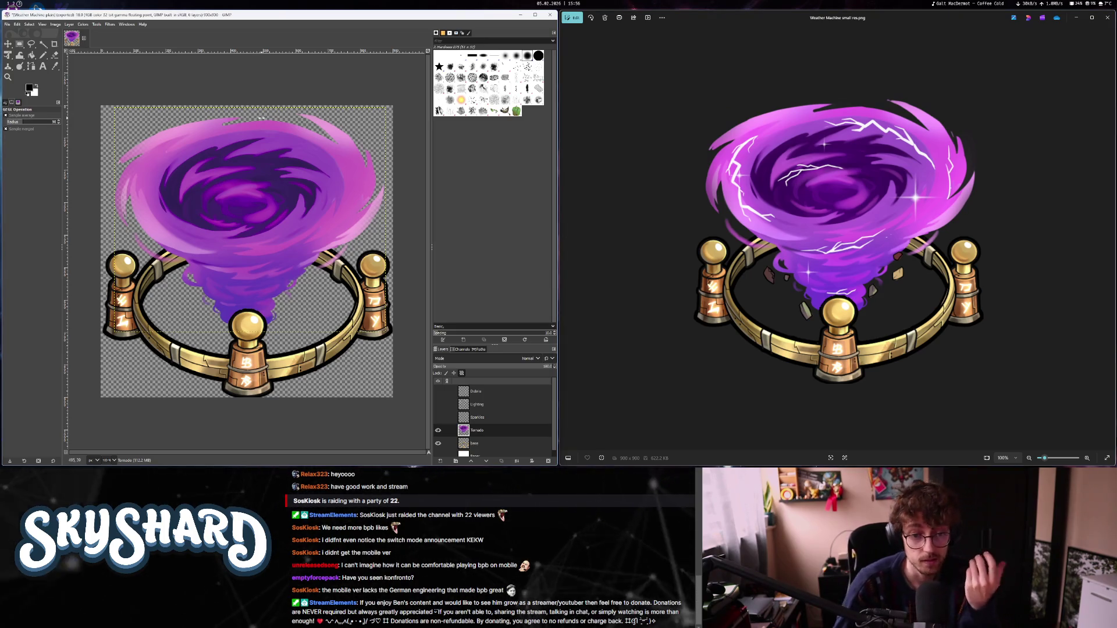
Re-export the image to its existing PNG and close the Photos viewer.
{"action": "left_click", "coordinate": [7, 25]}
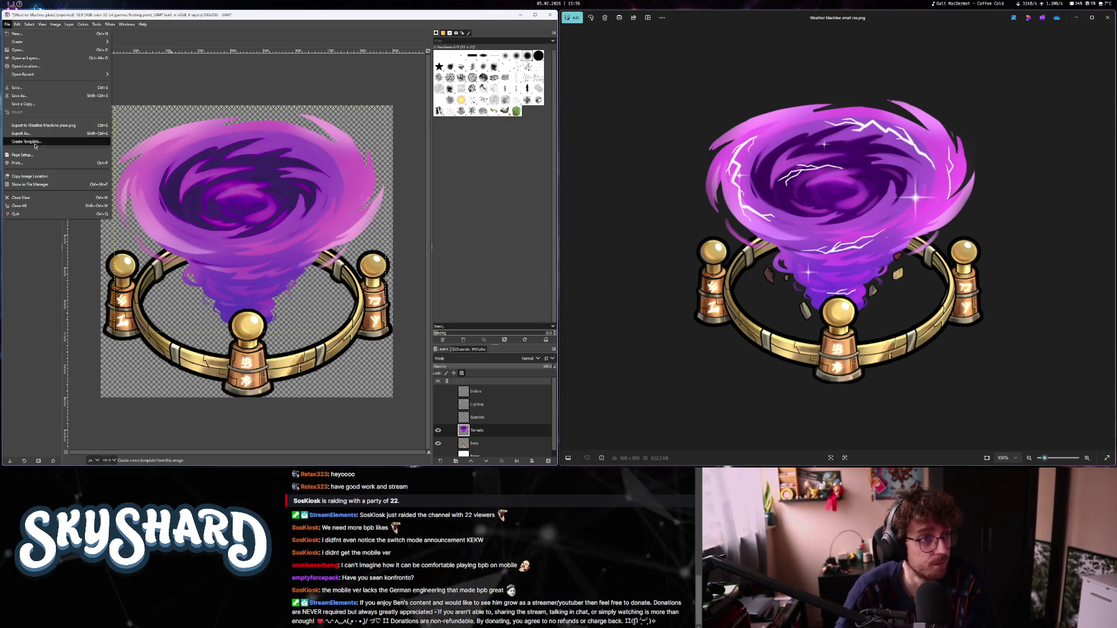
{"action": "left_click", "coordinate": [32, 134]}
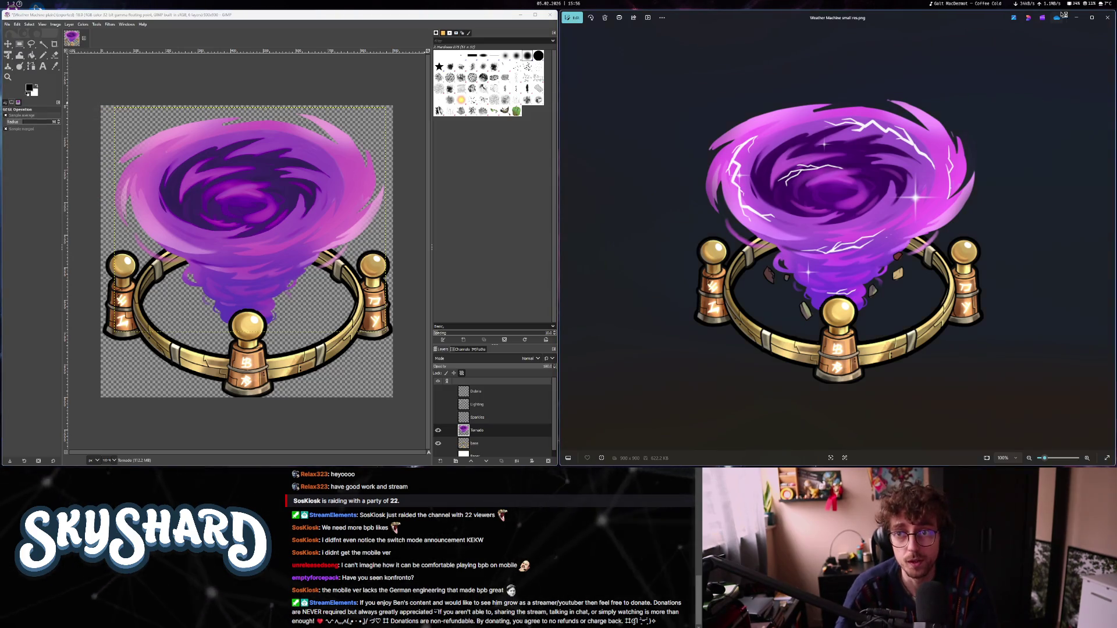
{"action": "left_click", "coordinate": [1106, 19]}
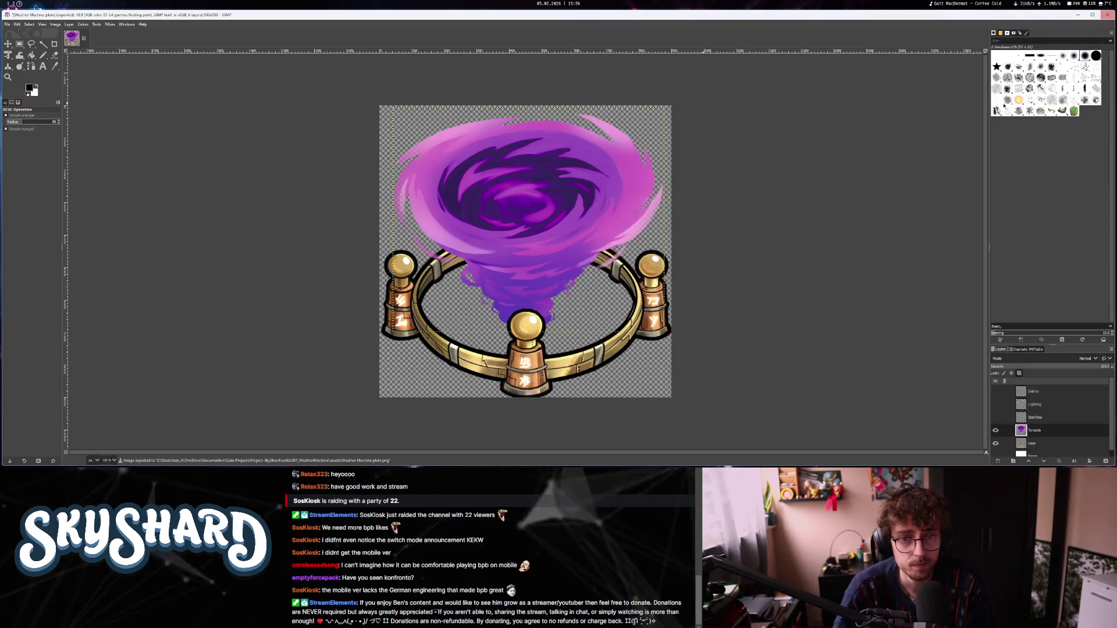
Hide the Tornado and base ring layers and crop the canvas to the sparkles' content.
{"action": "left_click", "coordinate": [995, 431]}
{"action": "left_click", "coordinate": [996, 444]}
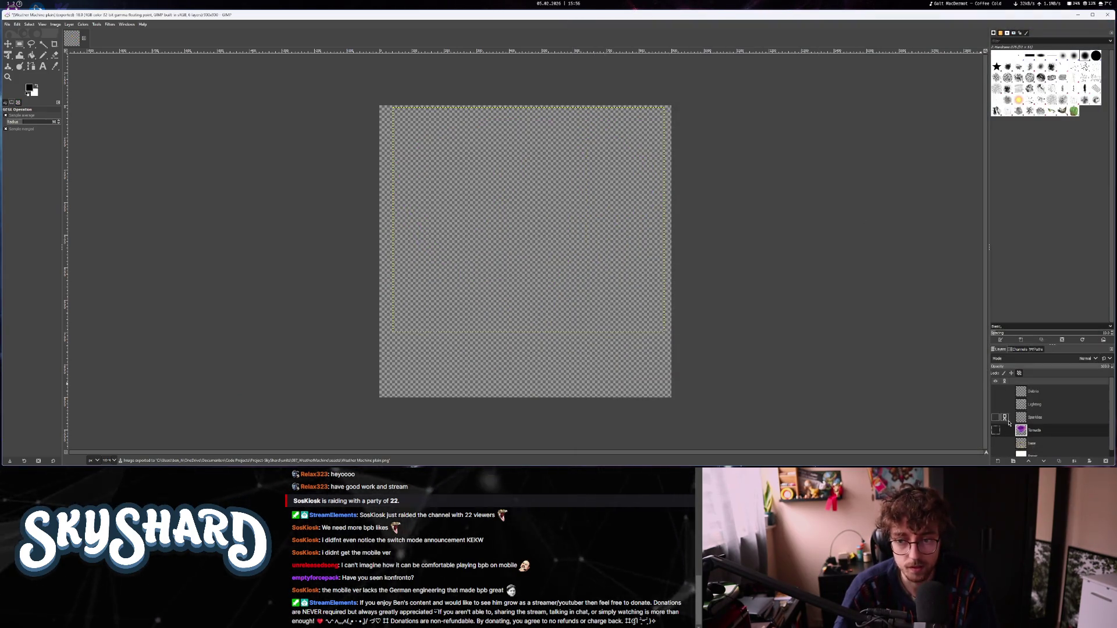
{"action": "left_click", "coordinate": [56, 24]}
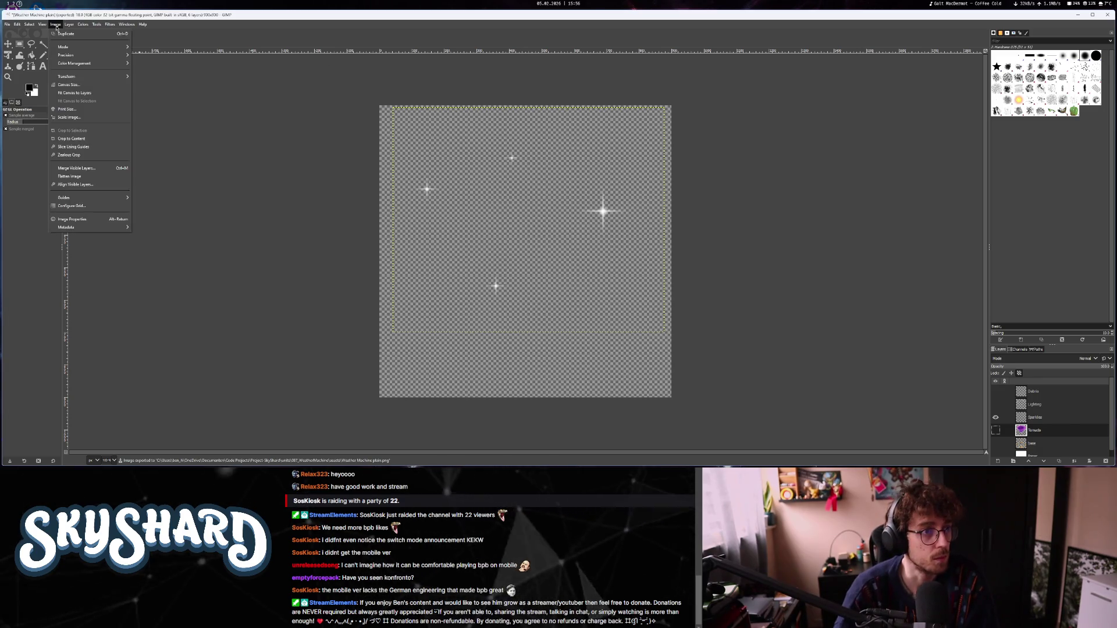
{"action": "left_click", "coordinate": [83, 138]}
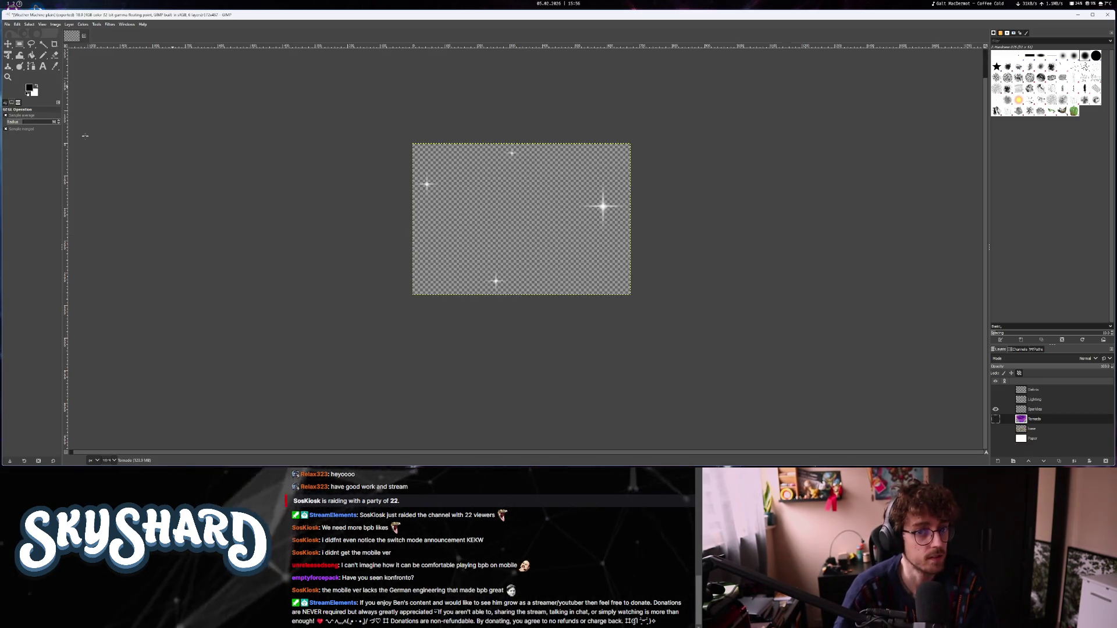
Export the sparkles image over sparkles.png, replacing the existing file.
{"action": "left_click", "coordinate": [8, 24]}
{"action": "left_click", "coordinate": [23, 133]}
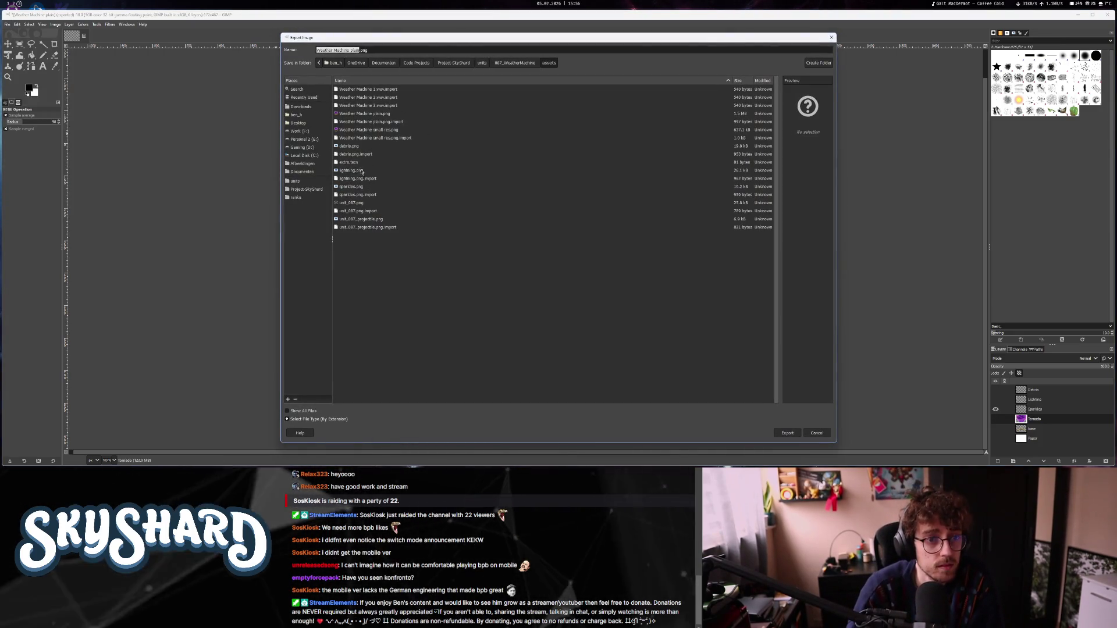
{"action": "left_click", "coordinate": [351, 186]}
{"action": "left_click", "coordinate": [787, 434]}
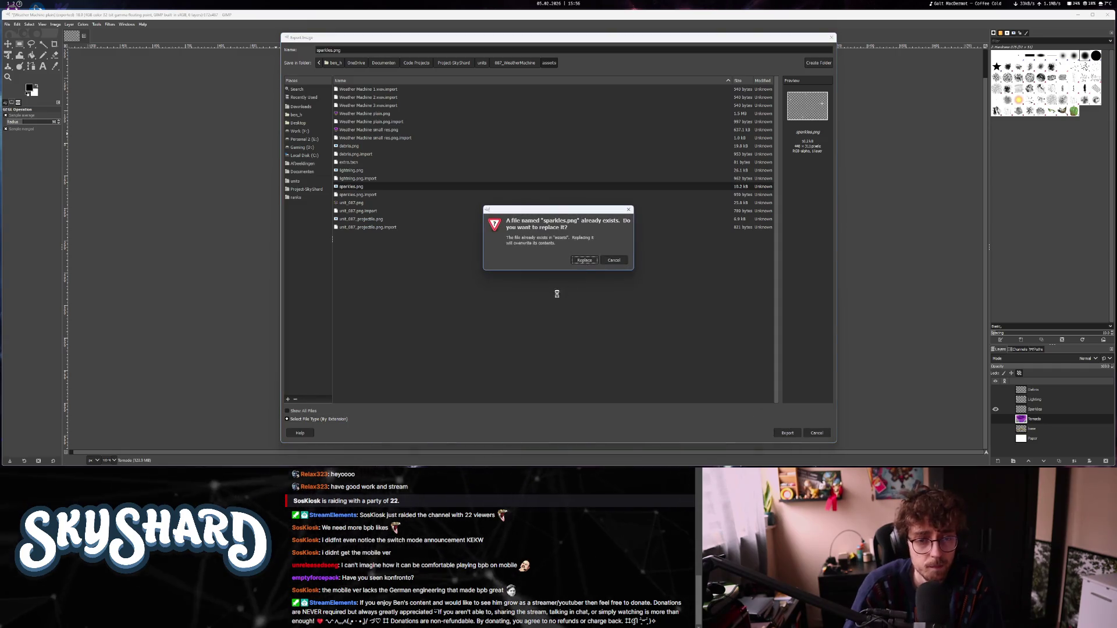
{"action": "left_click", "coordinate": [580, 266]}
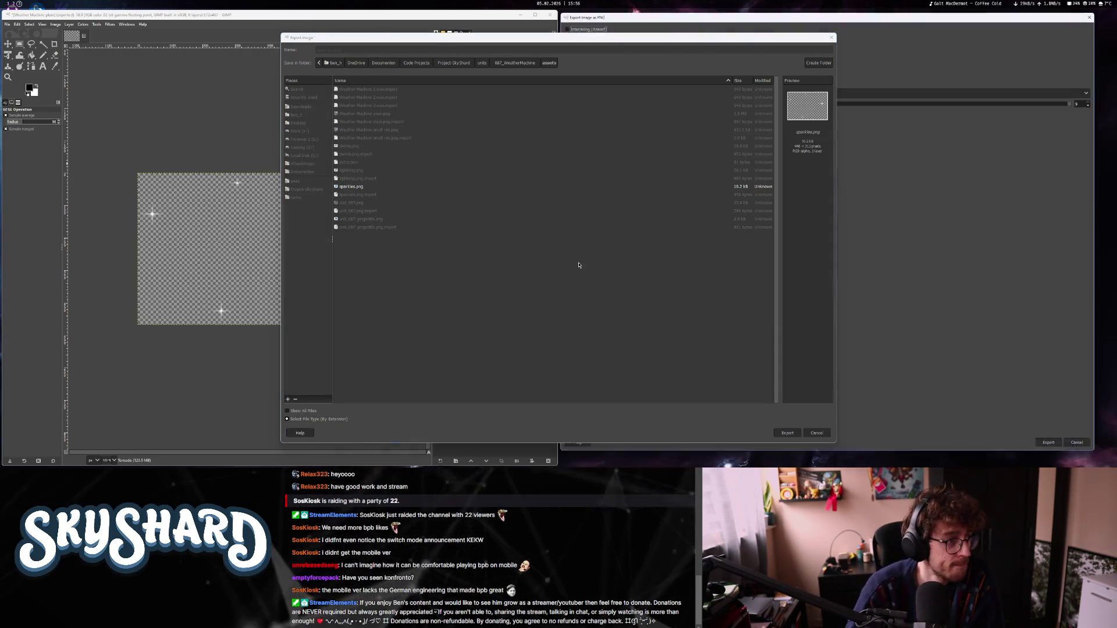
{"action": "left_click", "coordinate": [1068, 457]}
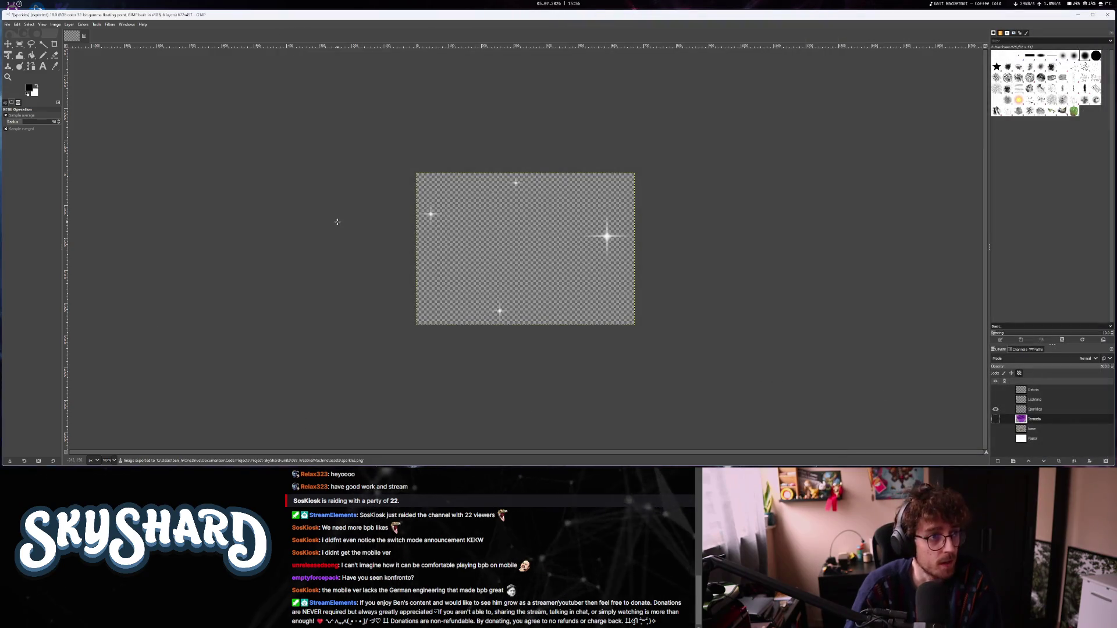
{"action": "key", "text": "alt+Tab"}
{"action": "key", "text": "alt+Tab"}
{"action": "key", "text": "alt+Tab"}
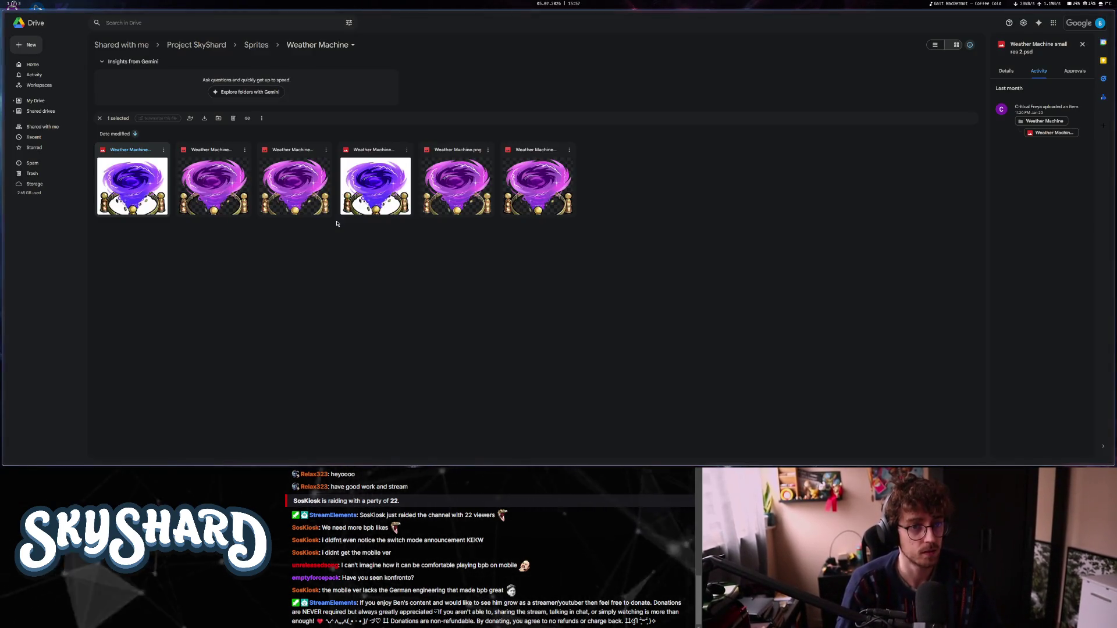
Launch Steam by searching 'steam' in the application launcher.
{"action": "key", "text": "alt+space"}
{"action": "type", "text": "steam"}
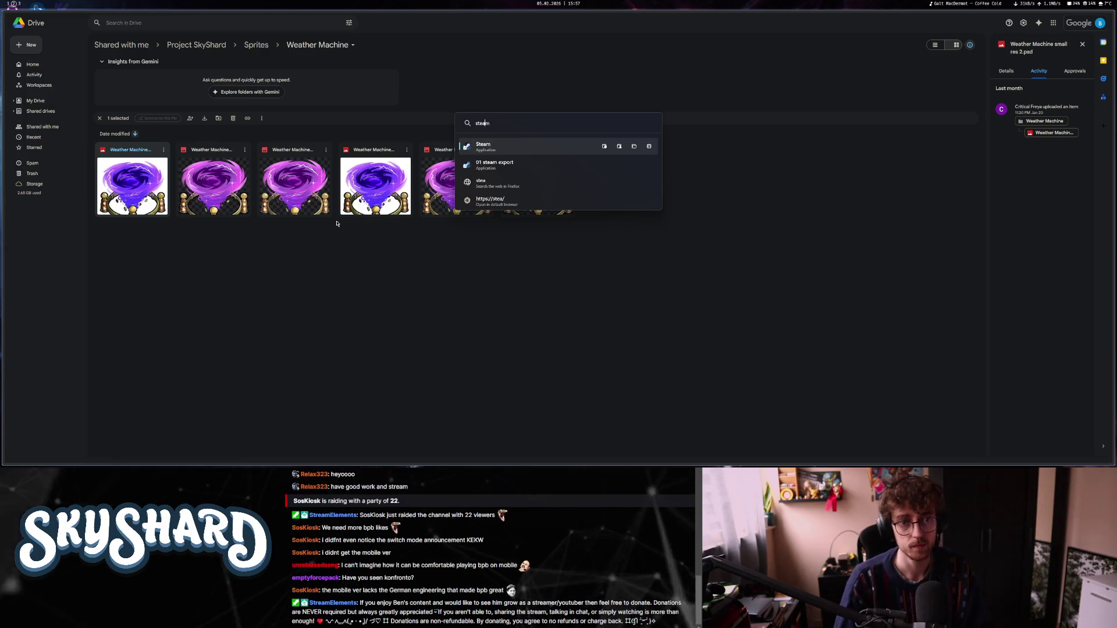
{"action": "key", "text": "Return"}
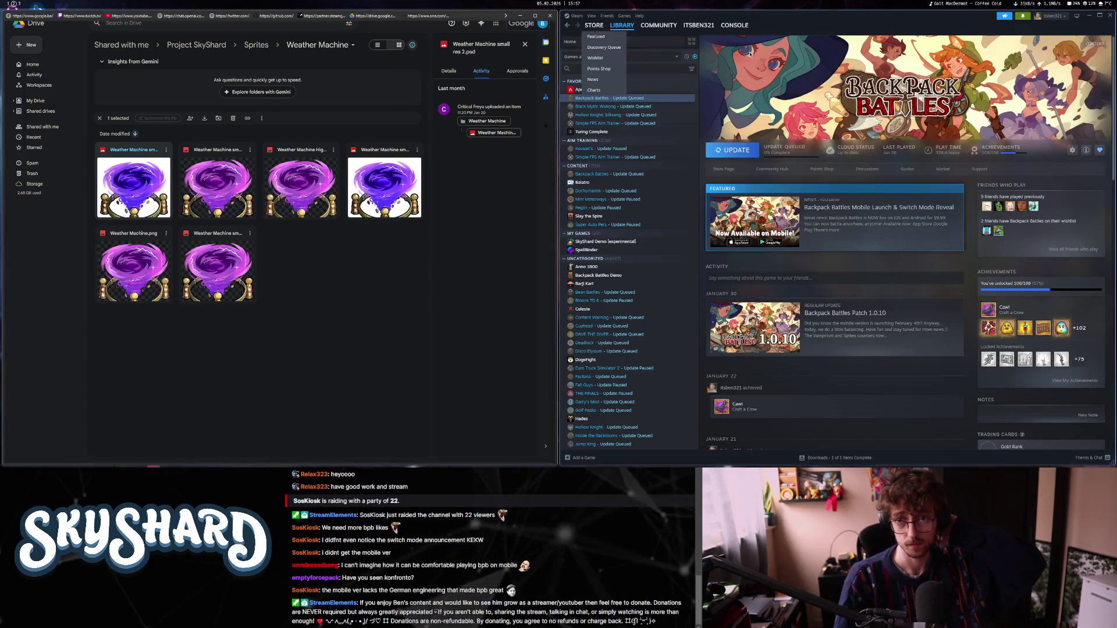
Search the Steam store for 'konfronto', view its store page, then return to the Library.
{"action": "left_click", "coordinate": [592, 26]}
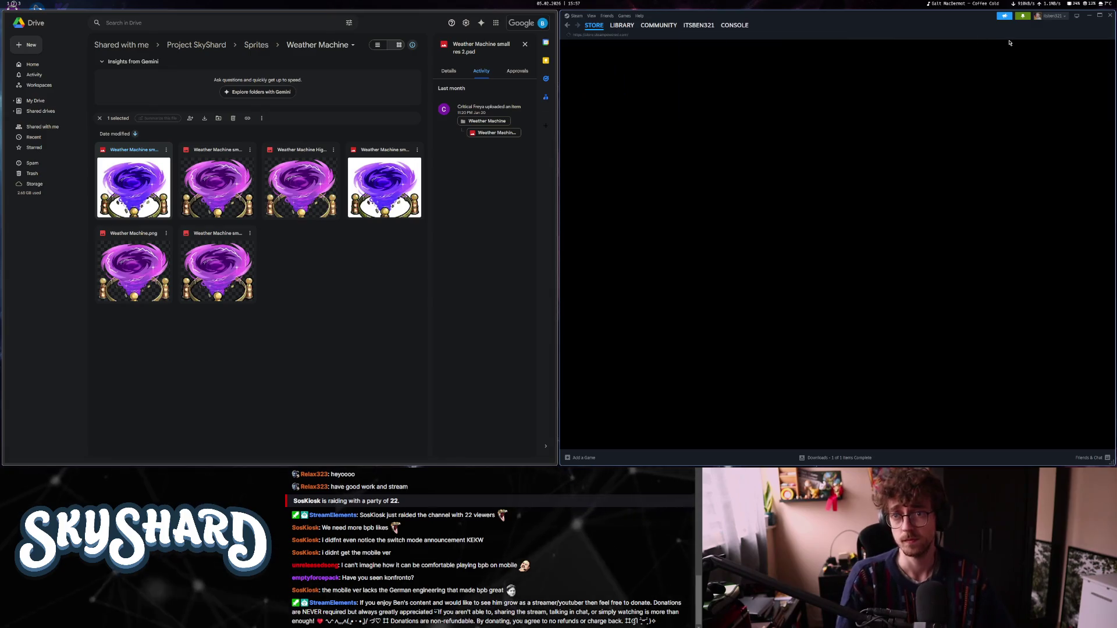
{"action": "left_click", "coordinate": [924, 46]}
{"action": "type", "text": "konfronto"}
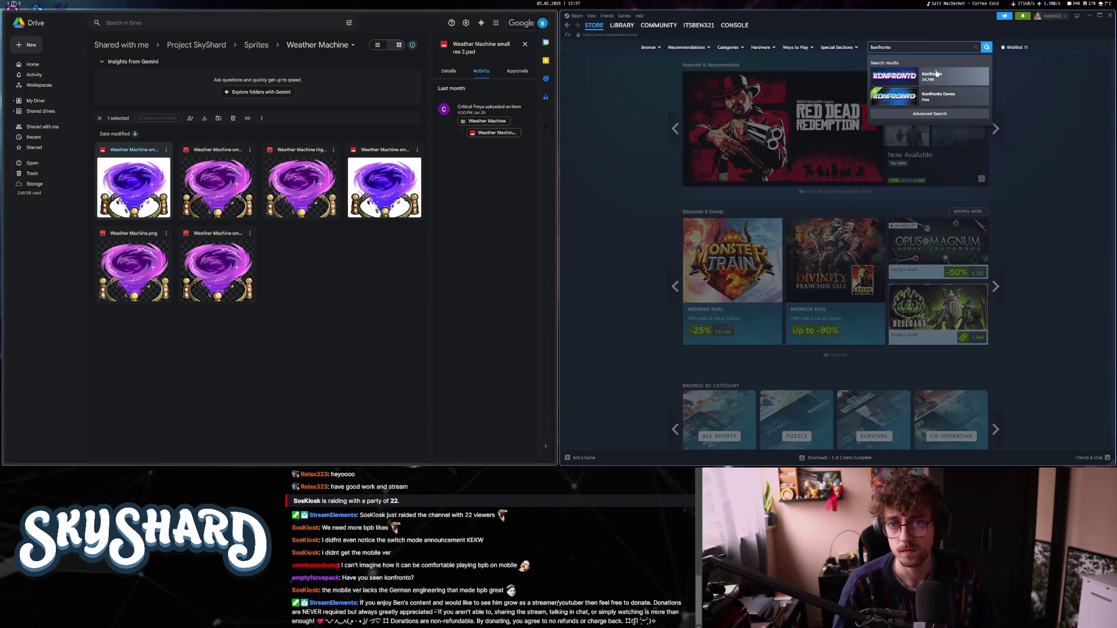
{"action": "left_click", "coordinate": [959, 77]}
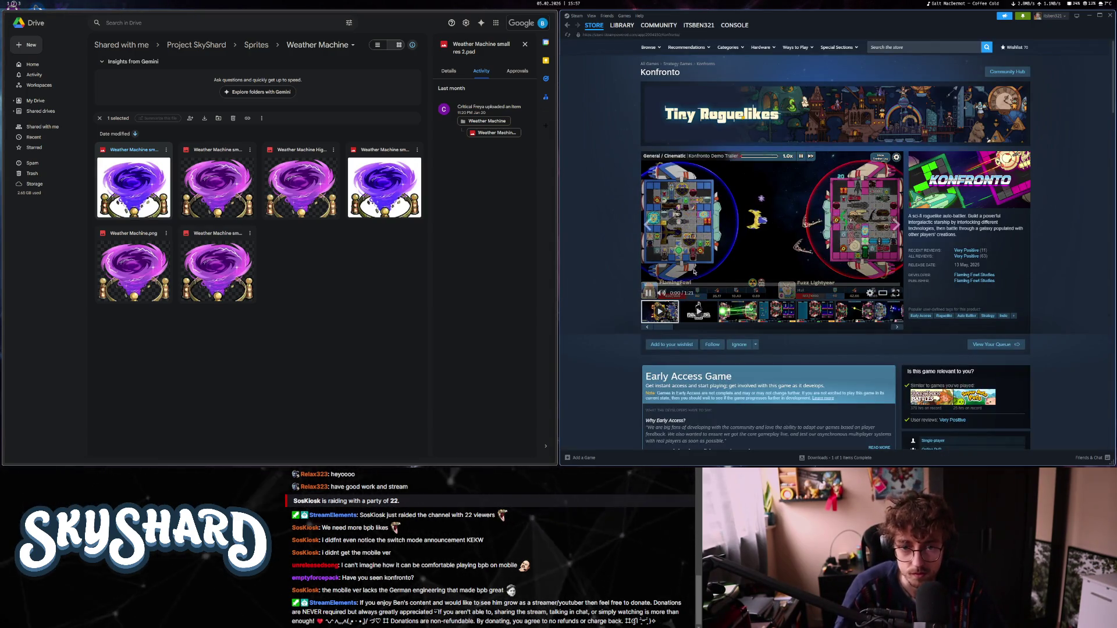
{"action": "left_click", "coordinate": [621, 25]}
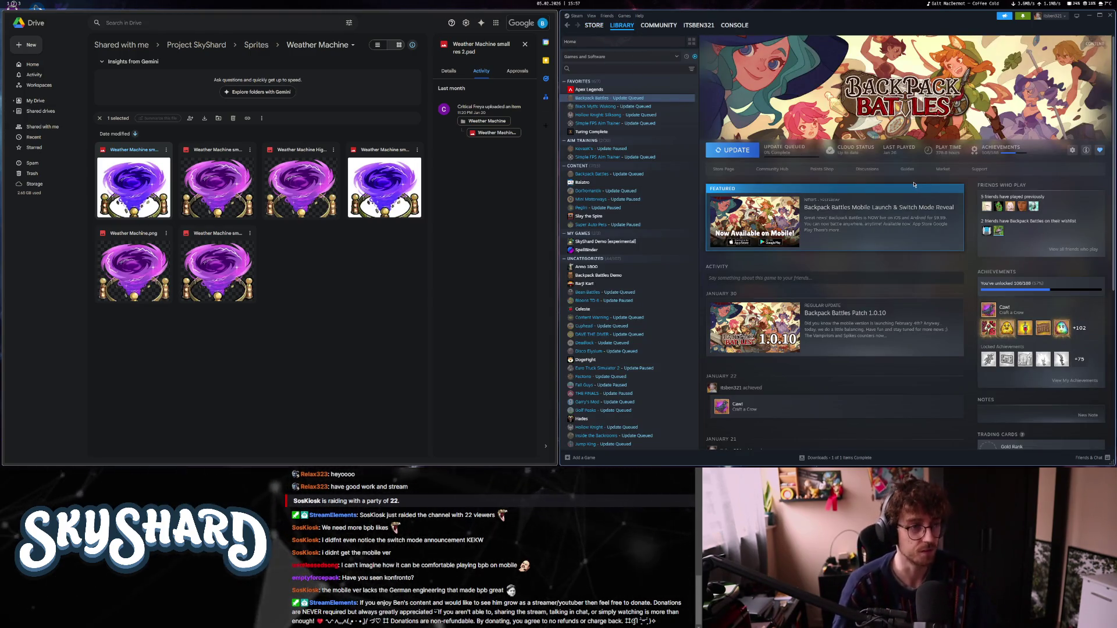
{"action": "key", "text": "super+1"}
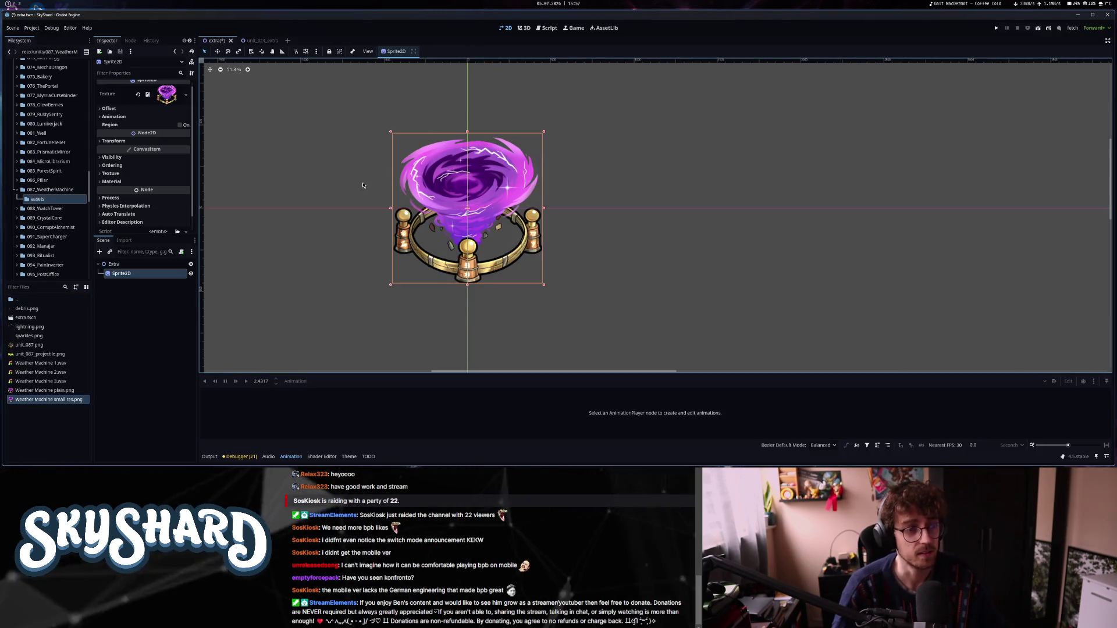
Drag Weather Machine plain.png from the FileSystem dock into the Sprite2D Texture slot.
{"action": "left_click_drag", "start_coordinate": [38, 394], "coordinate": [169, 99]}
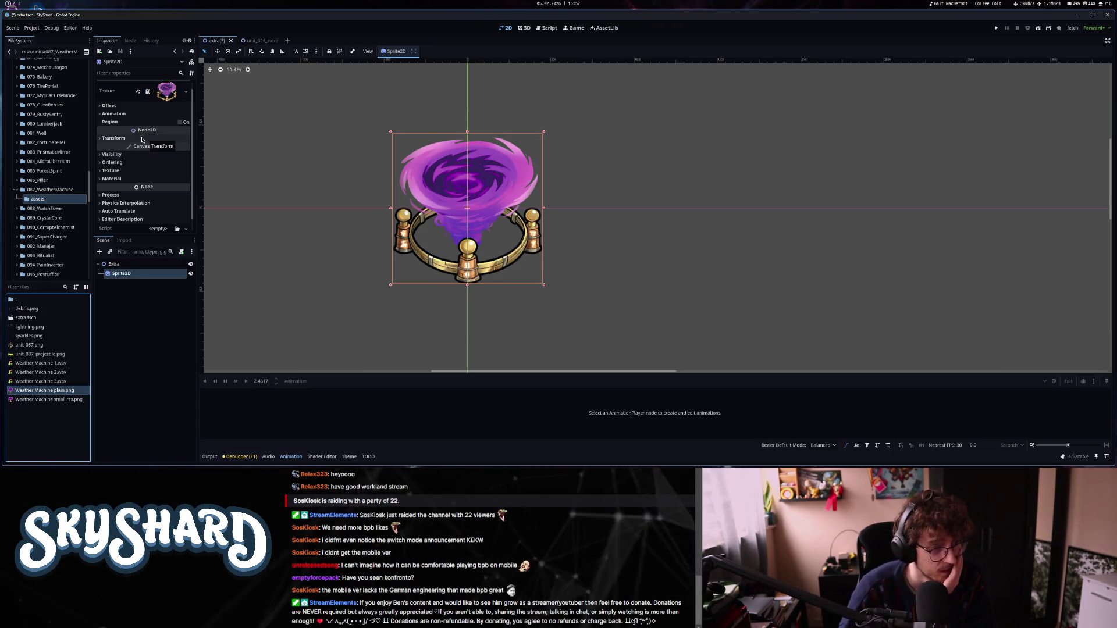
{"action": "left_click", "coordinate": [13, 5]}
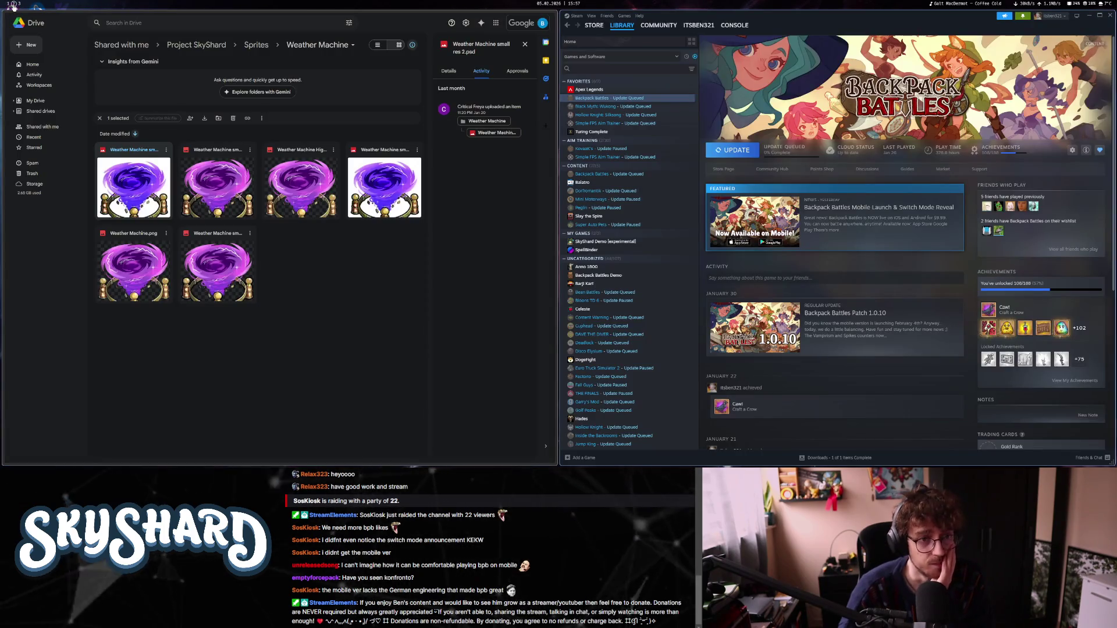
{"action": "left_click", "coordinate": [19, 5]}
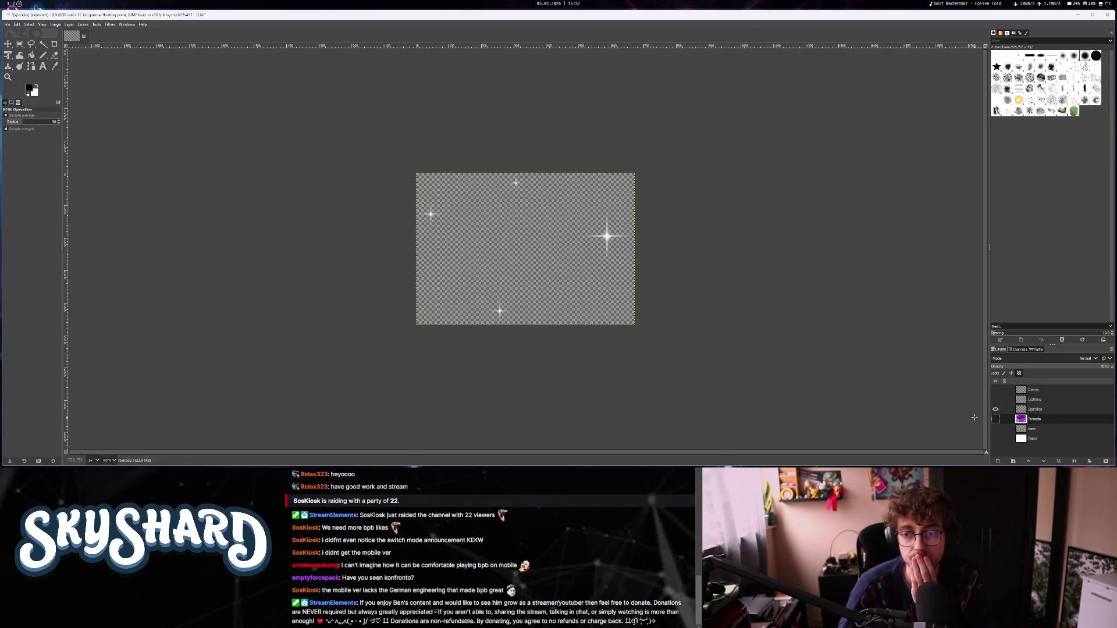
Crop the lightning-only image to content and export it, overwriting lightning.png in assets.
{"action": "key", "text": "ctrl+z"}
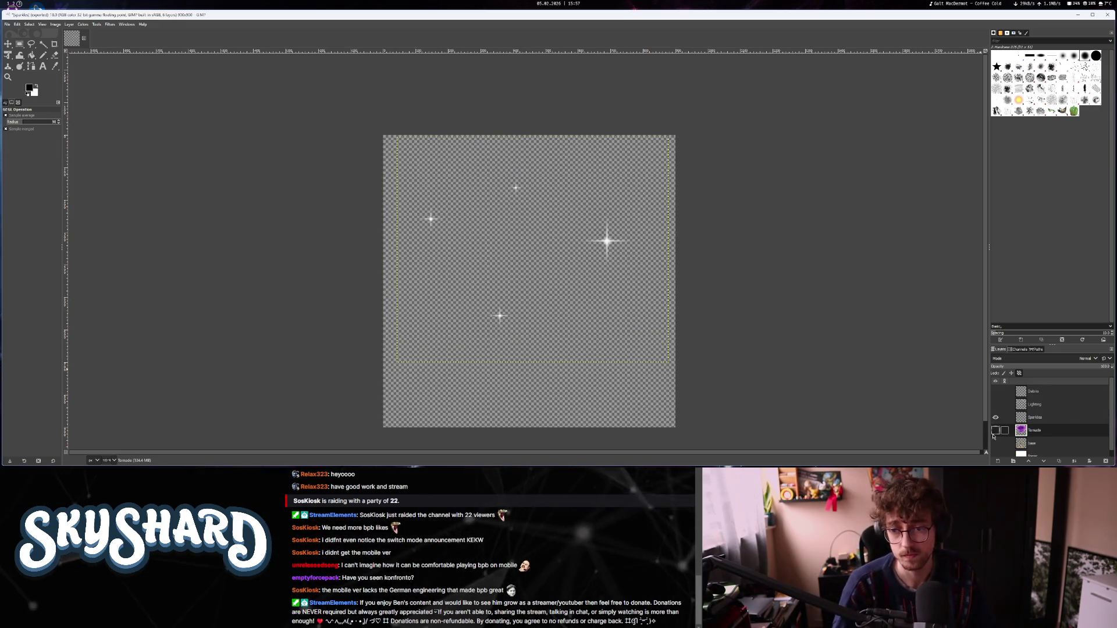
{"action": "left_click", "coordinate": [55, 24]}
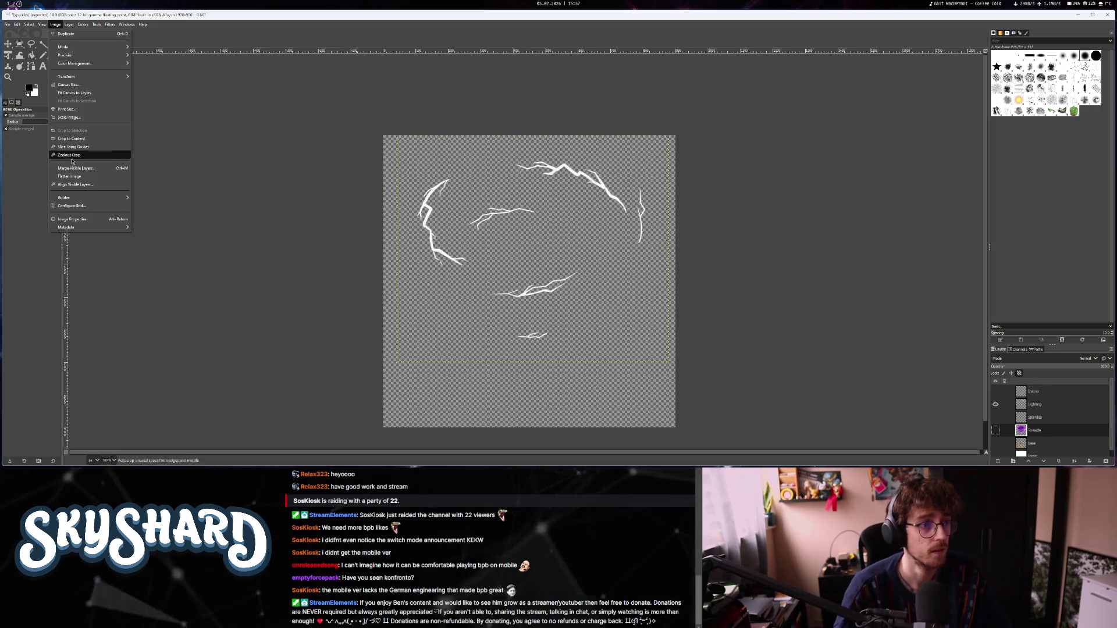
{"action": "left_click", "coordinate": [73, 144]}
{"action": "left_click", "coordinate": [7, 24]}
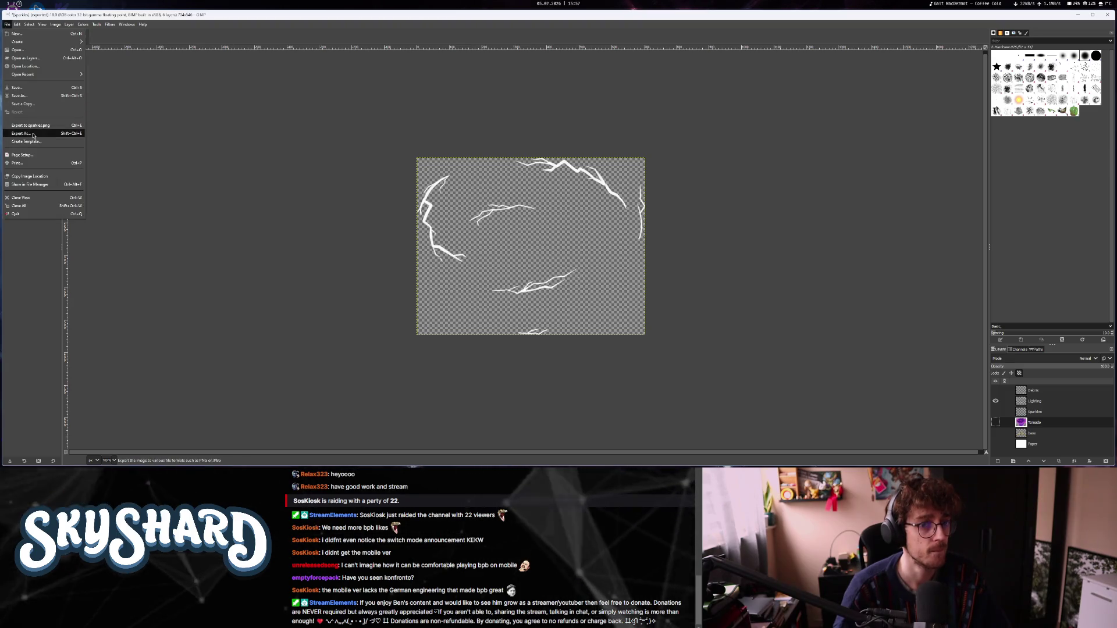
{"action": "left_click", "coordinate": [20, 133]}
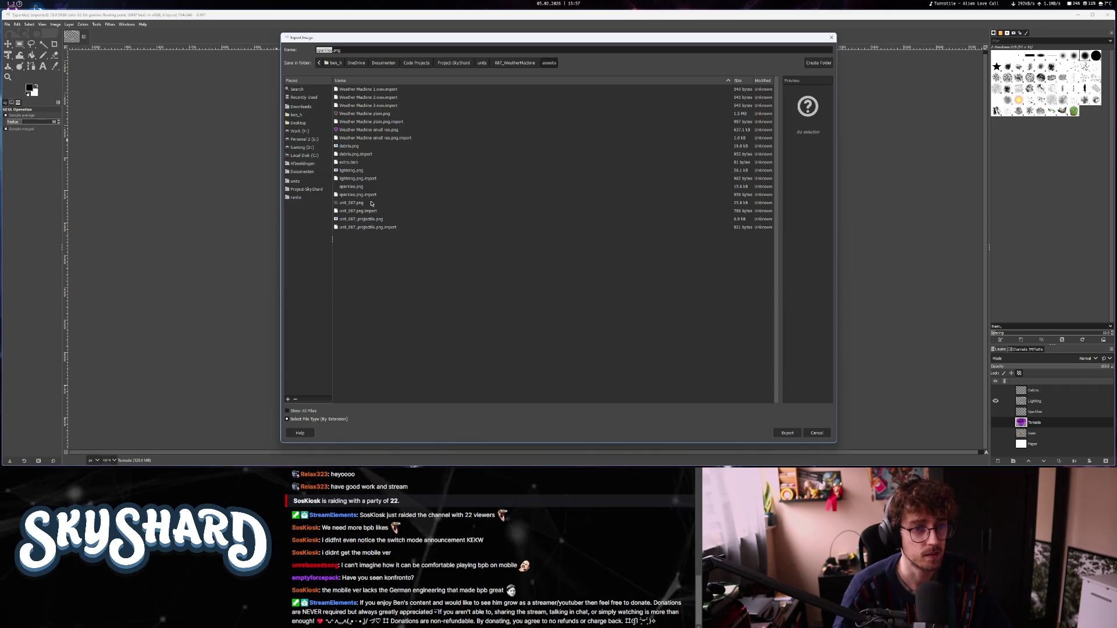
{"action": "left_click", "coordinate": [352, 169]}
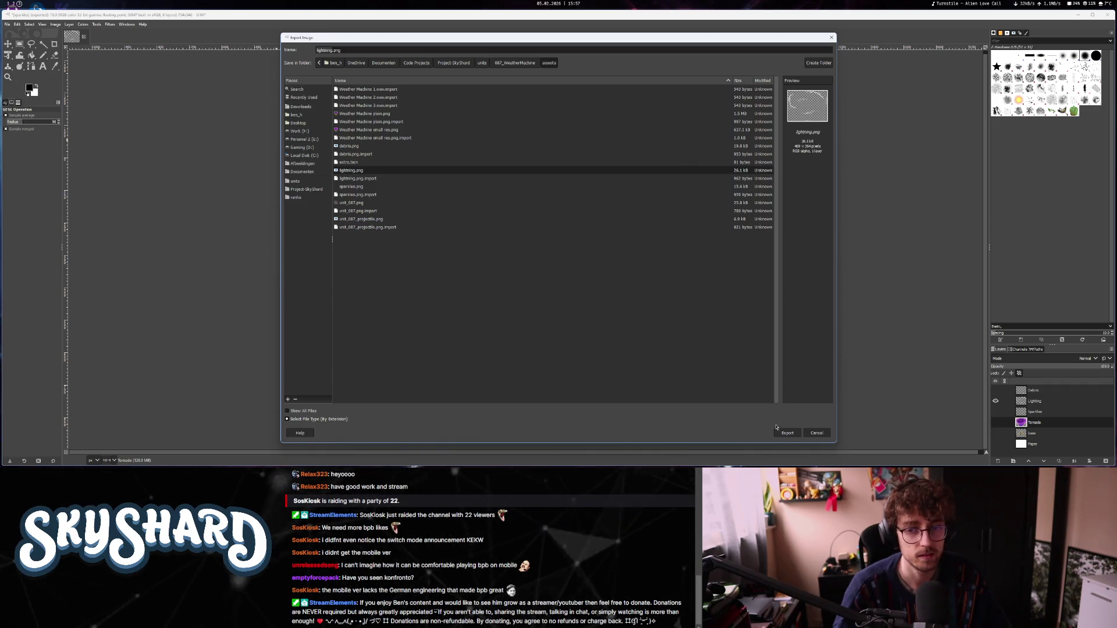
{"action": "key", "text": "Return"}
{"action": "left_click", "coordinate": [586, 262]}
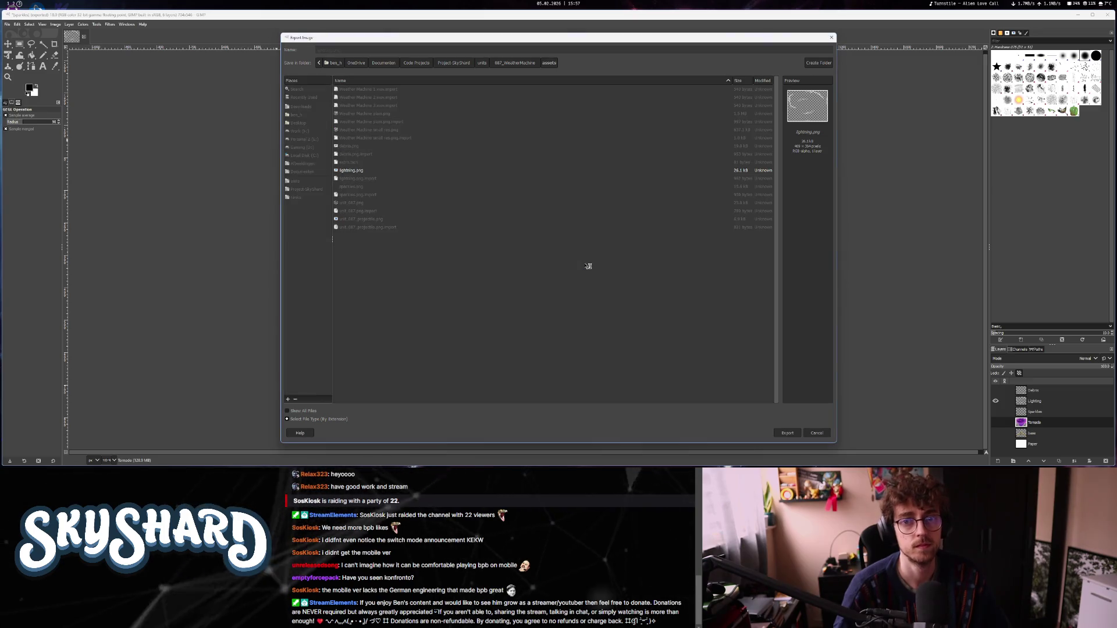
{"action": "key", "text": "Return"}
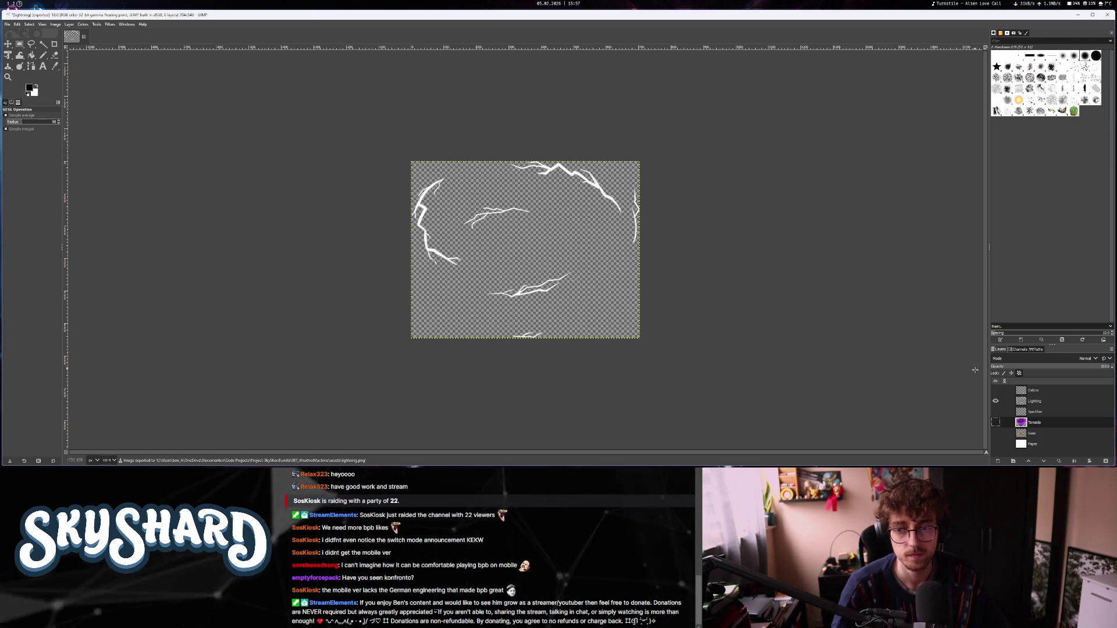
Restore the full canvas, show only the Debris layer, crop it to content, and begin exporting as debris.png.
{"action": "key", "text": "ctrl+z"}
{"action": "left_click", "coordinate": [995, 404]}
{"action": "left_click", "coordinate": [995, 391]}
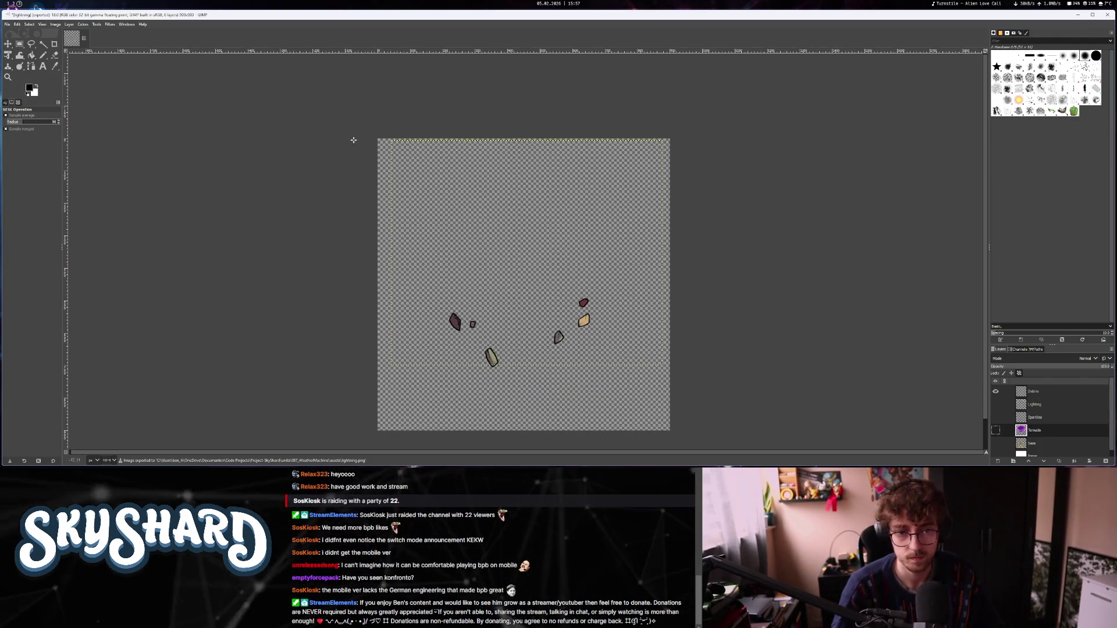
{"action": "left_click", "coordinate": [55, 24]}
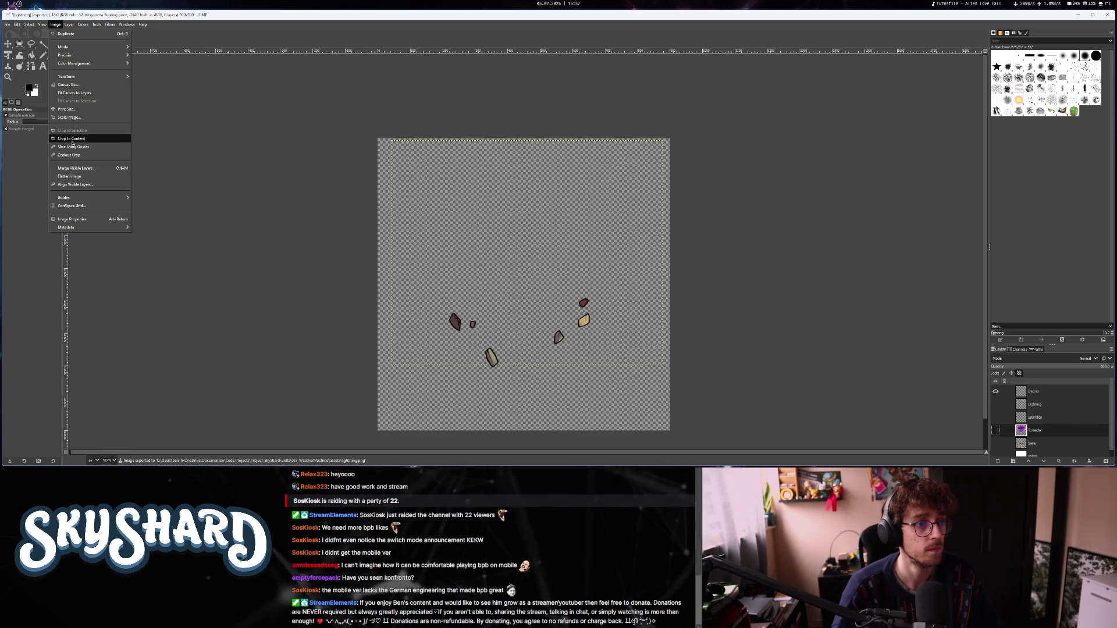
{"action": "left_click", "coordinate": [76, 146]}
{"action": "left_click", "coordinate": [7, 23]}
{"action": "left_click", "coordinate": [35, 134]}
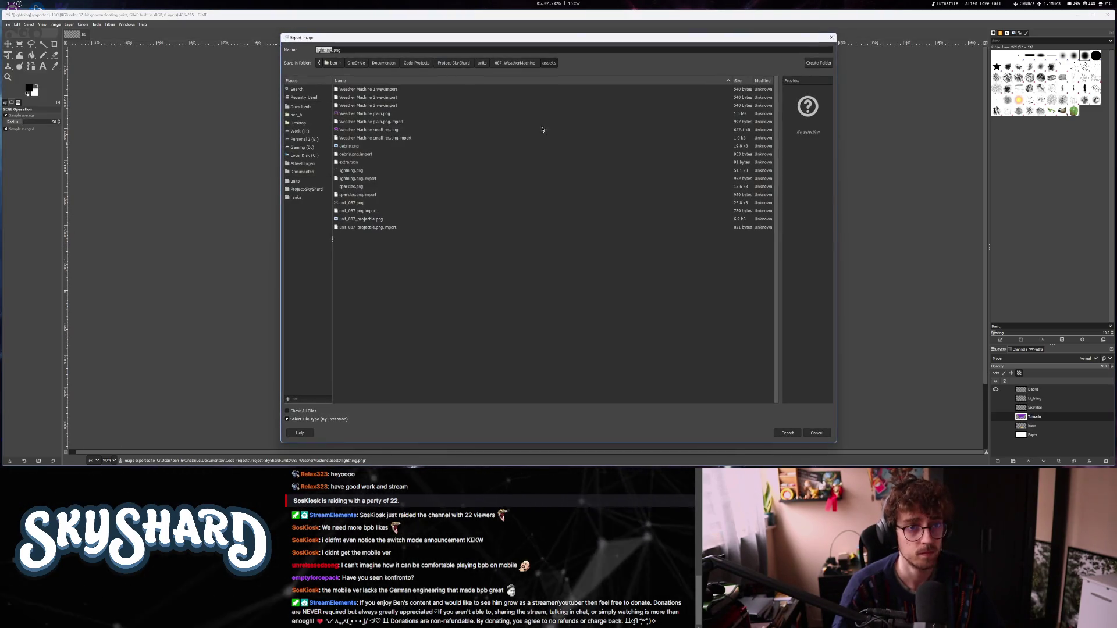
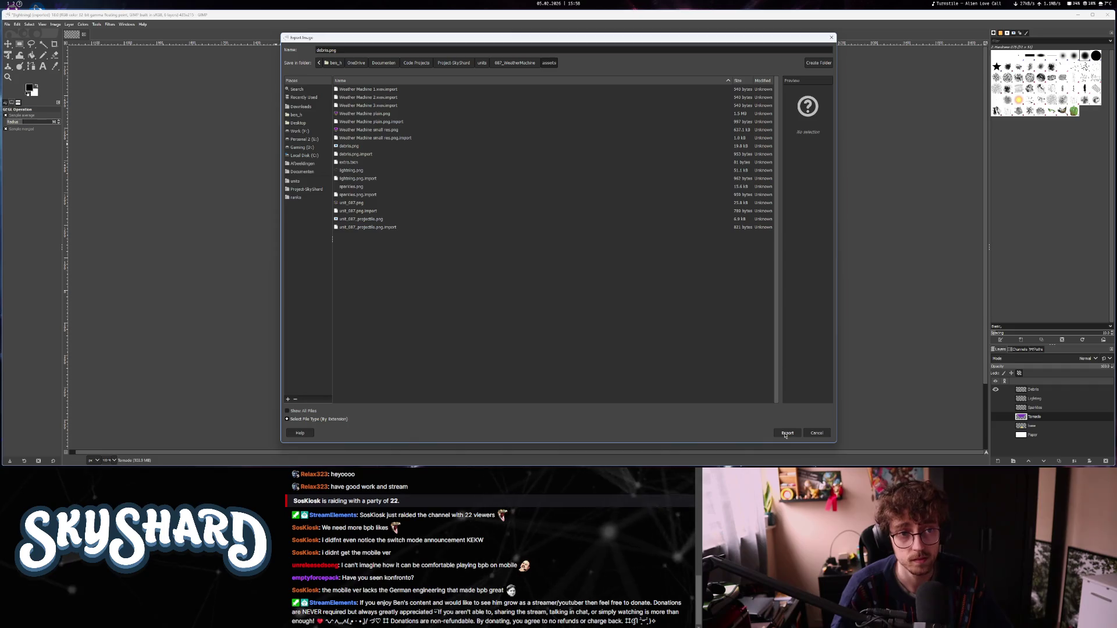
Export the debris artwork from GIMP as PNG, overwriting the existing debris.png.
{"action": "left_click", "coordinate": [362, 146]}
{"action": "left_click", "coordinate": [773, 431]}
{"action": "left_click", "coordinate": [582, 269]}
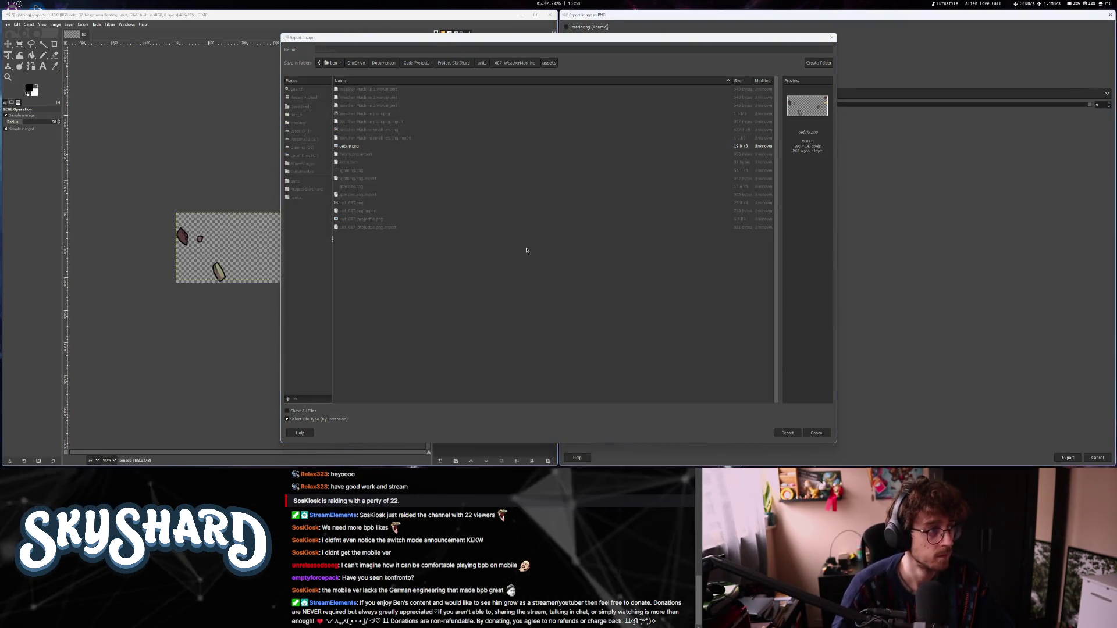
{"action": "left_click", "coordinate": [1068, 458]}
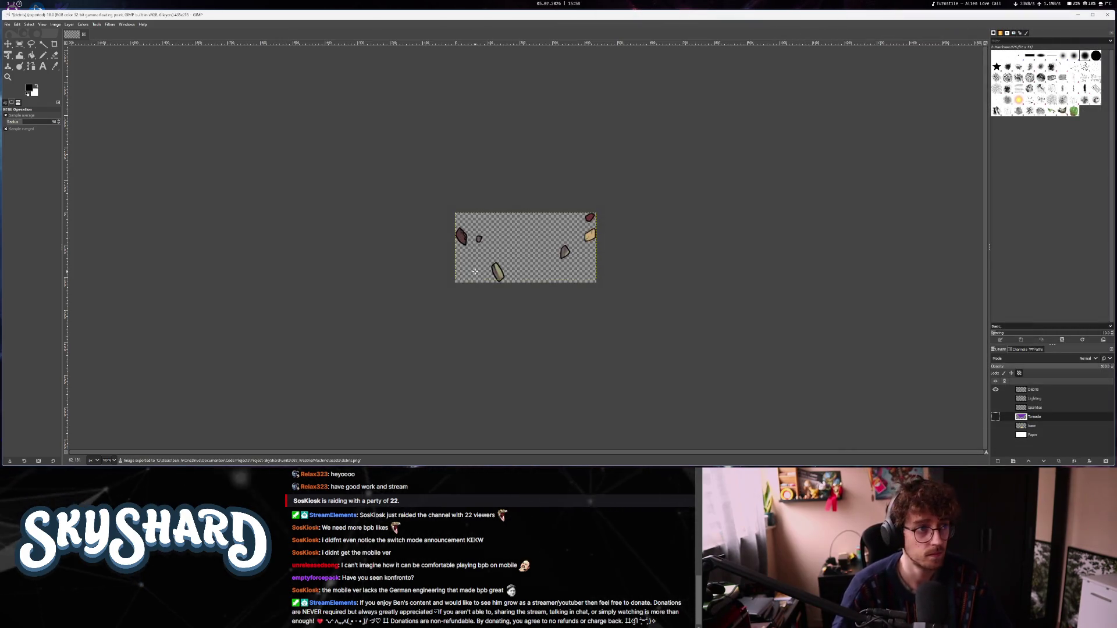
{"action": "key", "text": "alt+Tab"}
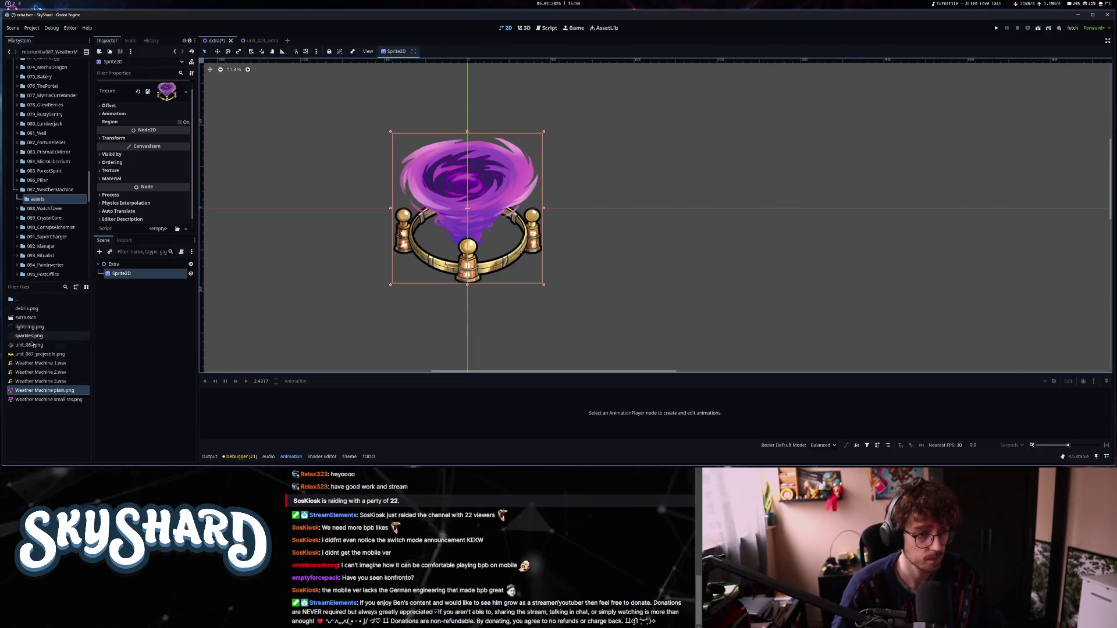
Add a Sprite2D named debris under Extra, textured with debris.png and moved onto the machine ring.
{"action": "key", "text": "Up"}
{"action": "key", "text": "ctrl+a"}
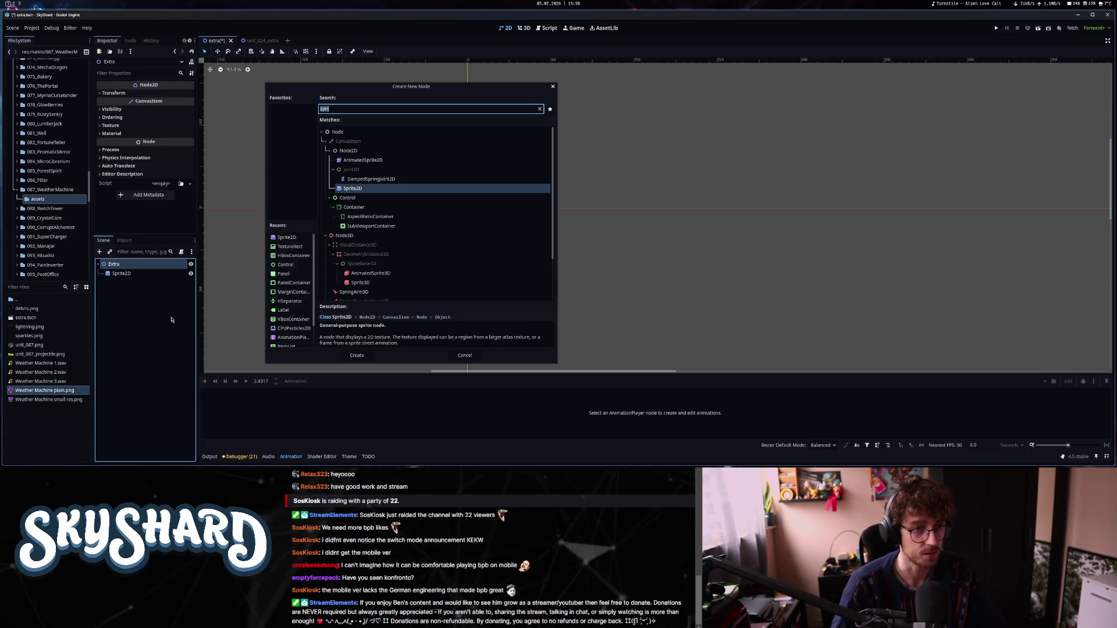
{"action": "key", "text": "Return"}
{"action": "double_click", "coordinate": [132, 283]}
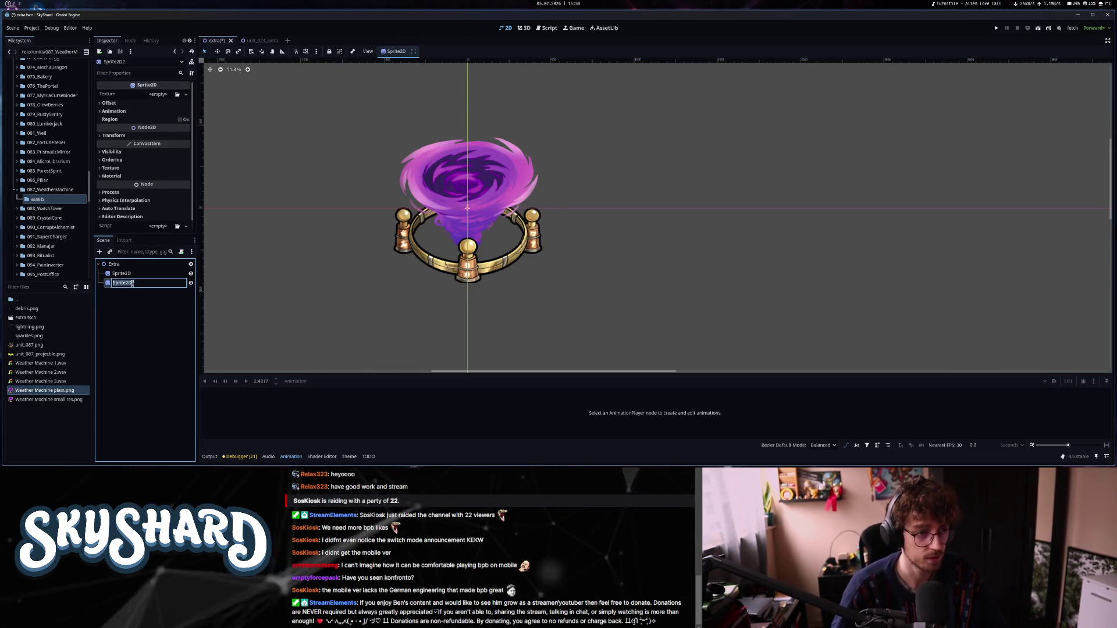
{"action": "type", "text": "debris"}
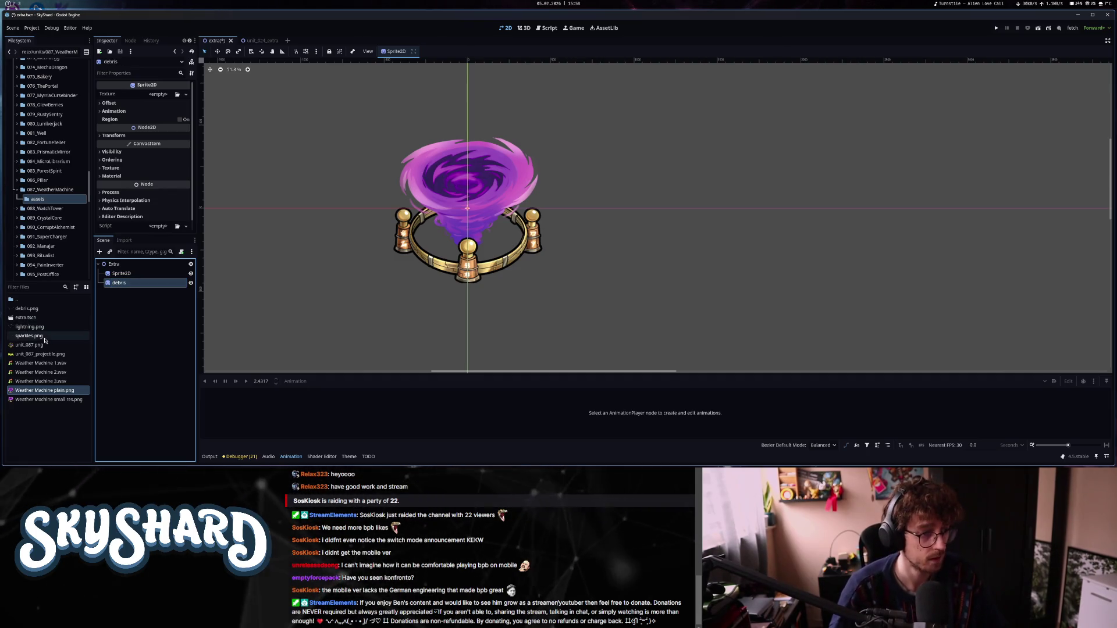
{"action": "left_click_drag", "start_coordinate": [27, 308], "coordinate": [154, 96]}
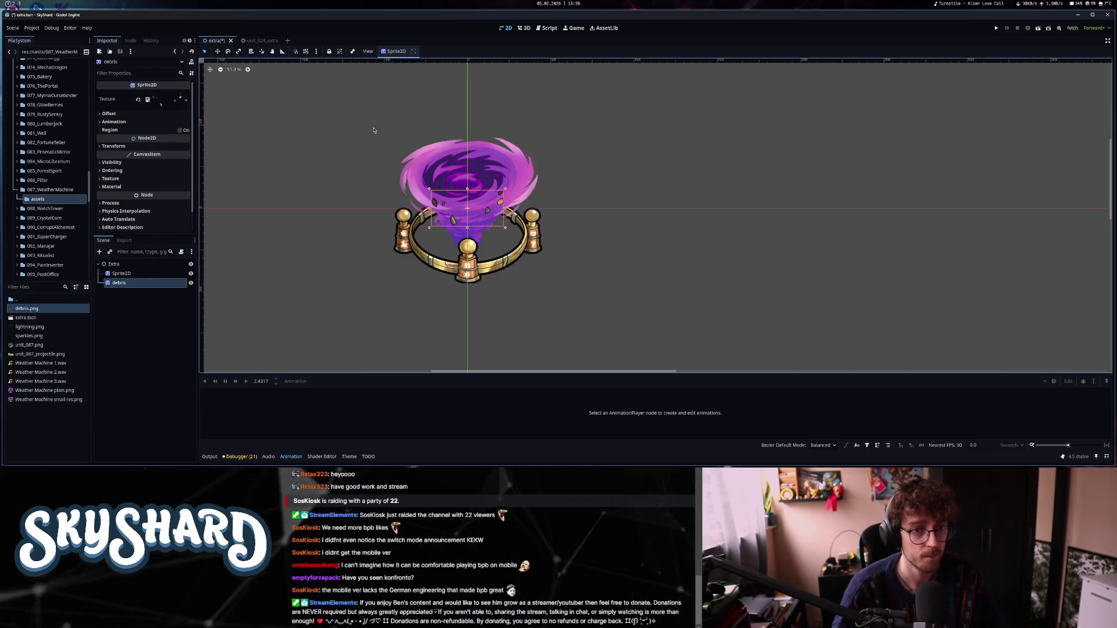
{"action": "left_click_drag", "start_coordinate": [497, 227], "coordinate": [486, 240]}
Give the main sprite Weather Machine small res.png and nudge the debris sprite up slightly.
{"action": "mouse_move", "coordinate": [49, 399]}
{"action": "left_mouse_down"}
{"action": "mouse_move", "coordinate": [104, 326]}
{"action": "mouse_move", "coordinate": [168, 113]}
{"action": "mouse_move", "coordinate": [32, 401]}
{"action": "mouse_move", "coordinate": [51, 394]}
{"action": "mouse_move", "coordinate": [167, 94]}
{"action": "left_mouse_up"}
{"action": "left_click", "coordinate": [133, 274]}
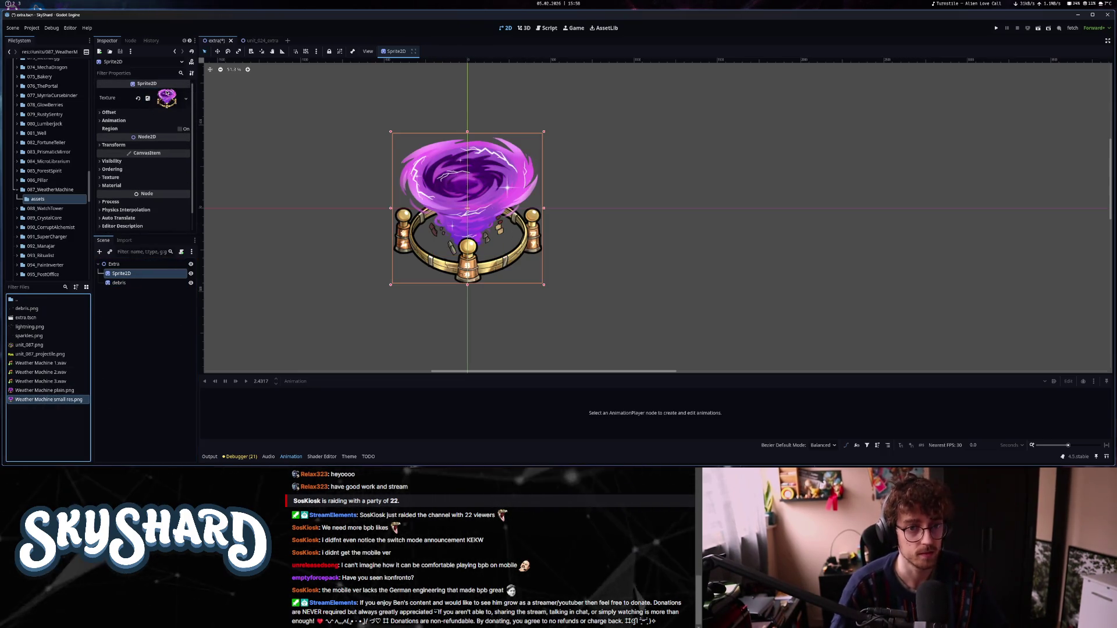
{"action": "scroll", "coordinate": [500, 244], "scroll_direction": "up", "scroll_amount": 1}
{"action": "left_click", "coordinate": [497, 258]}
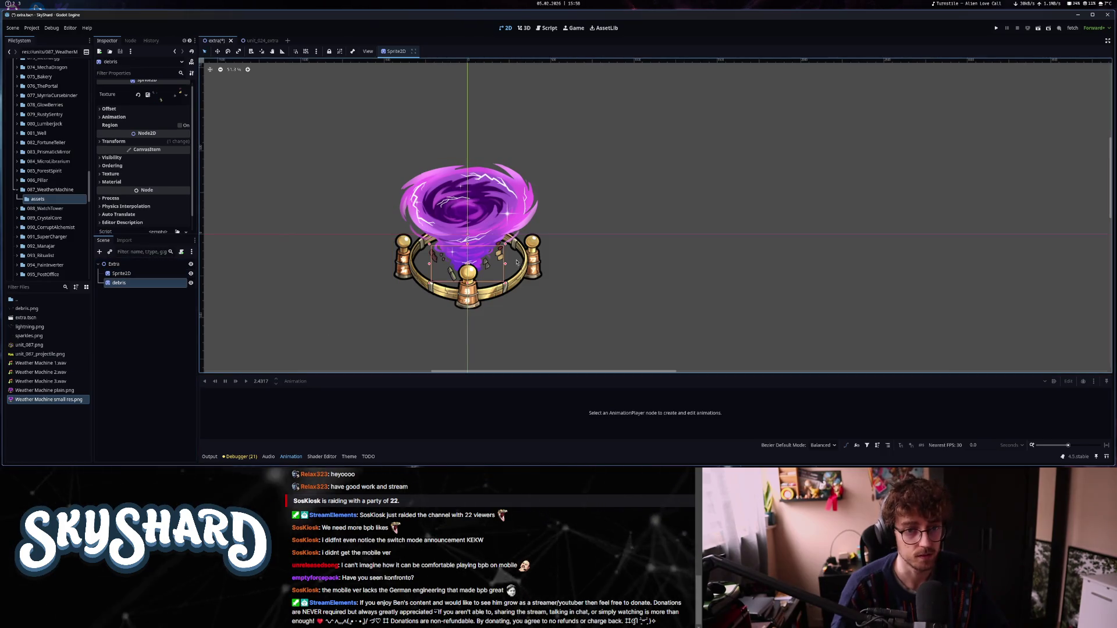
{"action": "left_click_drag", "start_coordinate": [499, 263], "coordinate": [500, 252]}
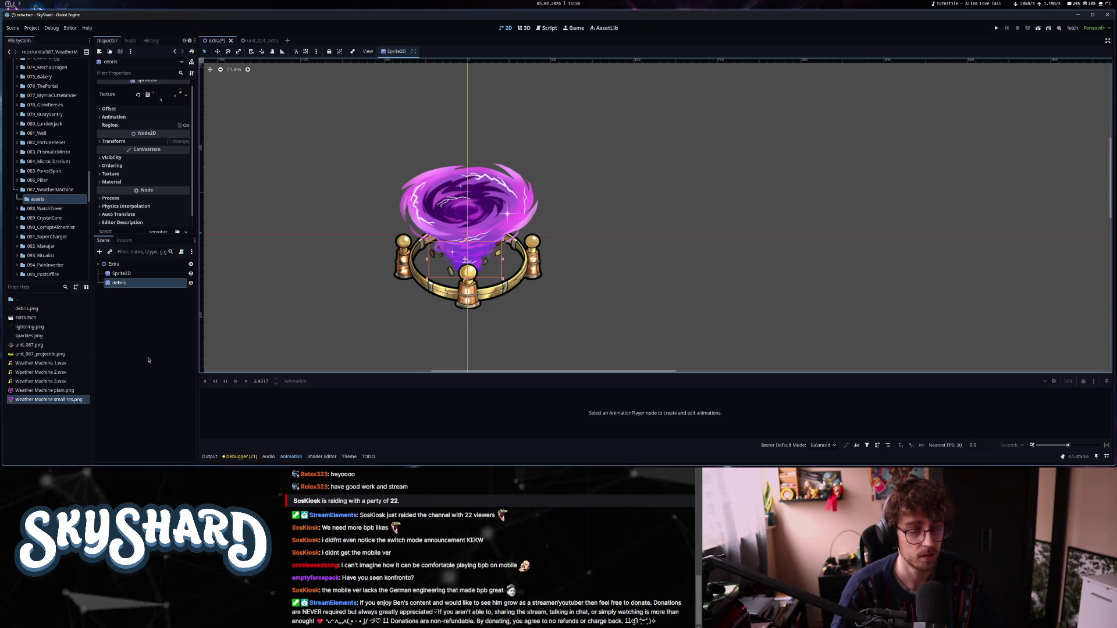
{"action": "left_click", "coordinate": [121, 274]}
{"action": "left_click", "coordinate": [126, 265]}
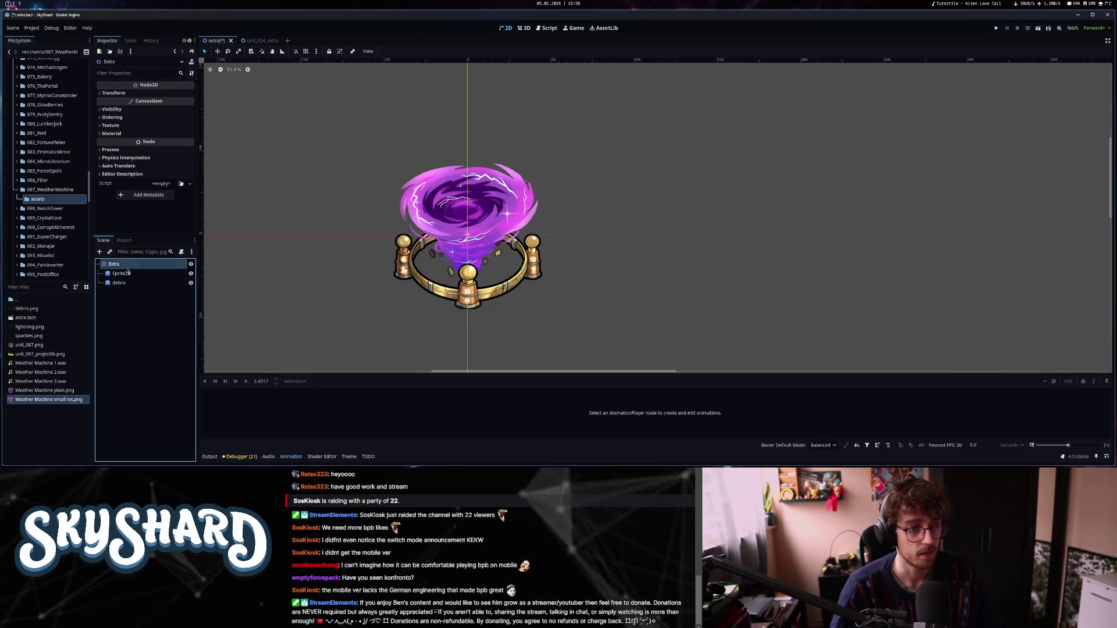
Add a Sprite2D named lightning with lightning.png, moved up over the machine.
{"action": "key", "text": "ctrl+a"}
{"action": "key", "text": "Return"}
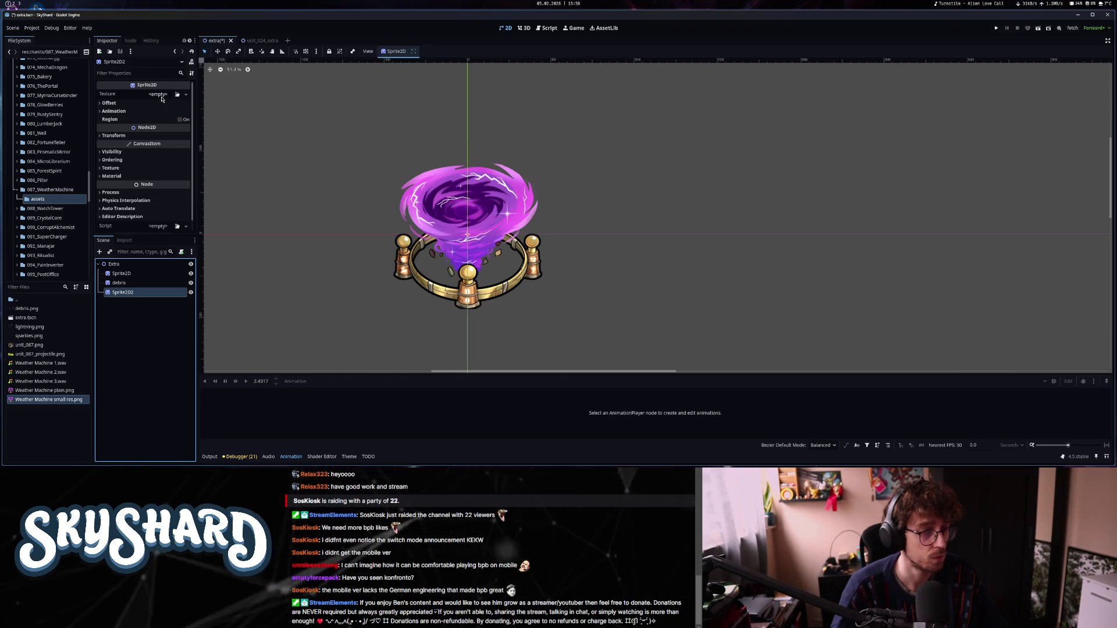
{"action": "left_click_drag", "start_coordinate": [29, 327], "coordinate": [160, 96]}
{"action": "double_click", "coordinate": [135, 293]}
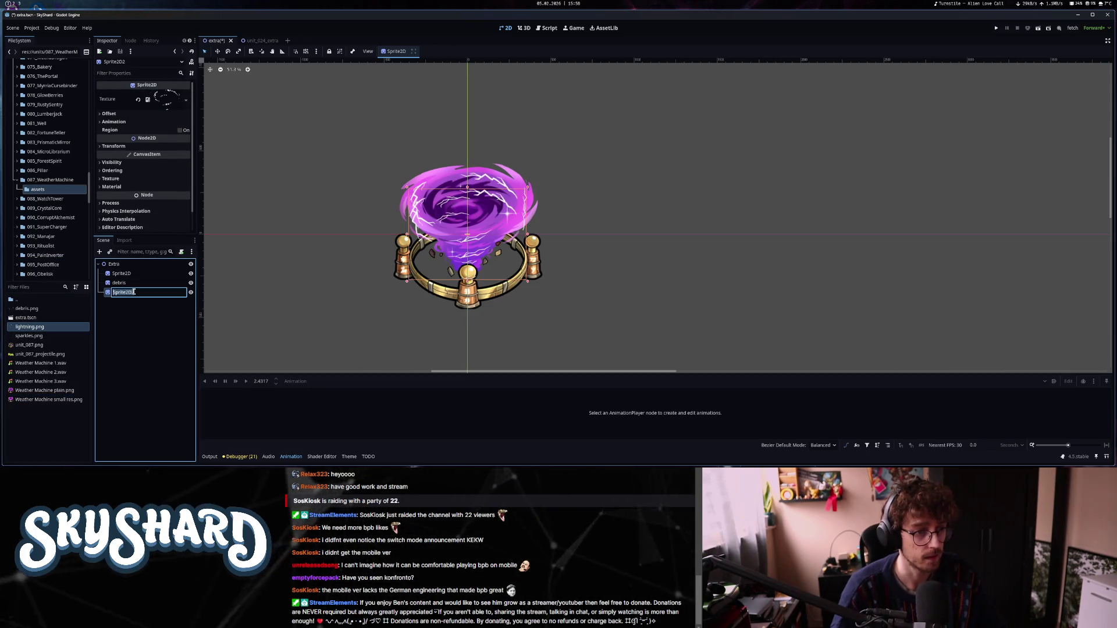
{"action": "type", "text": "lightning"}
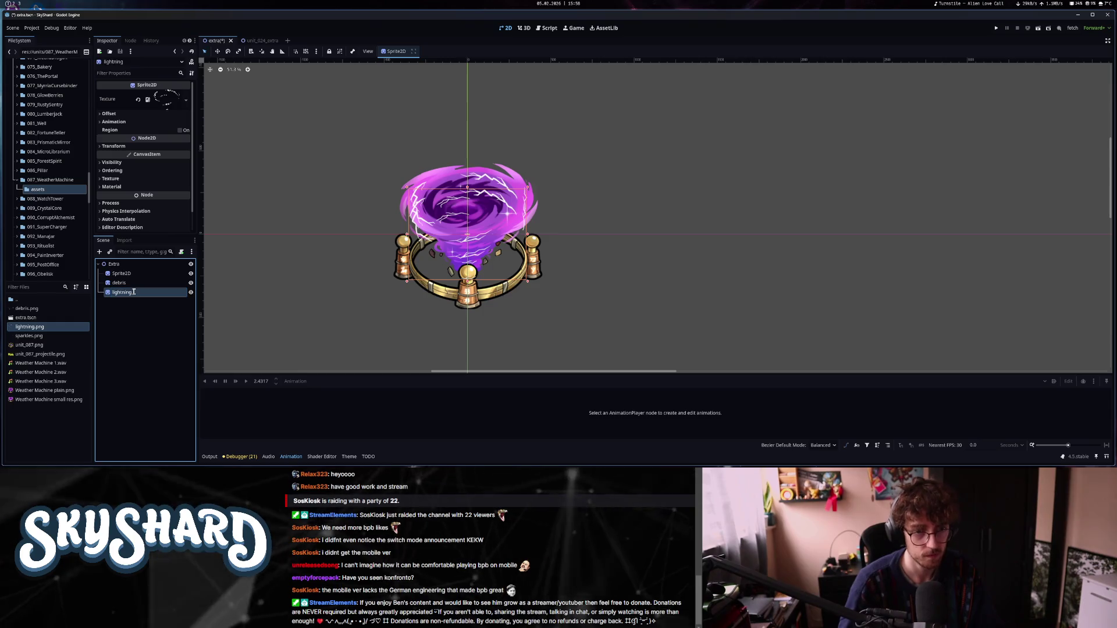
{"action": "key", "text": "Return"}
{"action": "left_click_drag", "start_coordinate": [474, 258], "coordinate": [473, 231]}
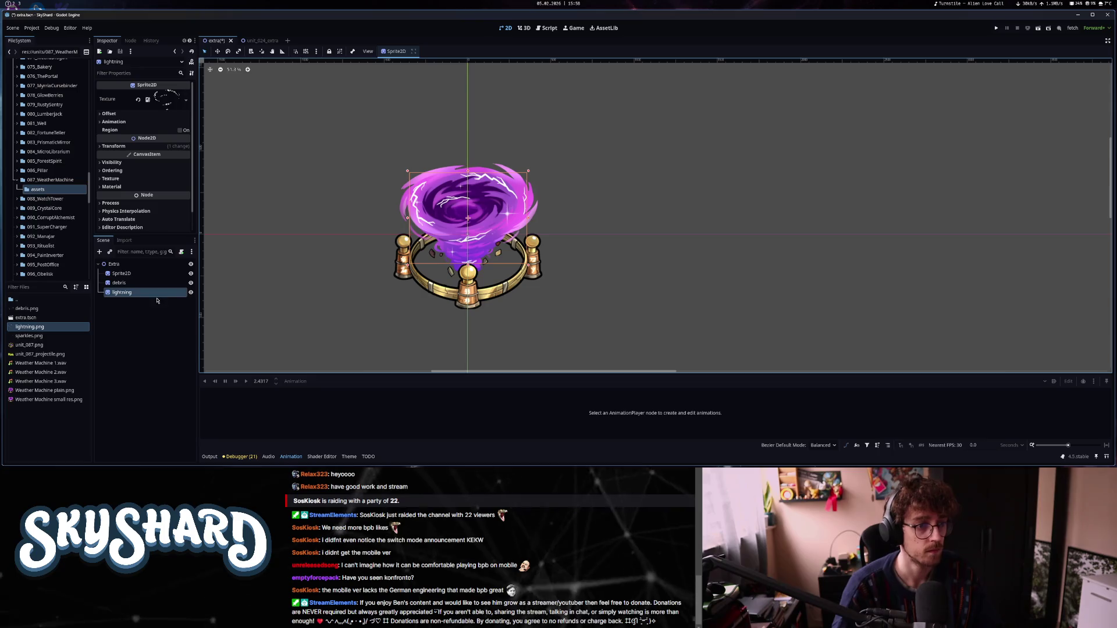
Add a sparkles Sprite2D textured with sparkles.png and move it up a little.
{"action": "left_click", "coordinate": [125, 264]}
{"action": "key", "text": "ctrl+a"}
{"action": "type", "text": "spri"}
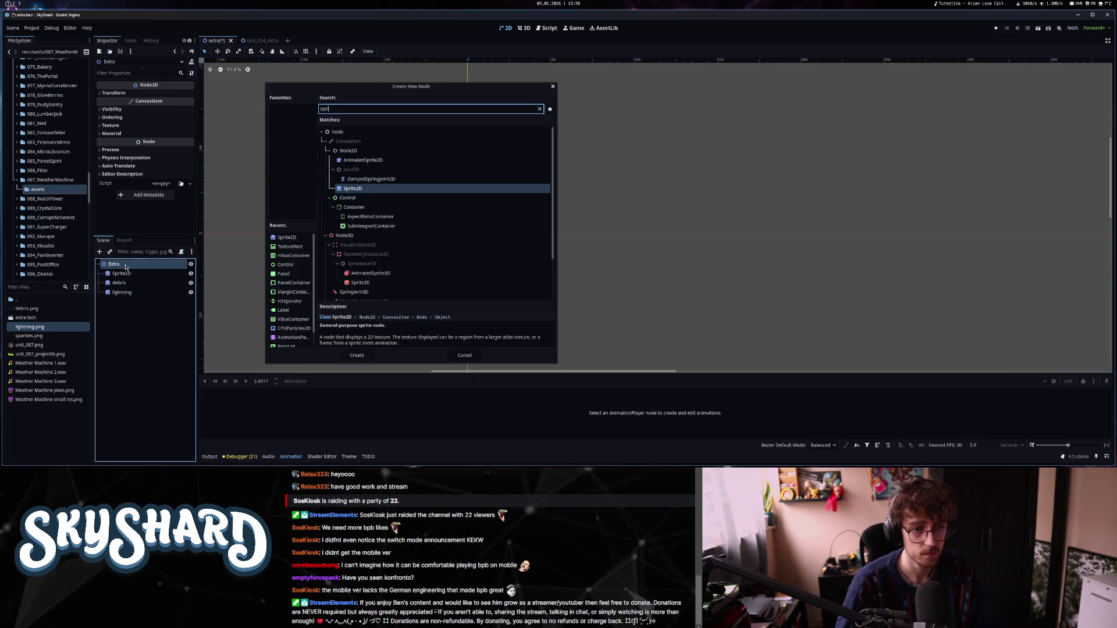
{"action": "key", "text": "Return"}
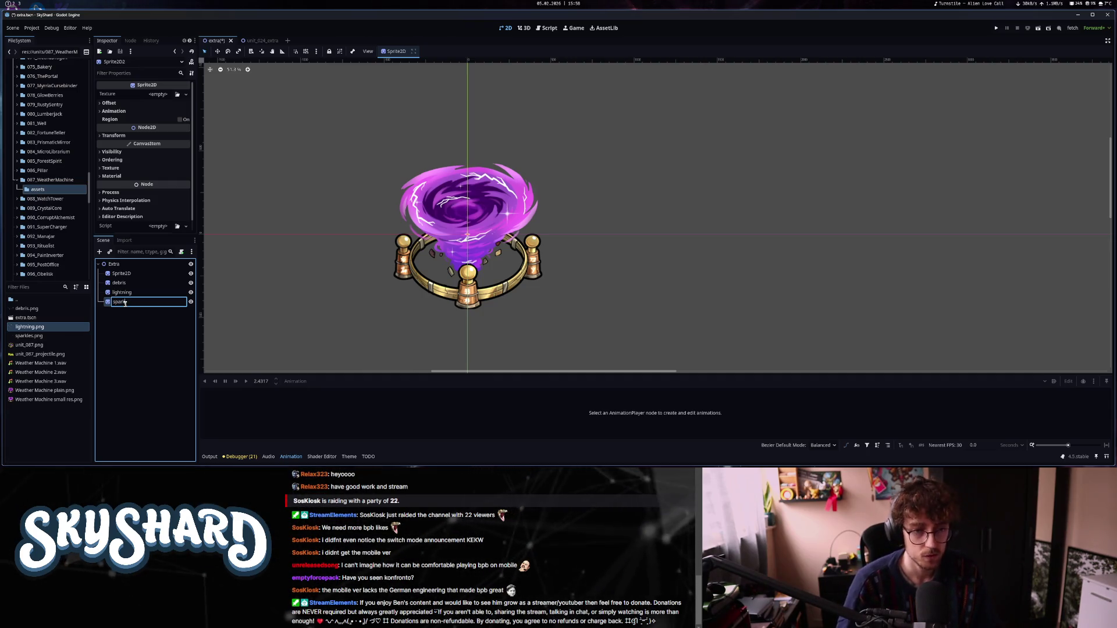
{"action": "left_click_drag", "start_coordinate": [29, 335], "coordinate": [163, 99]}
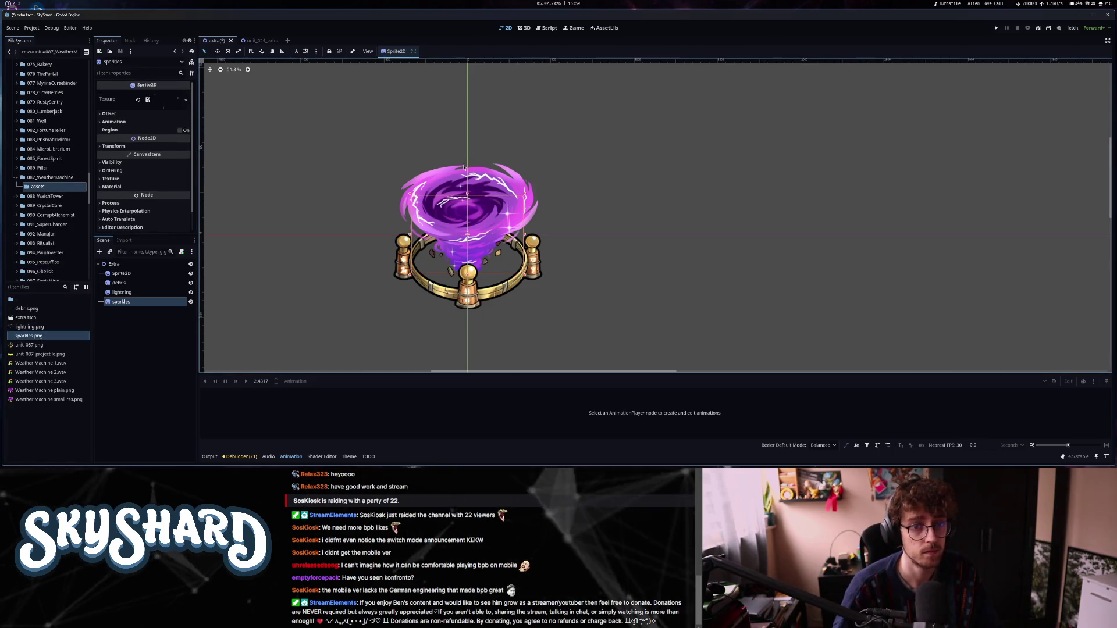
{"action": "left_click", "coordinate": [507, 226]}
{"action": "left_click", "coordinate": [511, 229]}
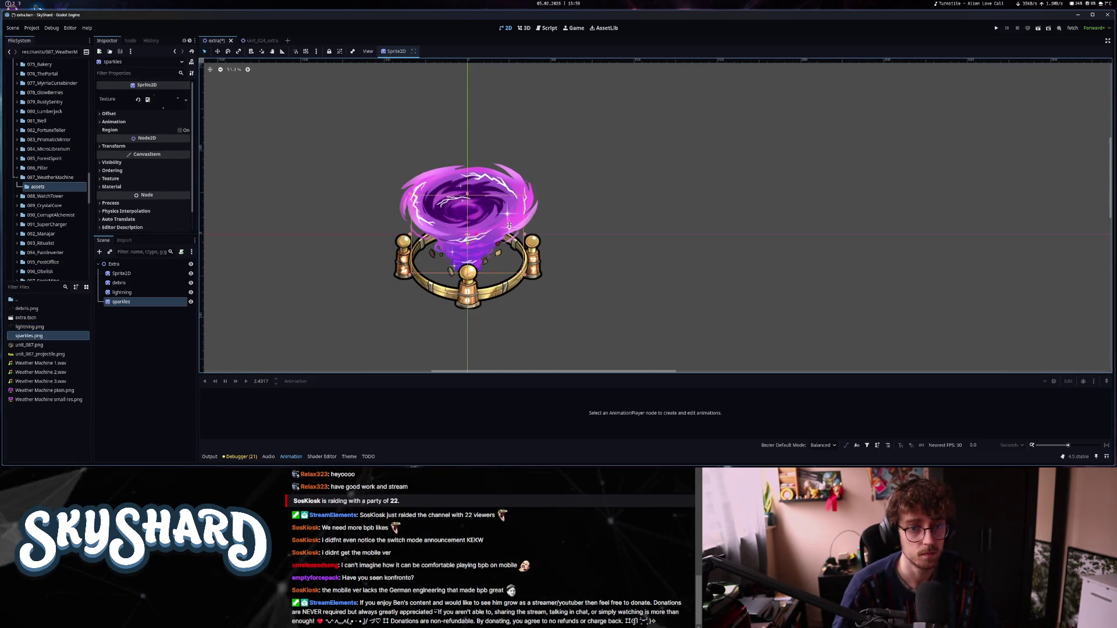
{"action": "left_click_drag", "start_coordinate": [510, 228], "coordinate": [508, 217]}
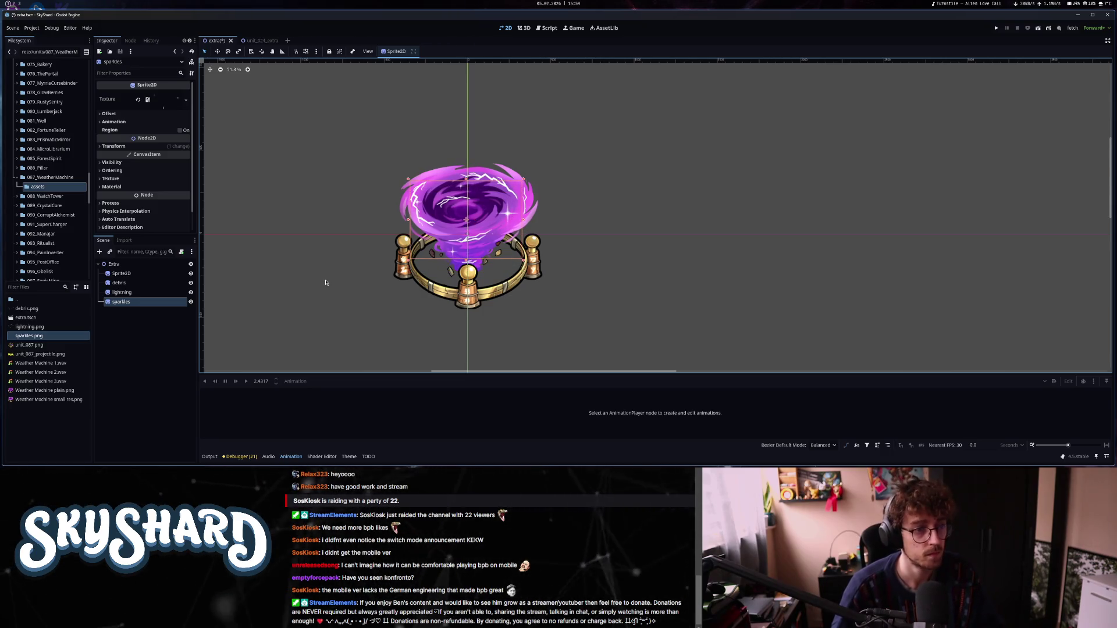
Switch the main sprite's texture to Weather Machine plain.png.
{"action": "left_click", "coordinate": [121, 273]}
{"action": "left_click_drag", "start_coordinate": [42, 390], "coordinate": [167, 97]}
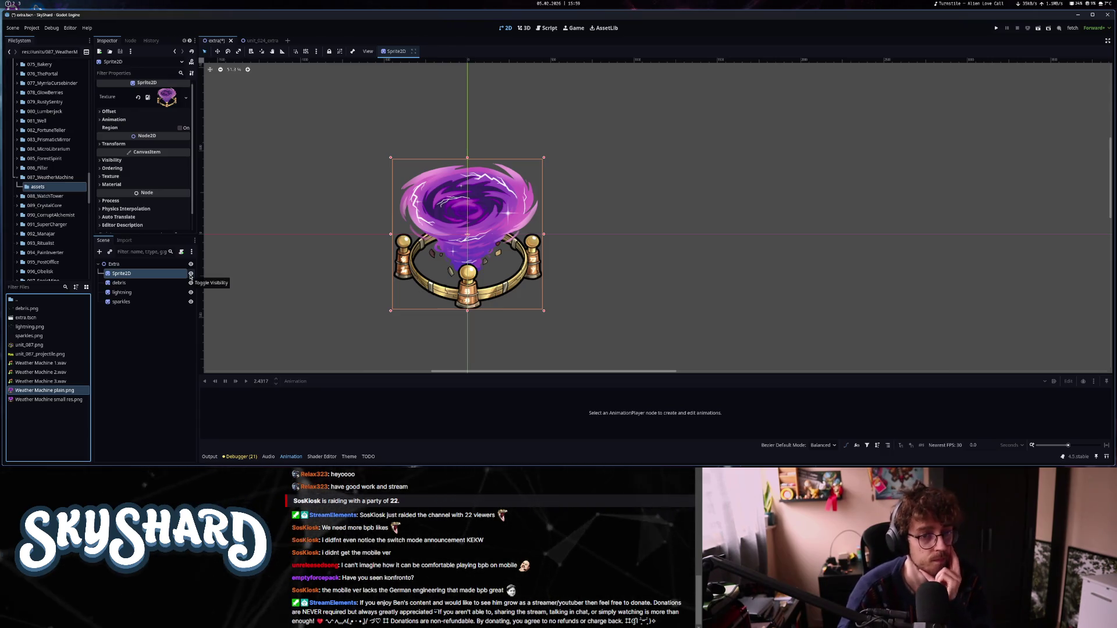
{"action": "left_click", "coordinate": [143, 265]}
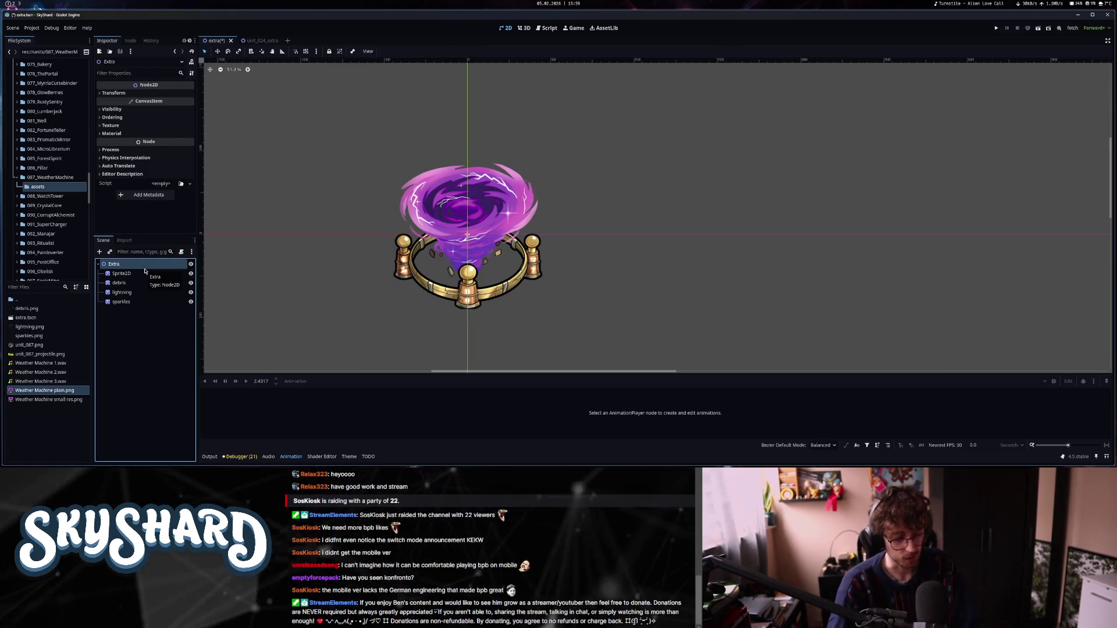
Add an AnimationPlayer under Extra and name it DebrisPlayer.
{"action": "key", "text": "ctrl+a"}
{"action": "type", "text": "ani"}
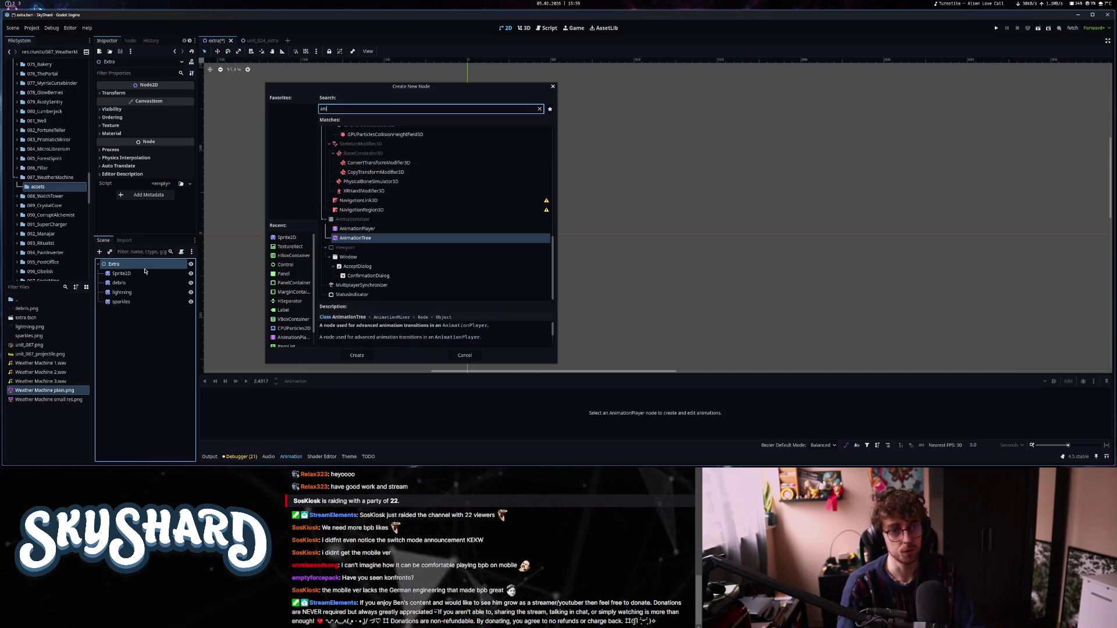
{"action": "left_click", "coordinate": [373, 230]}
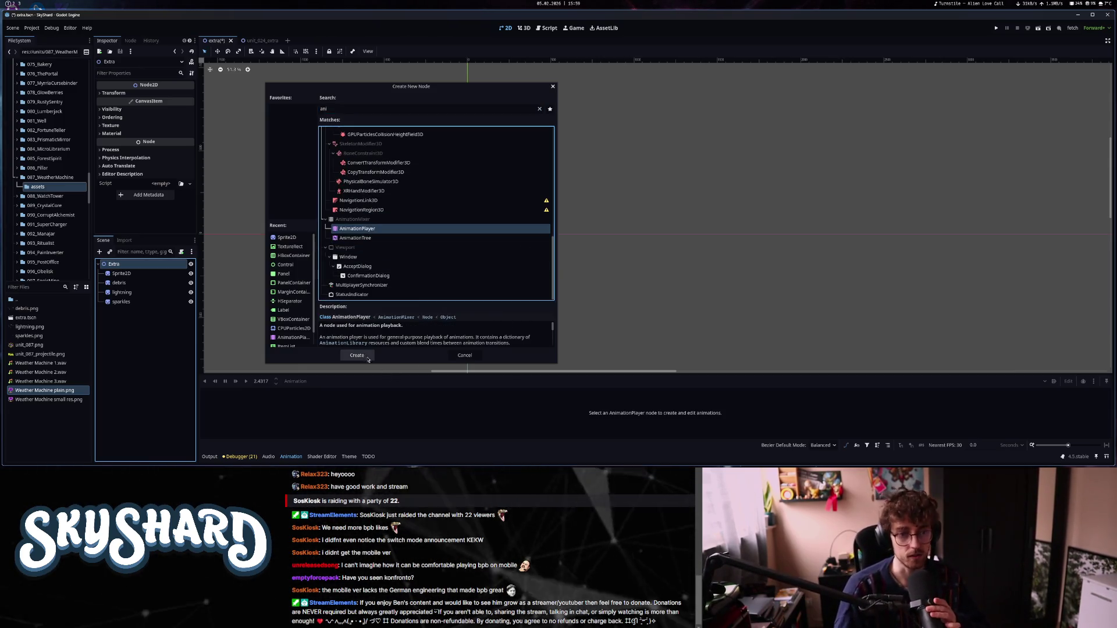
{"action": "left_click", "coordinate": [357, 356]}
{"action": "left_click", "coordinate": [136, 317]}
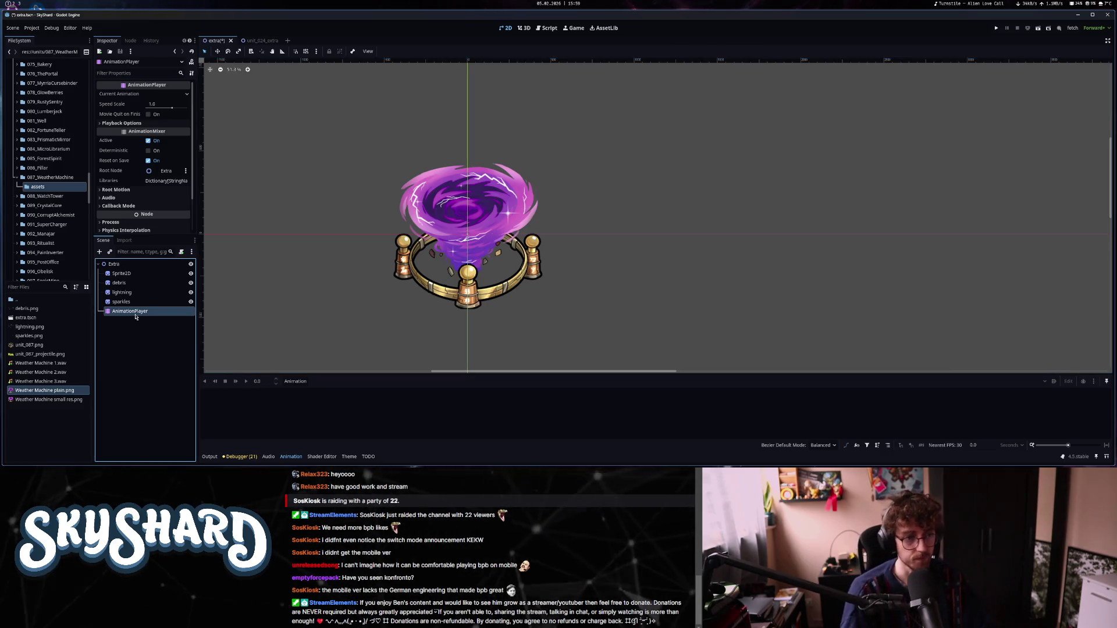
{"action": "type", "text": "birs.p"}
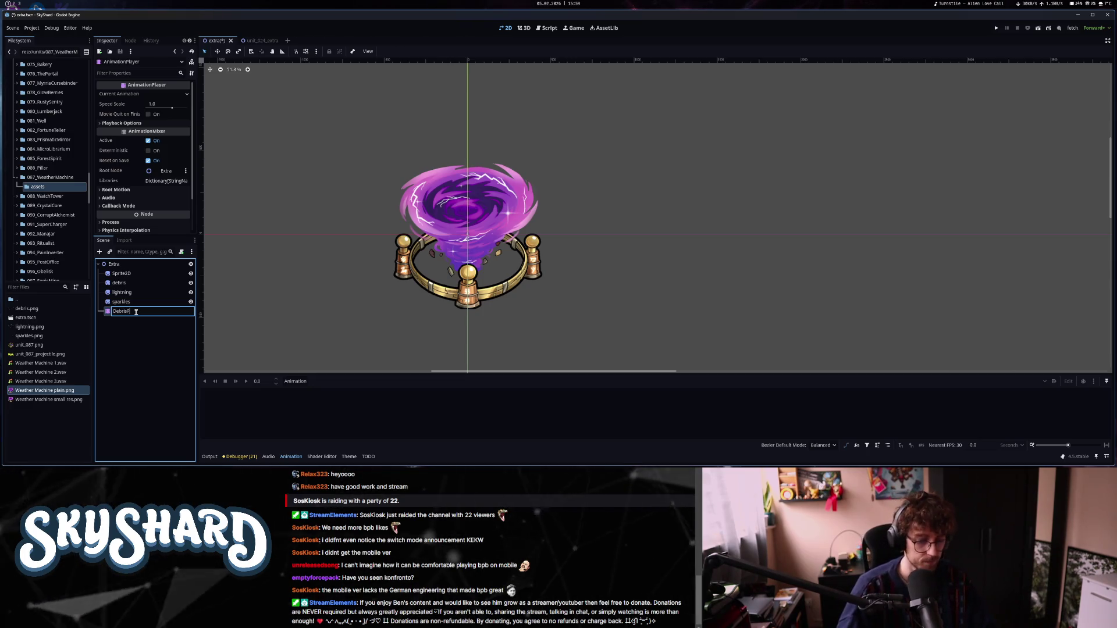
{"action": "type", "text": "layer"}
{"action": "key", "text": "Return"}
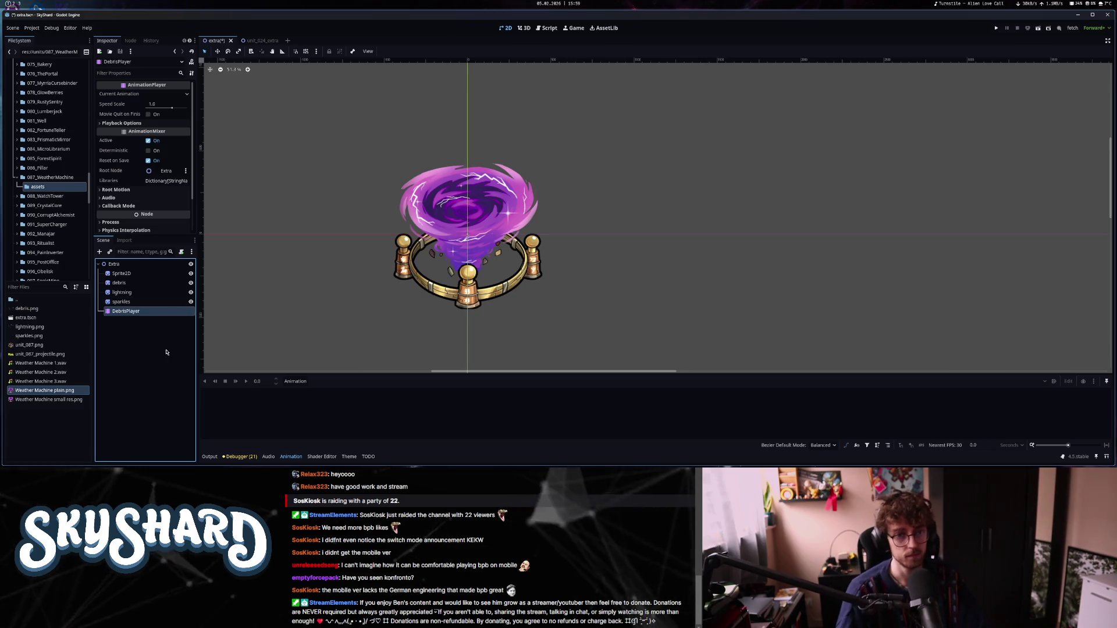
Create new_animation with autoplay on load, looping enabled and a 3-second length.
{"action": "left_click", "coordinate": [295, 381]}
{"action": "left_click", "coordinate": [302, 395]}
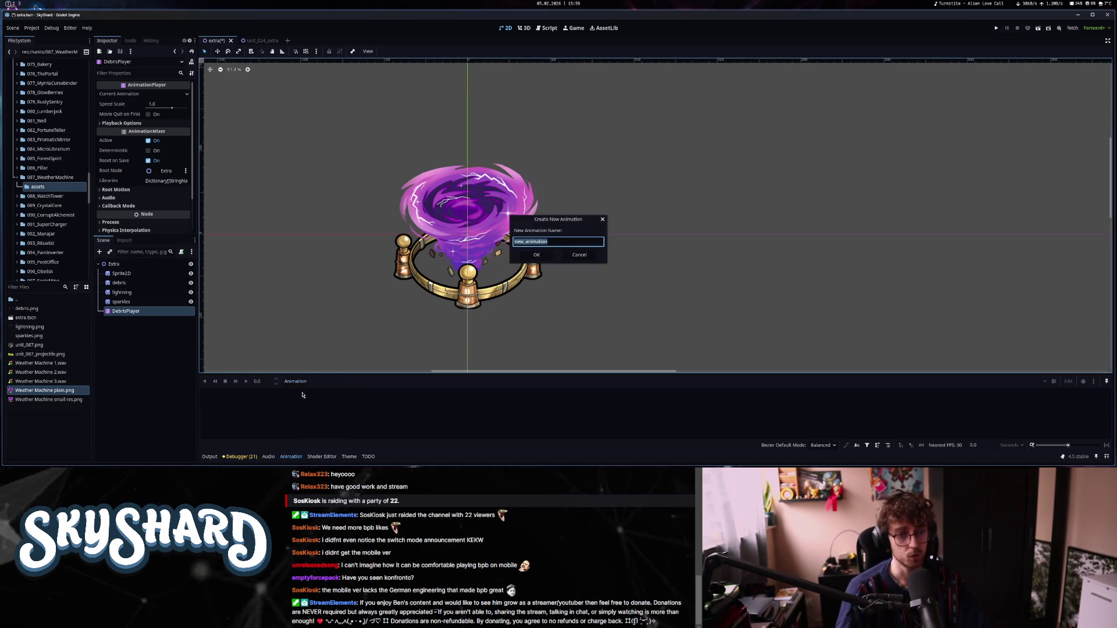
{"action": "key", "text": "Return"}
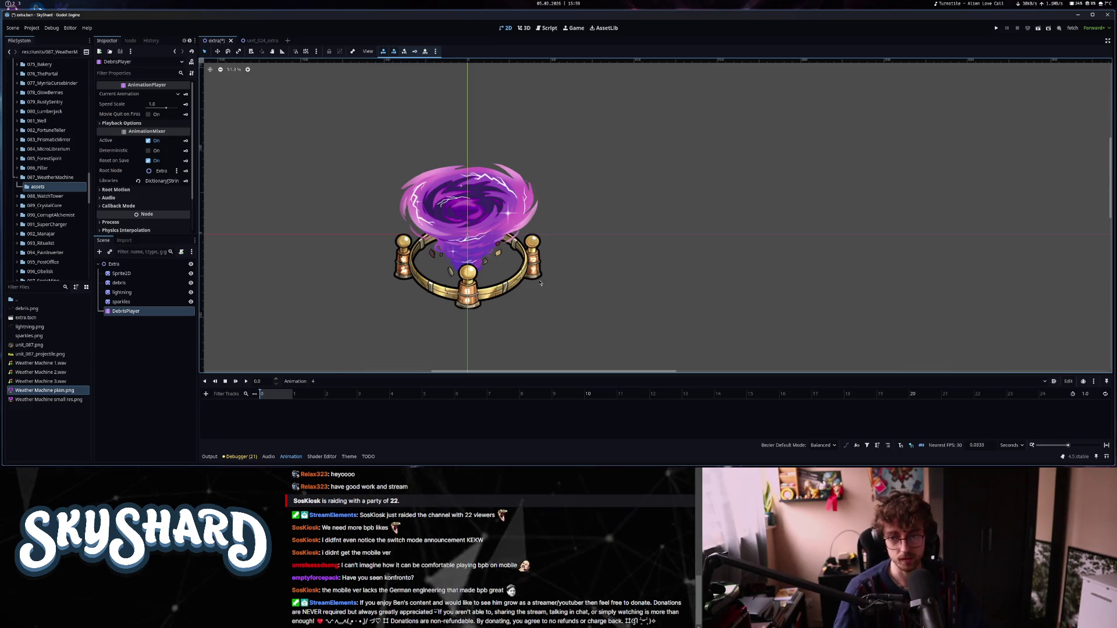
{"action": "left_click", "coordinate": [1053, 381]}
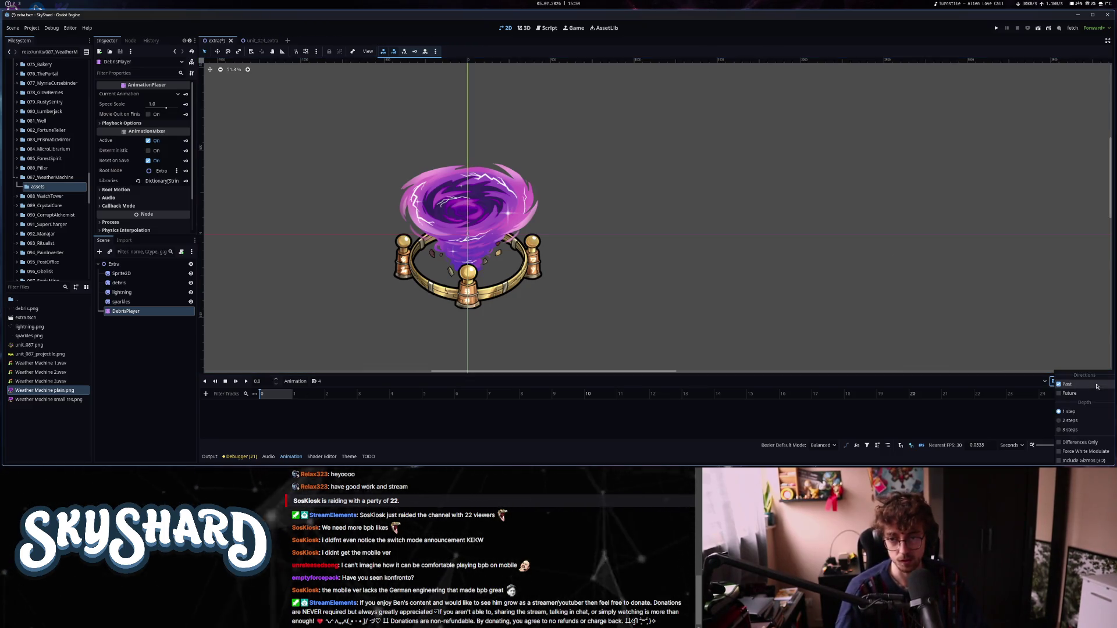
{"action": "left_click", "coordinate": [1104, 393]}
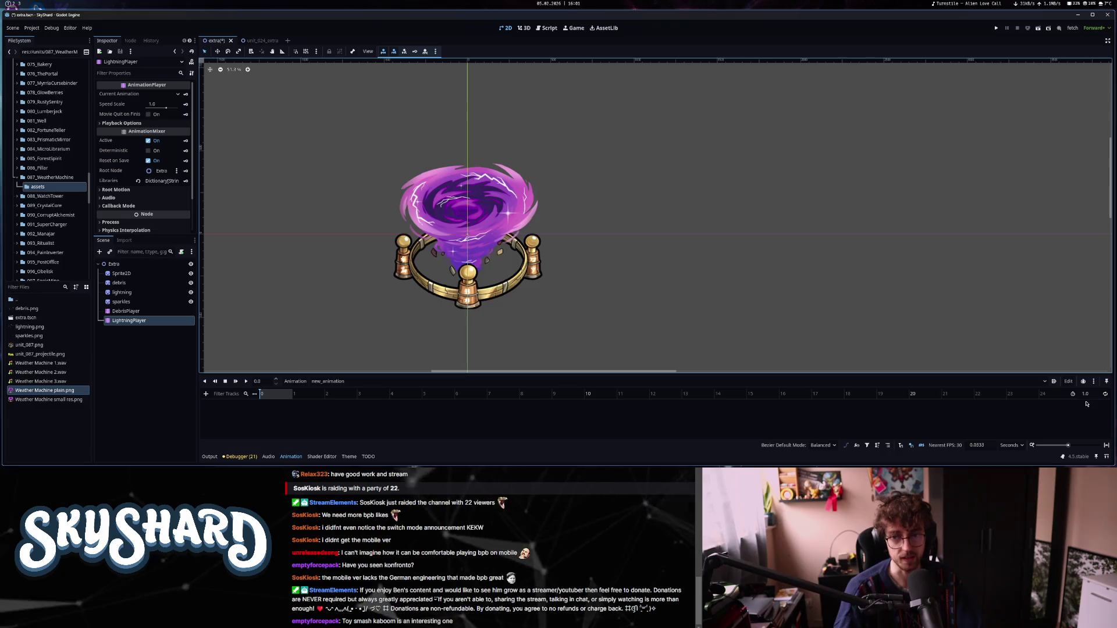
{"action": "left_click", "coordinate": [1086, 395]}
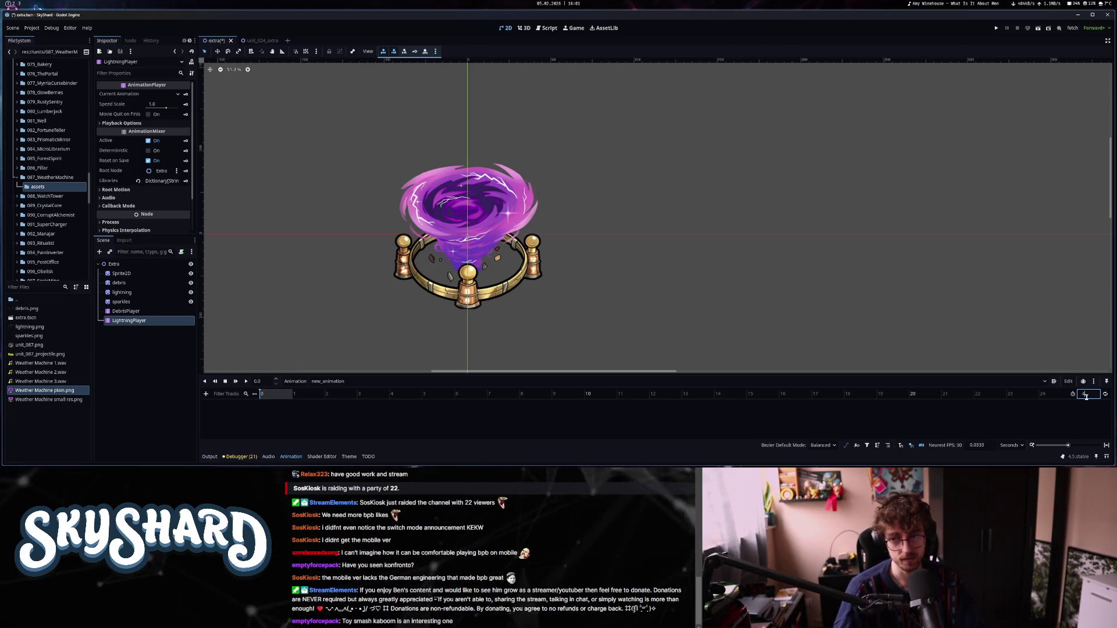
{"action": "type", "text": "3"}
{"action": "key", "text": "Return"}
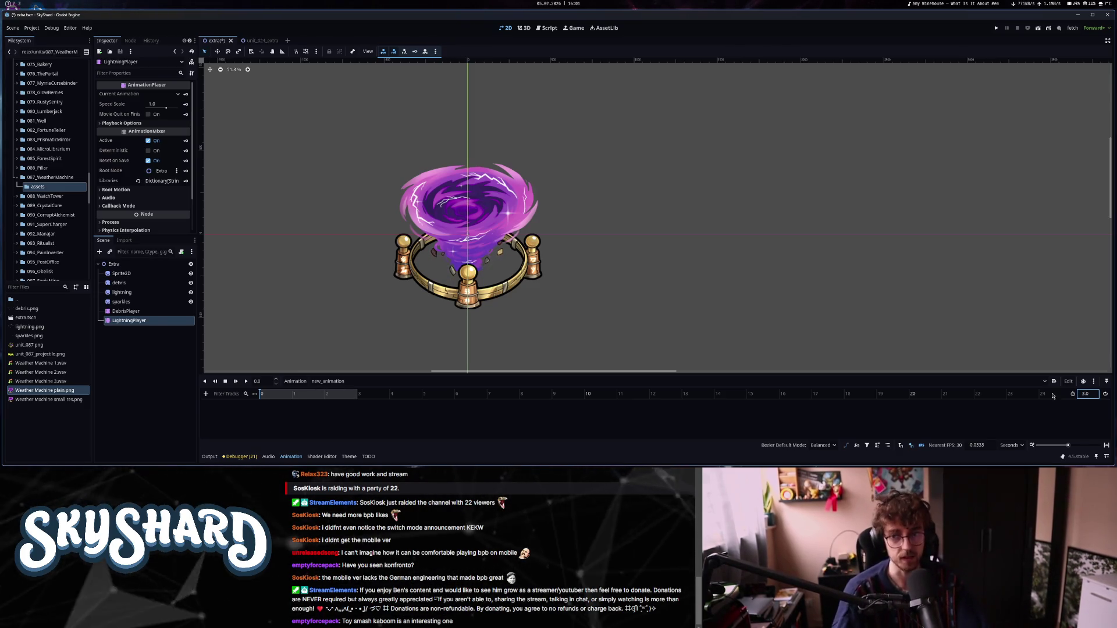
Create a rotation track with a key for the lightning sprite's Transform.
{"action": "left_click", "coordinate": [132, 291]}
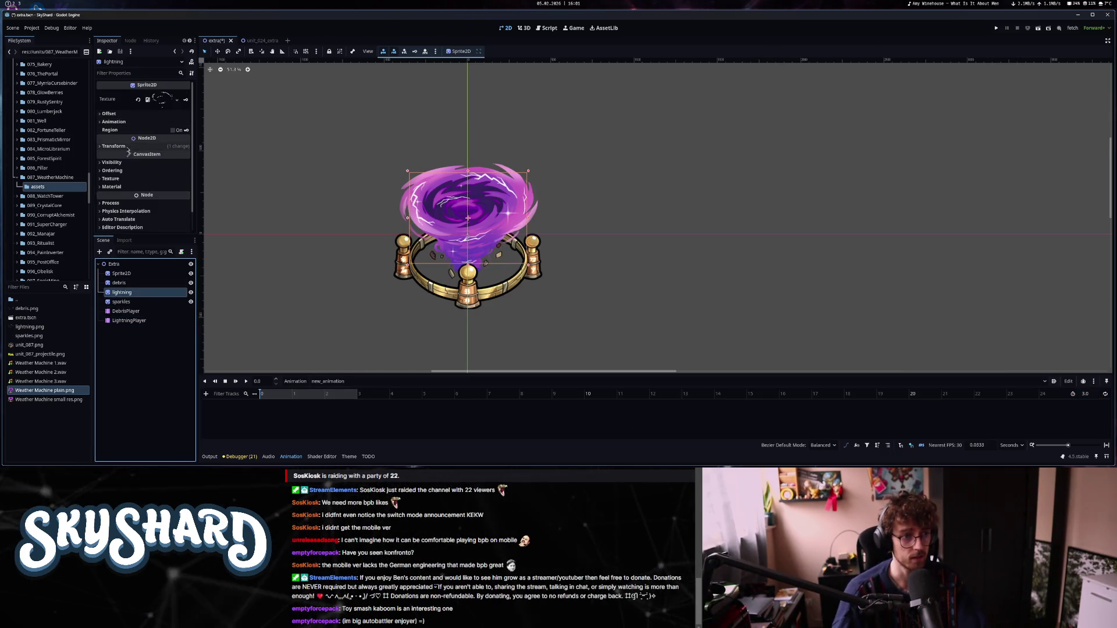
{"action": "left_click", "coordinate": [114, 146]}
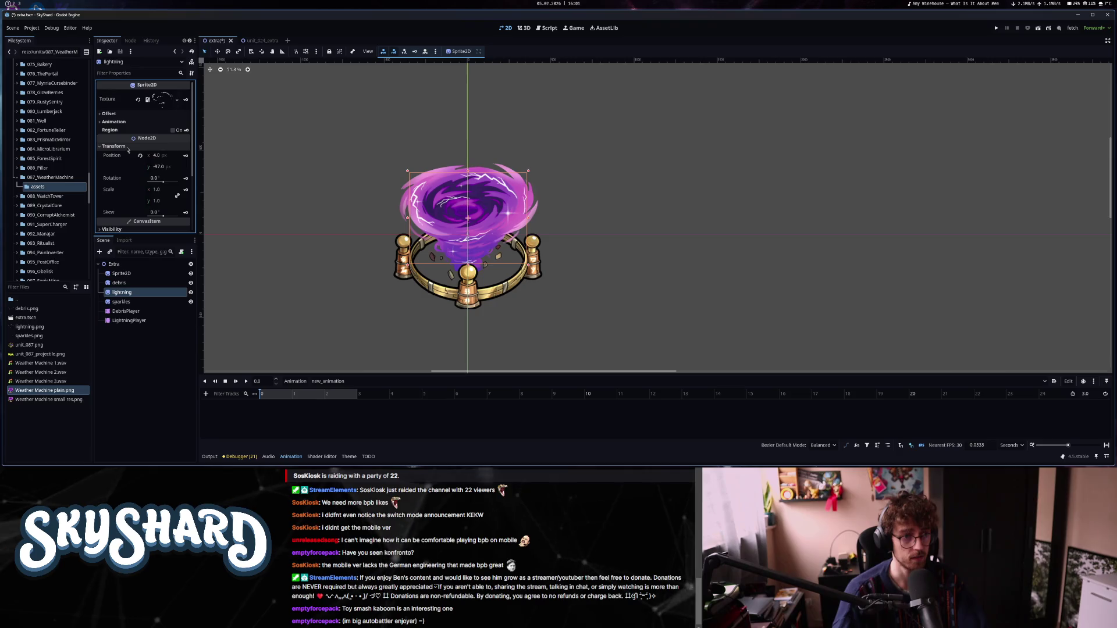
{"action": "left_click", "coordinate": [186, 179]}
{"action": "left_click", "coordinate": [531, 262]}
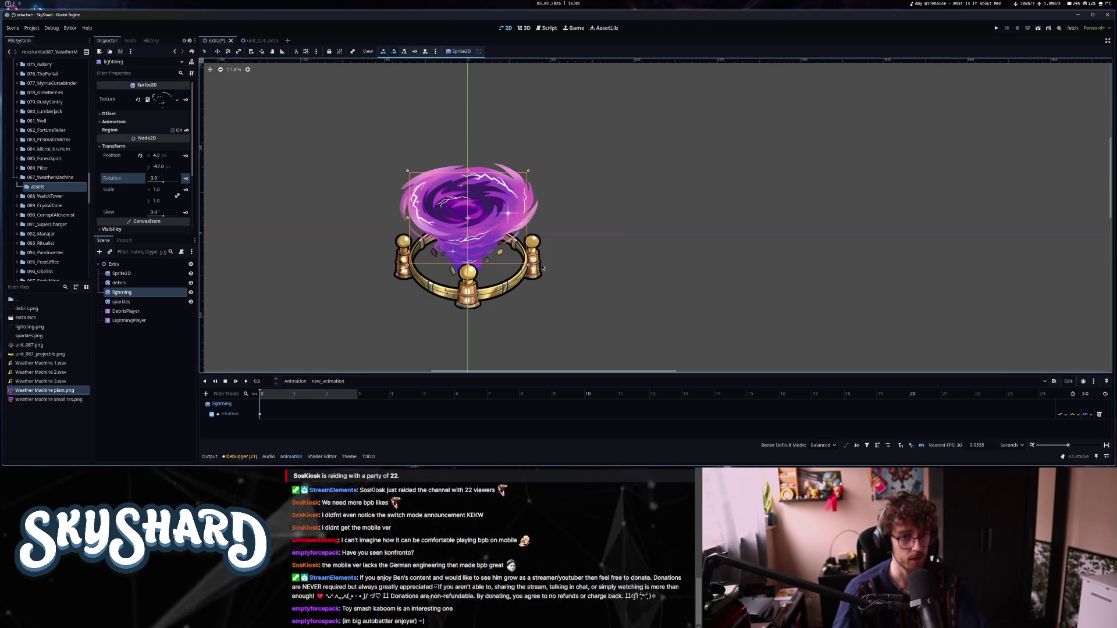
Set the lightning sprite's rotation to -30, tilt it slightly and move it up.
{"action": "left_click", "coordinate": [157, 178]}
{"action": "type", "text": "-30"}
{"action": "key", "text": "Return"}
{"action": "left_click_drag", "start_coordinate": [162, 183], "coordinate": [163, 183]}
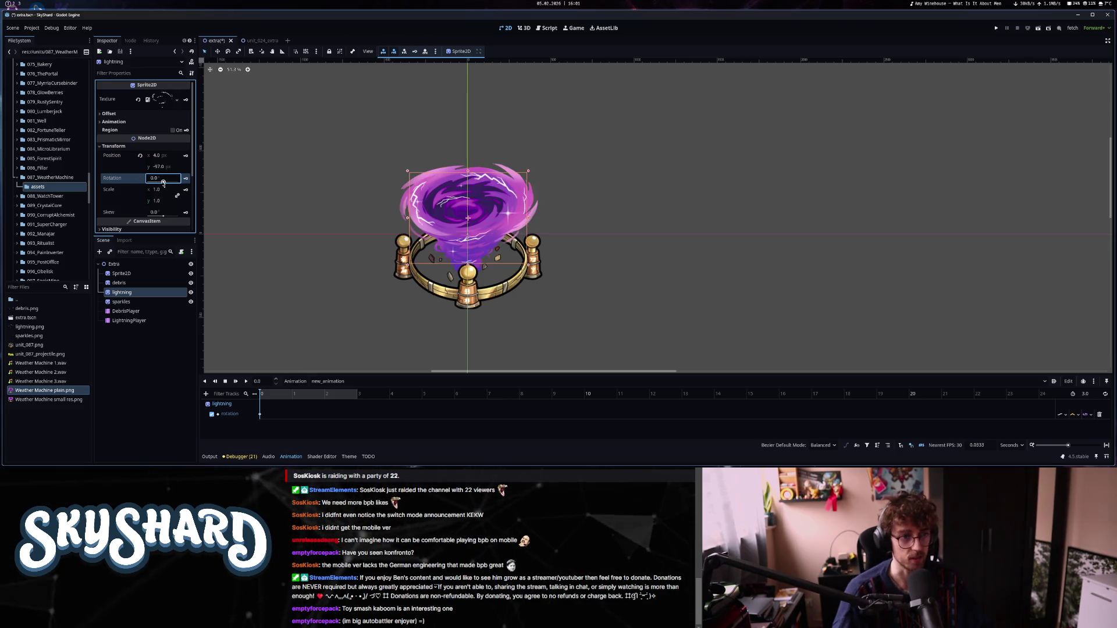
{"action": "left_click_drag", "start_coordinate": [469, 219], "coordinate": [468, 217]}
Expand the lightning sprite's Offset settings in the Inspector.
{"action": "scroll", "coordinate": [128, 206], "scroll_direction": "down", "scroll_amount": 1}
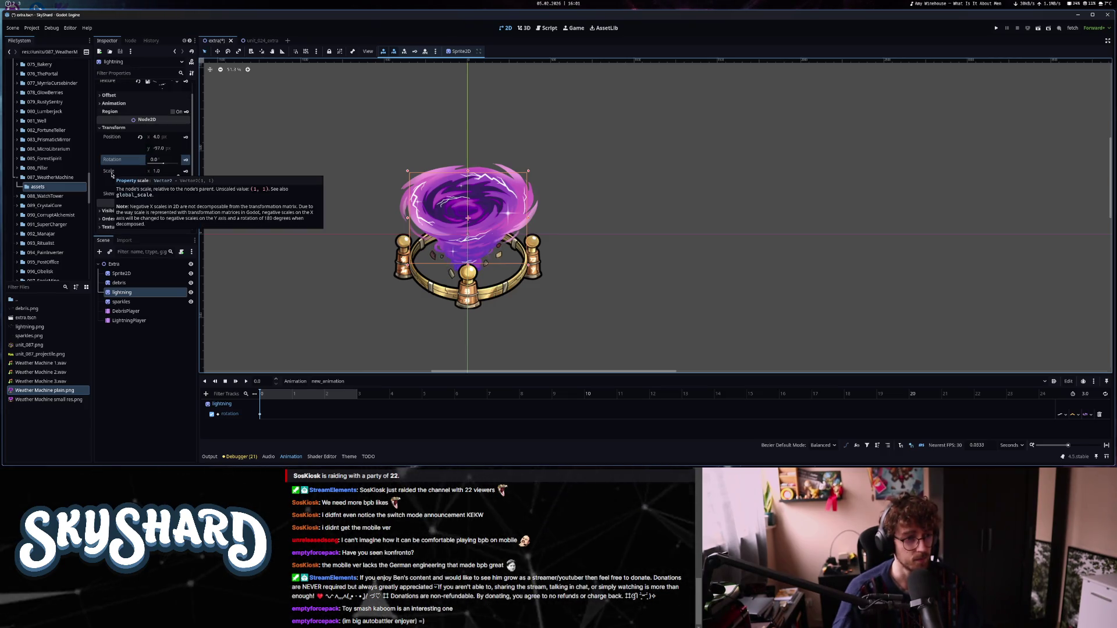
{"action": "left_click", "coordinate": [121, 96]}
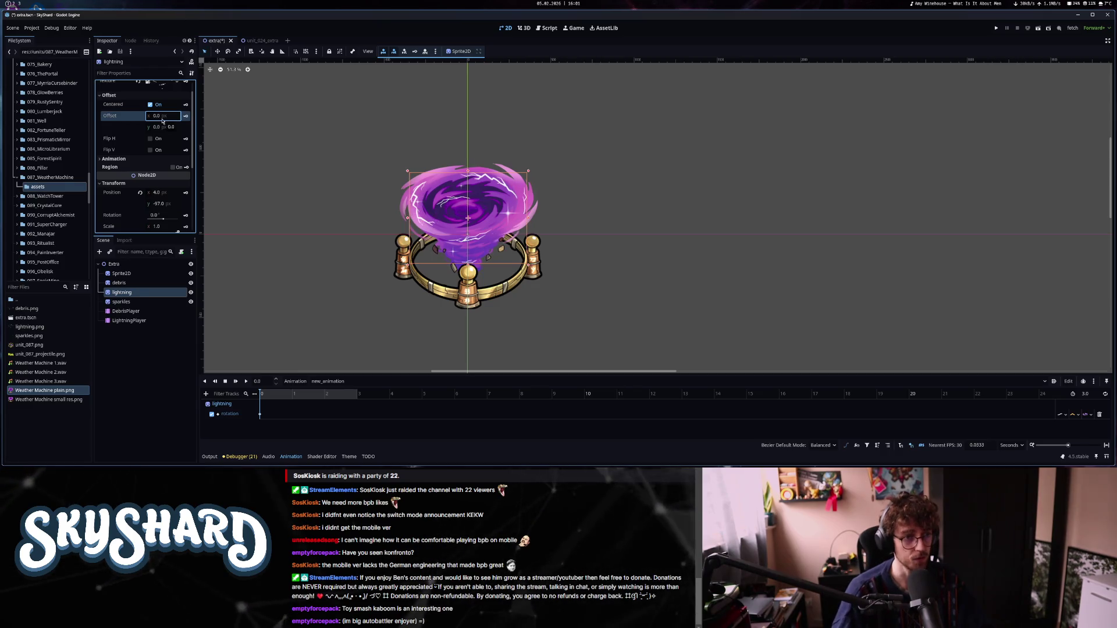
{"action": "left_click", "coordinate": [111, 96]}
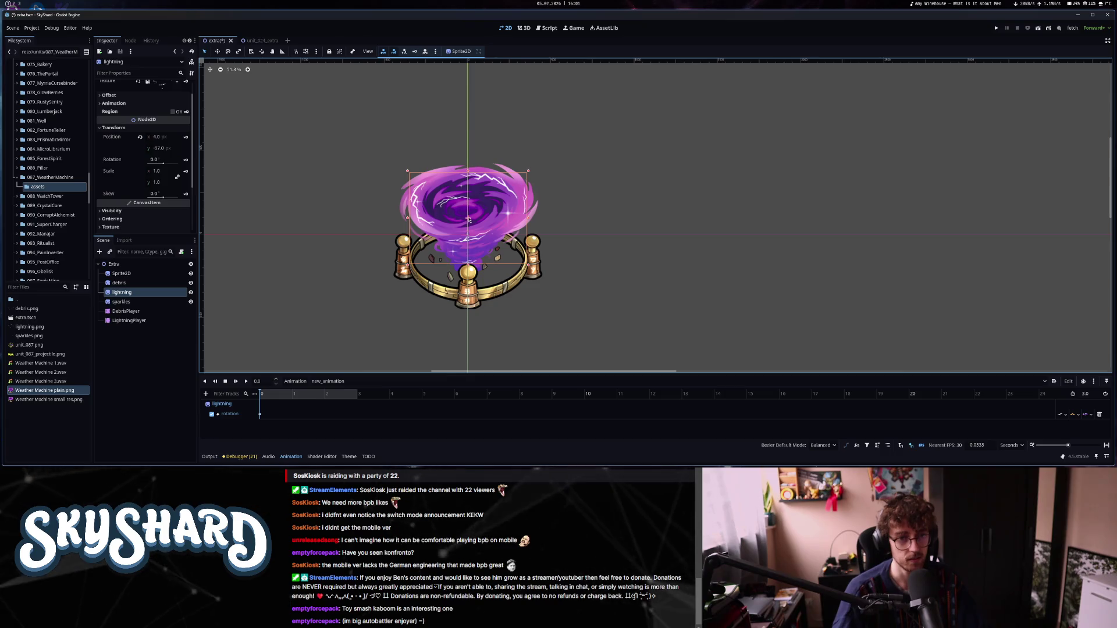
{"action": "scroll", "coordinate": [469, 220], "scroll_direction": "up", "scroll_amount": 4}
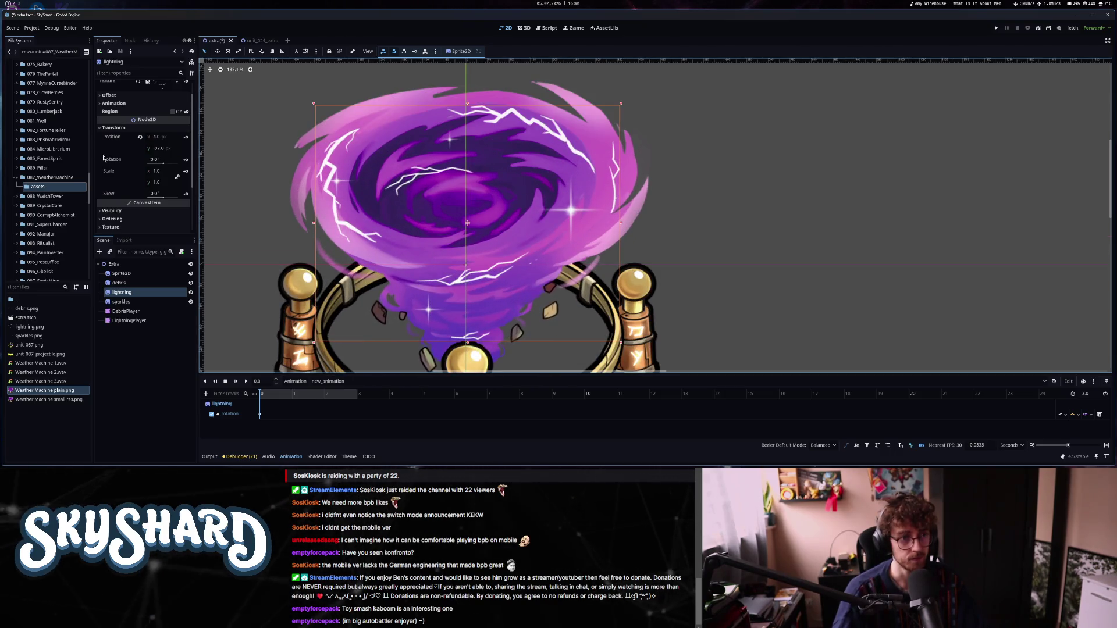
{"action": "scroll", "coordinate": [136, 170], "scroll_direction": "up", "scroll_amount": 1}
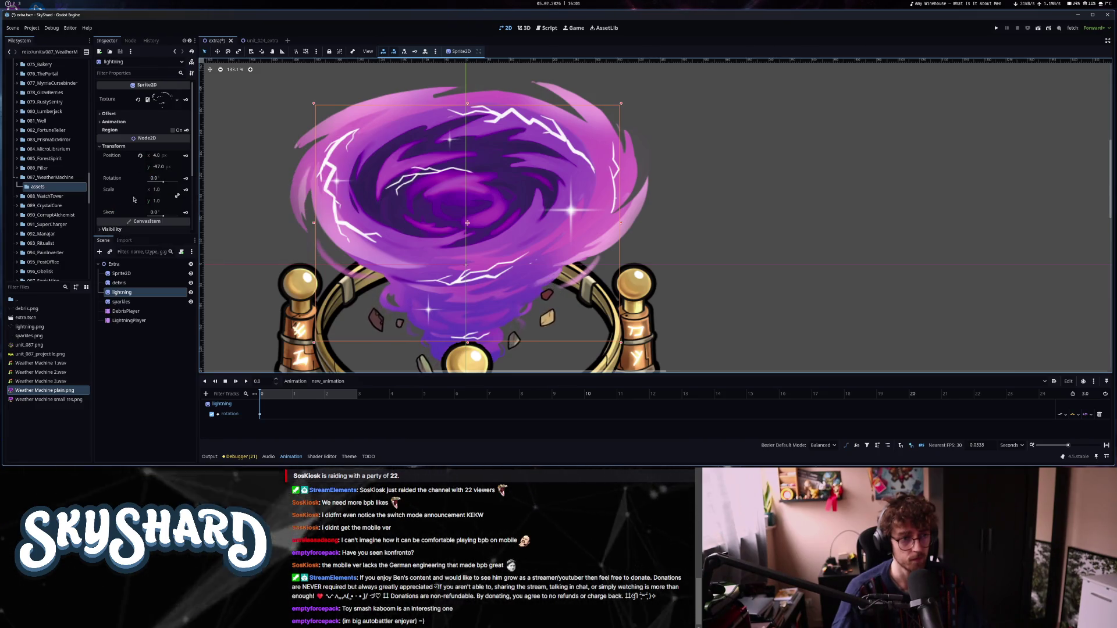
{"action": "left_click", "coordinate": [120, 115]}
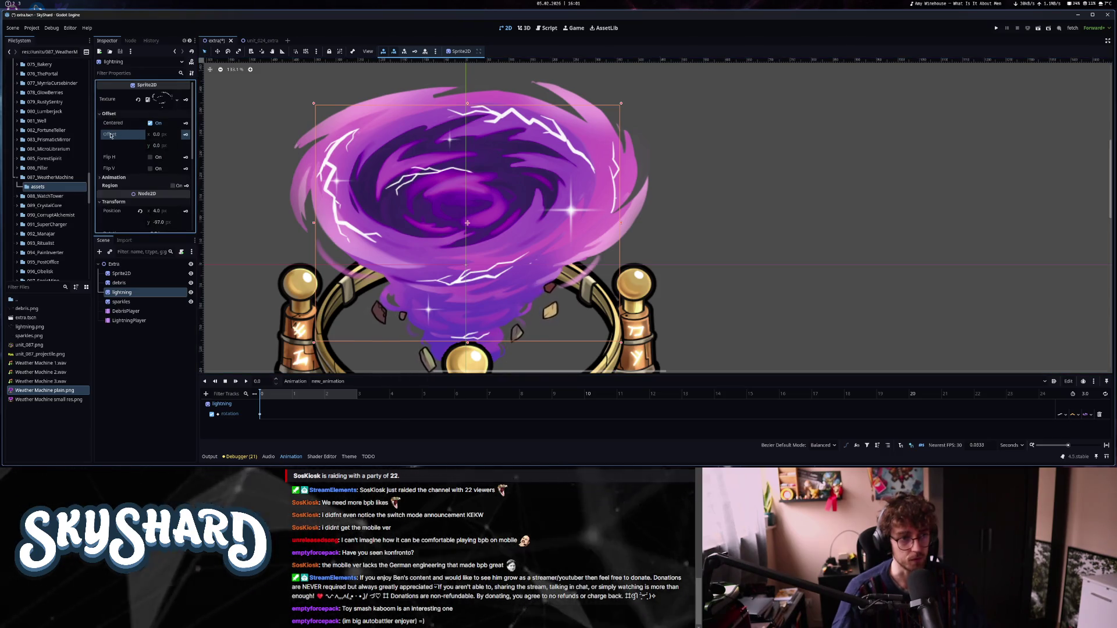
Shift the lightning sprite's horizontal Offset, keeping the base sprite's offset at 0.
{"action": "left_click_drag", "start_coordinate": [468, 227], "coordinate": [468, 223]}
{"action": "left_click", "coordinate": [468, 222]}
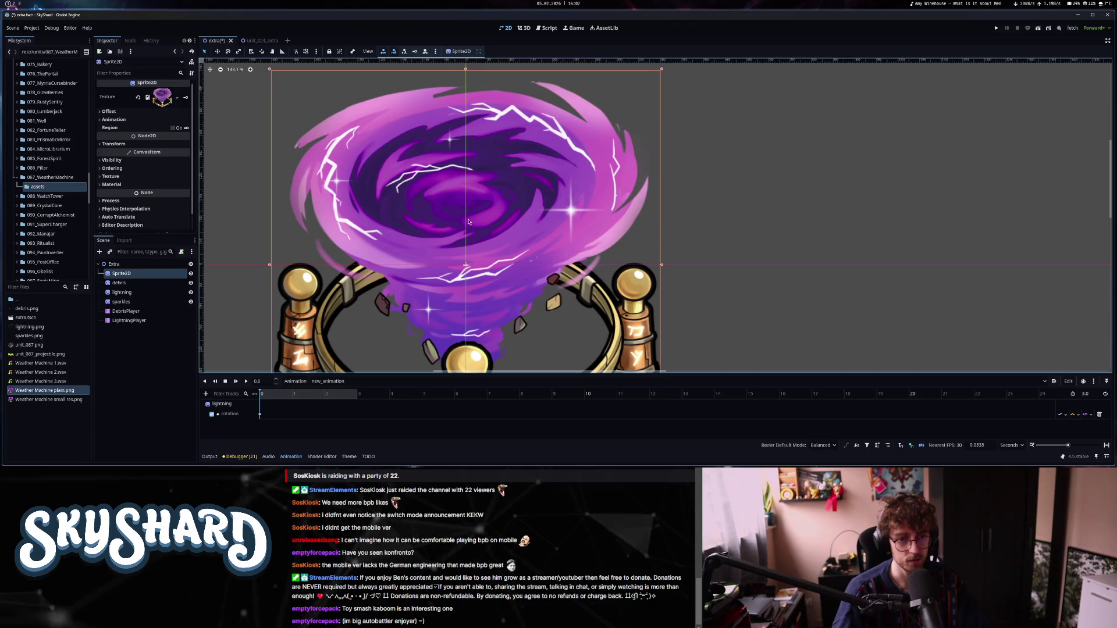
{"action": "left_click", "coordinate": [108, 111]}
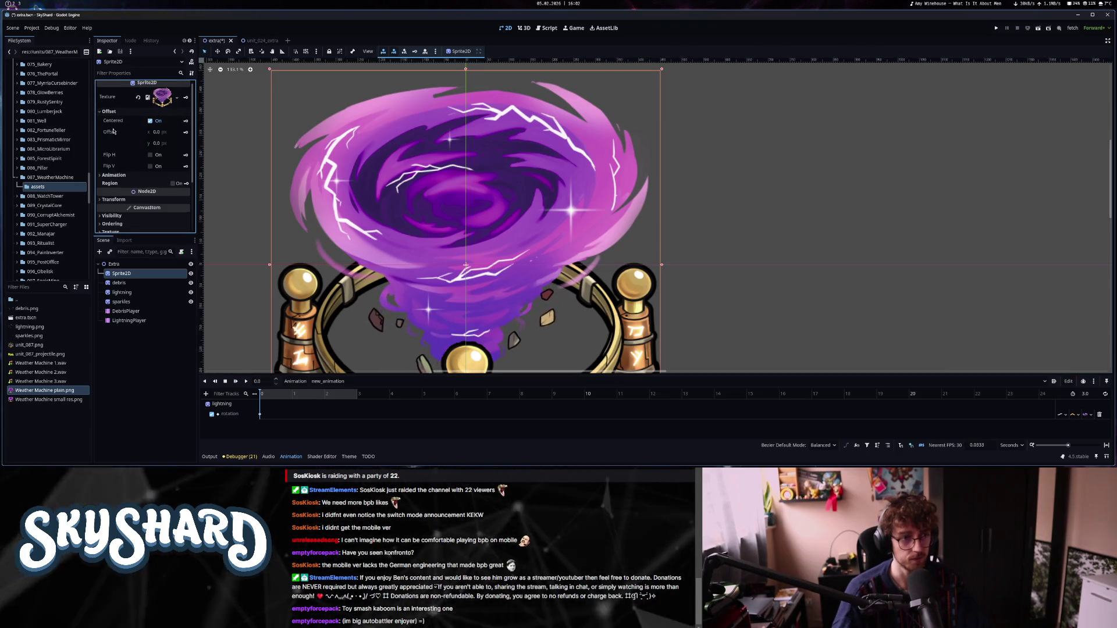
{"action": "left_click_drag", "start_coordinate": [163, 135], "coordinate": [171, 135]}
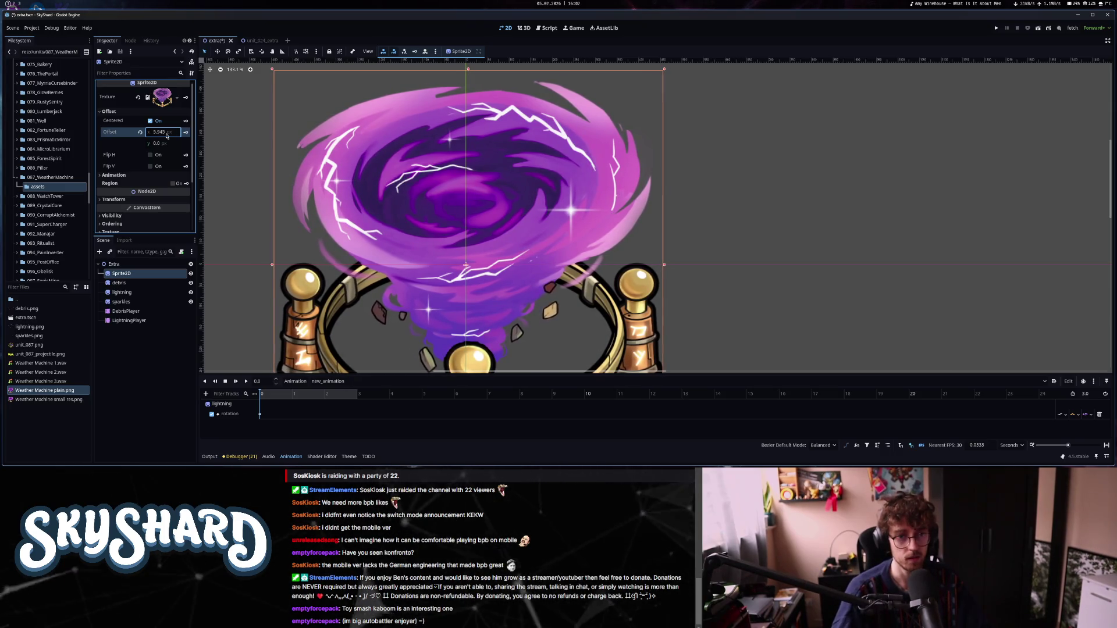
{"action": "key", "text": "ctrl+z"}
{"action": "left_click", "coordinate": [129, 291]}
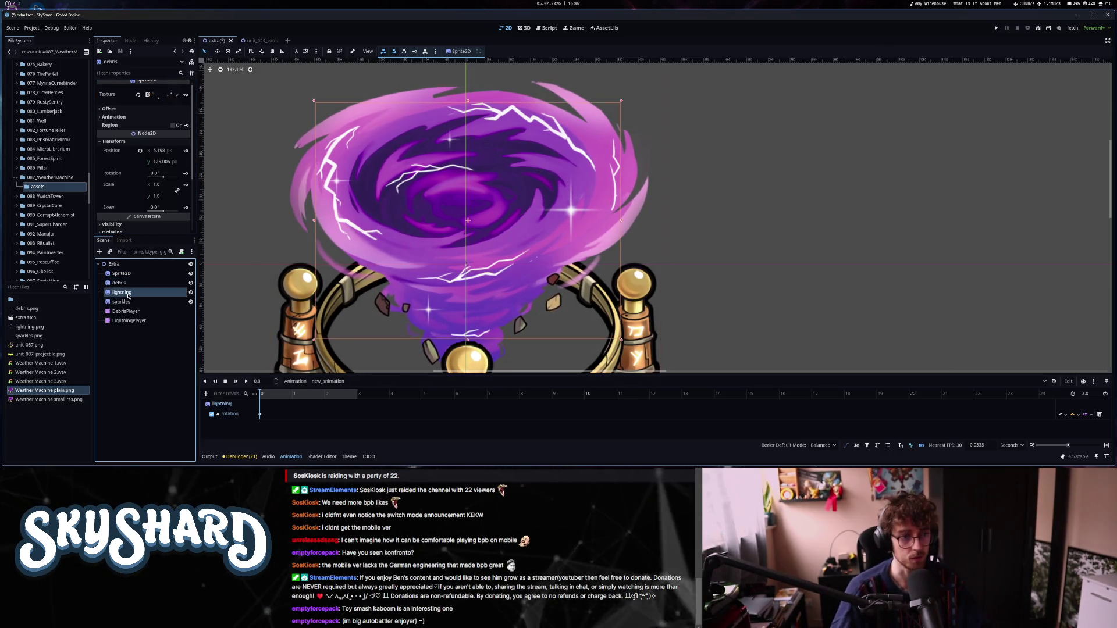
{"action": "mouse_move", "coordinate": [161, 138]}
{"action": "left_mouse_down"}
{"action": "mouse_move", "coordinate": [167, 146]}
{"action": "mouse_move", "coordinate": [169, 134]}
{"action": "left_mouse_up"}
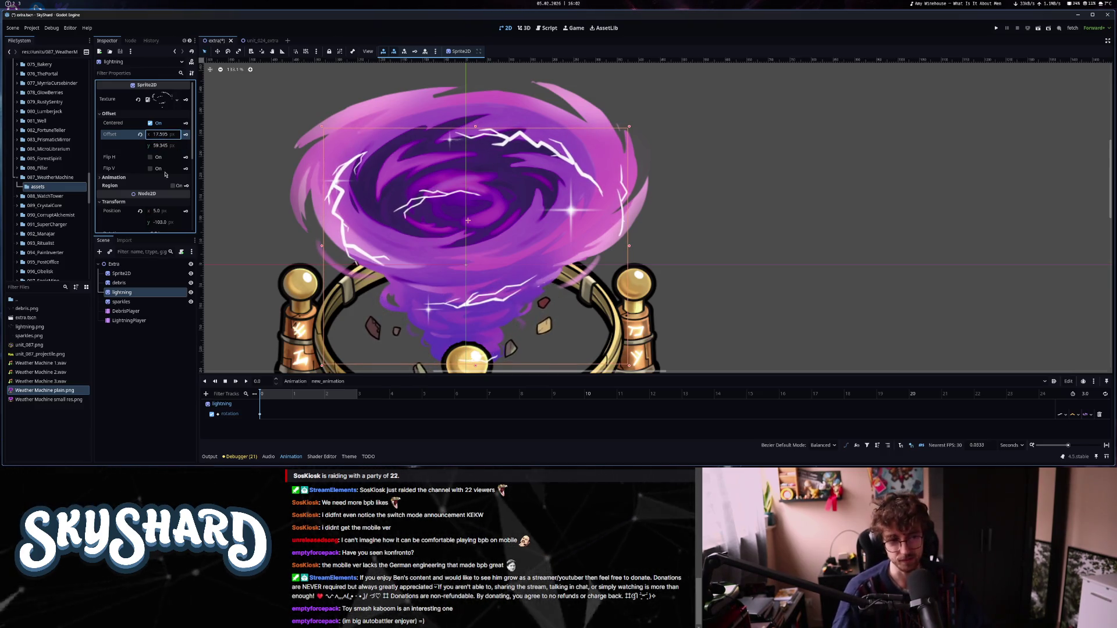
Move the lightning sprite up-left over the tornado, keeping the base image as Weather Machine plain.png.
{"action": "left_click", "coordinate": [136, 278]}
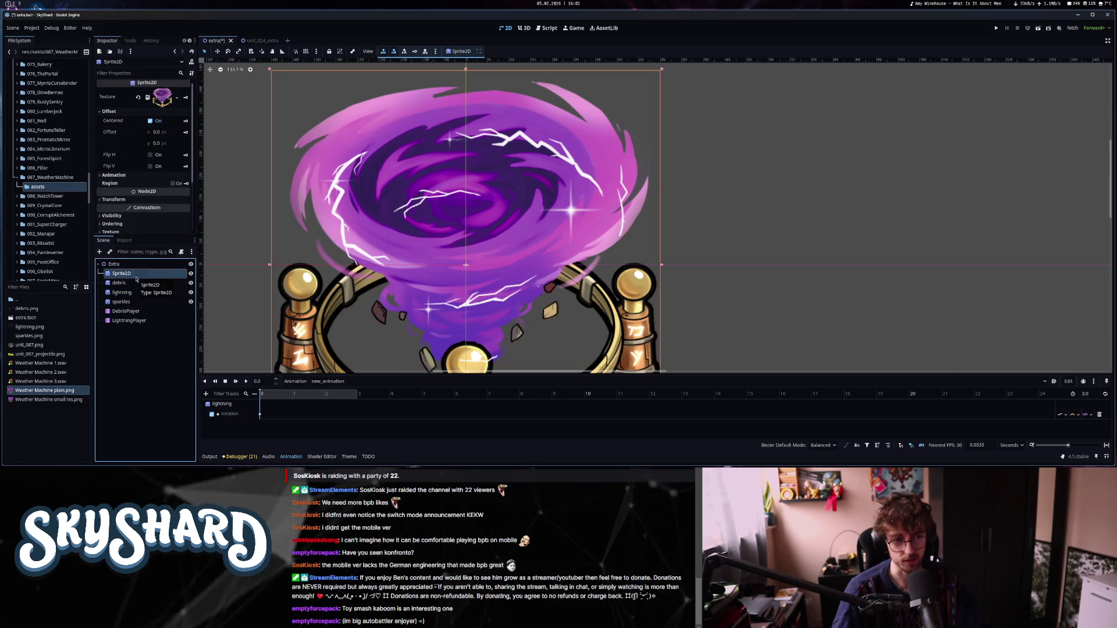
{"action": "mouse_move", "coordinate": [36, 401]}
{"action": "left_mouse_down"}
{"action": "mouse_move", "coordinate": [133, 308]}
{"action": "mouse_move", "coordinate": [162, 97]}
{"action": "left_mouse_up"}
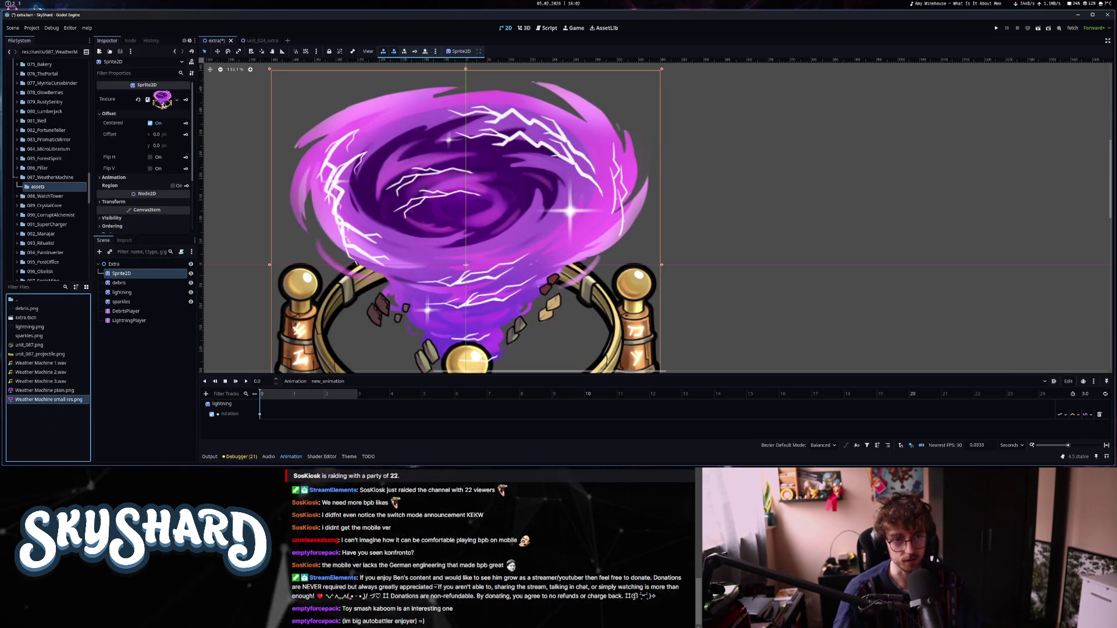
{"action": "left_click", "coordinate": [122, 292]}
{"action": "left_click_drag", "start_coordinate": [467, 211], "coordinate": [456, 170]}
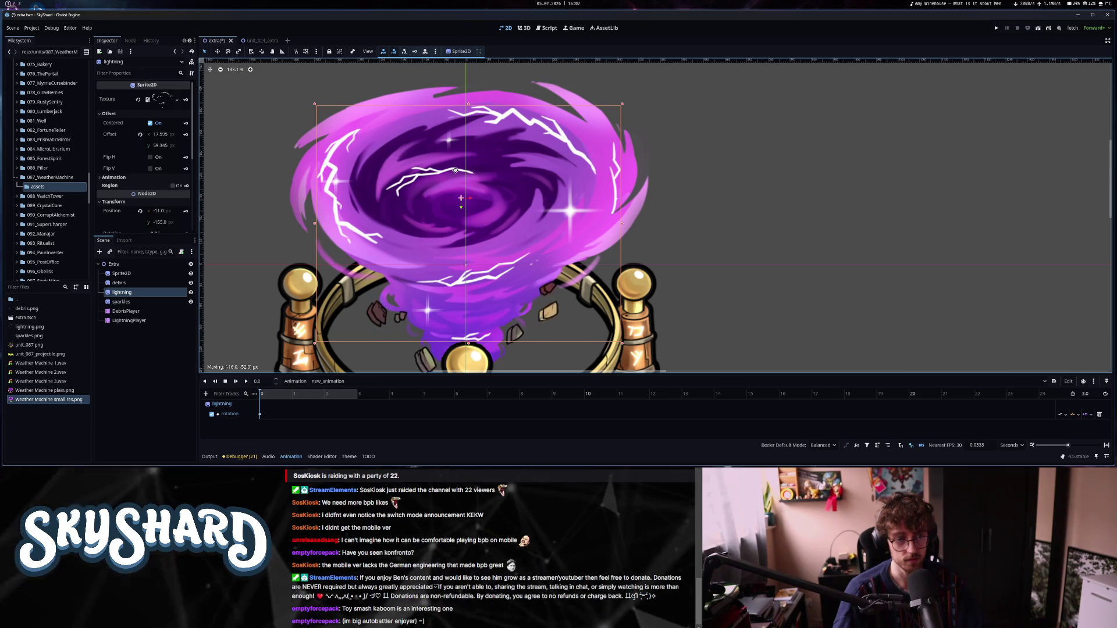
{"action": "left_click", "coordinate": [143, 275]}
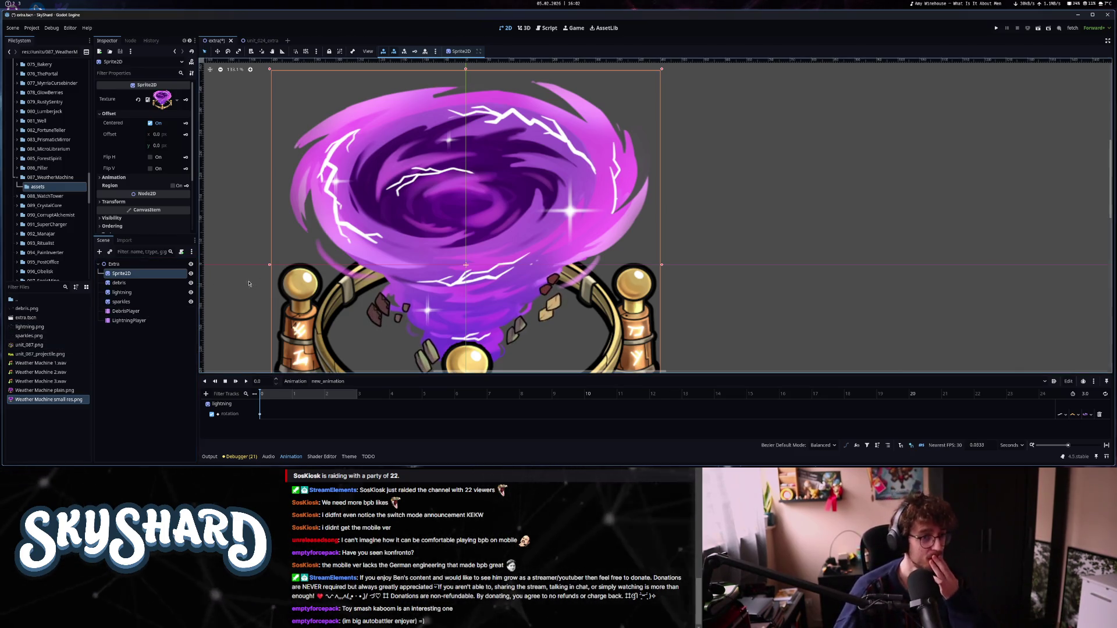
{"action": "left_click_drag", "start_coordinate": [48, 393], "coordinate": [162, 98]}
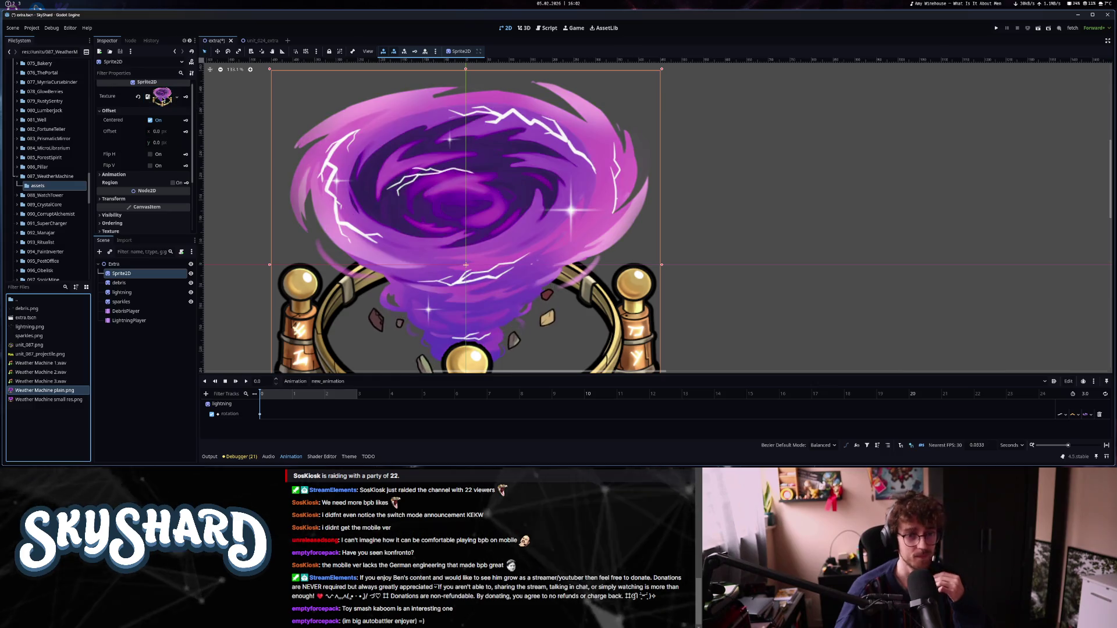
{"action": "scroll", "coordinate": [527, 285], "scroll_direction": "down", "scroll_amount": 2}
{"action": "left_click", "coordinate": [122, 292]}
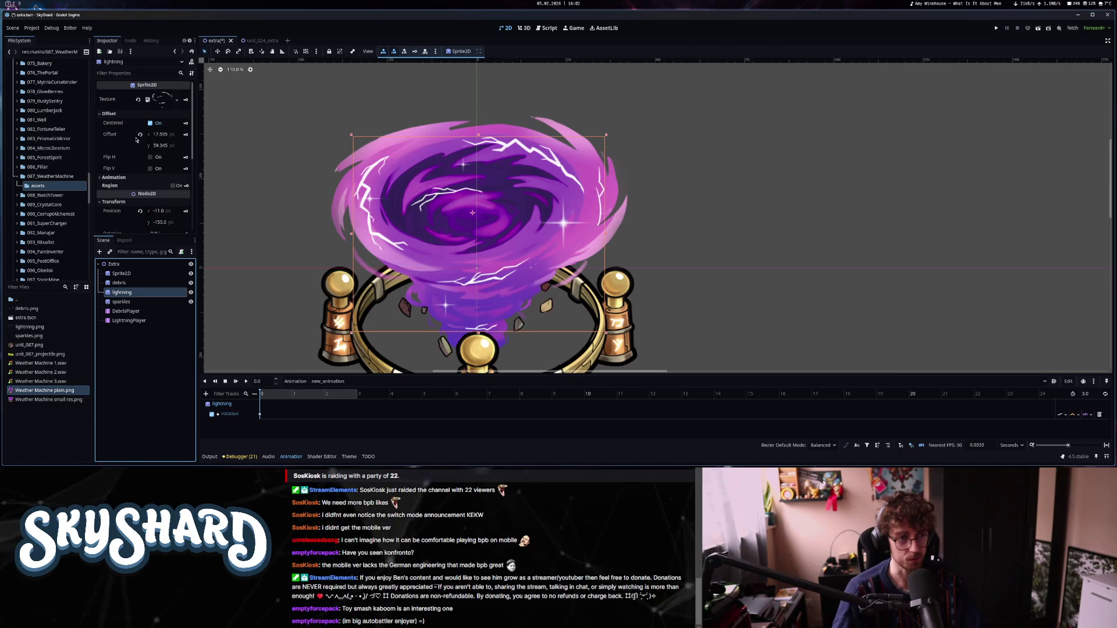
Try lightning rotation values around 7.7° and 5°, resetting in between.
{"action": "scroll", "coordinate": [133, 194], "scroll_direction": "down", "scroll_amount": 3}
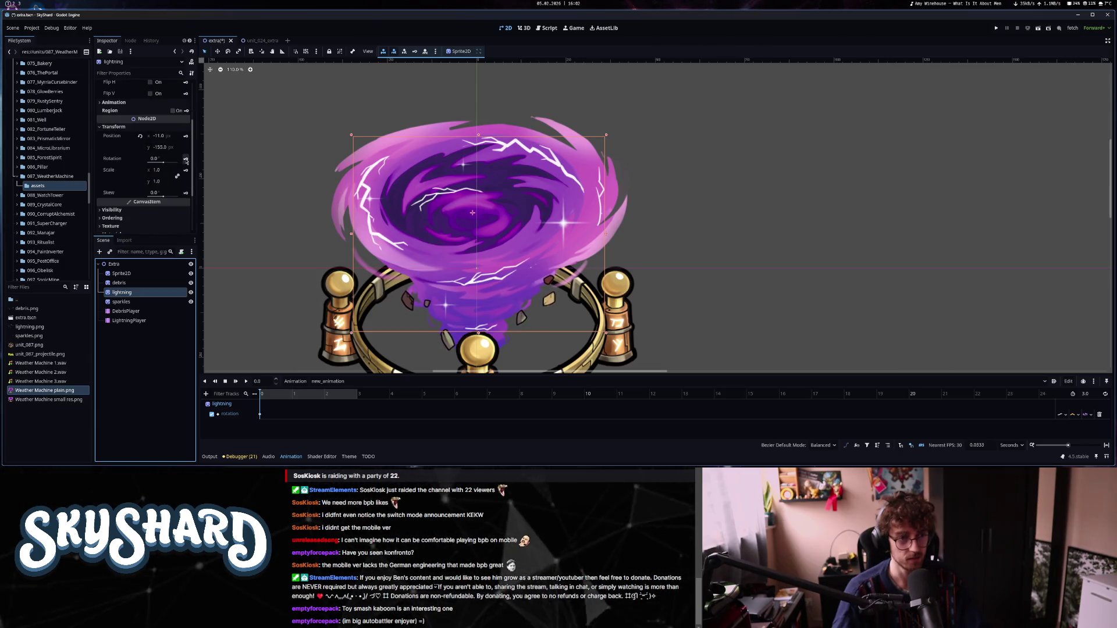
{"action": "left_click", "coordinate": [164, 164]}
{"action": "left_click_drag", "start_coordinate": [163, 163], "coordinate": [208, 163]}
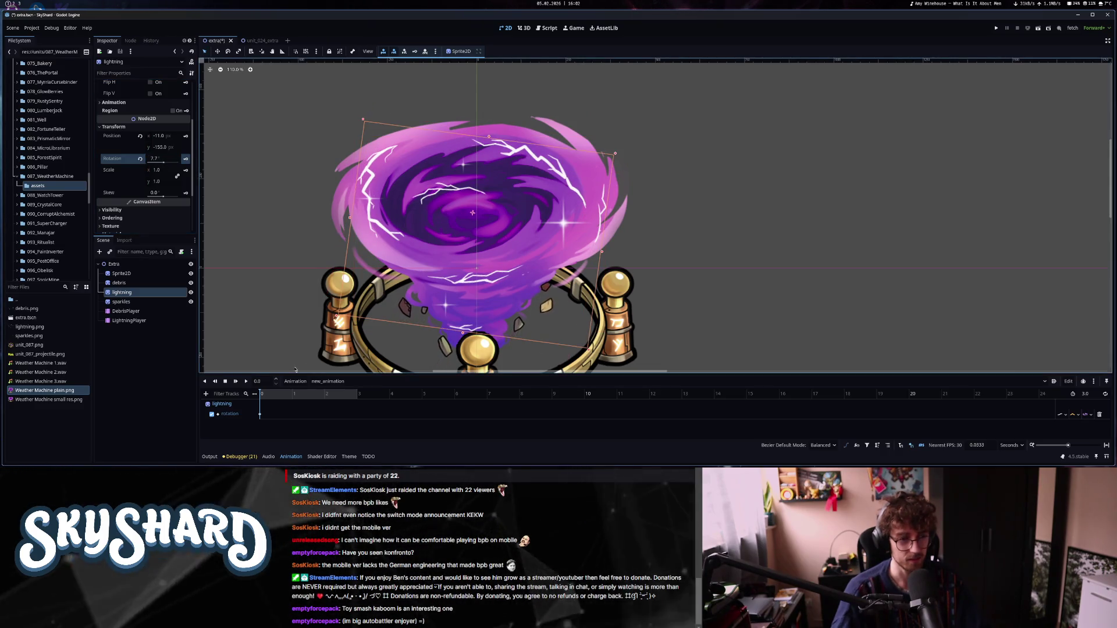
{"action": "left_click", "coordinate": [261, 415]}
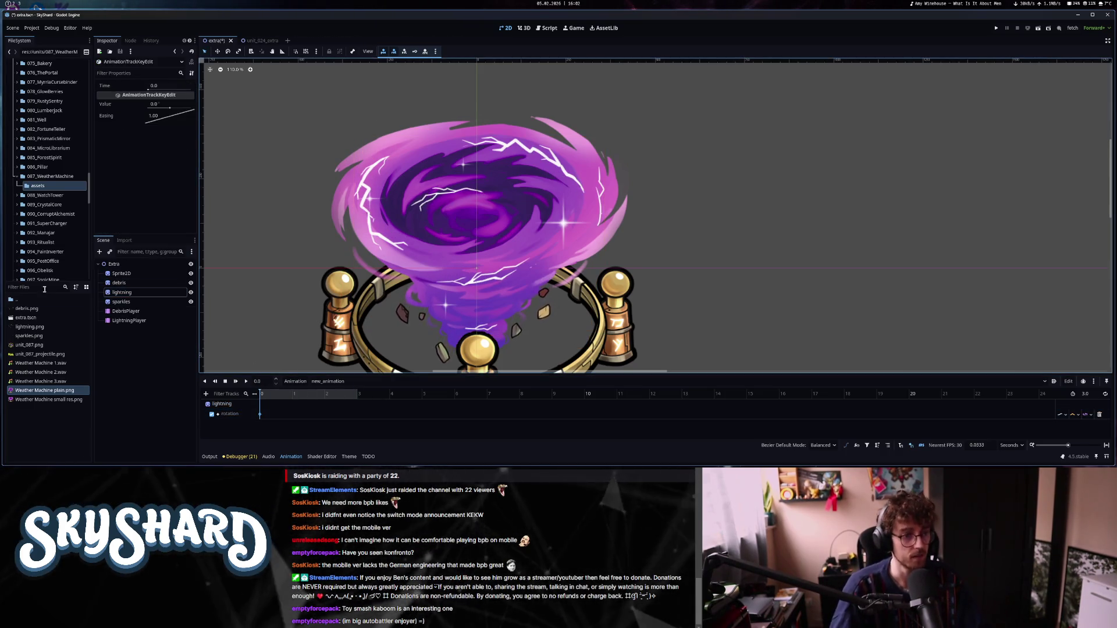
{"action": "mouse_move", "coordinate": [73, 401]}
{"action": "left_click", "coordinate": [134, 291]}
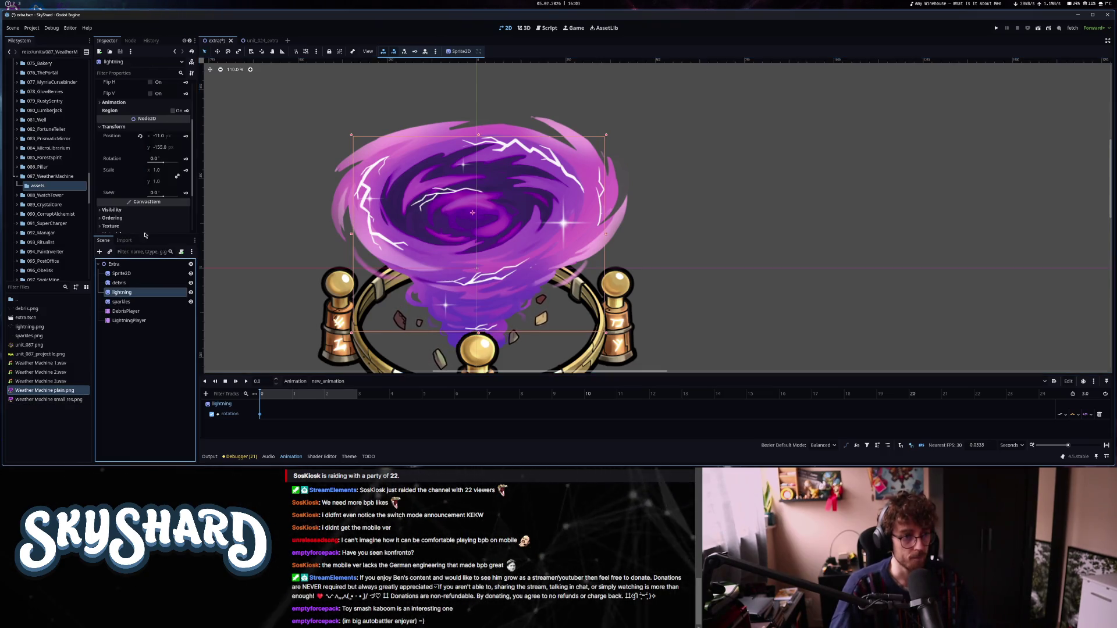
{"action": "type", "text": "5"}
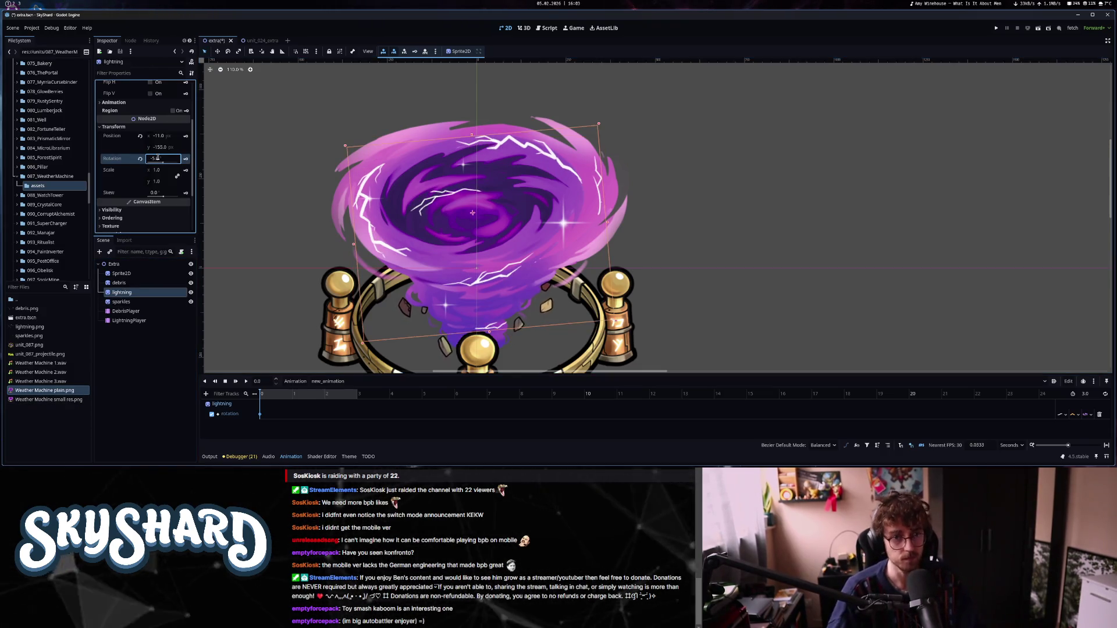
{"action": "key", "text": "Return"}
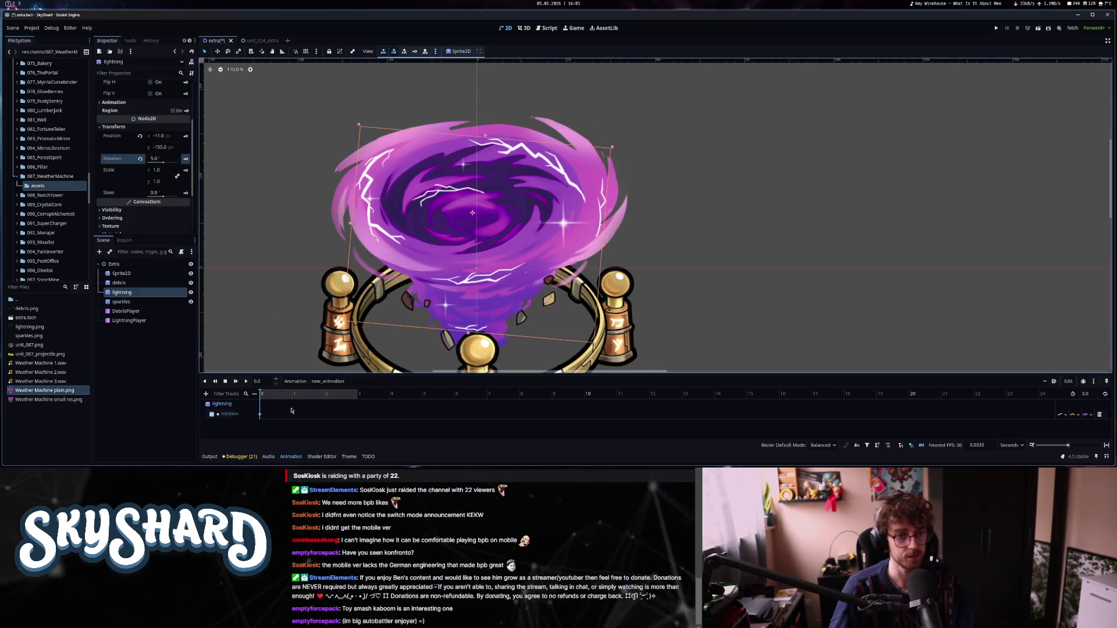
Set rotation to 8° near 2.86 s, then select the time-0 rotation keyframe for editing.
{"action": "left_click", "coordinate": [353, 394]}
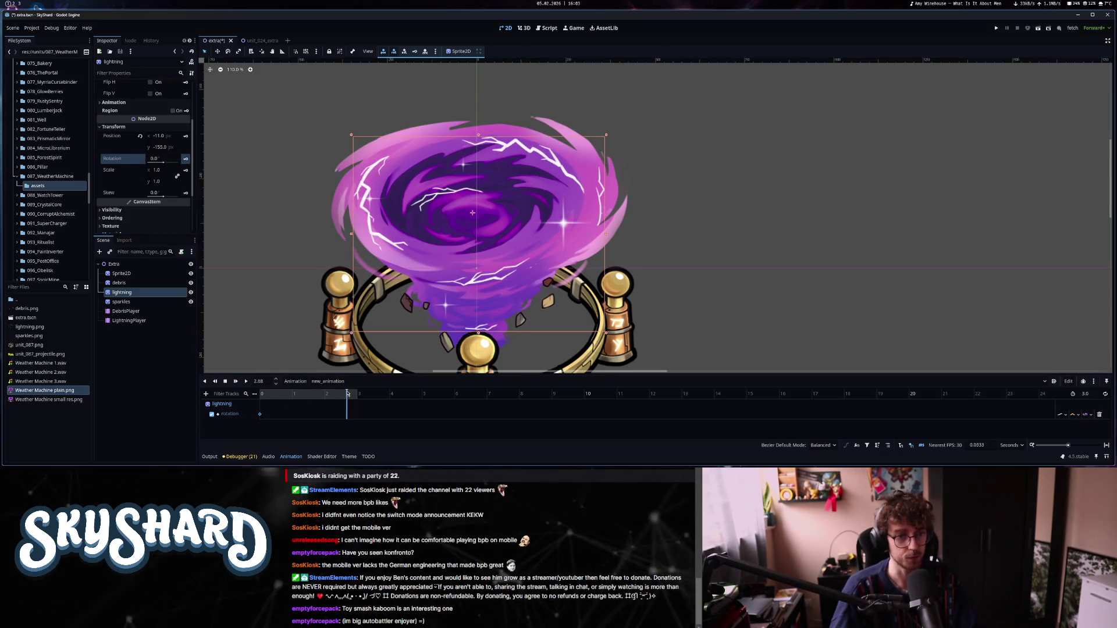
{"action": "left_click", "coordinate": [162, 160]}
{"action": "type", "text": "8"}
{"action": "key", "text": "Return"}
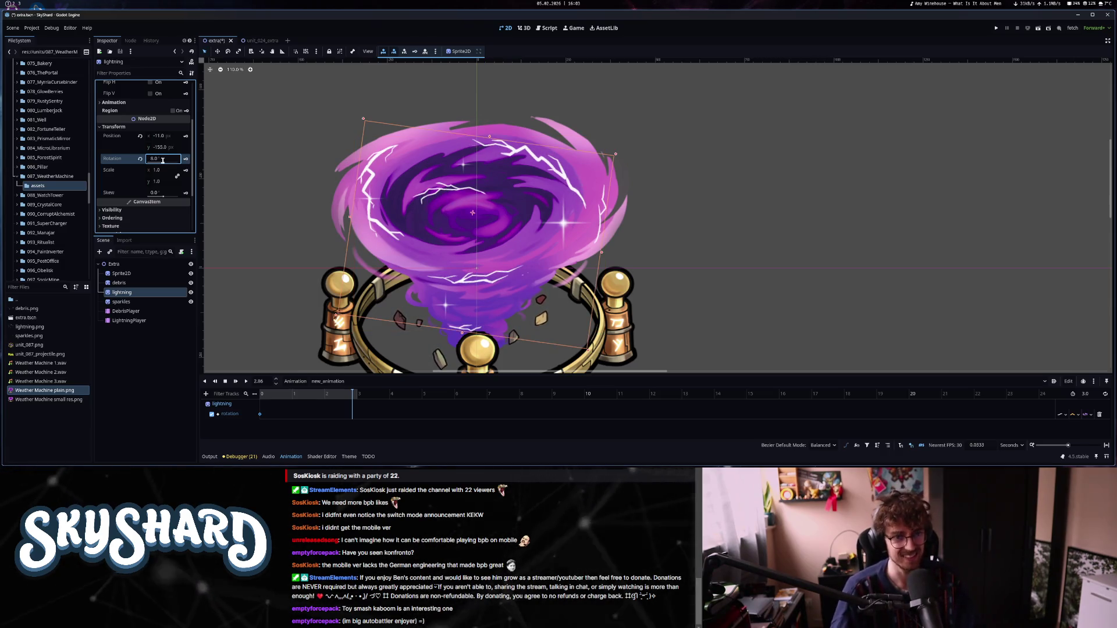
{"action": "left_click", "coordinate": [260, 394]}
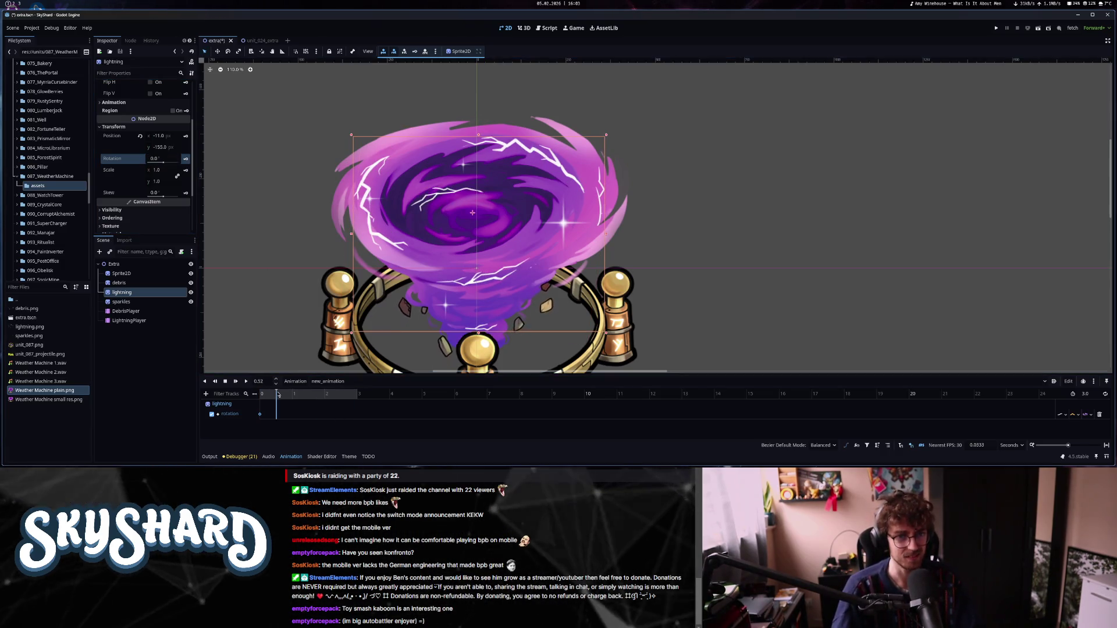
{"action": "left_click", "coordinate": [260, 414]}
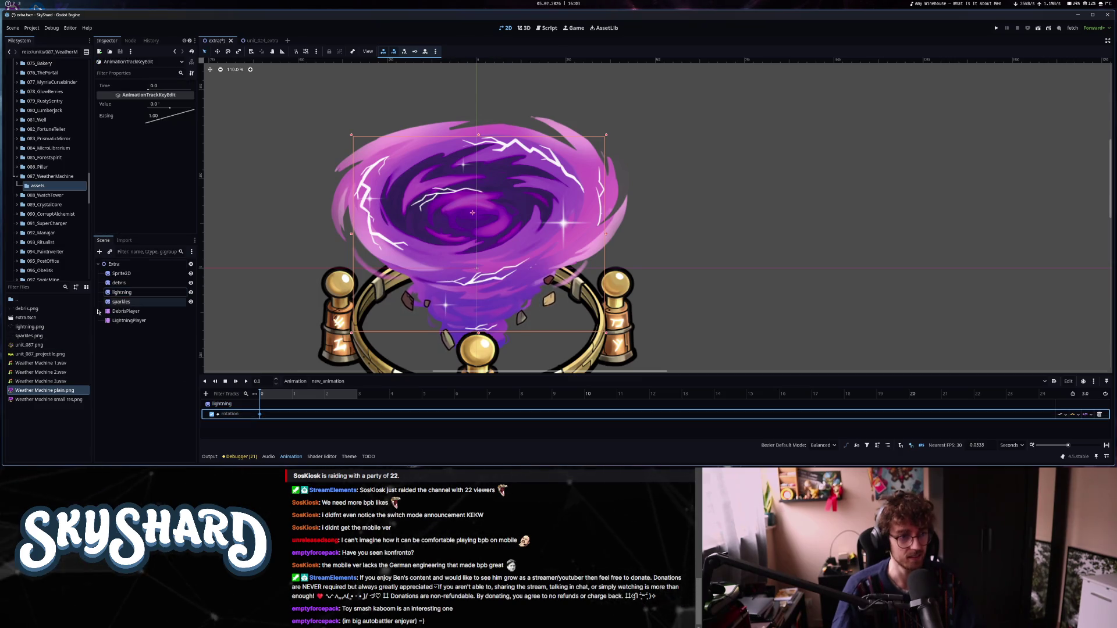
{"action": "left_click", "coordinate": [122, 292]}
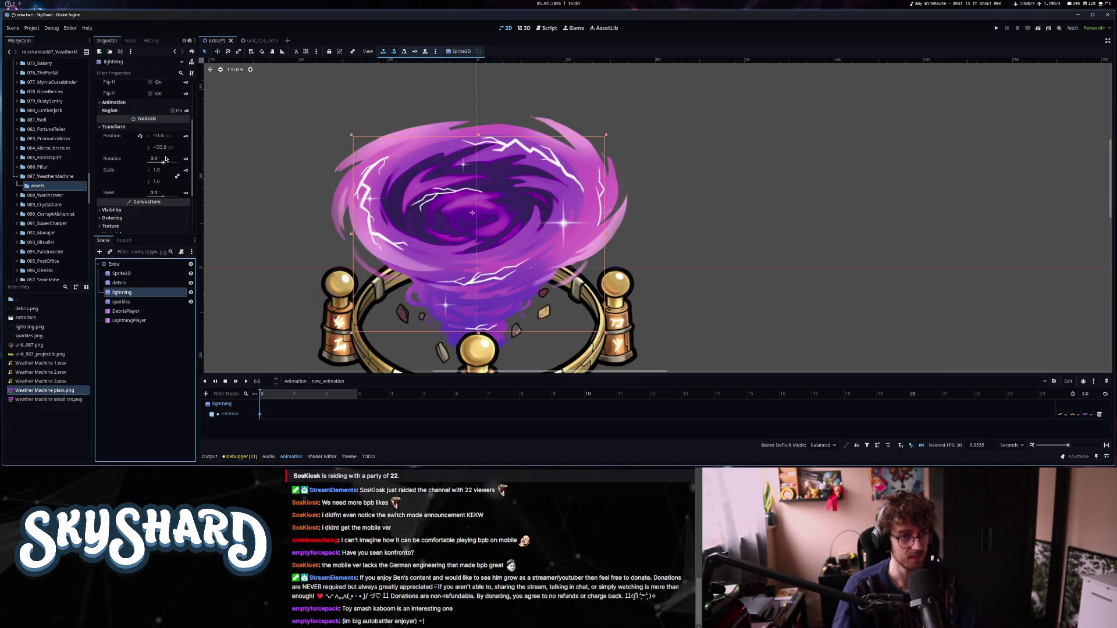
{"action": "left_click", "coordinate": [165, 158]}
{"action": "key", "text": "Return"}
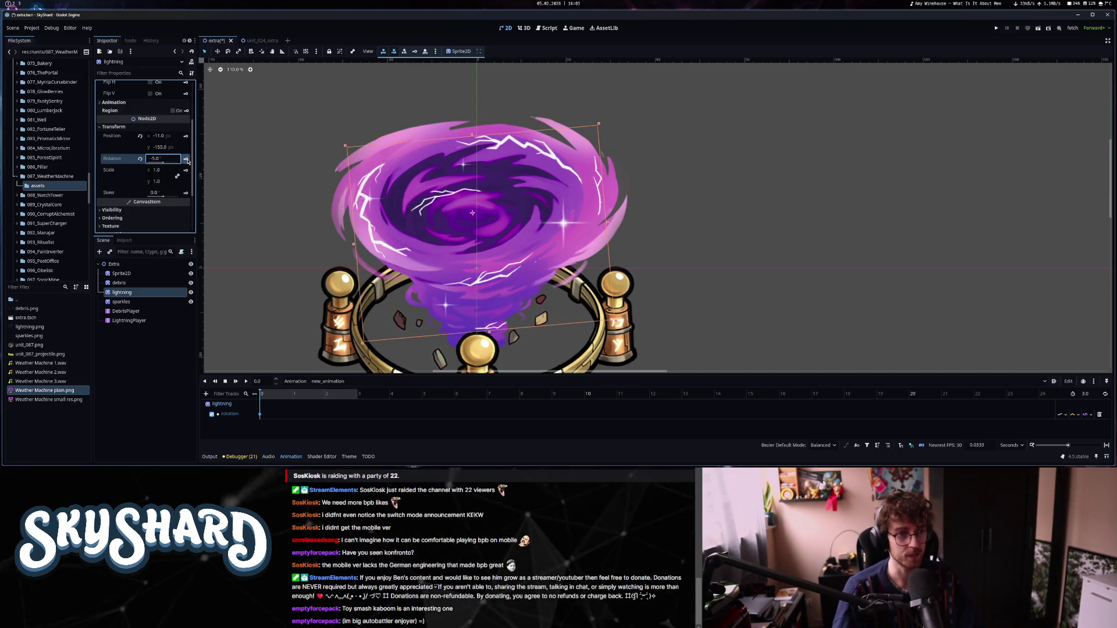
Set the lightning sprite's rotation at the clip start to 8°.
{"action": "left_click", "coordinate": [348, 394]}
{"action": "left_click", "coordinate": [261, 394]}
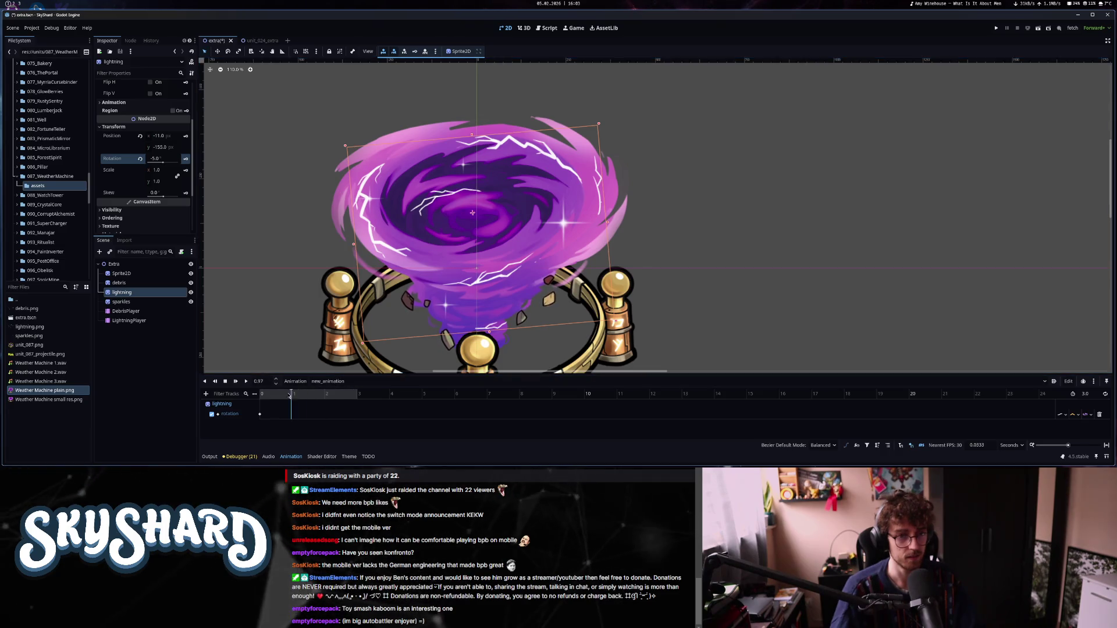
{"action": "left_click", "coordinate": [156, 158]}
{"action": "type", "text": "5"}
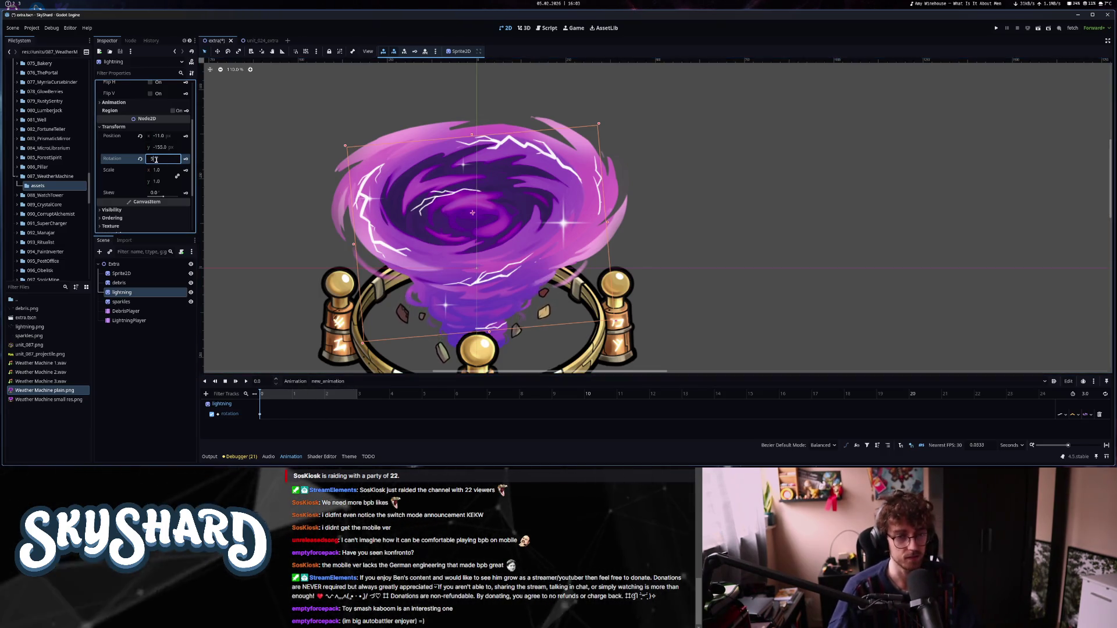
{"action": "key", "text": "Return"}
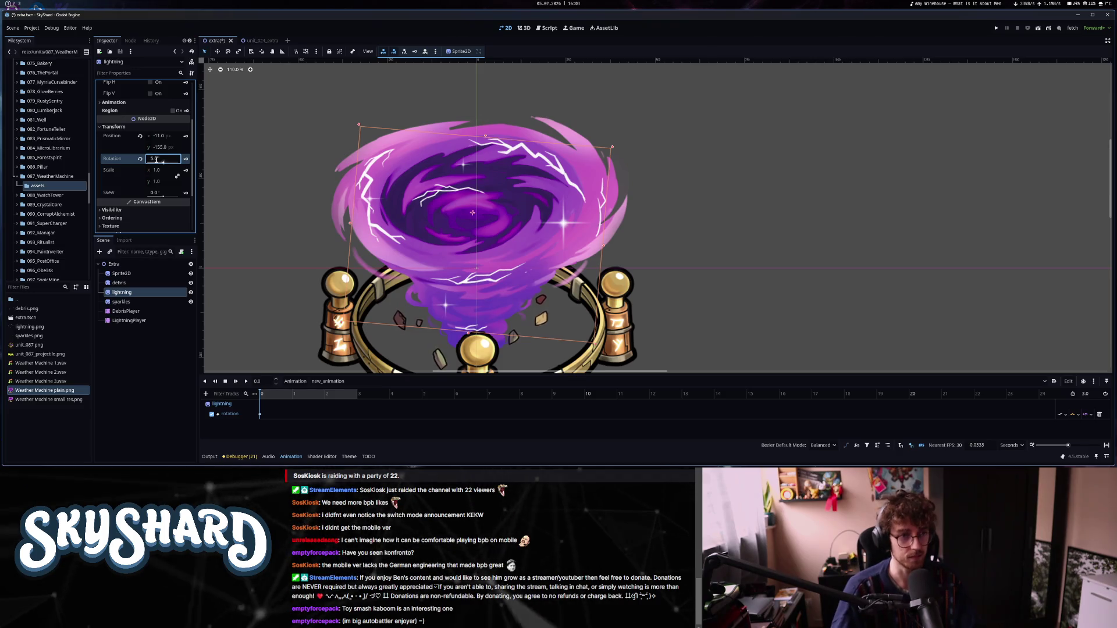
{"action": "type", "text": "8"}
{"action": "left_click", "coordinate": [350, 233]}
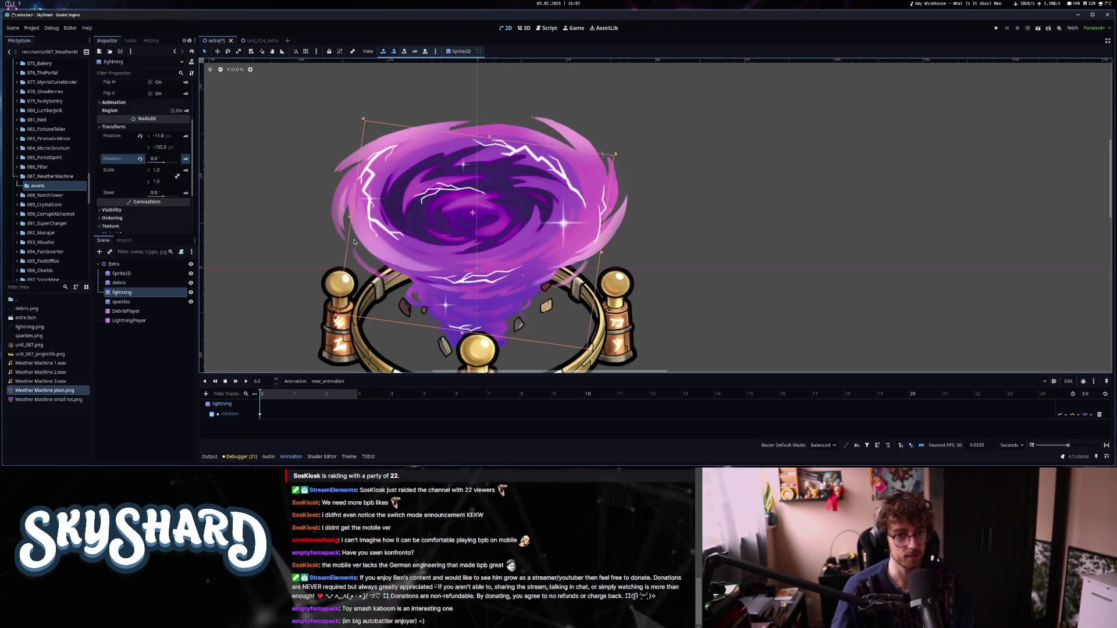
Key the lightning rotation at -5° at 3 seconds.
{"action": "left_click", "coordinate": [356, 393]}
{"action": "left_click", "coordinate": [156, 159]}
{"action": "type", "text": "5"}
{"action": "key", "text": "Return"}
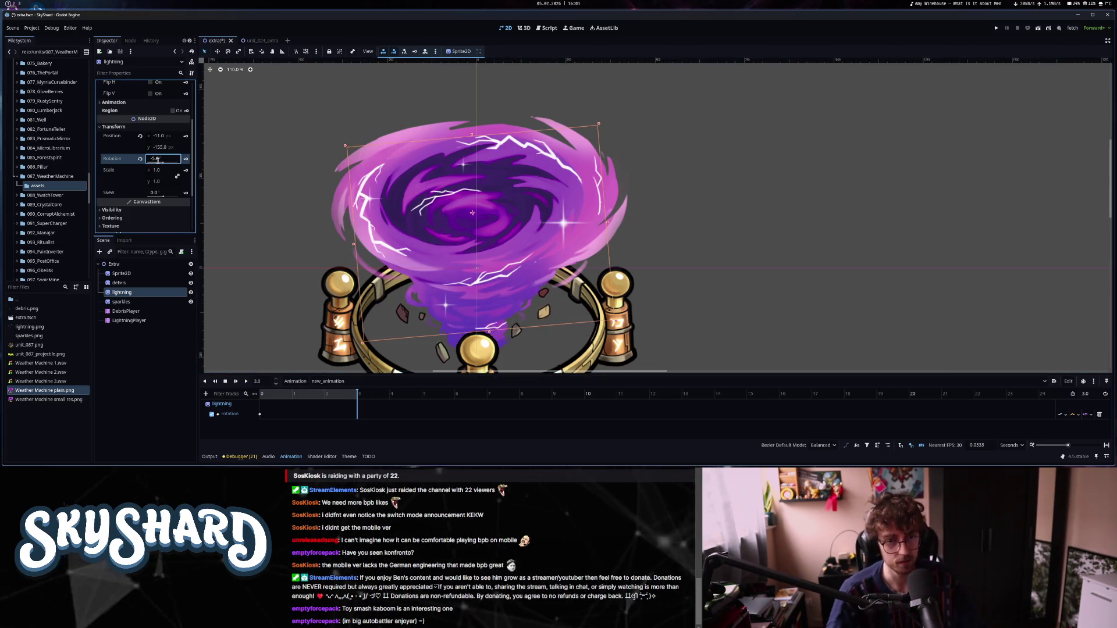
{"action": "left_click", "coordinate": [186, 159]}
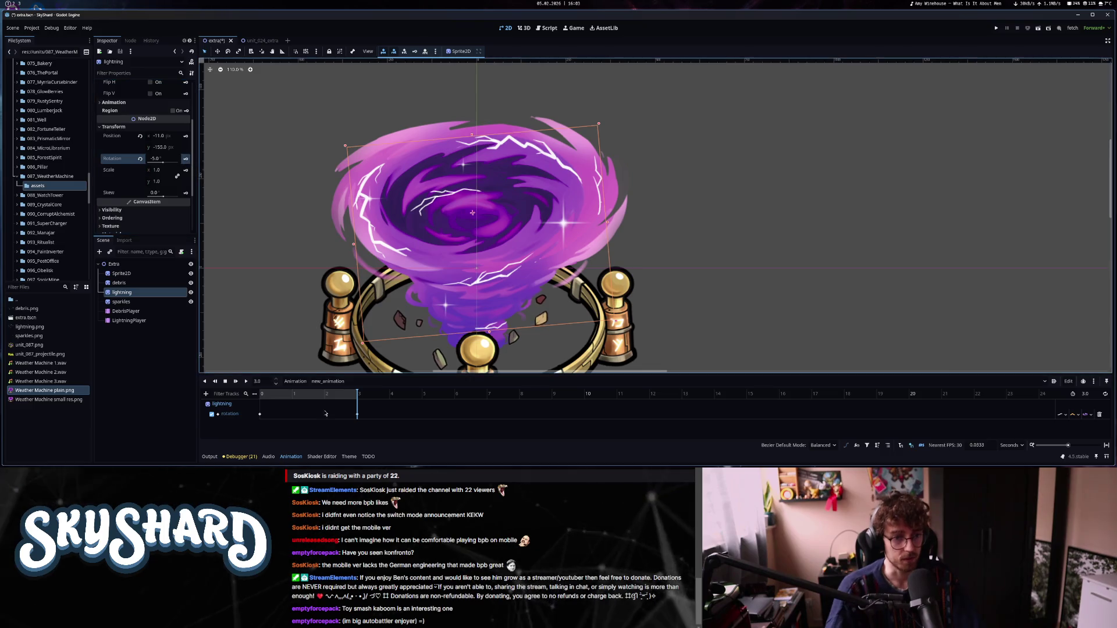
{"action": "left_click", "coordinate": [262, 394]}
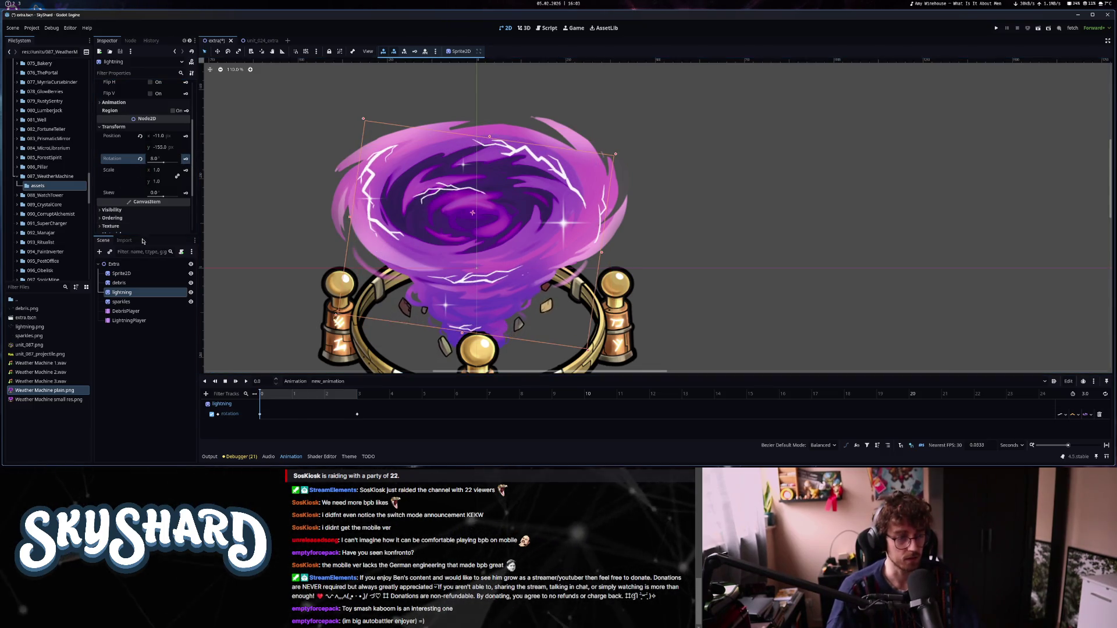
{"action": "scroll", "coordinate": [126, 214], "scroll_direction": "down", "scroll_amount": 3}
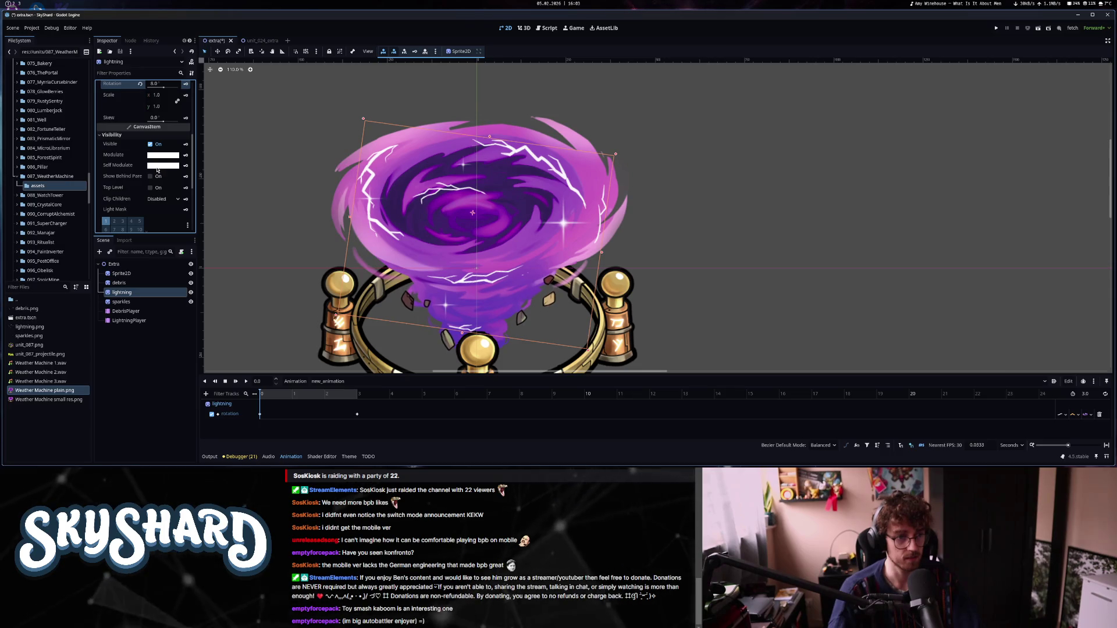
Key a mostly transparent Self Modulate at time 0, creating the self_modulate track.
{"action": "left_click", "coordinate": [157, 166]}
{"action": "left_click_drag", "start_coordinate": [182, 328], "coordinate": [135, 329]}
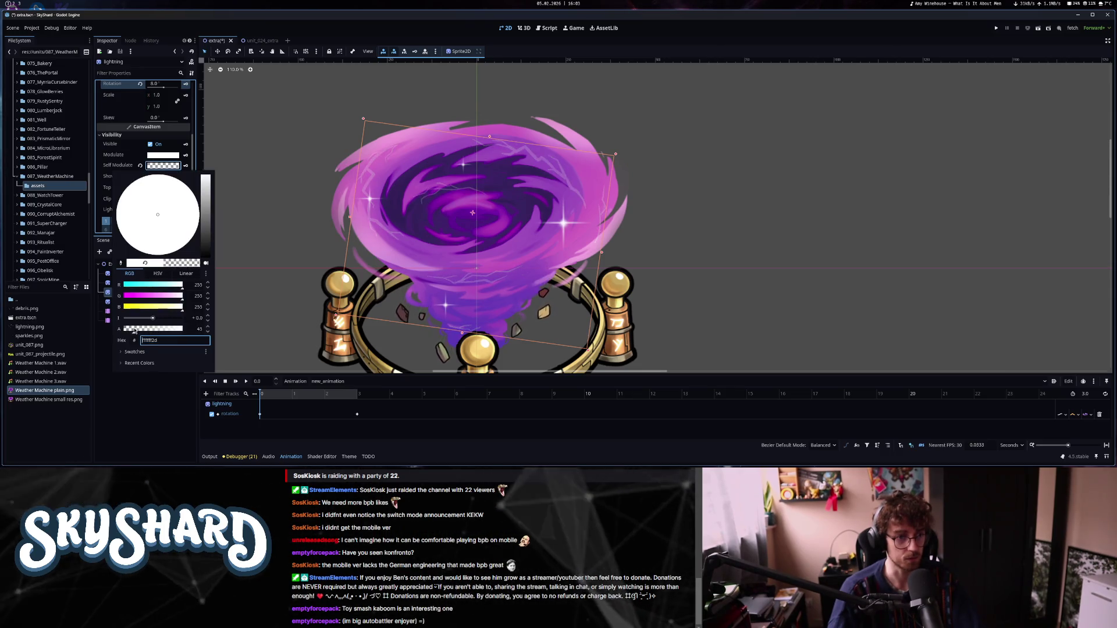
{"action": "left_click", "coordinate": [186, 166]}
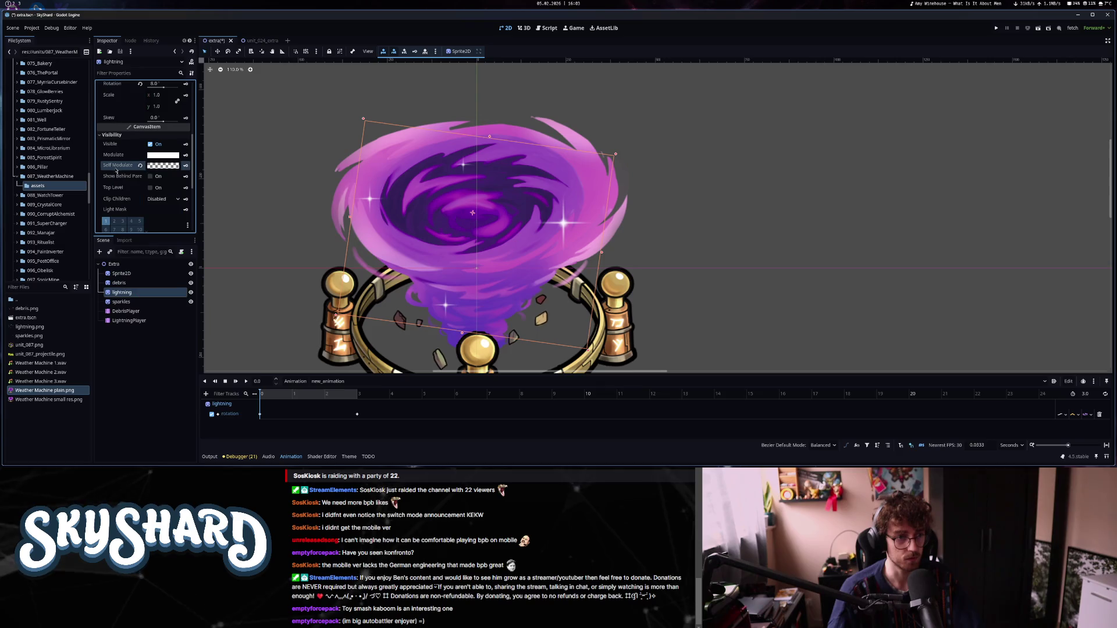
{"action": "left_click", "coordinate": [186, 166]}
{"action": "left_click", "coordinate": [528, 275]}
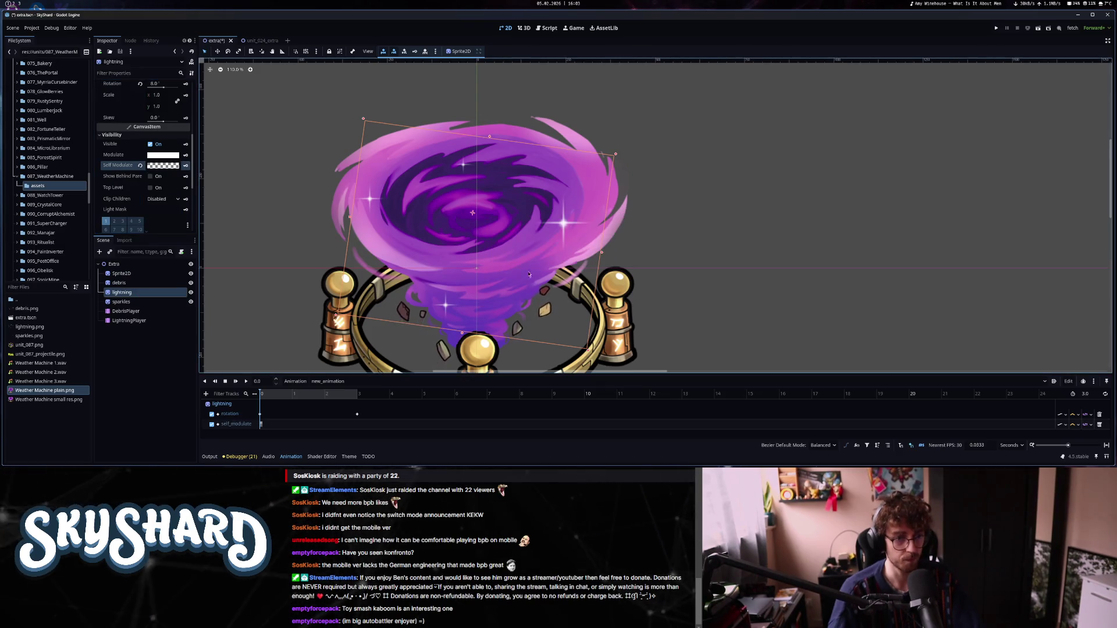
Key Self Modulate as opaque ffffff at about 1.0 and 2.1 seconds.
{"action": "left_click", "coordinate": [290, 395]}
{"action": "left_click", "coordinate": [186, 165]}
{"action": "left_click", "coordinate": [162, 169]}
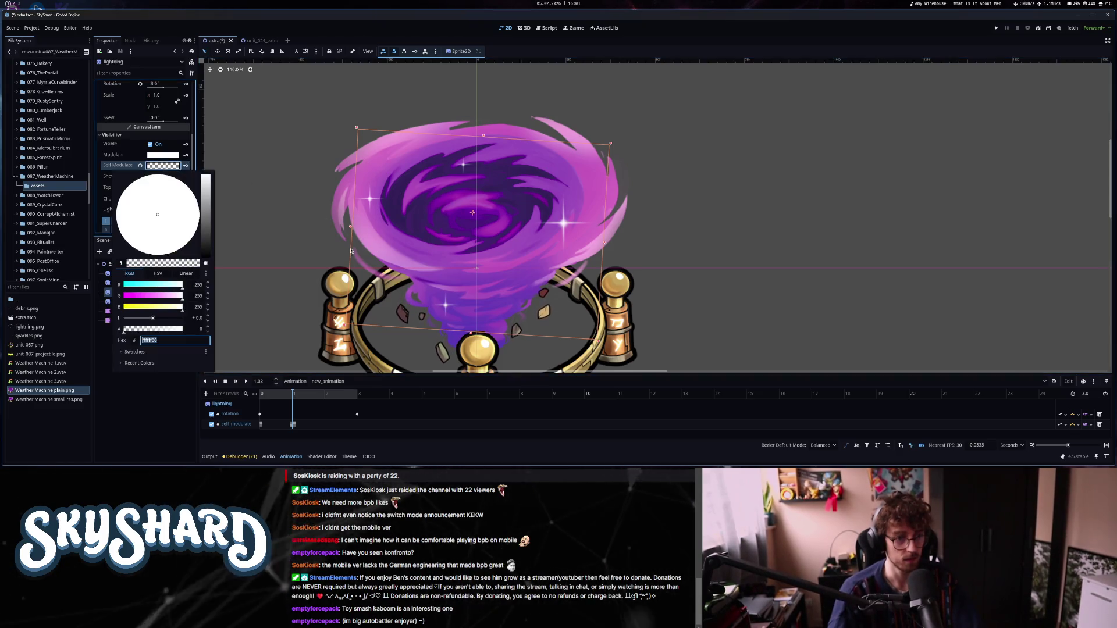
{"action": "type", "text": "ffffff"}
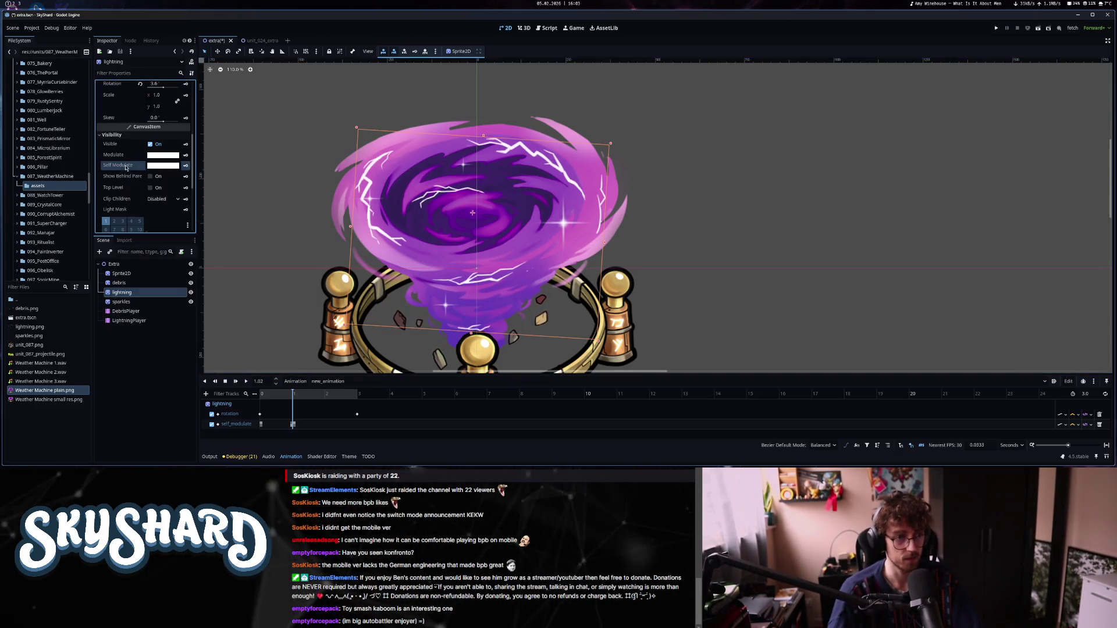
{"action": "left_click", "coordinate": [329, 396]}
{"action": "left_click", "coordinate": [185, 165]}
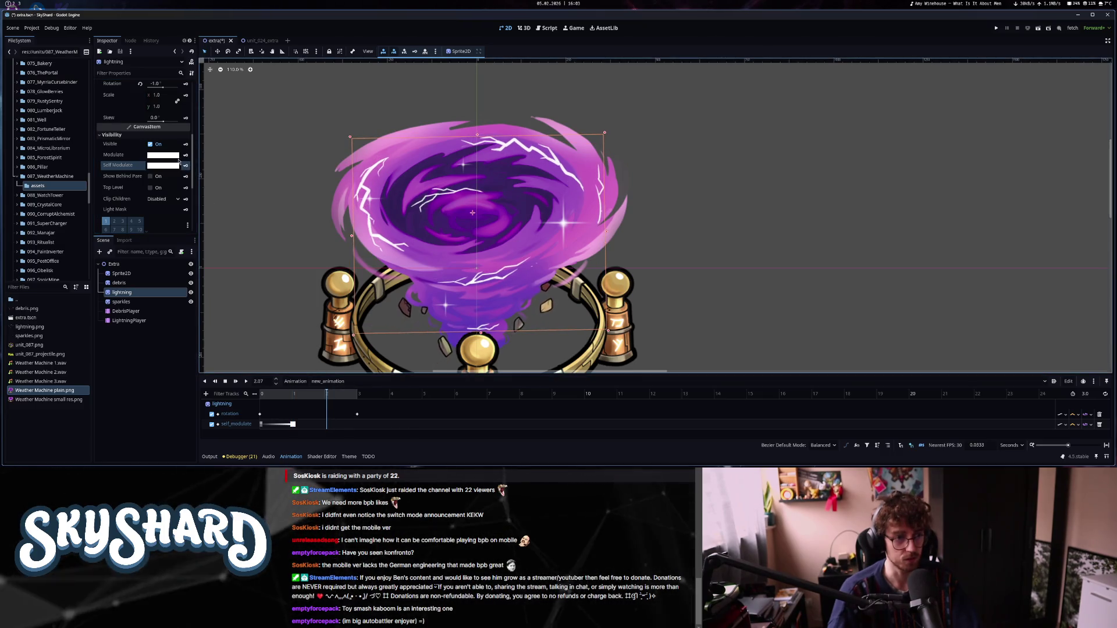
Key a fully transparent ffffff00 Self Modulate at 3 seconds, then select several keyframes.
{"action": "left_click", "coordinate": [364, 393]}
{"action": "left_click", "coordinate": [163, 165]}
{"action": "type", "text": "ffffff00"}
{"action": "left_click", "coordinate": [186, 165]}
{"action": "left_click", "coordinate": [186, 165]}
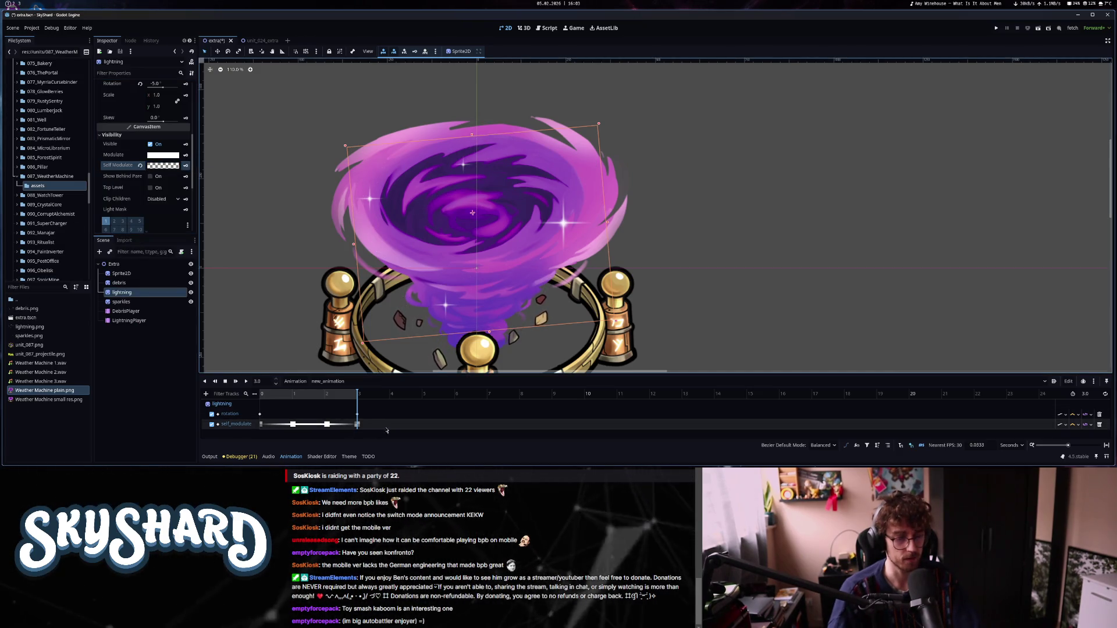
{"action": "left_click_drag", "start_coordinate": [386, 429], "coordinate": [350, 408]}
Ease the lightning rotation keys at -1.50, enable Autoplay on Load for new_animation, and preview it.
{"action": "double_click", "coordinate": [163, 108]}
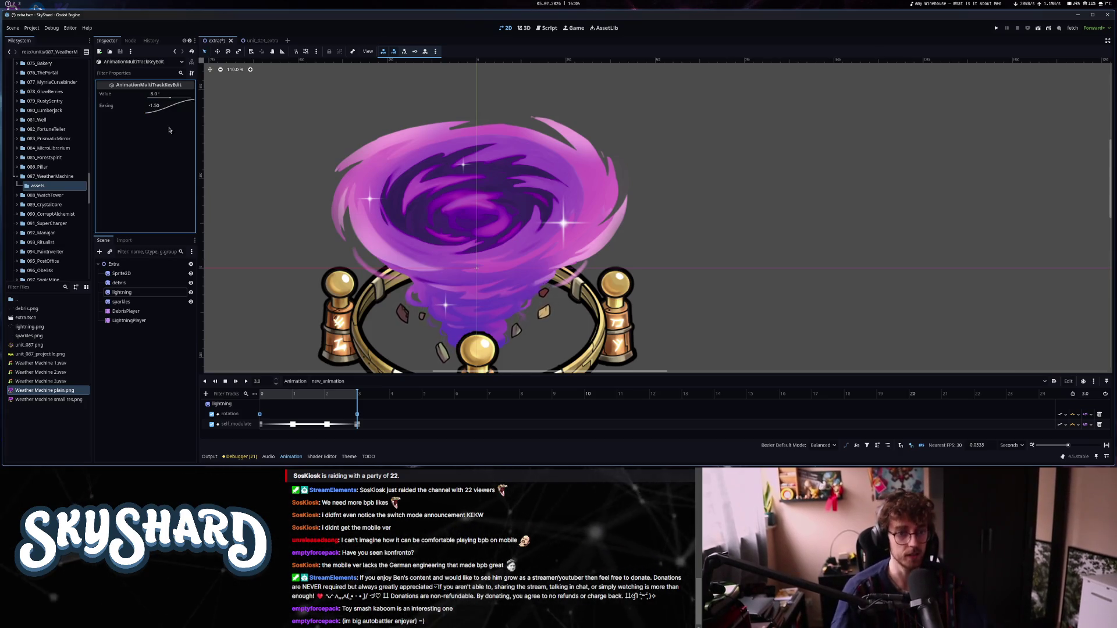
{"action": "key", "text": "shift+d"}
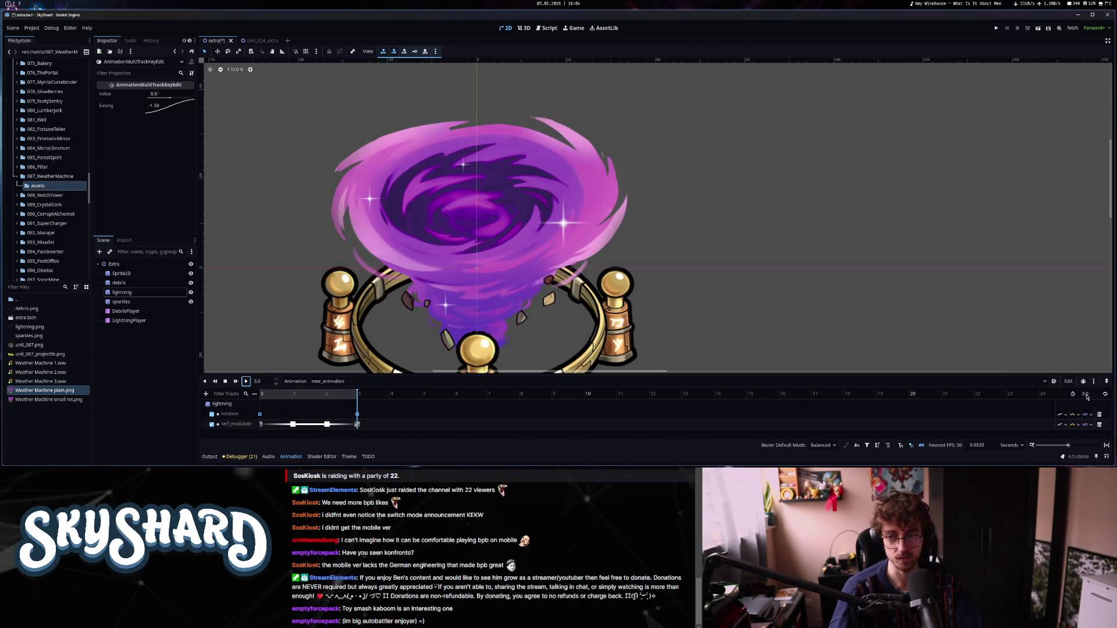
{"action": "left_click", "coordinate": [1053, 382]}
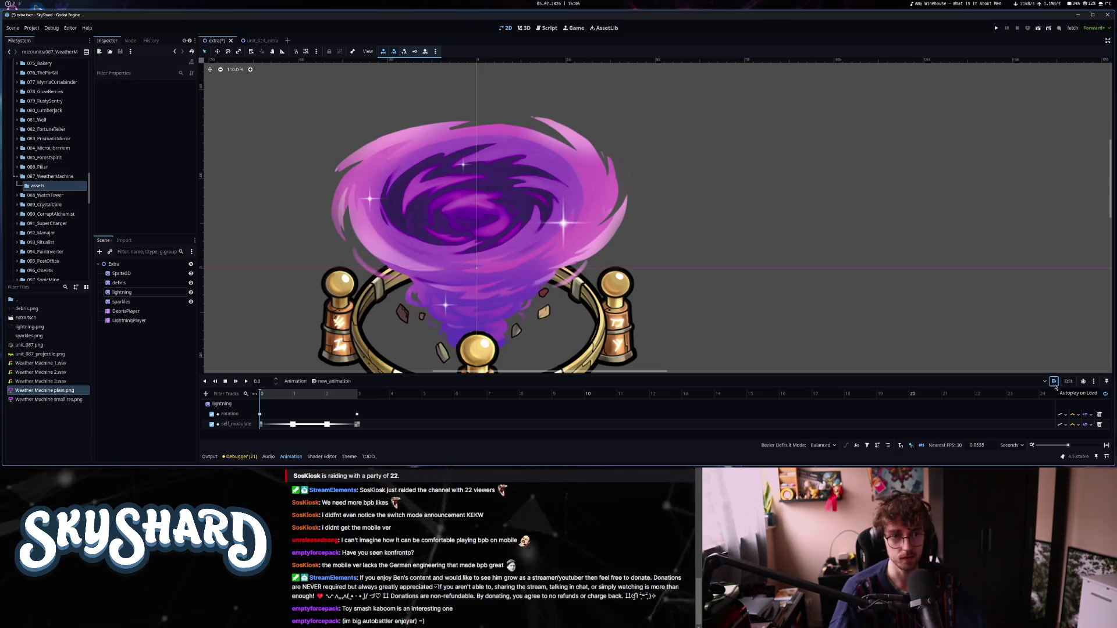
{"action": "left_click", "coordinate": [246, 381]}
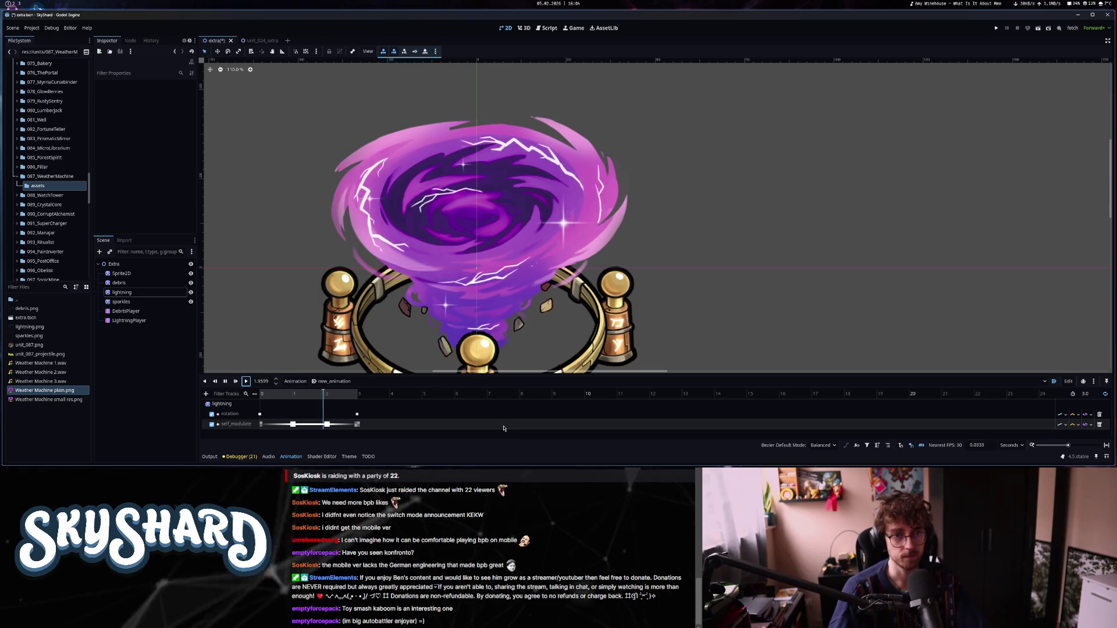
{"action": "scroll", "coordinate": [567, 310], "scroll_direction": "down", "scroll_amount": 5}
{"action": "scroll", "coordinate": [616, 323], "scroll_direction": "down", "scroll_amount": 1}
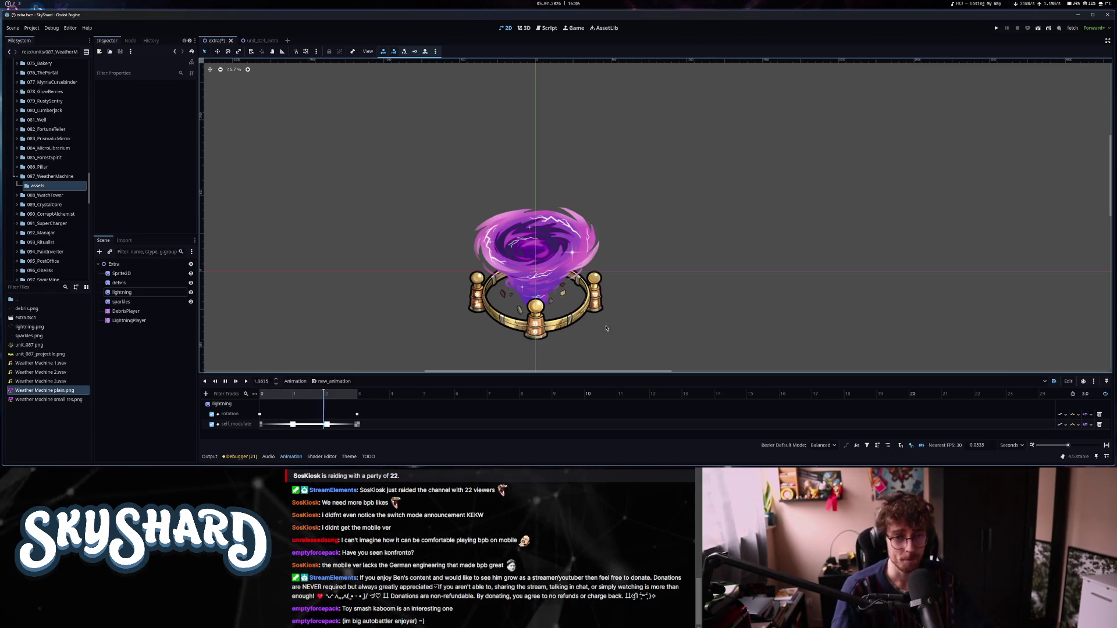
{"action": "scroll", "coordinate": [605, 320], "scroll_direction": "left", "scroll_amount": 1}
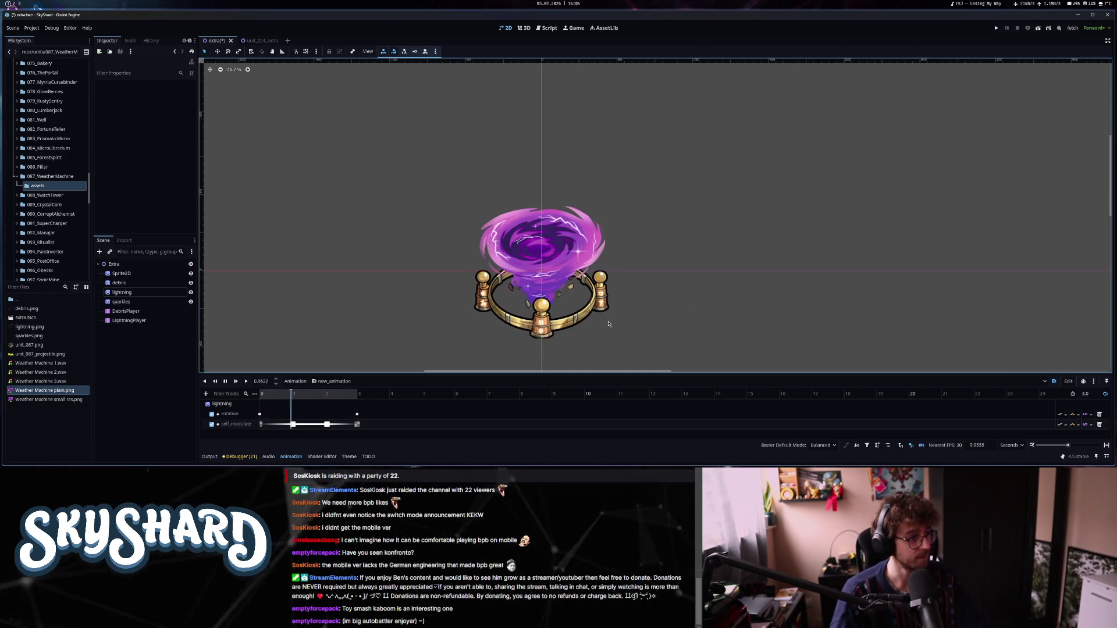
{"action": "scroll", "coordinate": [608, 323], "scroll_direction": "right", "scroll_amount": 1}
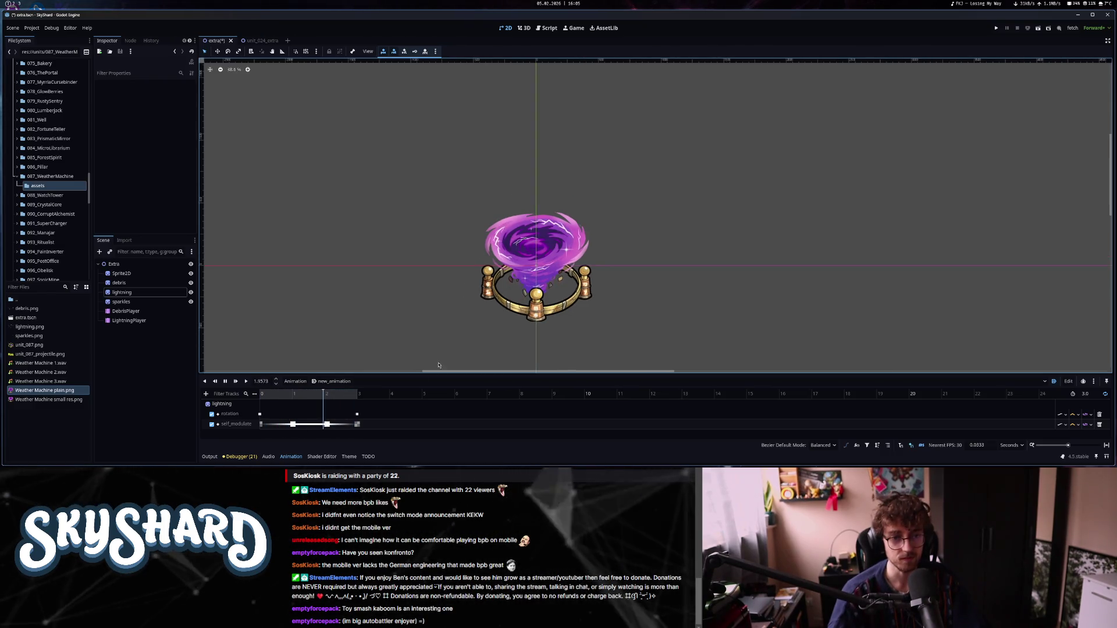
Apply -1.50 easing separately to the rotation keys at 3 seconds and at the start.
{"action": "left_click", "coordinate": [356, 413]}
{"action": "double_click", "coordinate": [156, 117]}
{"action": "left_click", "coordinate": [259, 414]}
{"action": "left_click", "coordinate": [164, 117]}
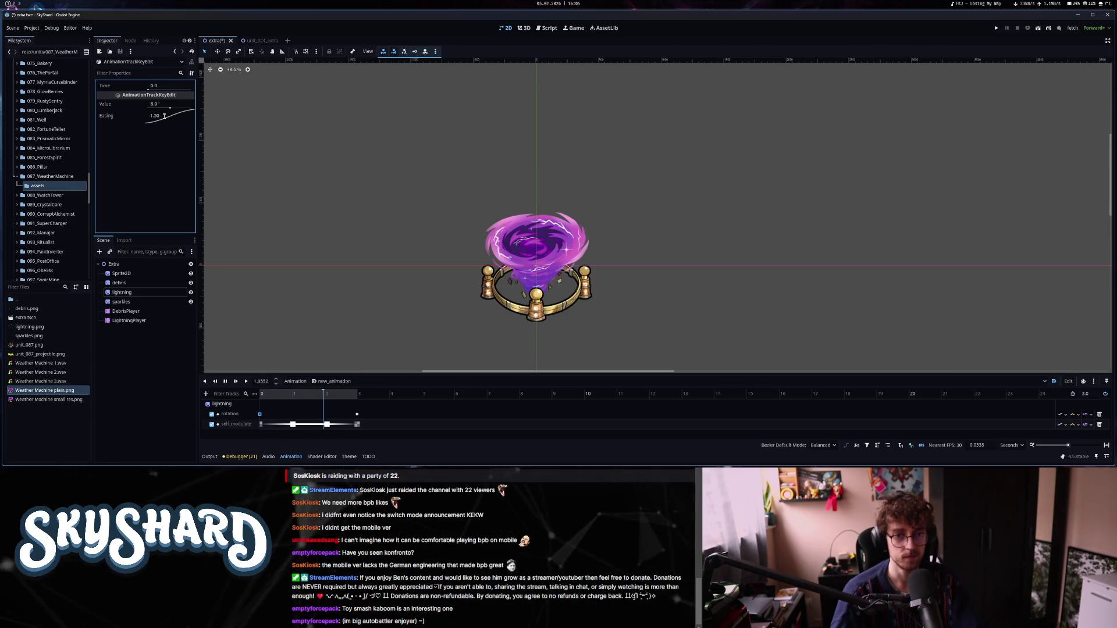
{"action": "scroll", "coordinate": [595, 246], "scroll_direction": "down", "scroll_amount": 5}
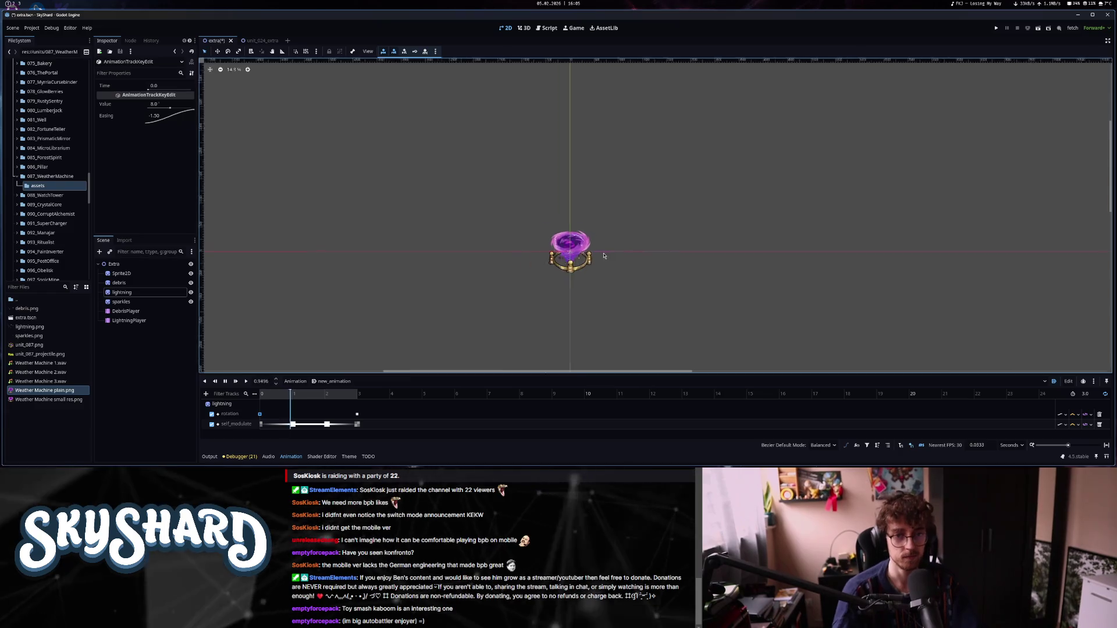
{"action": "scroll", "coordinate": [599, 251], "scroll_direction": "up", "scroll_amount": 5}
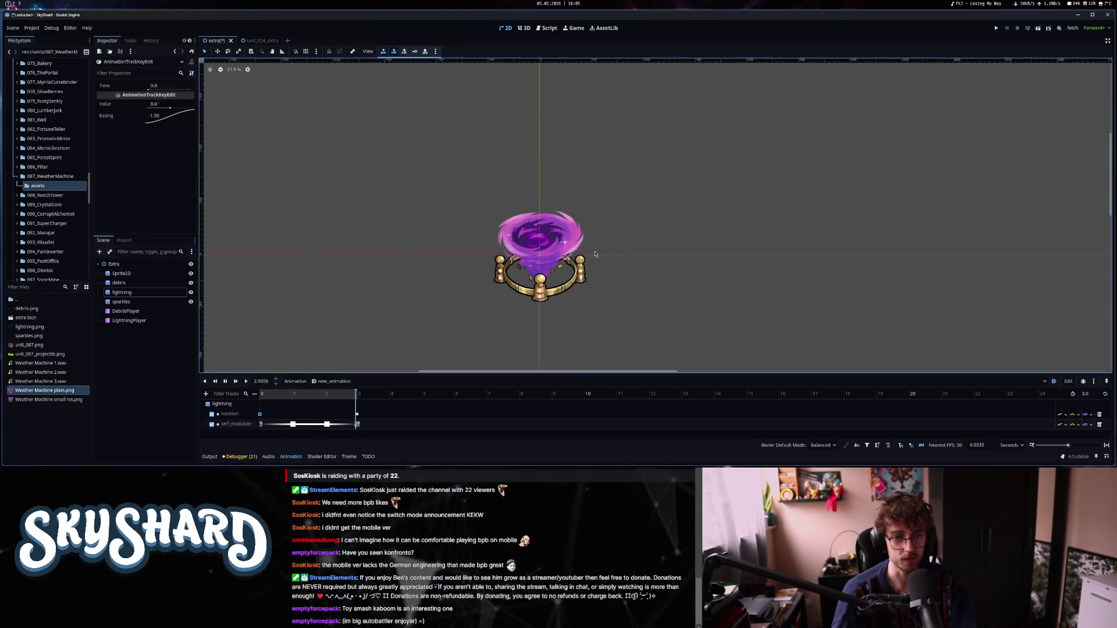
Add an AnimationPlayer under the Extra root and rename it SparklesPlayer.
{"action": "left_click", "coordinate": [129, 267]}
{"action": "key", "text": "ctrl+a"}
{"action": "type", "text": "an"}
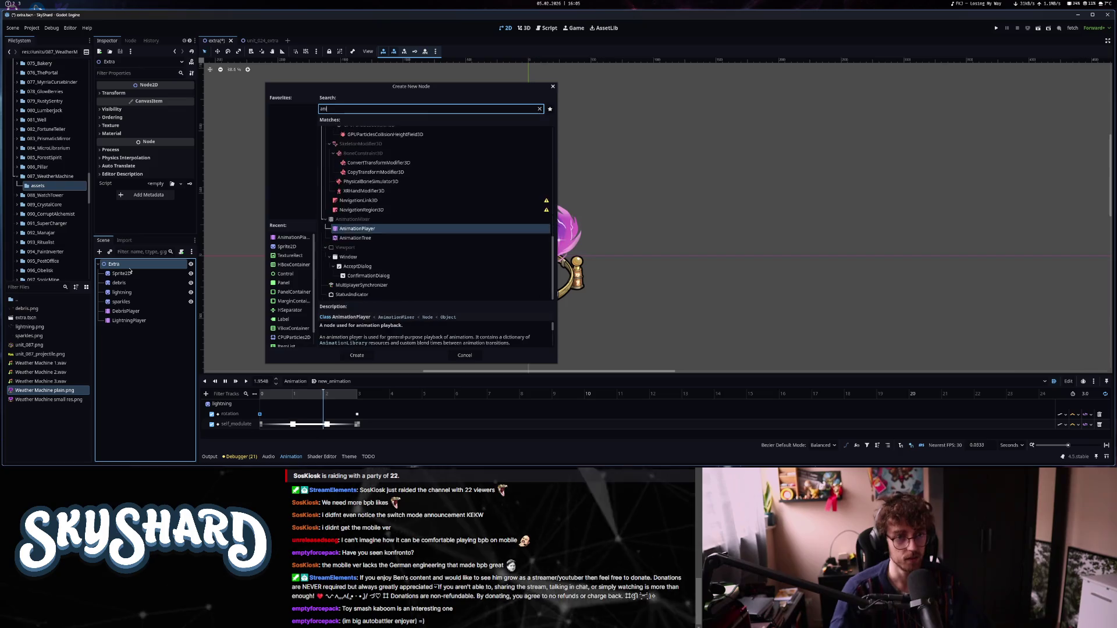
{"action": "type", "text": "imationplayer"}
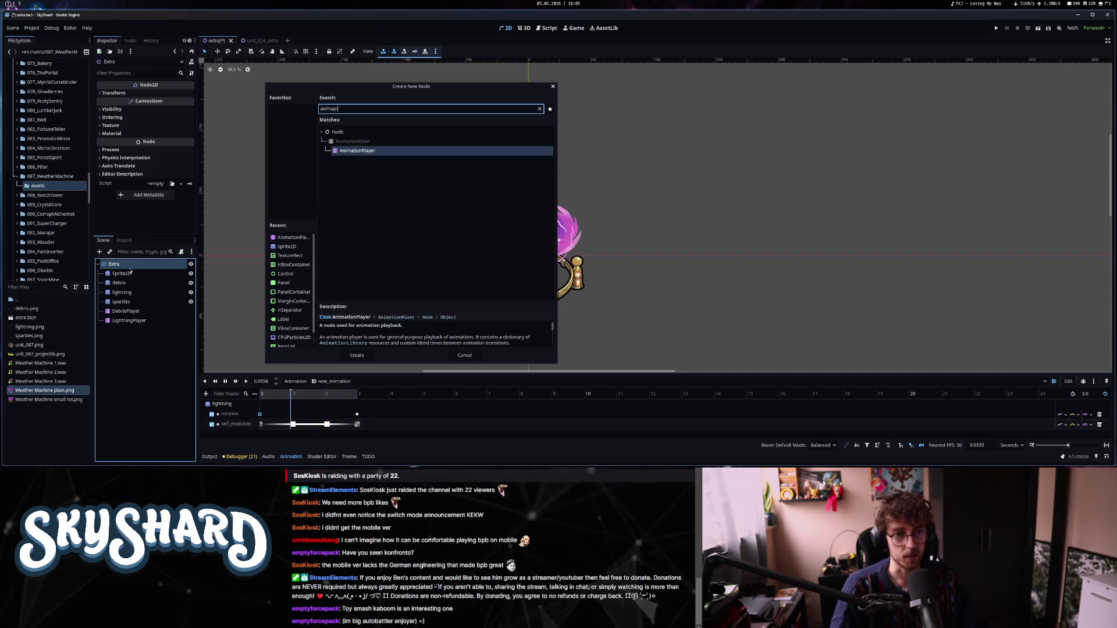
{"action": "key", "text": "Return"}
{"action": "double_click", "coordinate": [129, 330]}
{"action": "type", "text": "SparklesPlayer"}
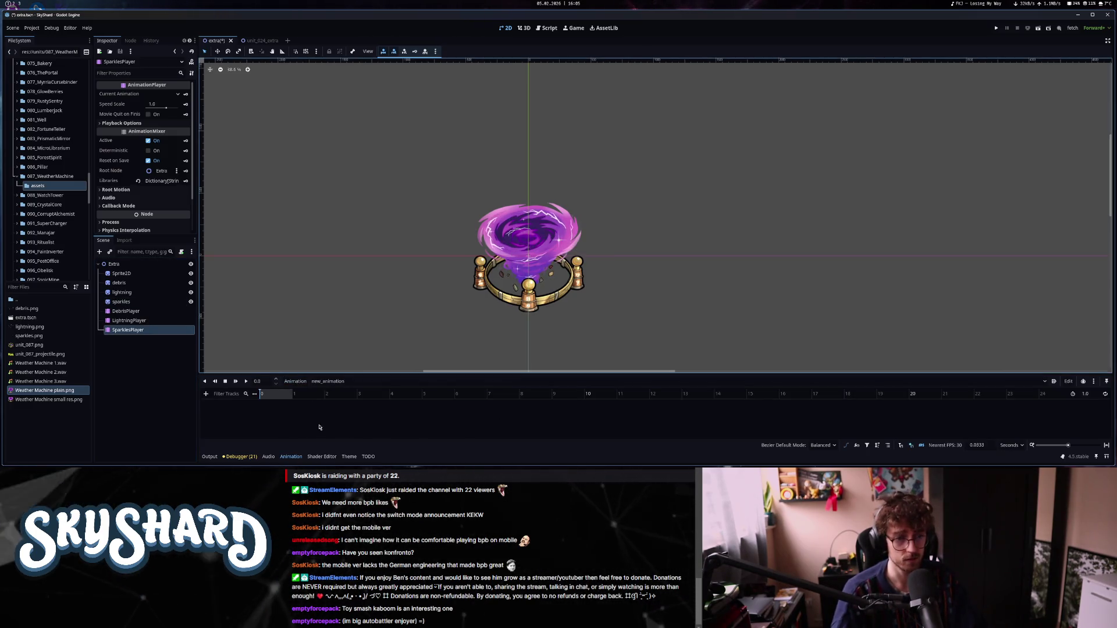
Set the new_animation clip's length to 5 seconds.
{"action": "left_click", "coordinate": [1084, 394]}
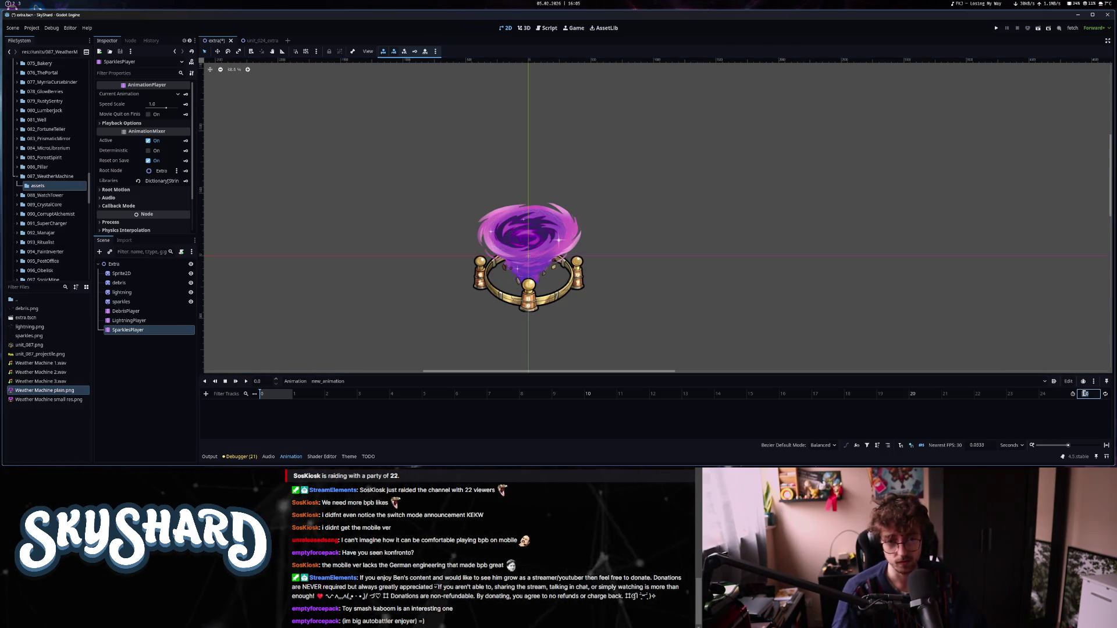
{"action": "type", "text": "5"}
{"action": "key", "text": "Return"}
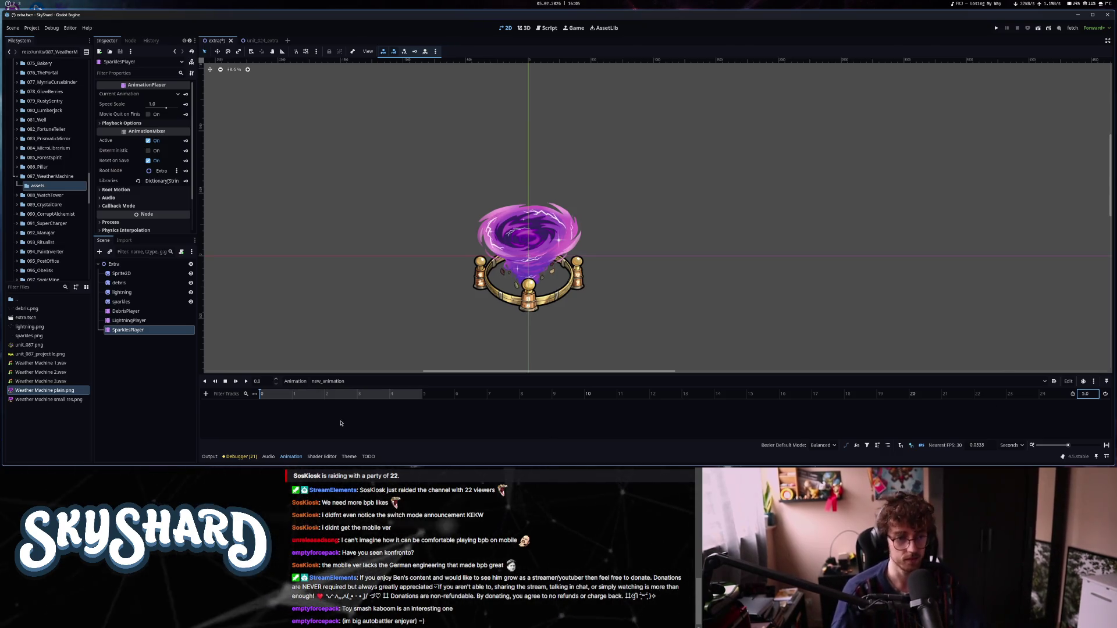
{"action": "left_click", "coordinate": [149, 305]}
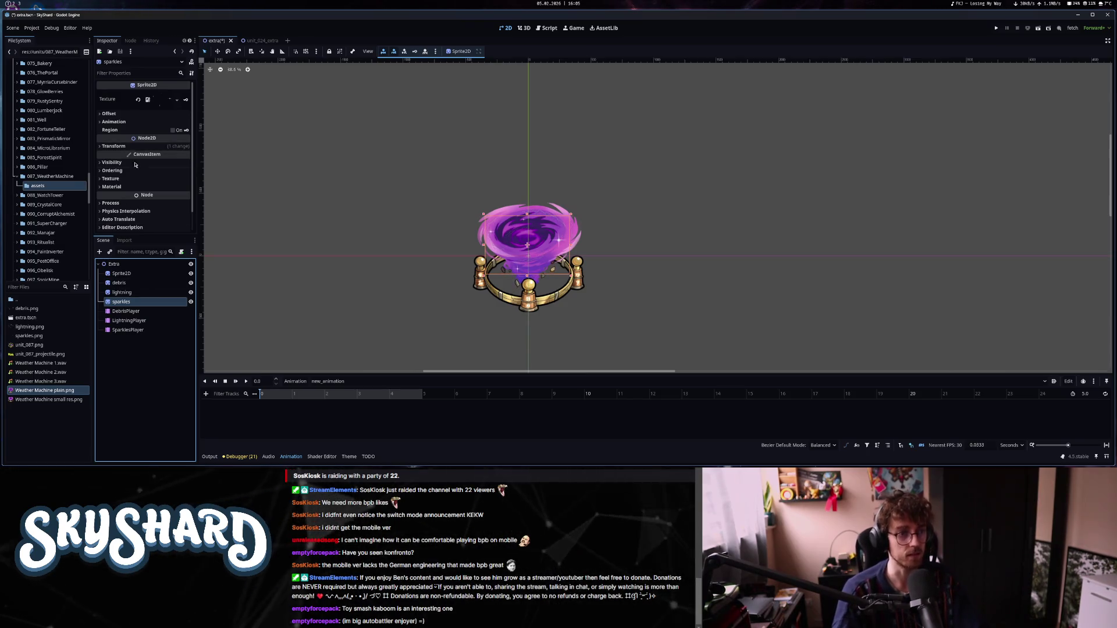
Key the sparkles' Self Modulate at 0, 2.4667 and 5.0 seconds on a new self_modulate track.
{"action": "scroll", "coordinate": [129, 171], "scroll_direction": "up", "scroll_amount": 2}
{"action": "left_click", "coordinate": [111, 162]}
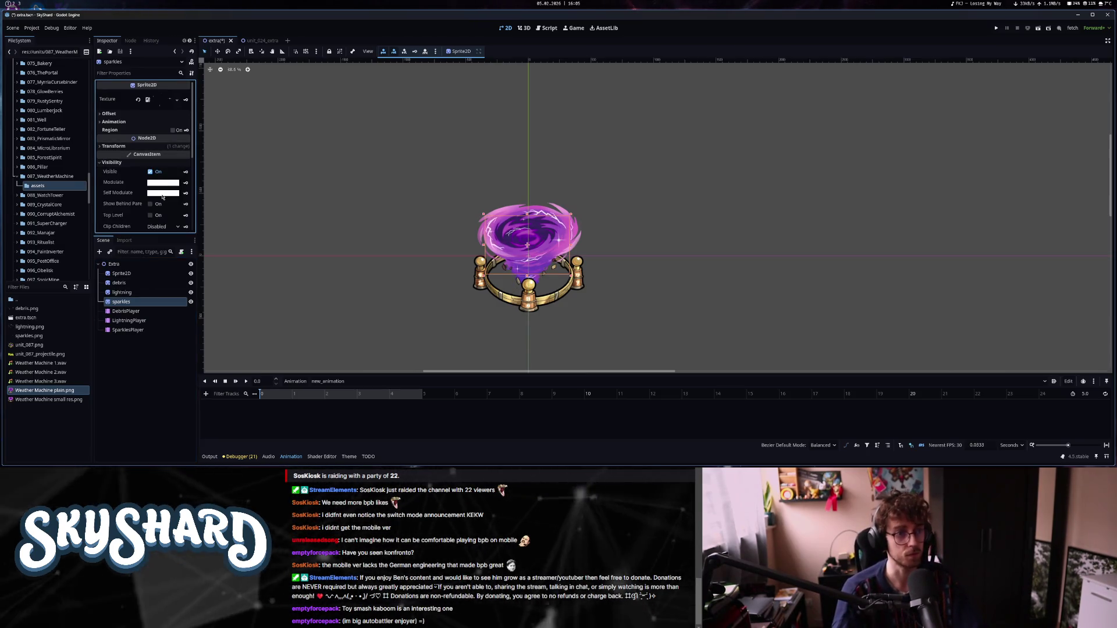
{"action": "left_click", "coordinate": [163, 192]}
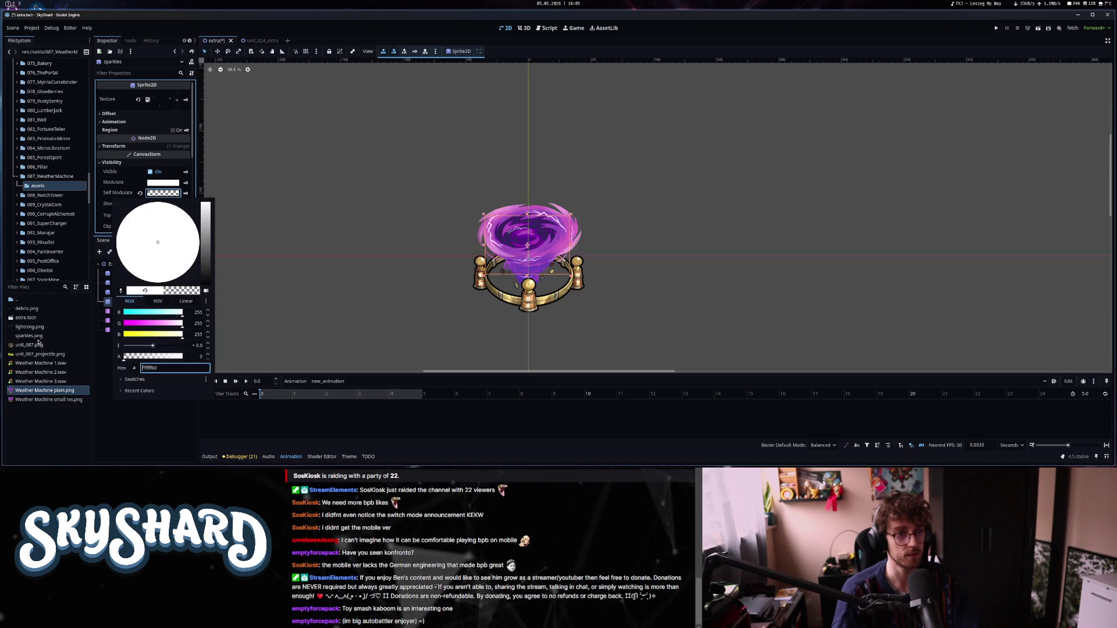
{"action": "left_click", "coordinate": [185, 194]}
{"action": "left_click", "coordinate": [530, 262]}
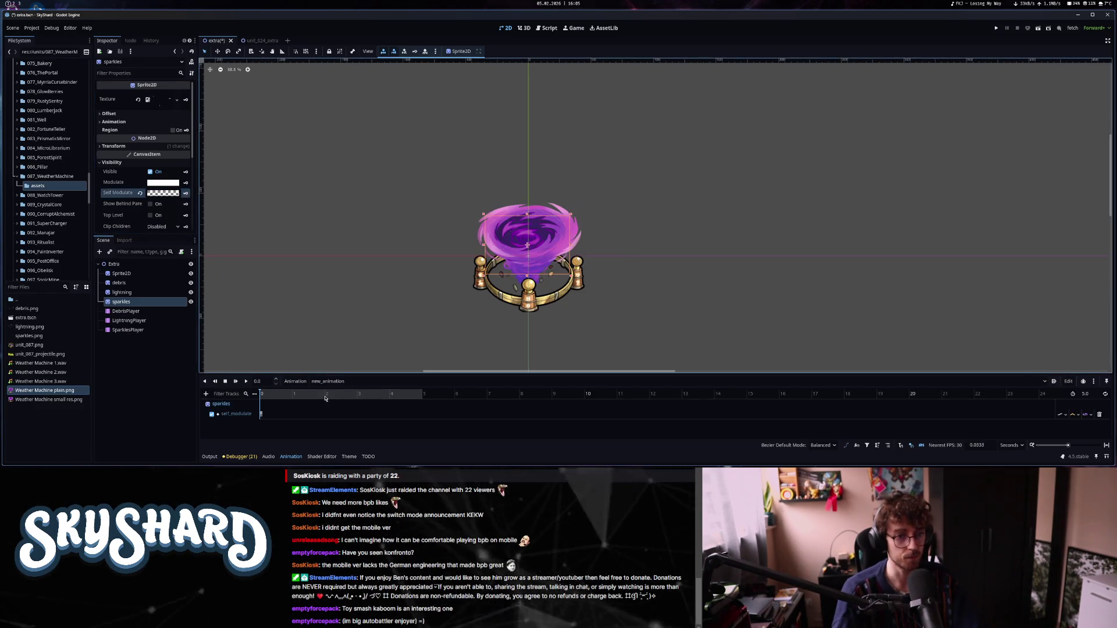
{"action": "left_click", "coordinate": [163, 193]}
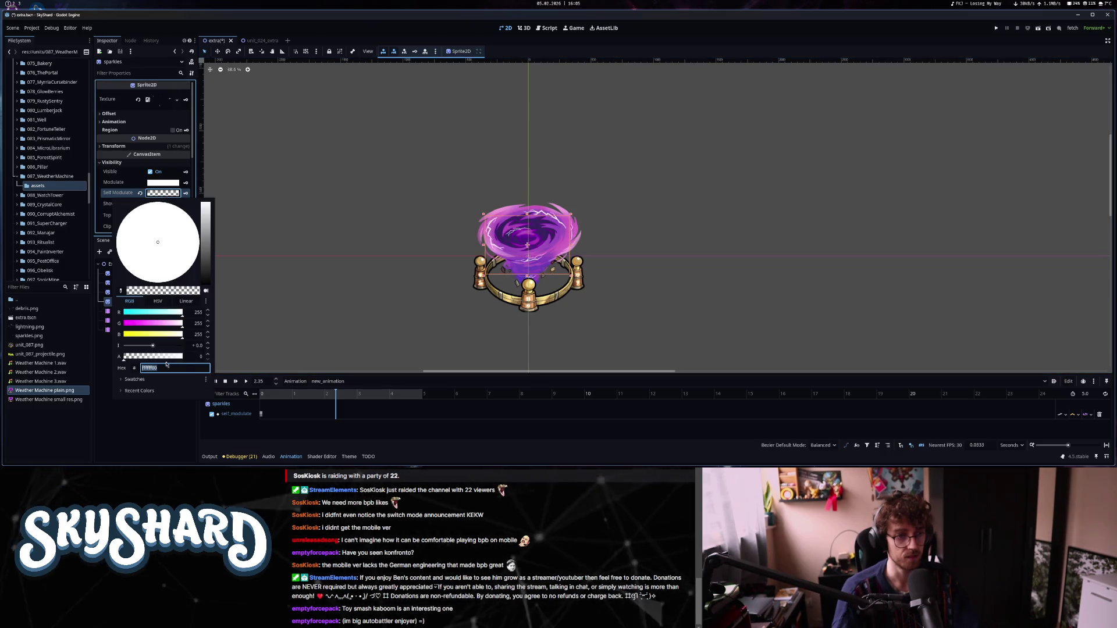
{"action": "left_click", "coordinate": [274, 329]}
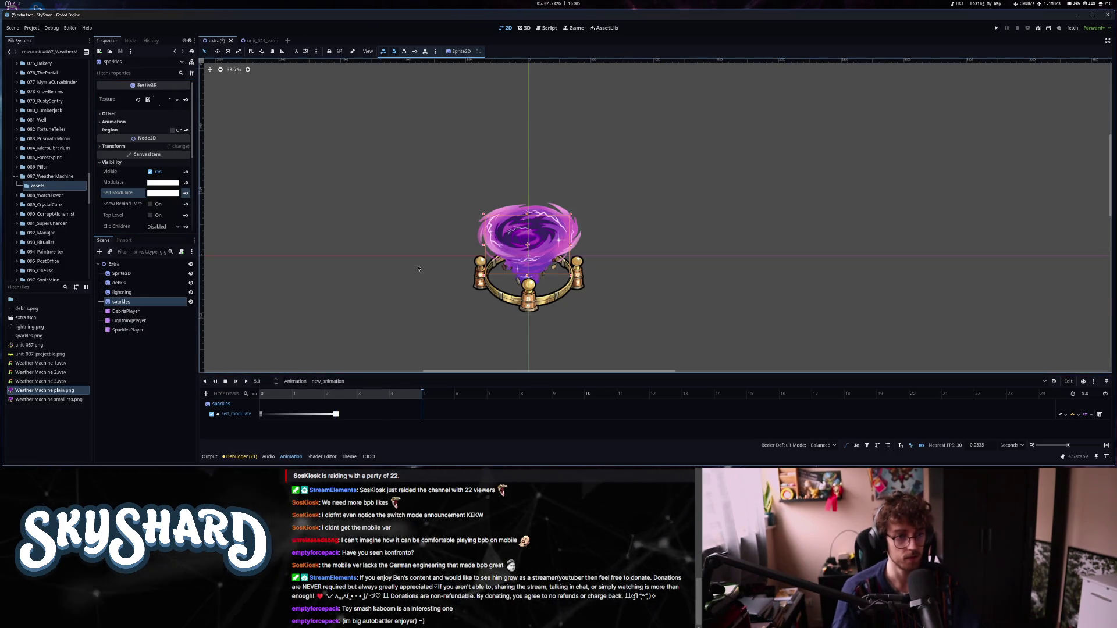
{"action": "left_click", "coordinate": [156, 195]}
{"action": "left_click", "coordinate": [186, 193]}
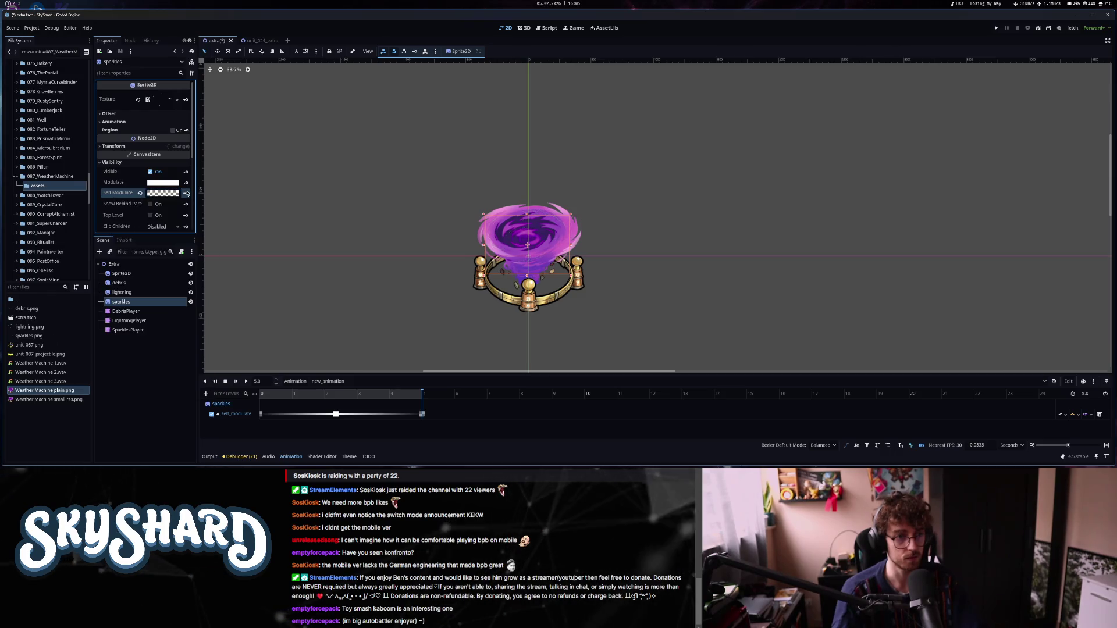
Set the middle self_modulate key's easing to -2.00 and preview the animation.
{"action": "left_click", "coordinate": [336, 415]}
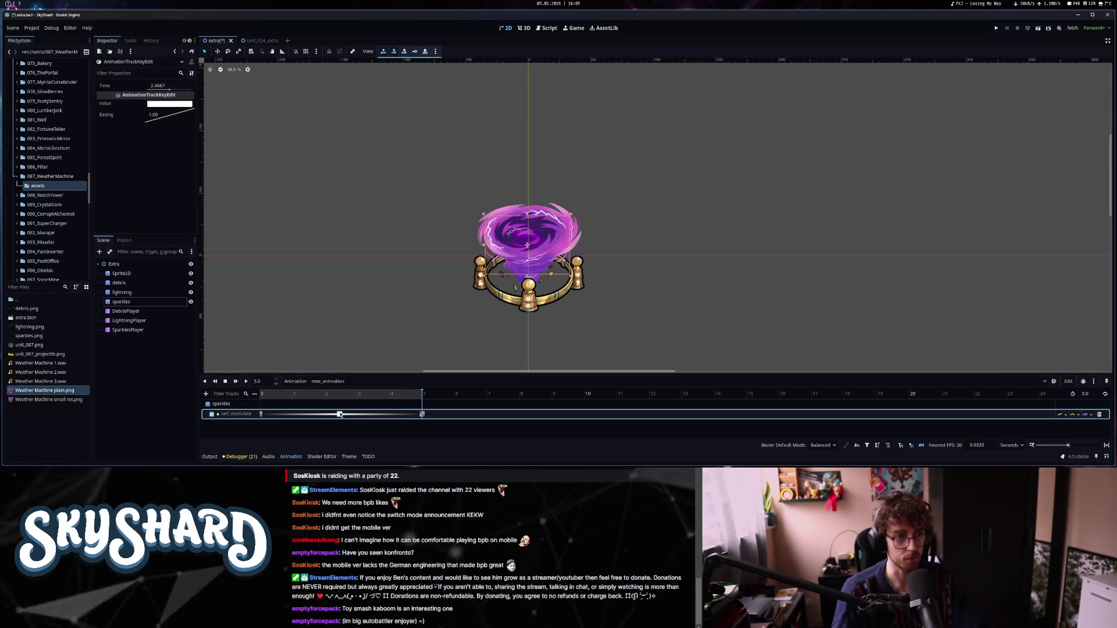
{"action": "double_click", "coordinate": [157, 116]}
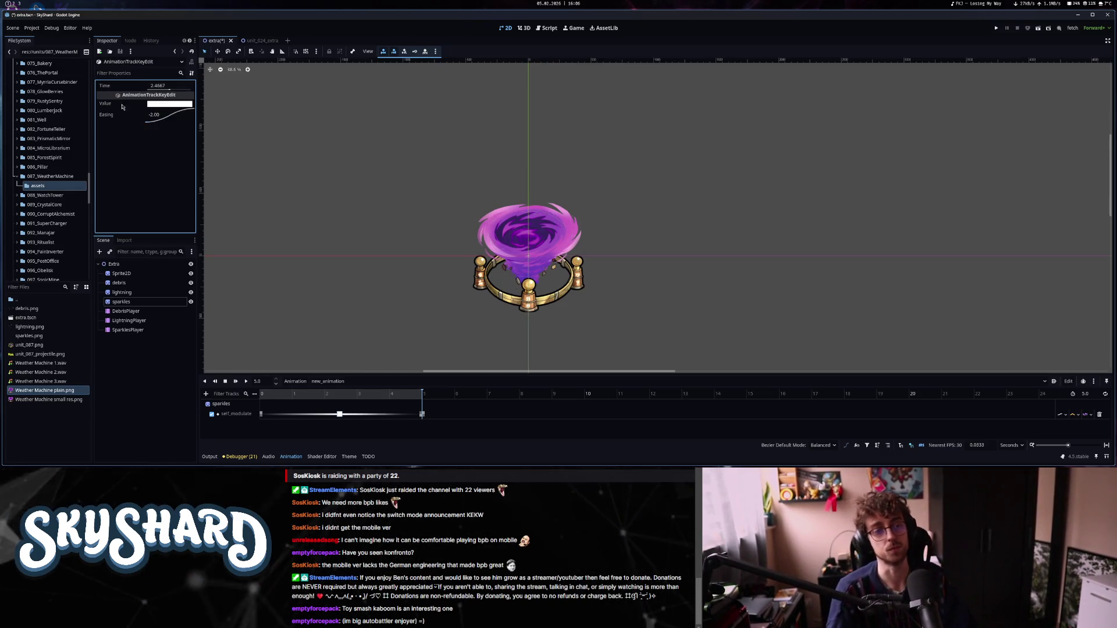
{"action": "left_click", "coordinate": [247, 382]}
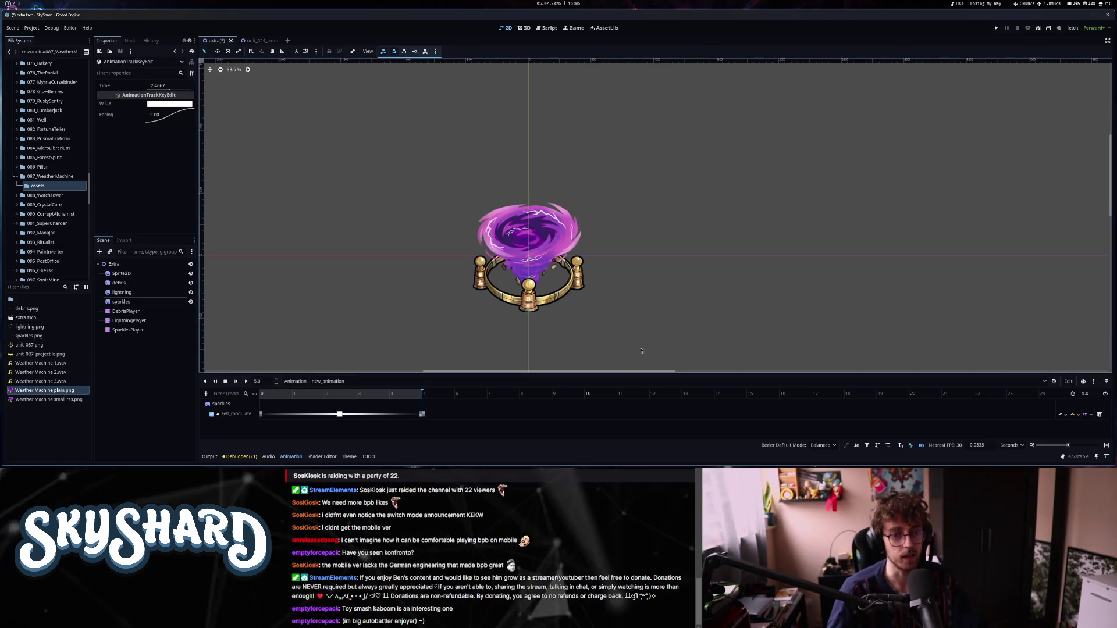
{"action": "scroll", "coordinate": [619, 321], "scroll_direction": "down", "scroll_amount": 5}
{"action": "left_click", "coordinate": [126, 274]}
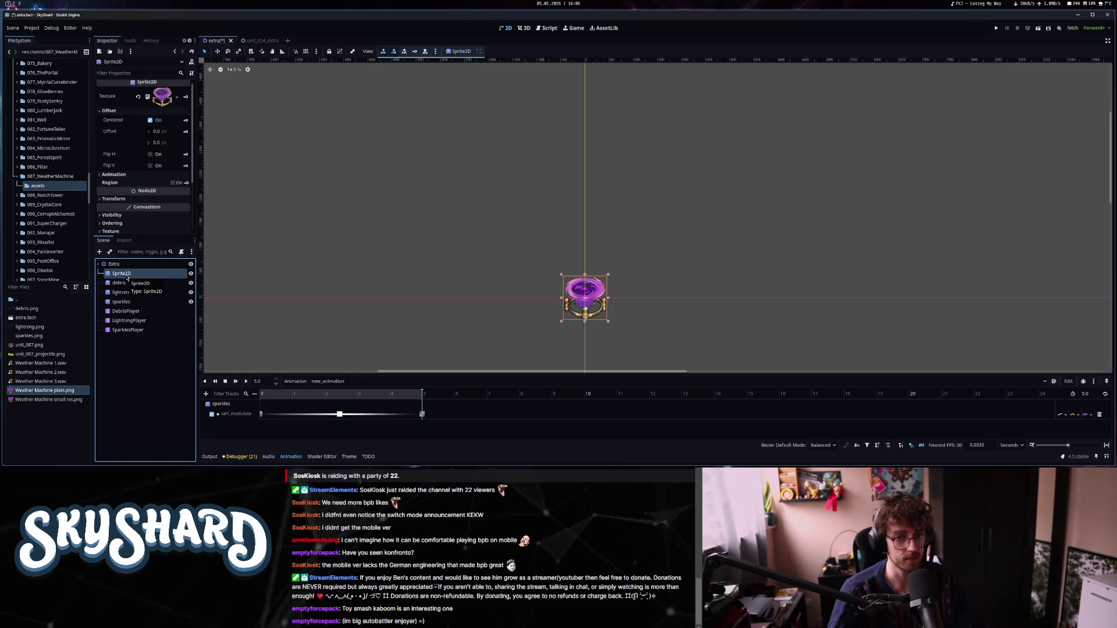
Delete the Sprite2D node from the Extra scene.
{"action": "key", "text": "Delete"}
{"action": "left_click", "coordinate": [539, 249]}
{"action": "scroll", "coordinate": [588, 307], "scroll_direction": "up", "scroll_amount": 5}
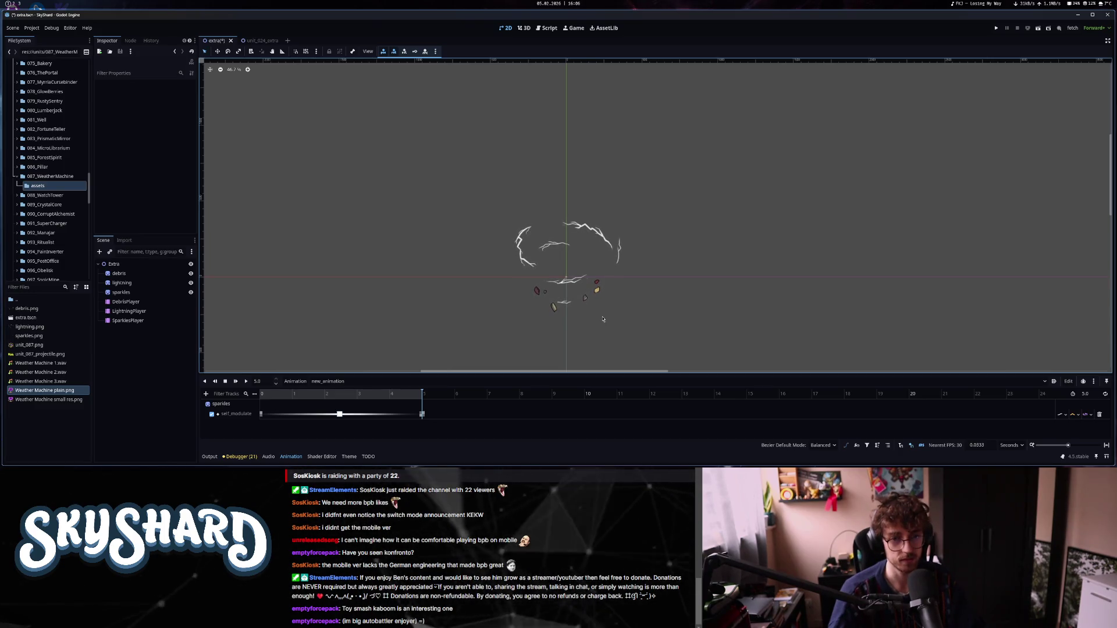
Turn on Autoplay on Load and looping for new_animation, preview it, and check DebrisPlayer's animation.
{"action": "left_click", "coordinate": [1053, 382]}
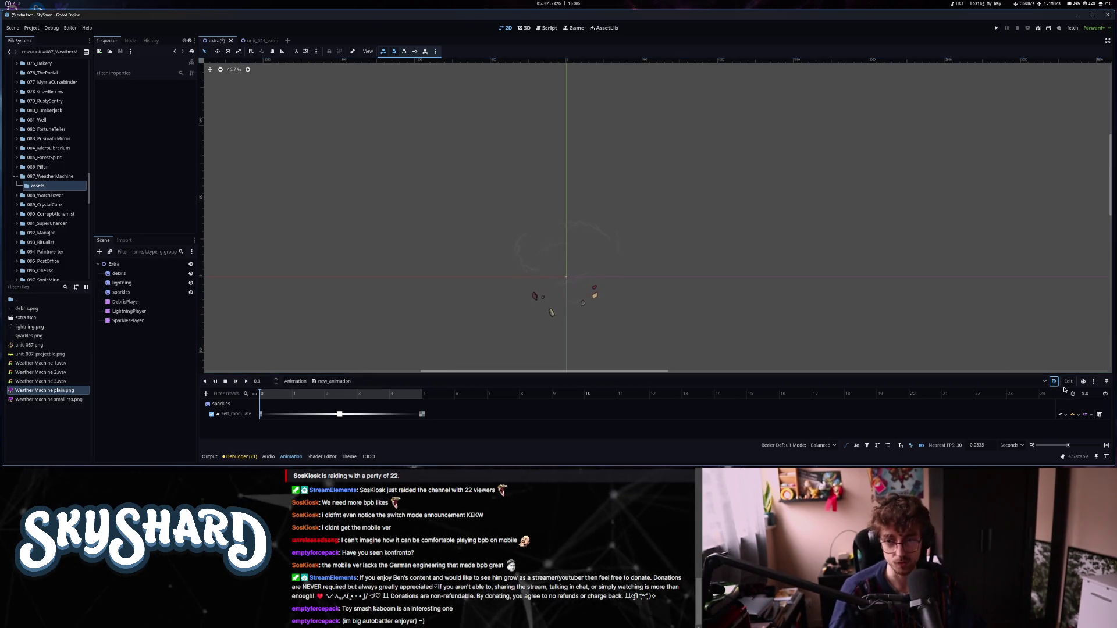
{"action": "left_click", "coordinate": [1105, 396]}
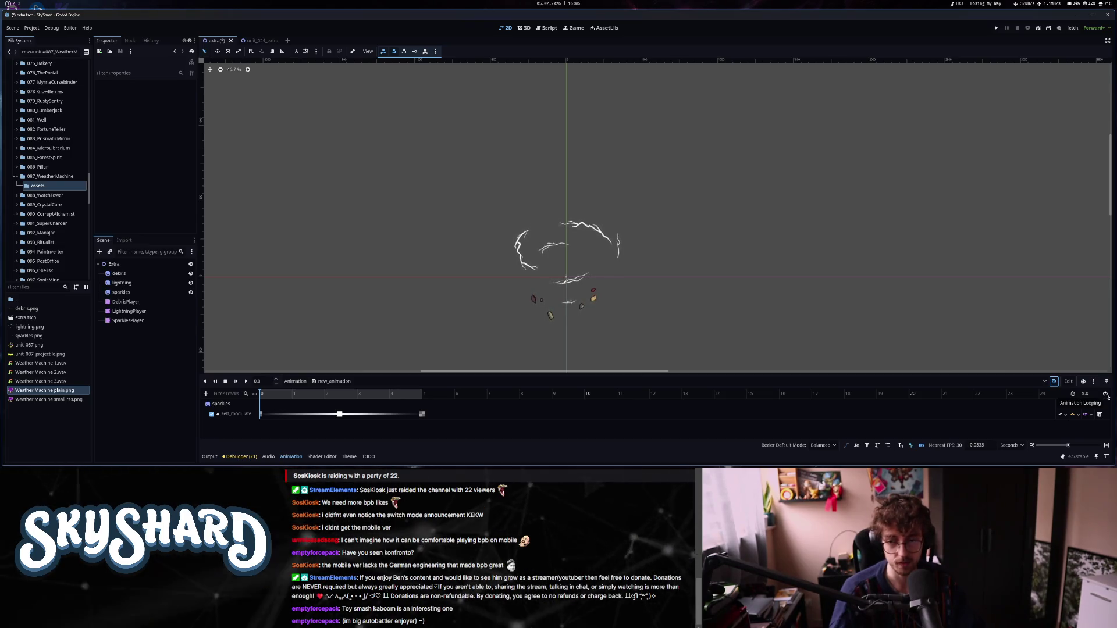
{"action": "left_click", "coordinate": [248, 380]}
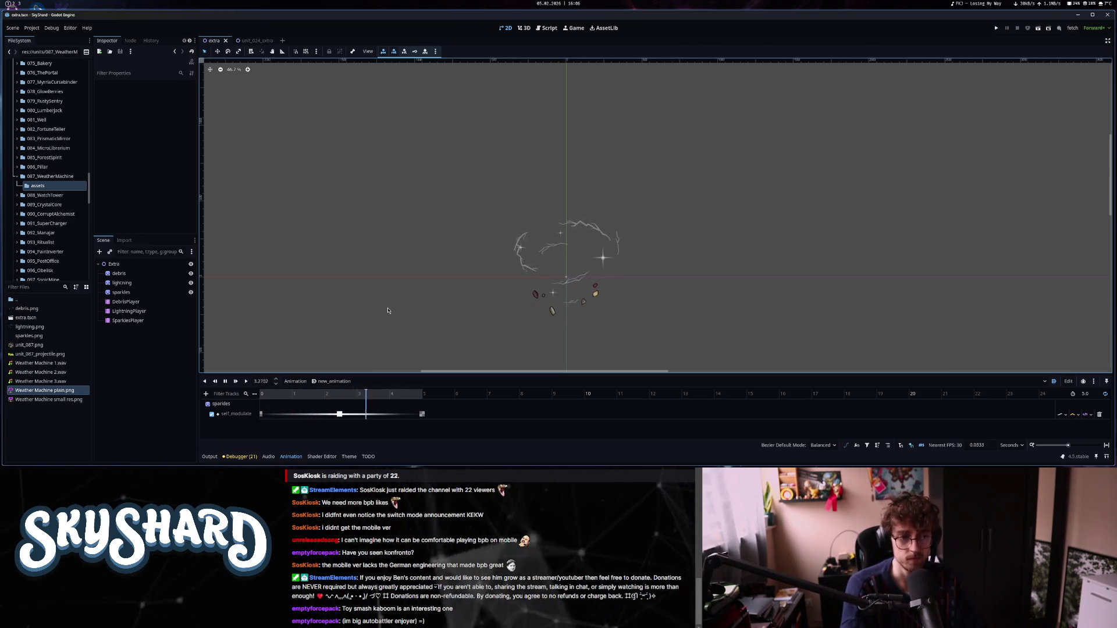
{"action": "left_click", "coordinate": [156, 321]}
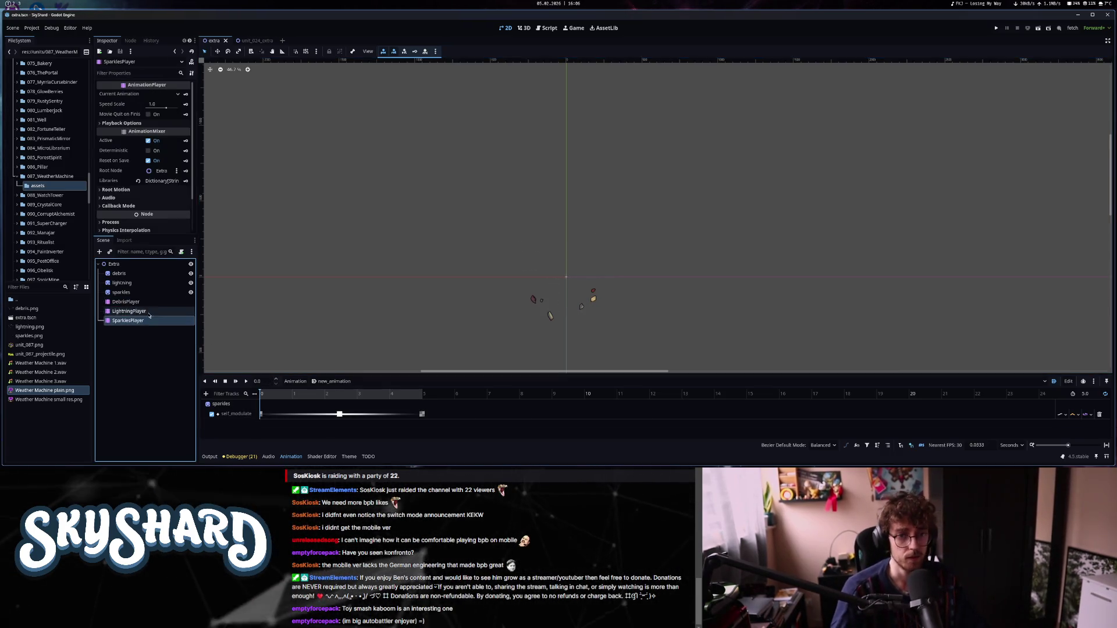
{"action": "left_click", "coordinate": [126, 301]}
{"action": "scroll", "coordinate": [361, 317], "scroll_direction": "down", "scroll_amount": 2}
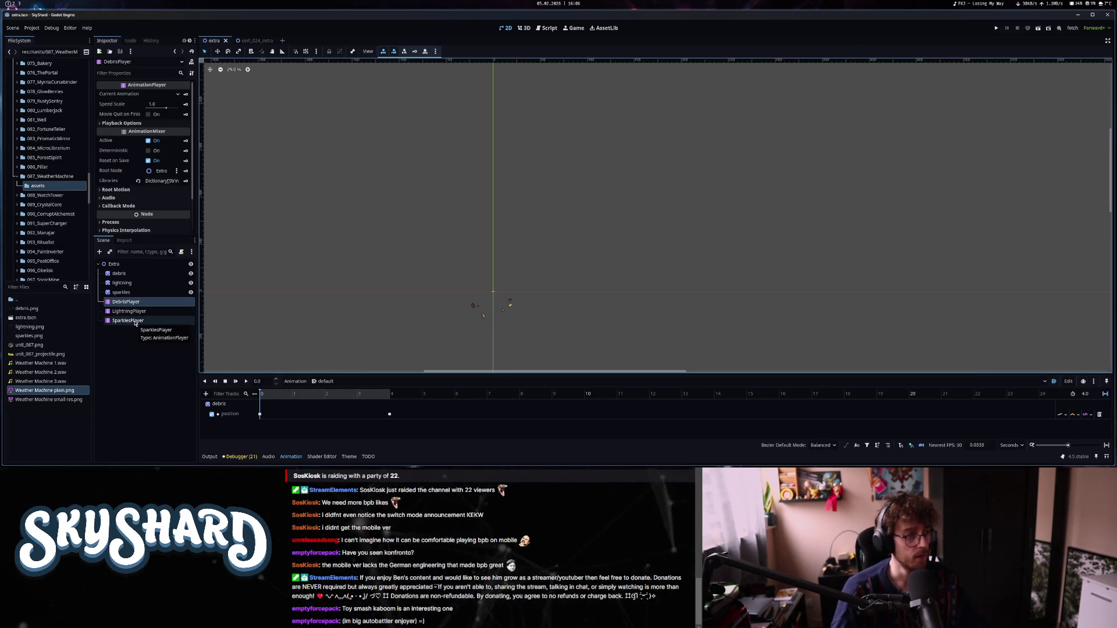
{"action": "left_click", "coordinate": [144, 265]}
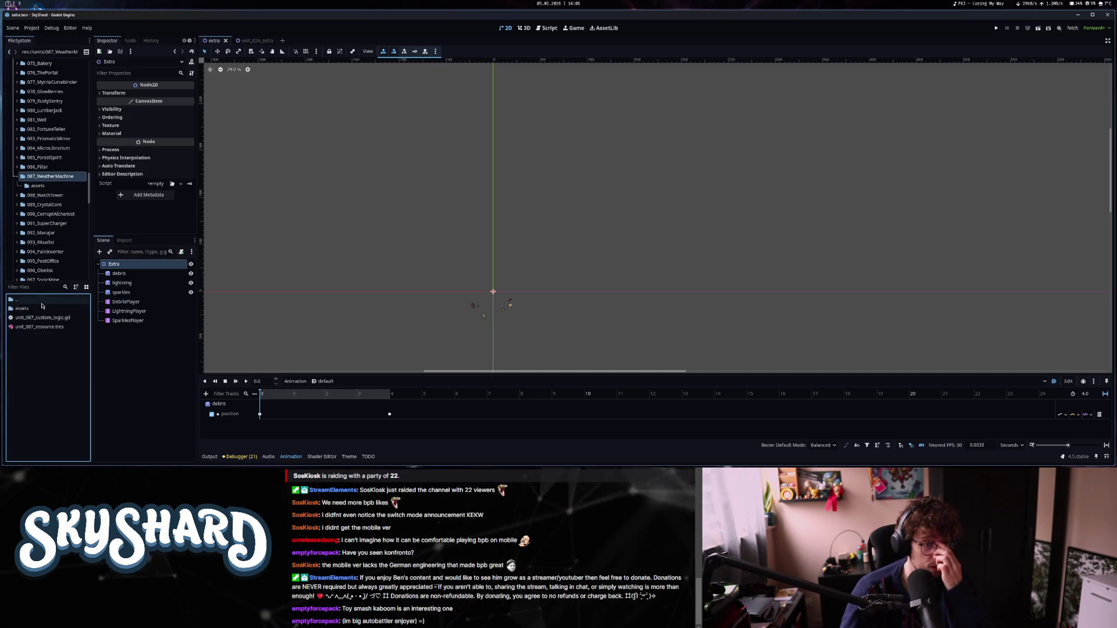
Assign extra.tscn as unit_087_resource.tres's Extra Layer and save.
{"action": "double_click", "coordinate": [36, 328]}
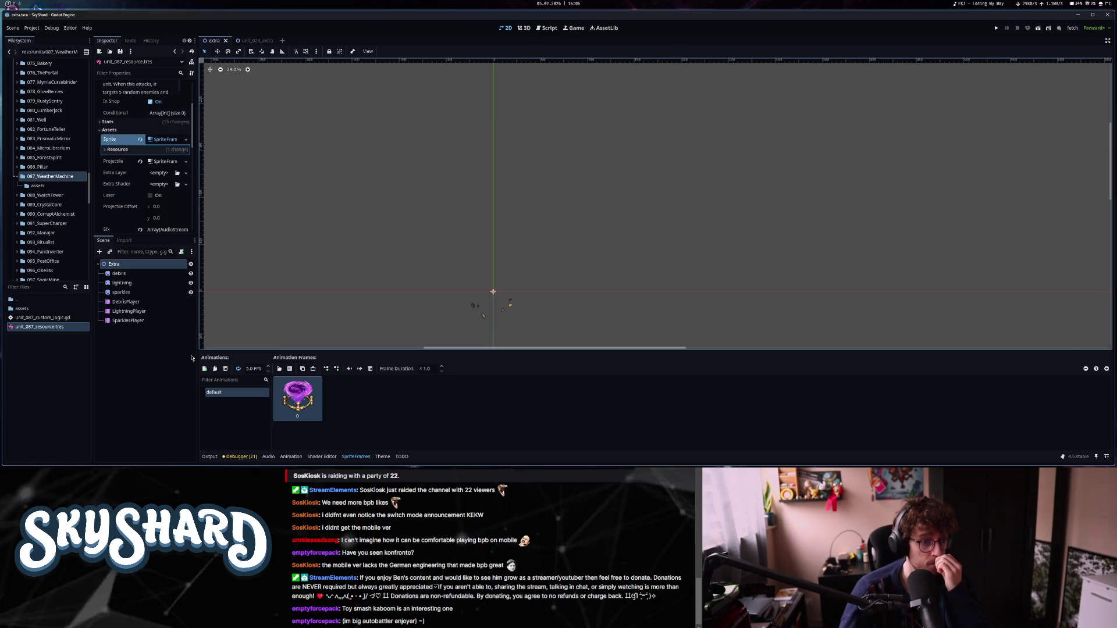
{"action": "double_click", "coordinate": [35, 309]}
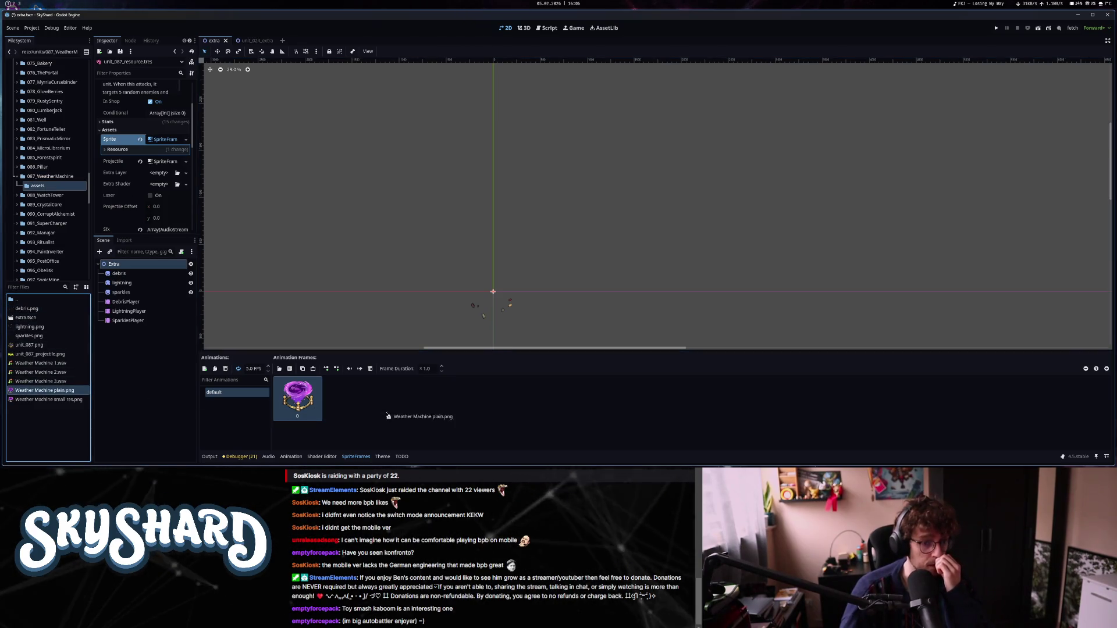
{"action": "left_click", "coordinate": [291, 400]}
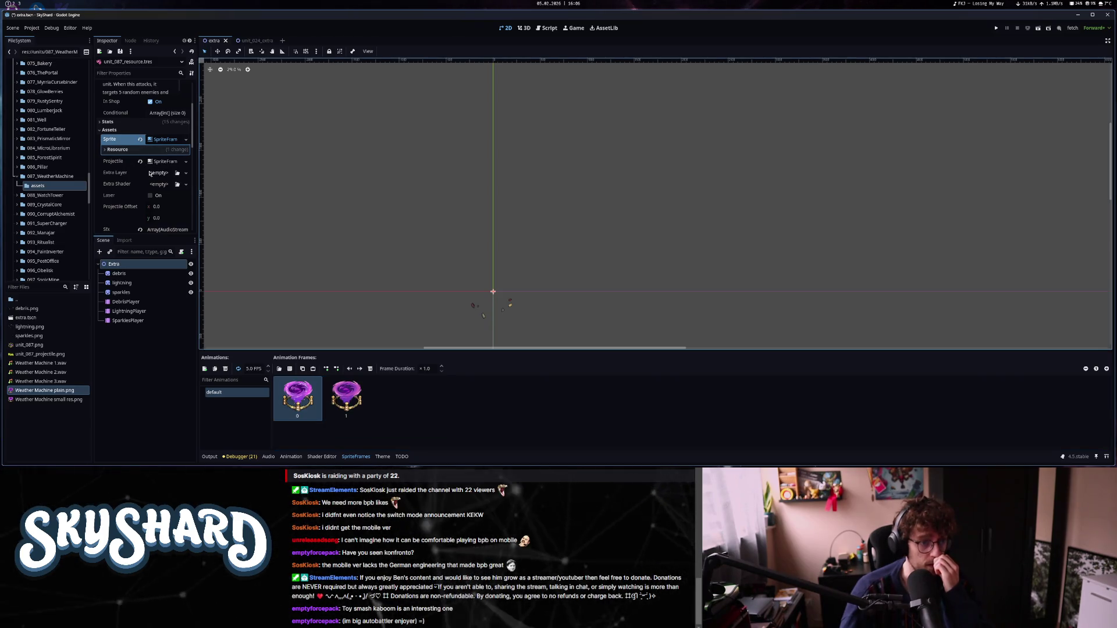
{"action": "left_click_drag", "start_coordinate": [26, 318], "coordinate": [159, 170]}
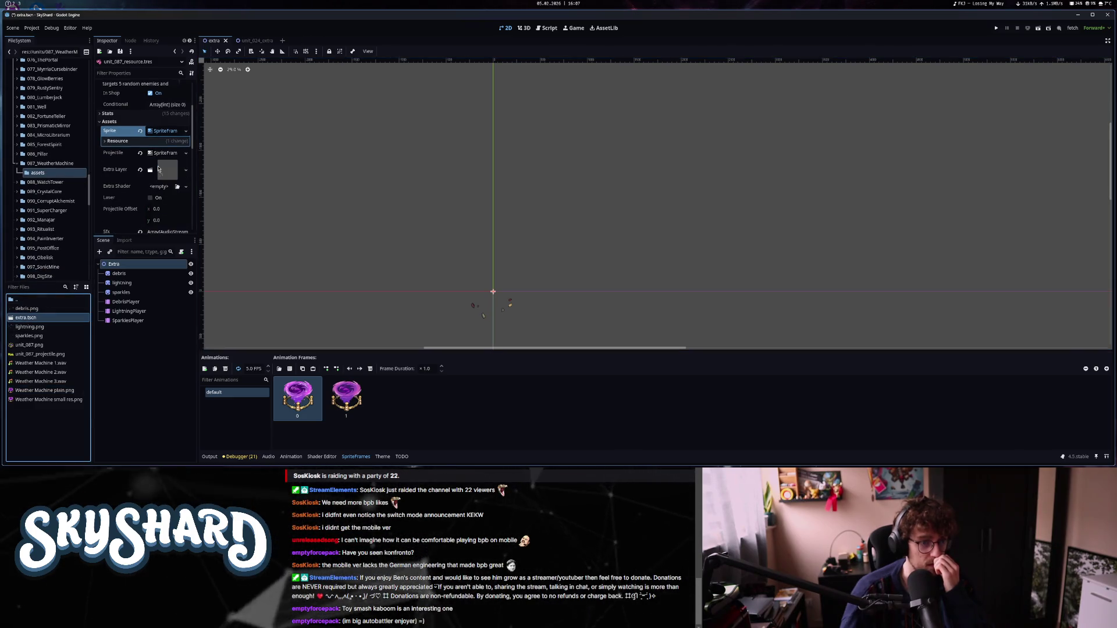
{"action": "key", "text": "ctrl+s"}
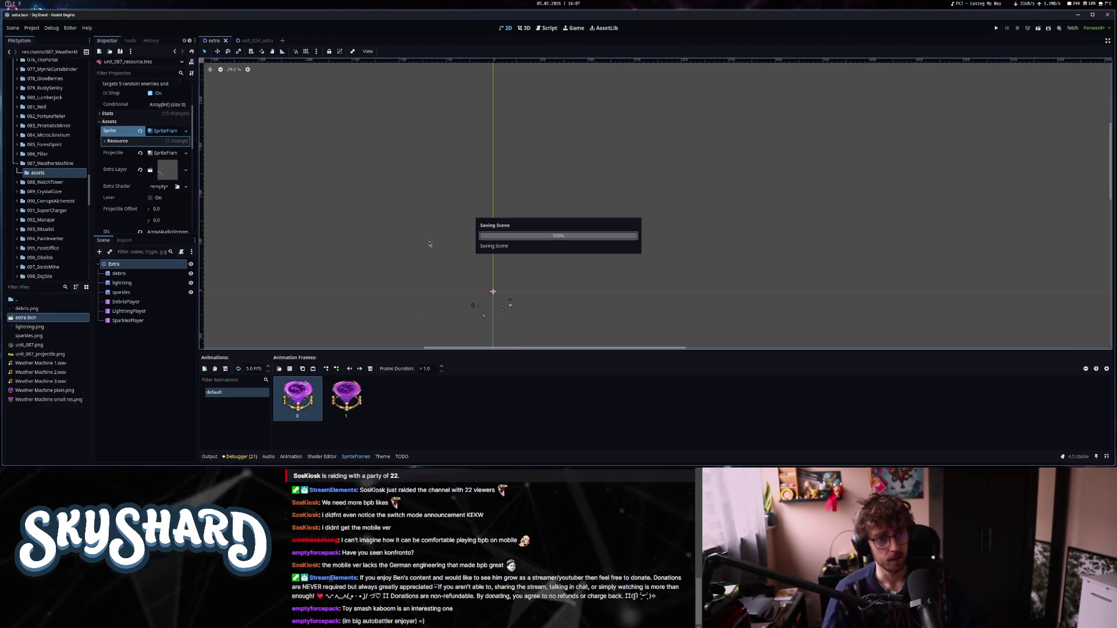
{"action": "key", "text": "ctrl+F3"}
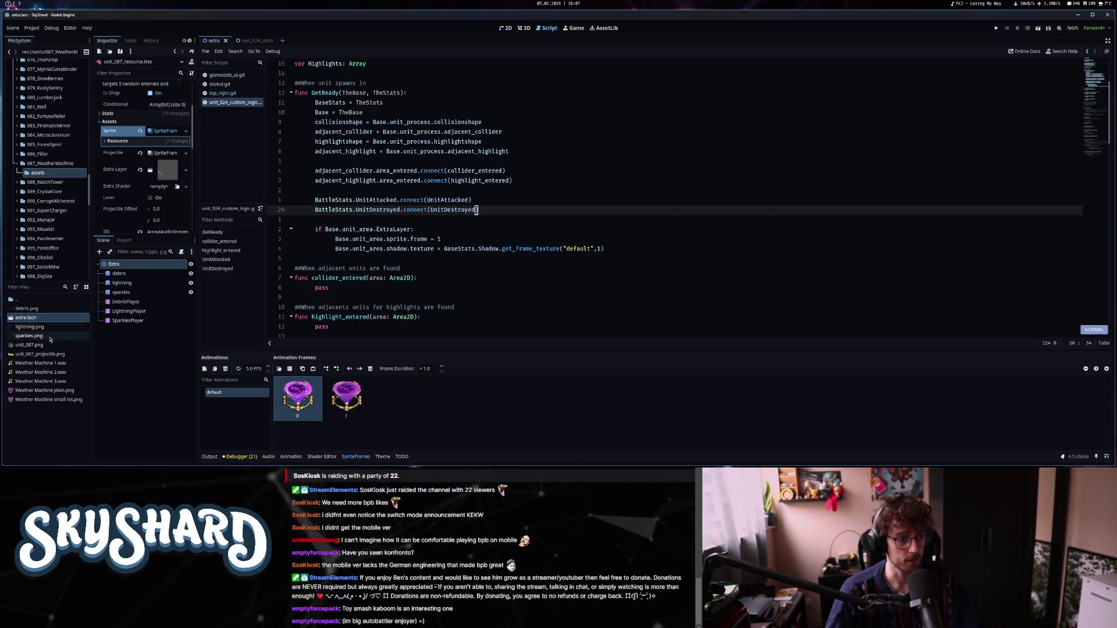
Open unit_087_custom_logic.gd and copy the three-line ExtraLayer block from the unit_024 script.
{"action": "double_click", "coordinate": [15, 299]}
{"action": "double_click", "coordinate": [32, 318]}
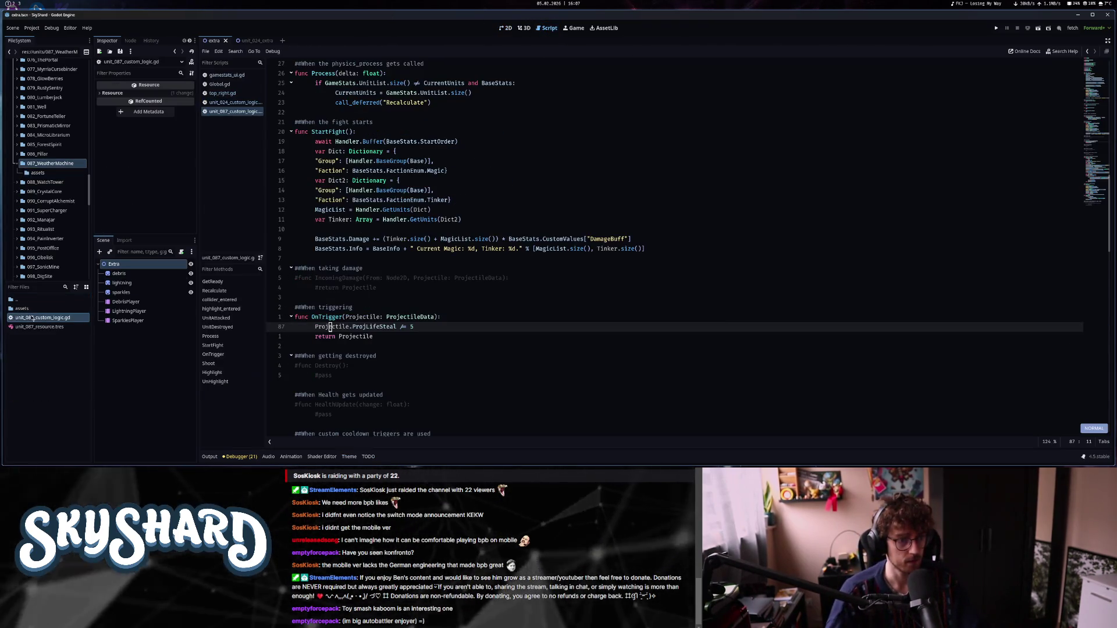
{"action": "key", "text": "alt+Left"}
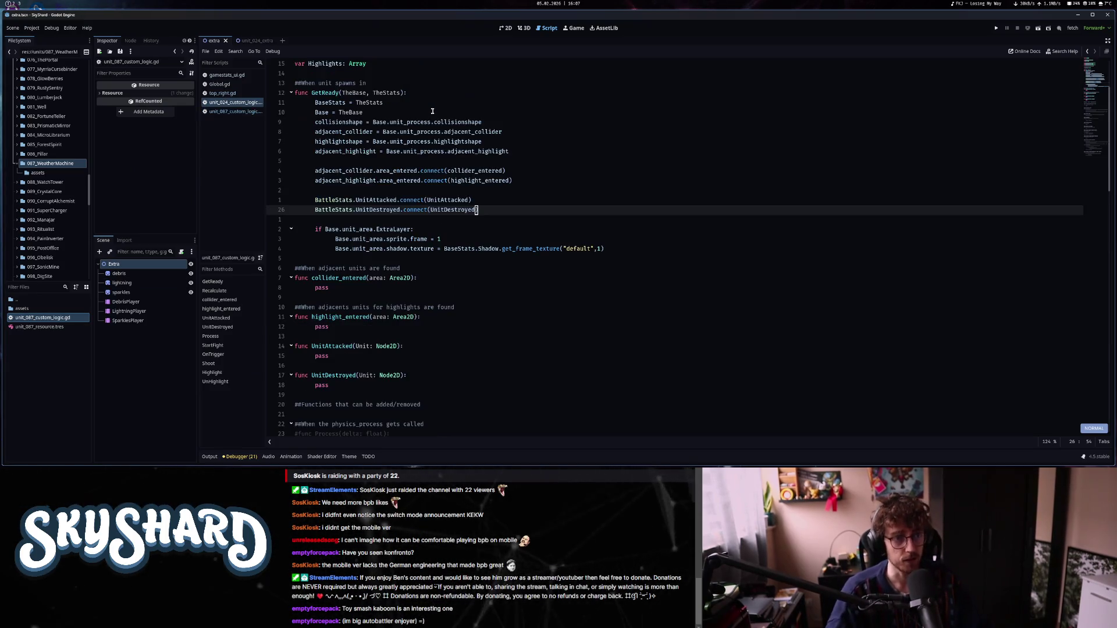
{"action": "key", "text": "j"}
{"action": "key", "text": "j"}
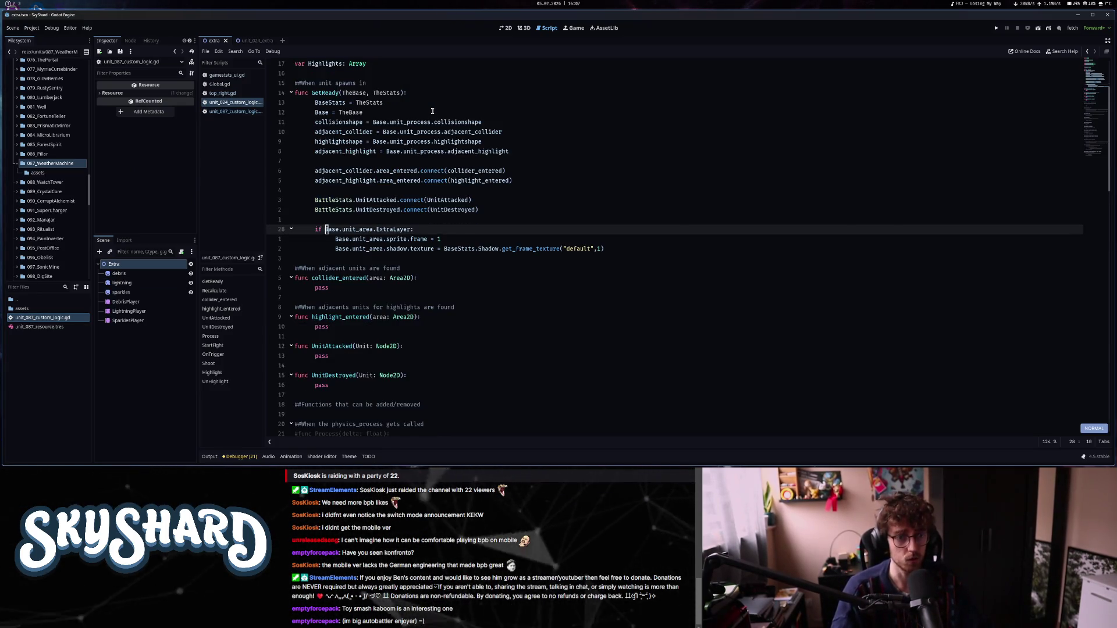
{"action": "key", "text": "v"}
{"action": "key", "text": "j"}
{"action": "key", "text": "j"}
{"action": "key", "text": "e"}
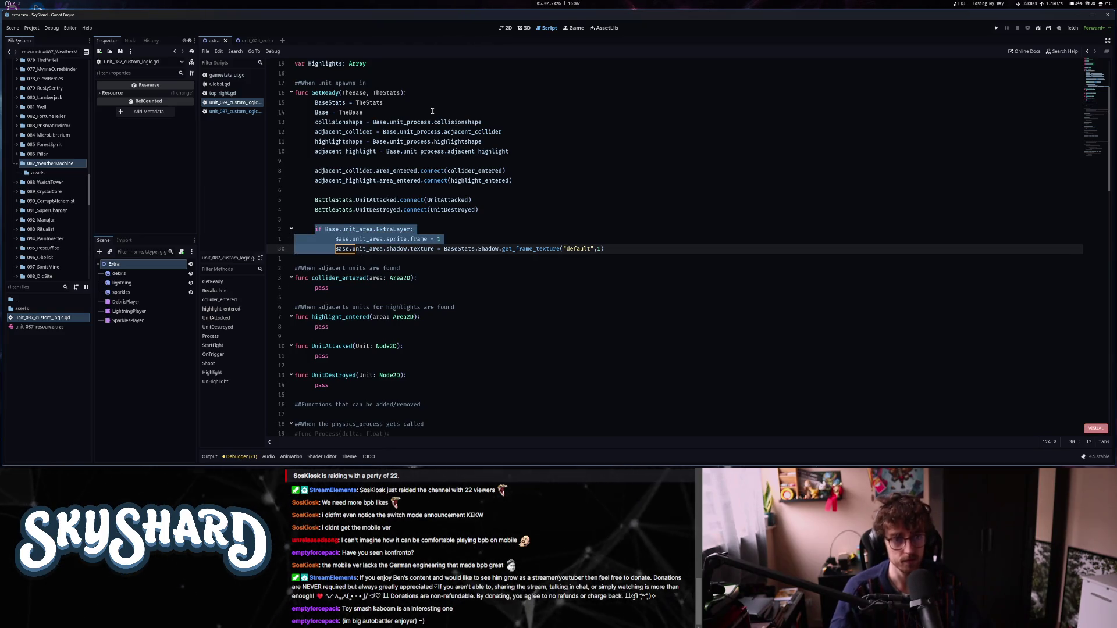
{"action": "key", "text": "dollar"}
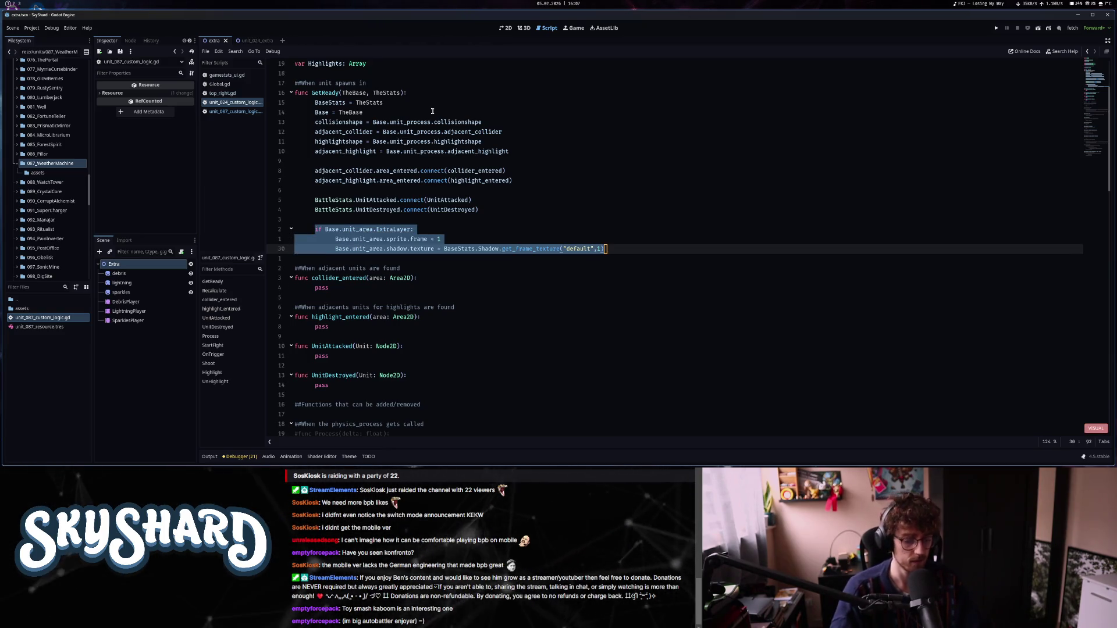
{"action": "key", "text": "Escape"}
Paste the ExtraLayer block below the UnitDestroyed connect line in the unit_087 script.
{"action": "key", "text": "ctrl+o"}
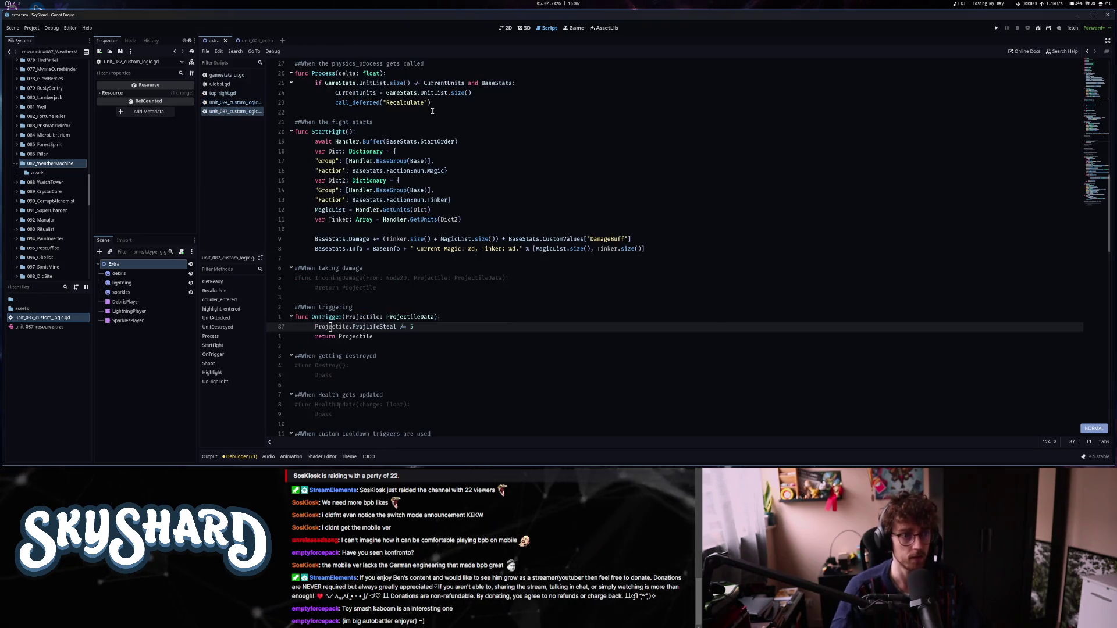
{"action": "key", "text": "k"}
{"action": "key", "text": "k"}
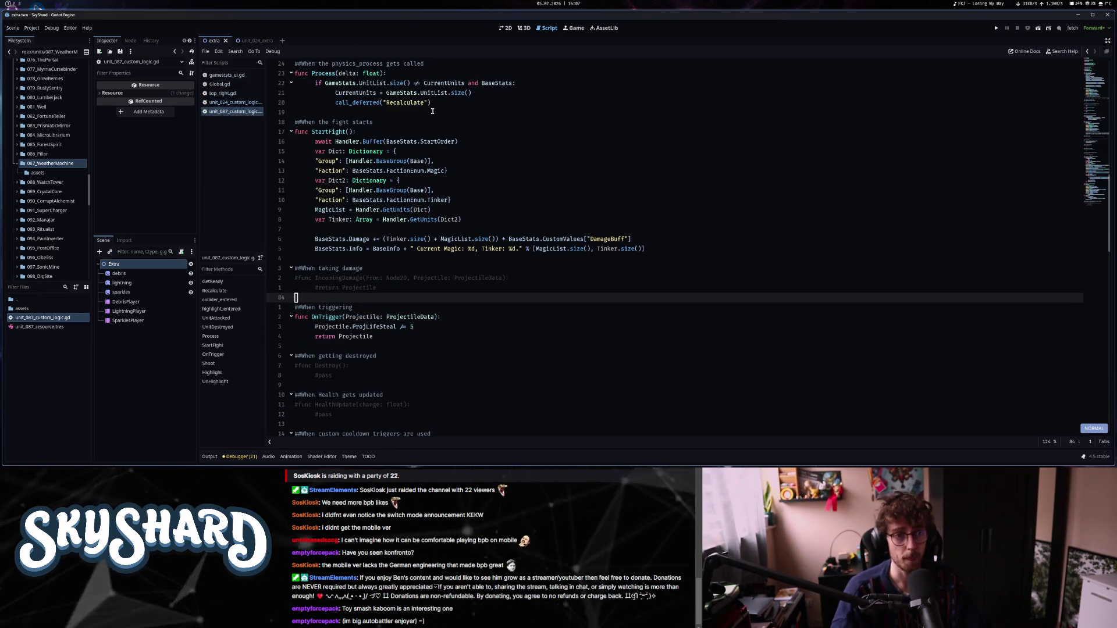
{"action": "key", "text": "ctrl+u"}
{"action": "key", "text": "ctrl+u"}
{"action": "key", "text": "ctrl+u"}
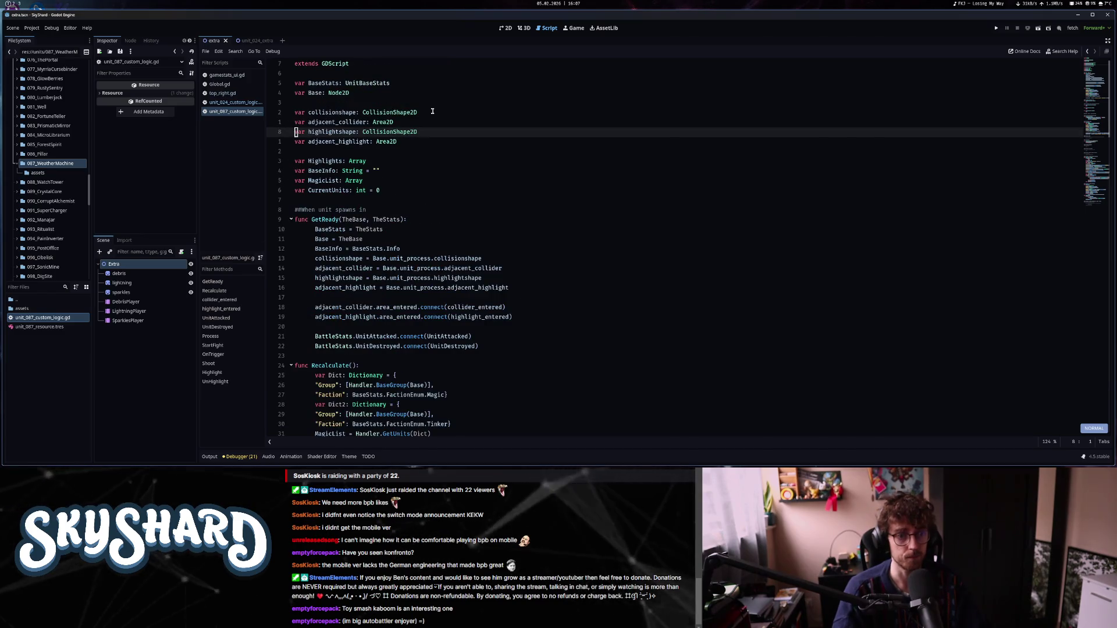
{"action": "key", "text": "2"}
{"action": "key", "text": "0"}
{"action": "key", "text": "j"}
{"action": "key", "text": "j"}
{"action": "key", "text": "j"}
{"action": "key", "text": "$"}
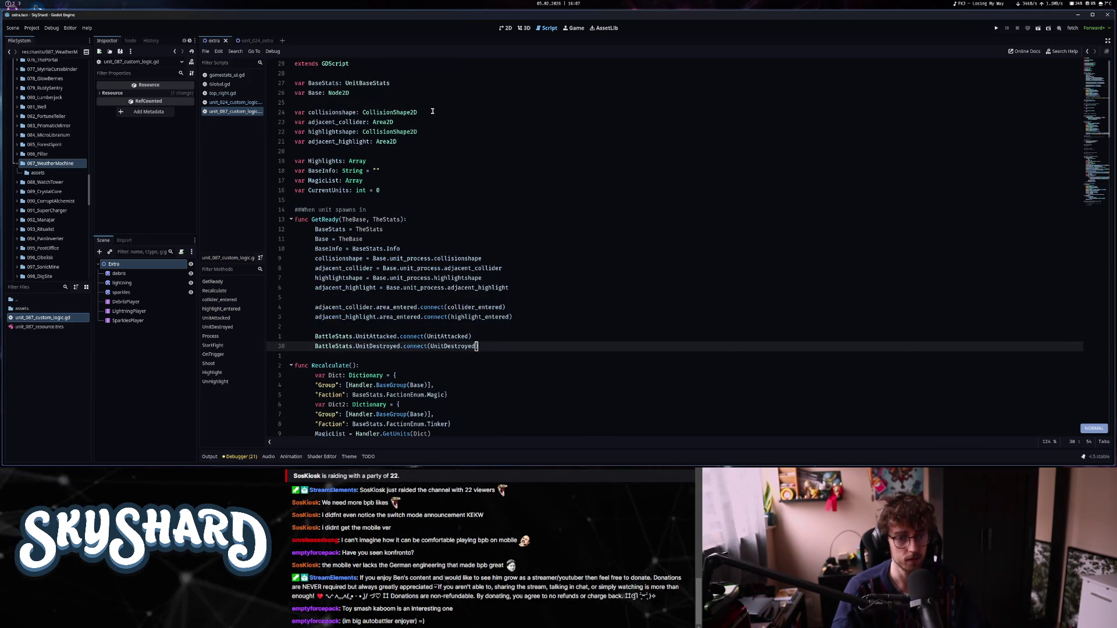
{"action": "key", "text": "p"}
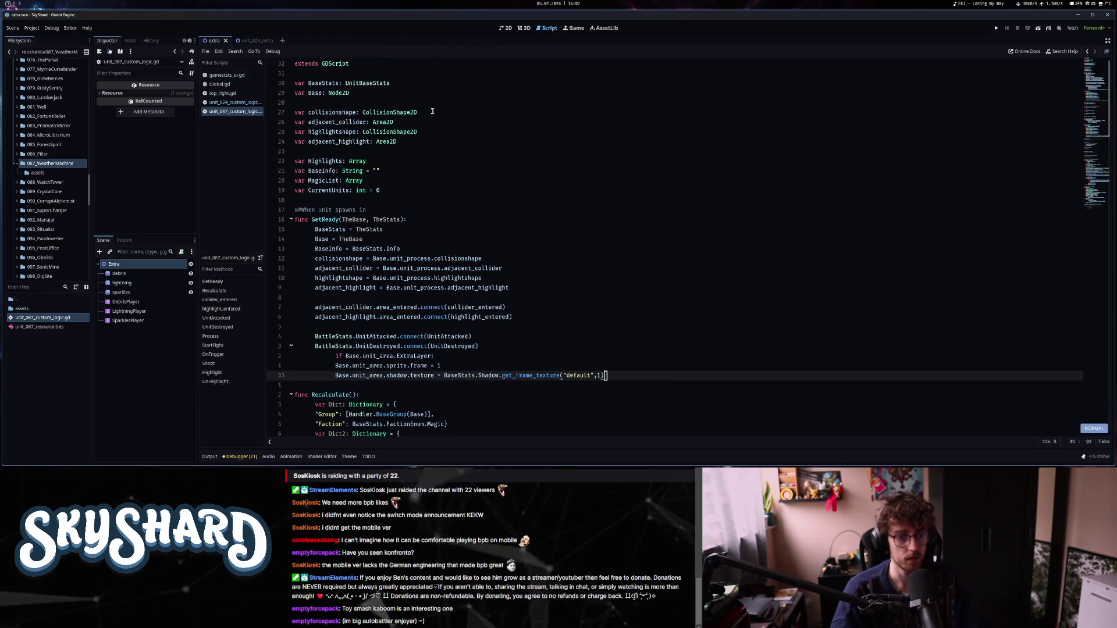
Add the colon to the if line, dedent it, and delete the shadow.texture line.
{"action": "type", "text": "A:"}
{"action": "key", "text": "Escape"}
{"action": "key", "text": "0"}
{"action": "key", "text": "x"}
{"action": "key", "text": "l"}
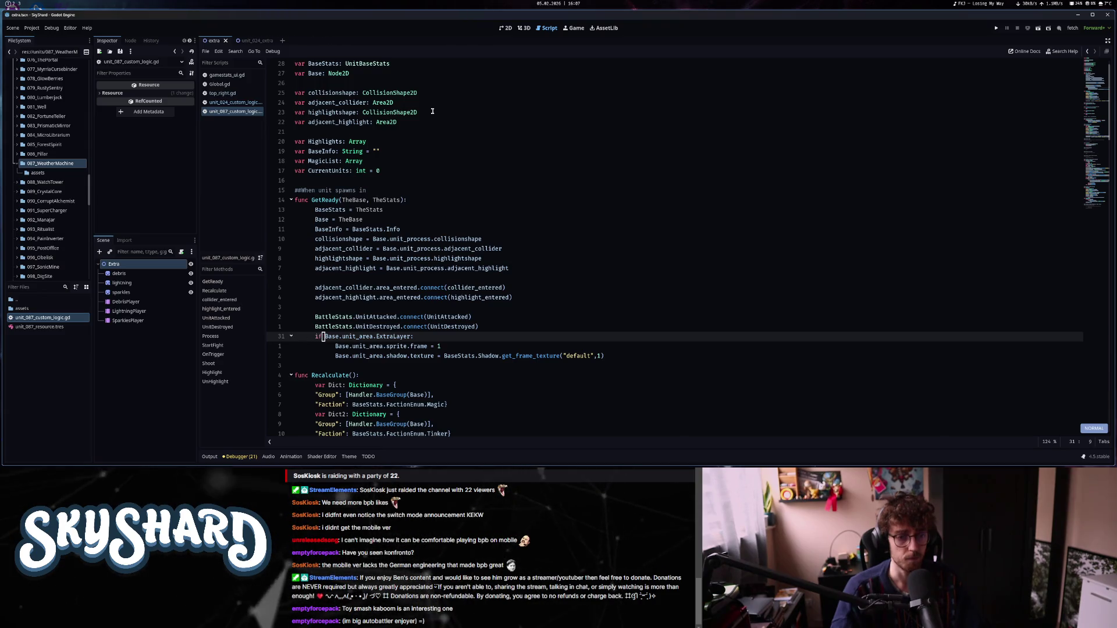
{"action": "key", "text": "j"}
{"action": "key", "text": "j"}
{"action": "key", "text": "w"}
{"action": "key", "text": "w"}
{"action": "key", "text": "w"}
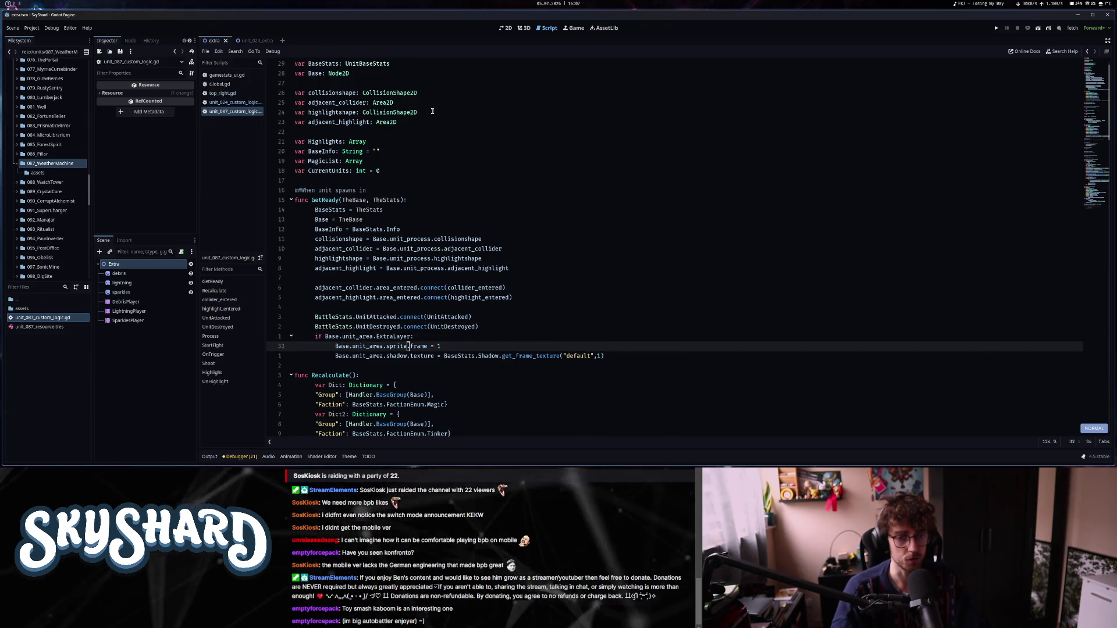
{"action": "key", "text": "d"}
{"action": "key", "text": "d"}
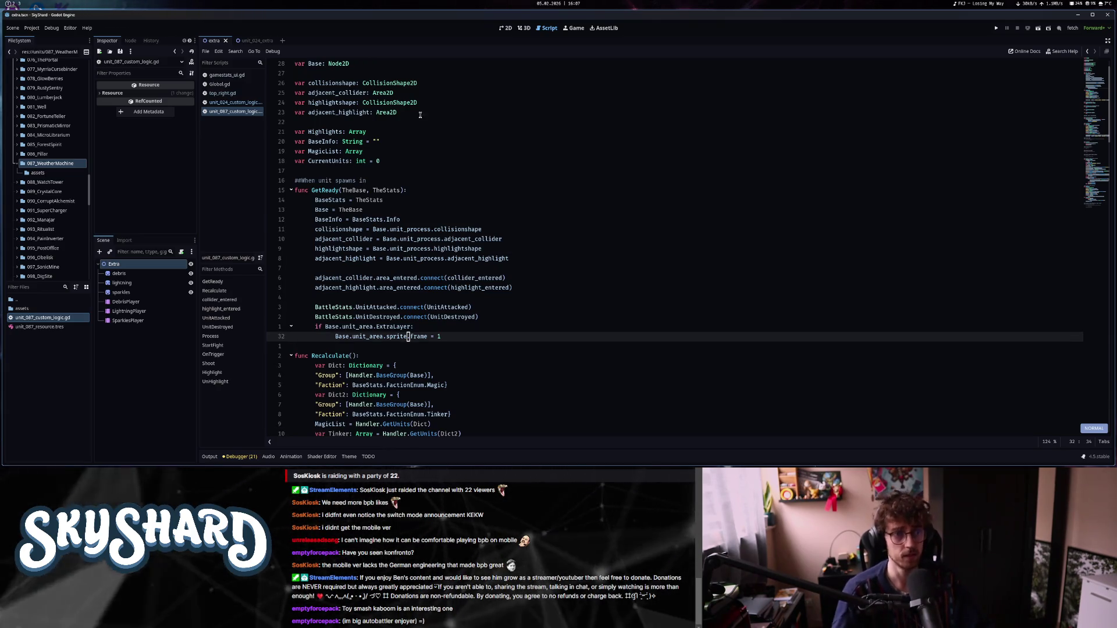
{"action": "left_click", "coordinate": [996, 30]}
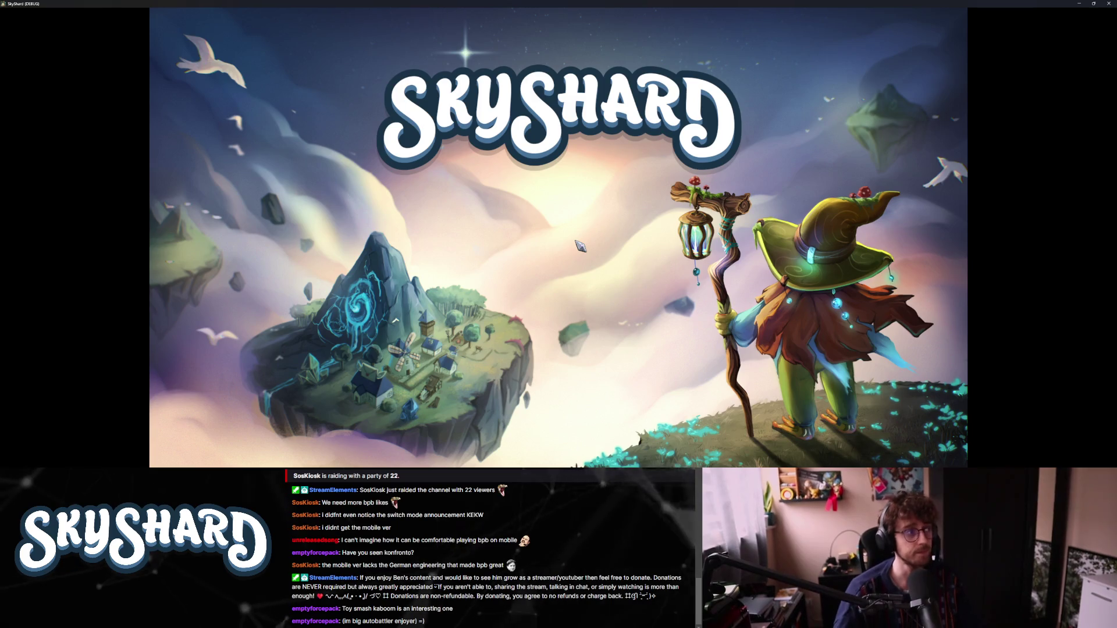
Shrink the game window, open Dev Mode, and place the Weather Machine on the board.
{"action": "left_click", "coordinate": [1092, 3]}
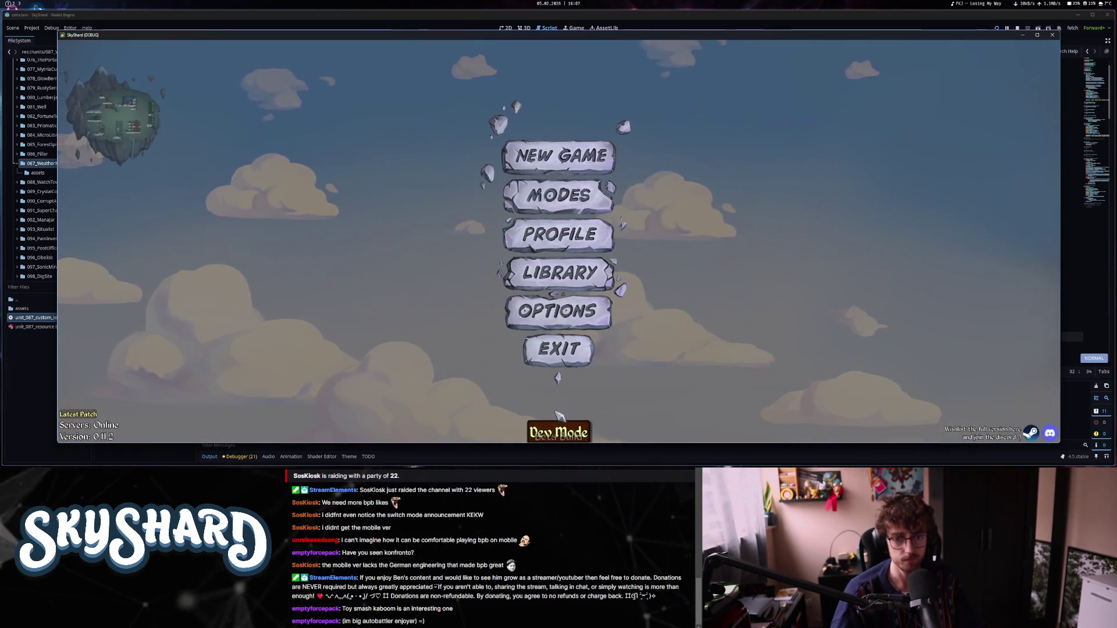
{"action": "left_click", "coordinate": [560, 430]}
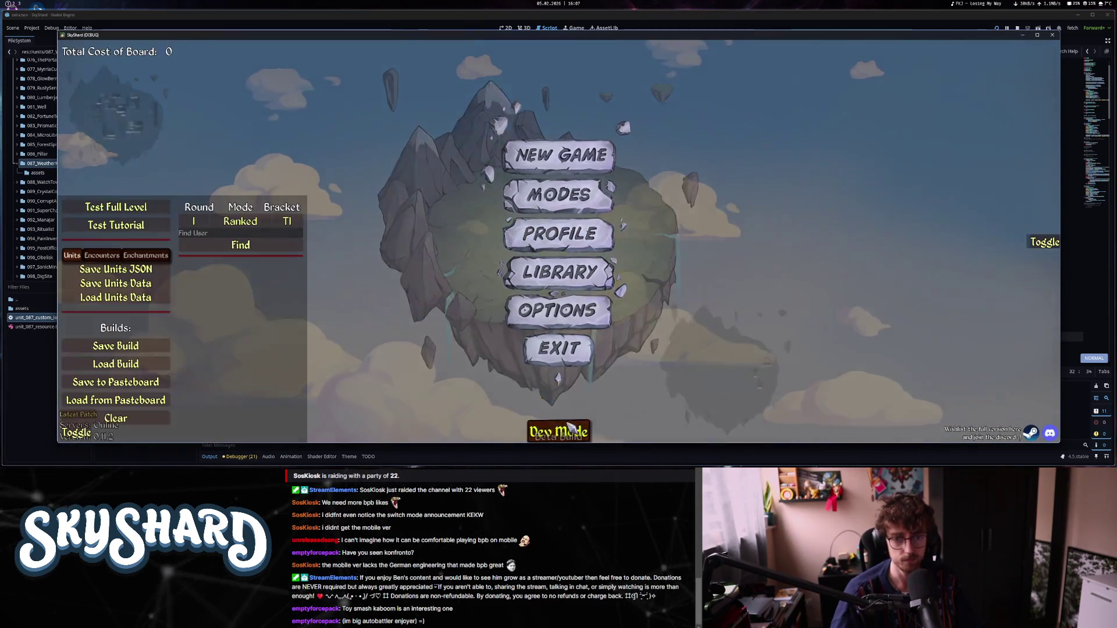
{"action": "left_click", "coordinate": [1045, 242]}
{"action": "scroll", "coordinate": [966, 308], "scroll_direction": "down", "scroll_amount": 8}
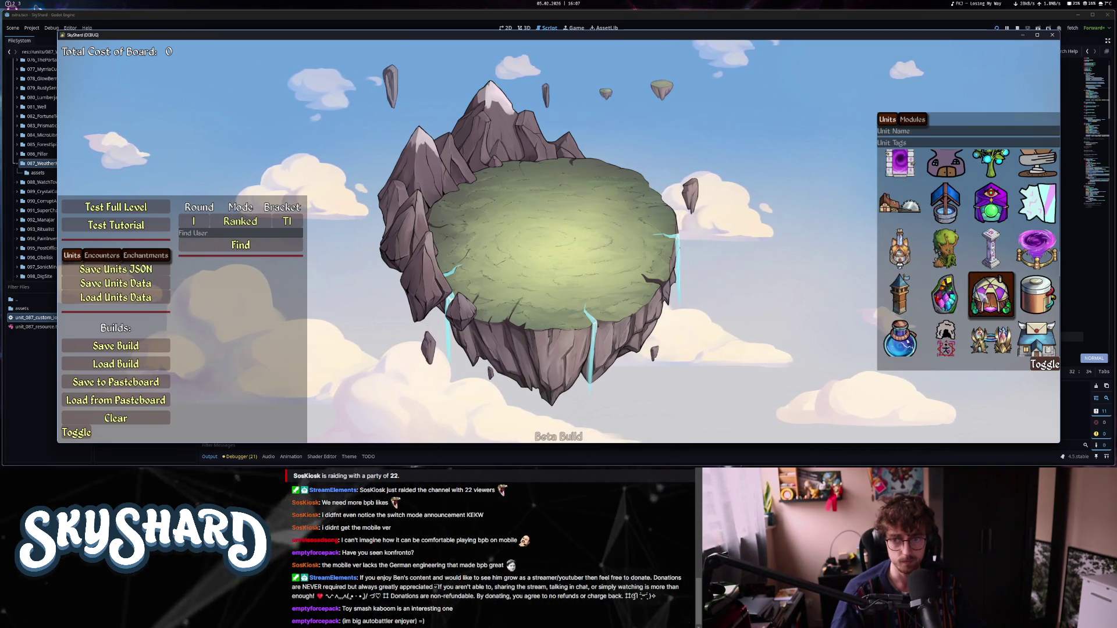
{"action": "left_click", "coordinate": [1036, 248]}
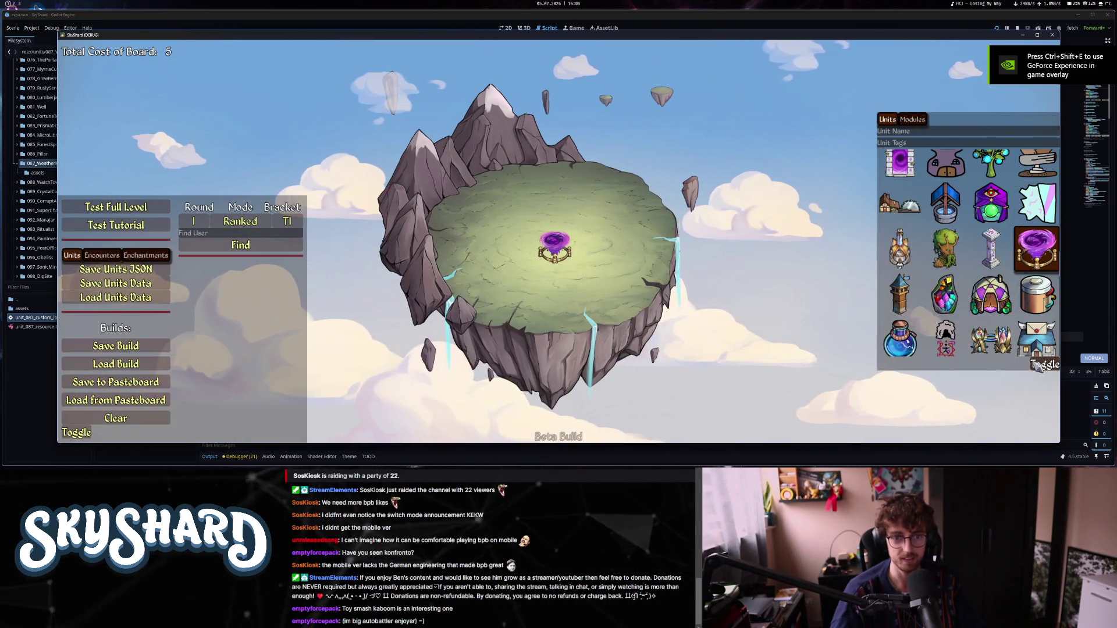
{"action": "left_click", "coordinate": [1042, 365]}
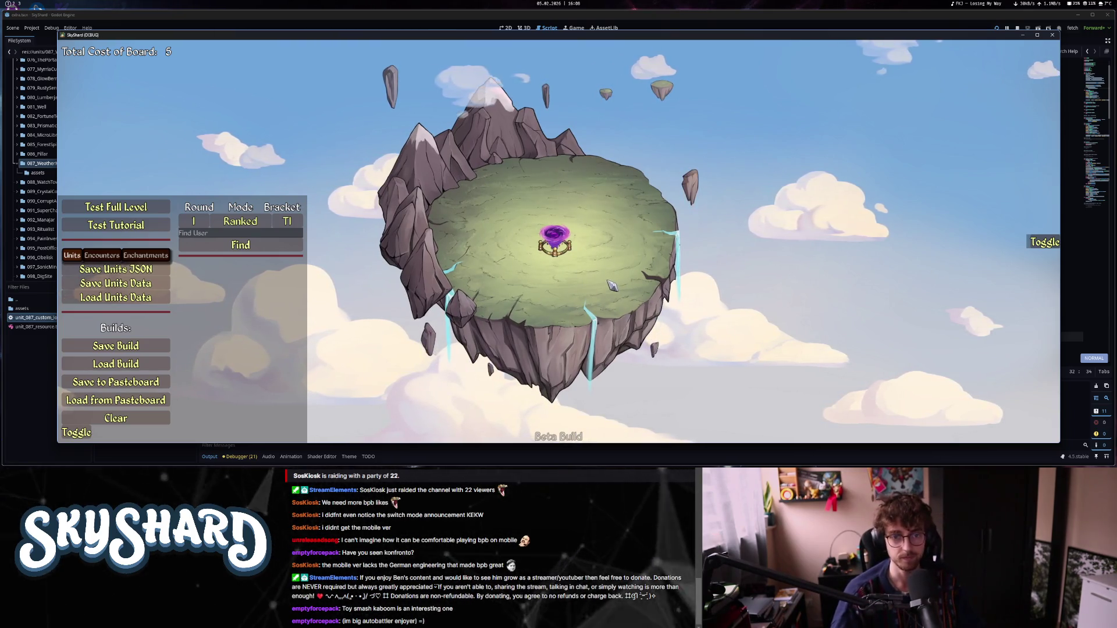
Drag the Weather Machine toward the island's upper left, then exit the game.
{"action": "mouse_move", "coordinate": [554, 241]}
{"action": "left_mouse_down"}
{"action": "mouse_move", "coordinate": [478, 231]}
{"action": "mouse_move", "coordinate": [472, 220]}
{"action": "left_mouse_up"}
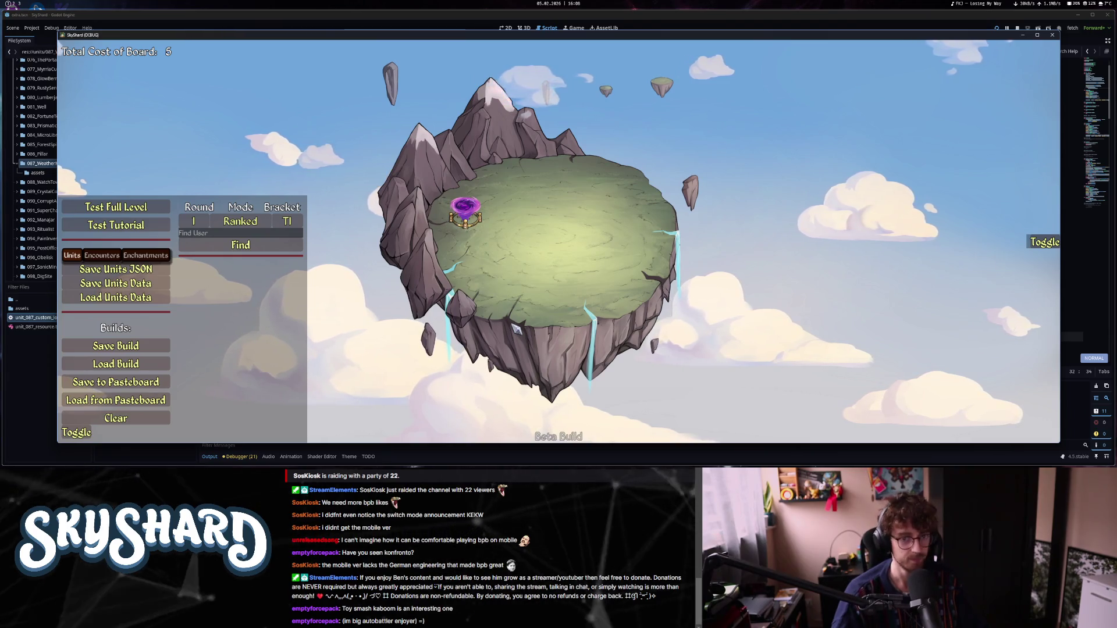
{"action": "key", "text": "Escape"}
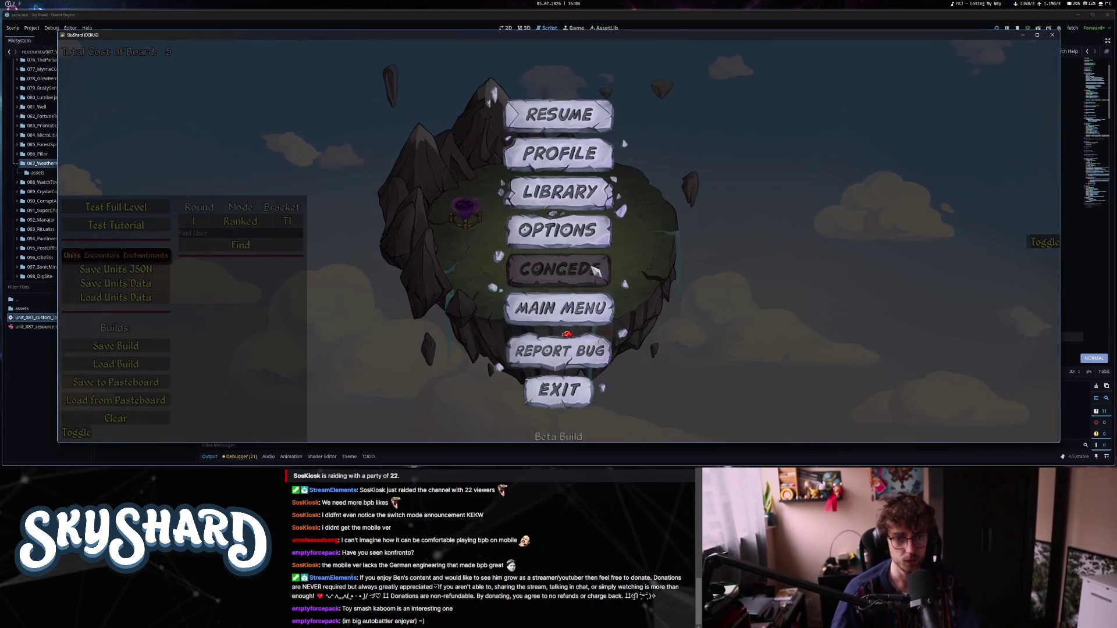
{"action": "left_click", "coordinate": [579, 390]}
{"action": "left_click", "coordinate": [542, 328]}
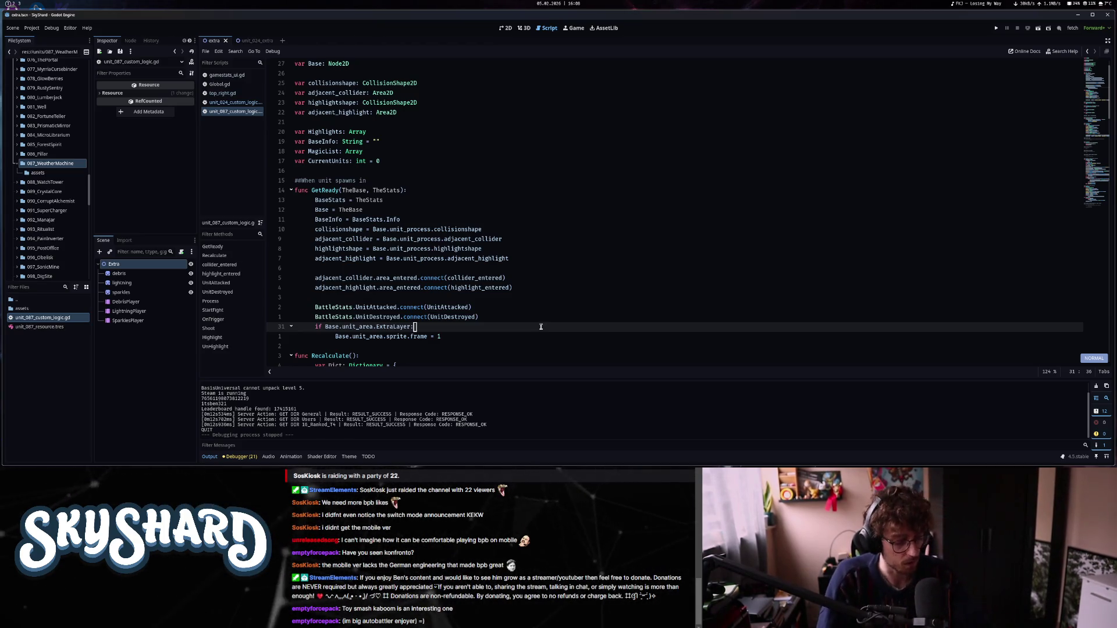
In Drive's Sprites folder, browse Conjured Clock, then open the Firepot Trebuchet folder's sprites.
{"action": "key", "text": "super+2"}
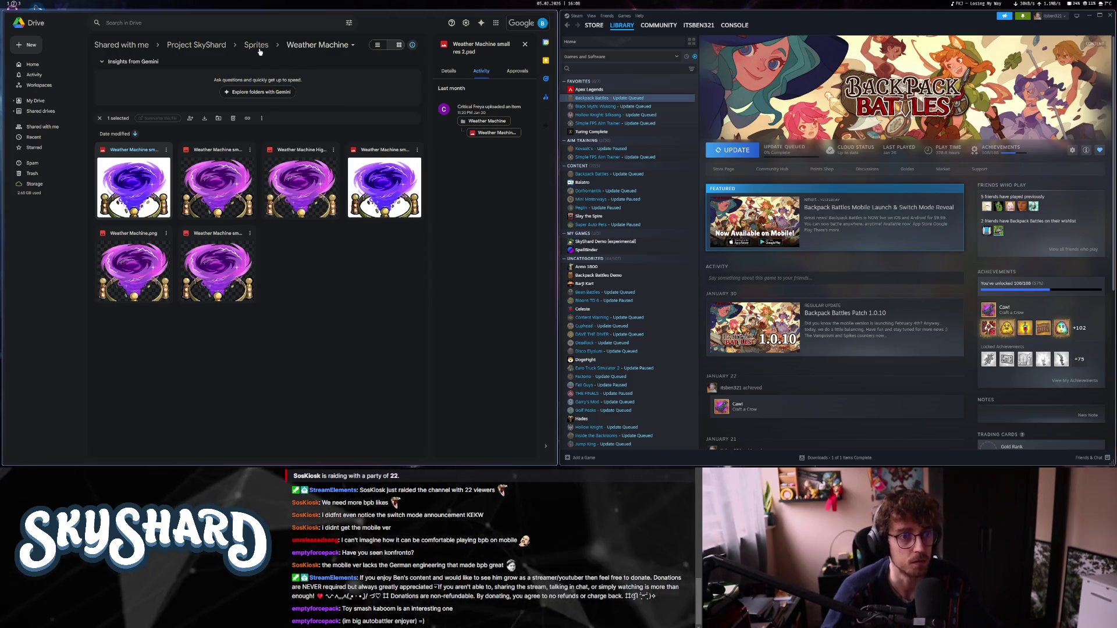
{"action": "left_click", "coordinate": [196, 45]}
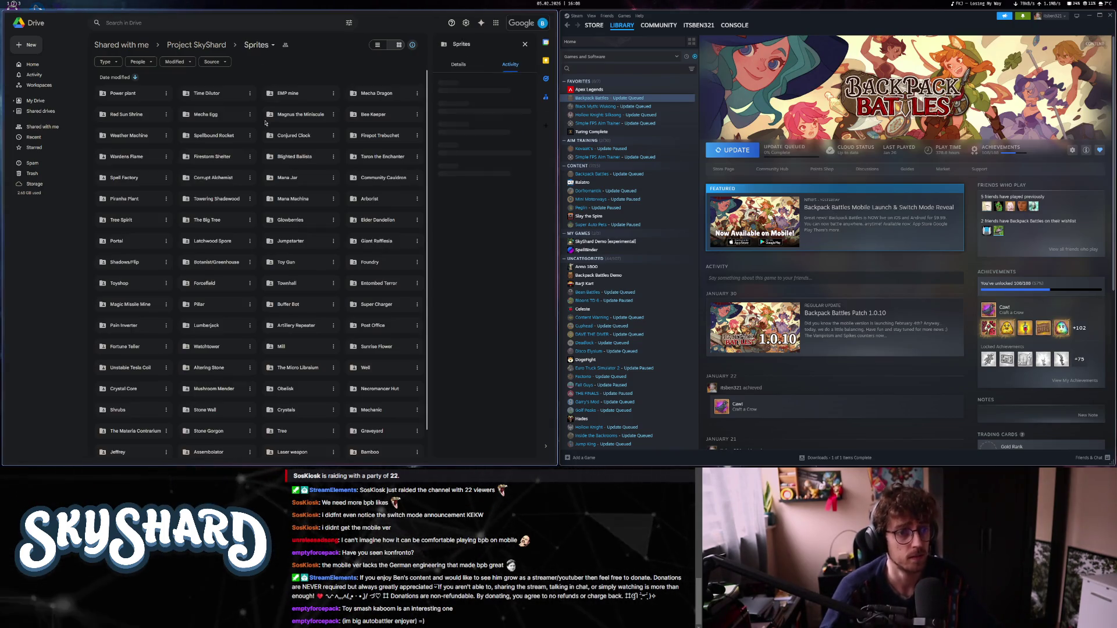
{"action": "key", "text": "super+q"}
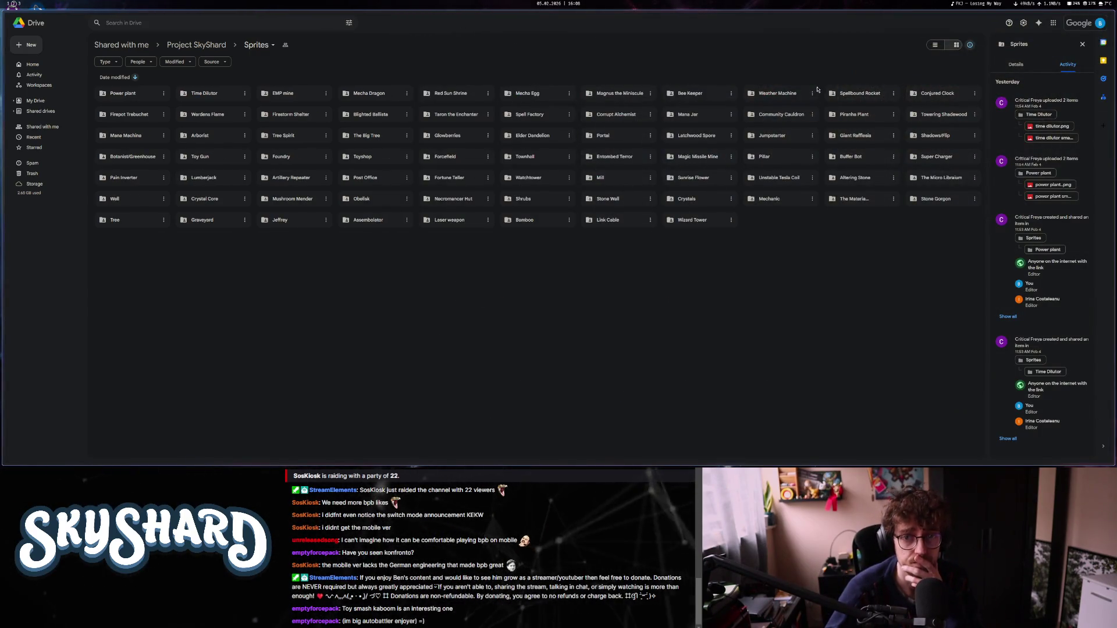
{"action": "double_click", "coordinate": [920, 94]}
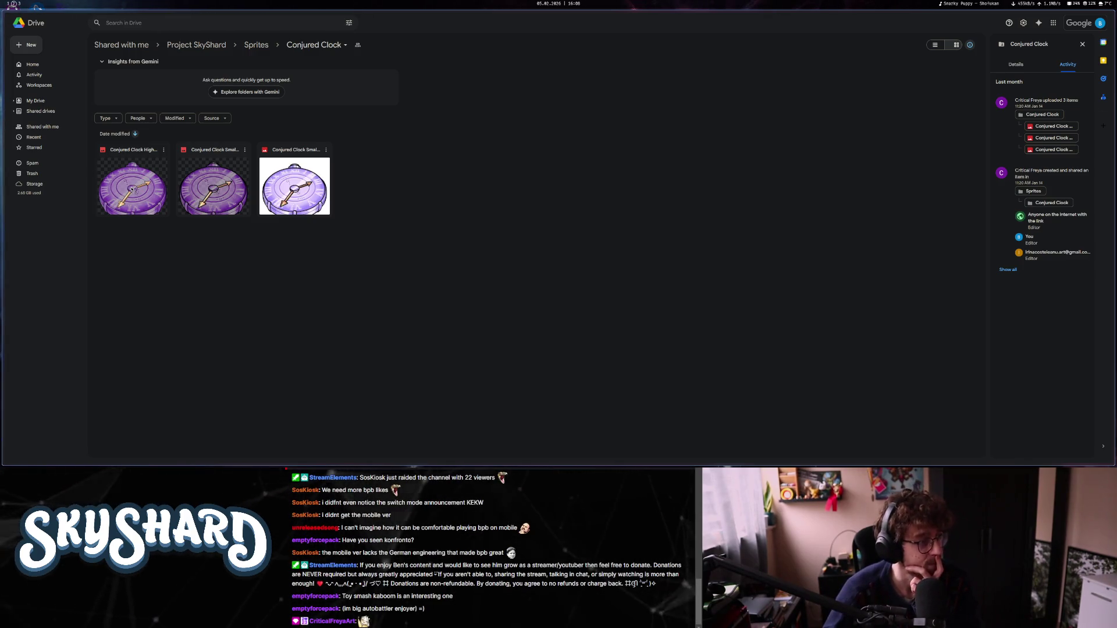
{"action": "key", "text": "alt+Left"}
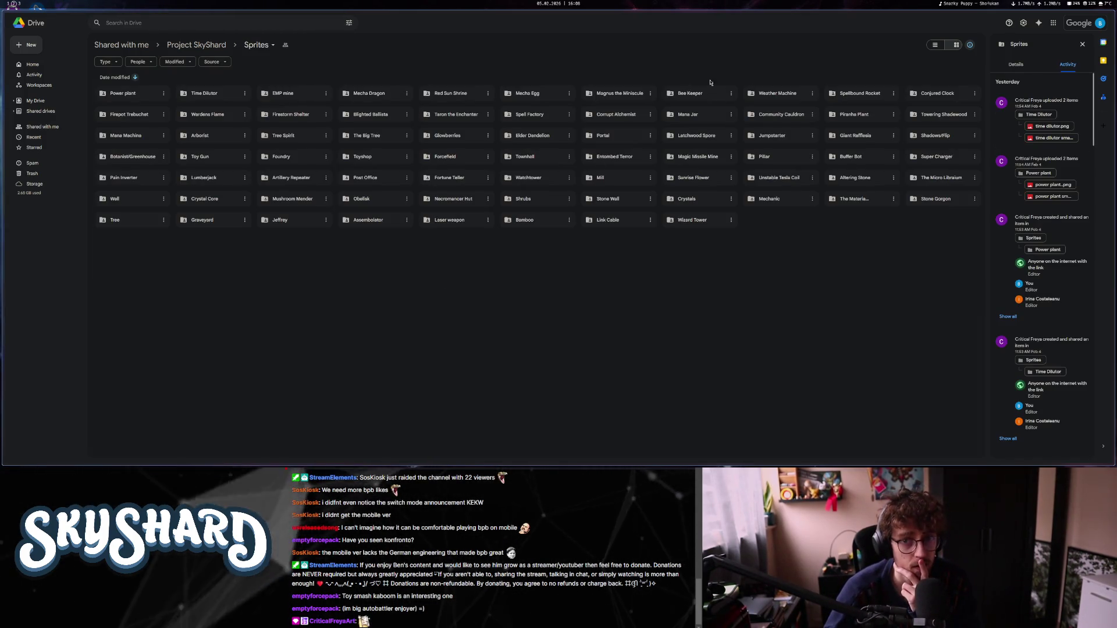
{"action": "left_click", "coordinate": [121, 116]}
{"action": "double_click", "coordinate": [121, 115]}
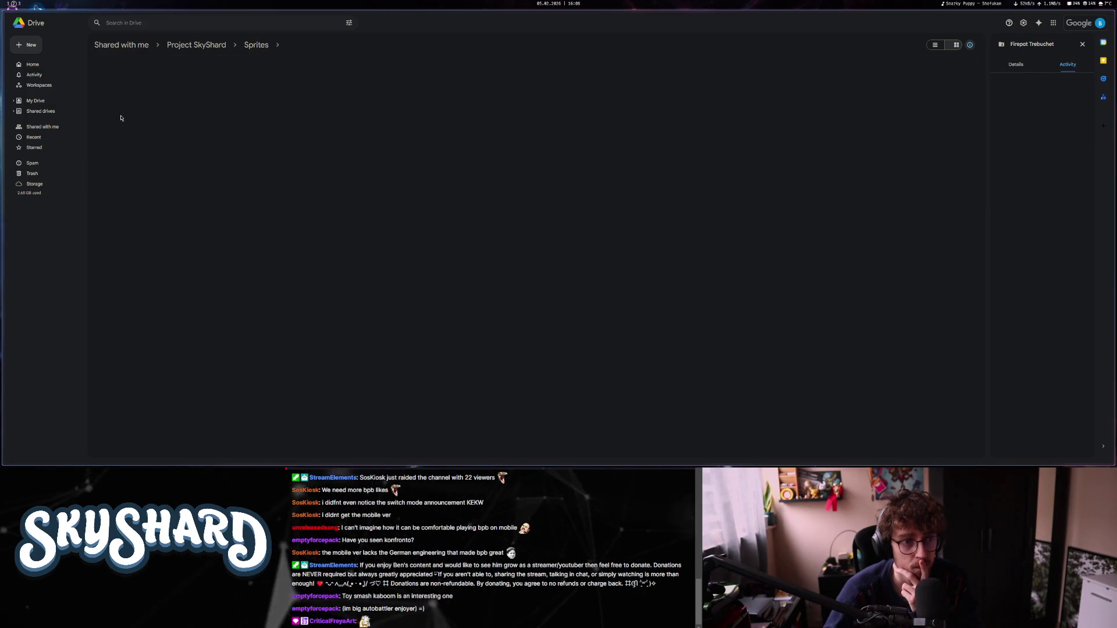
{"action": "key", "text": "alt+Tab"}
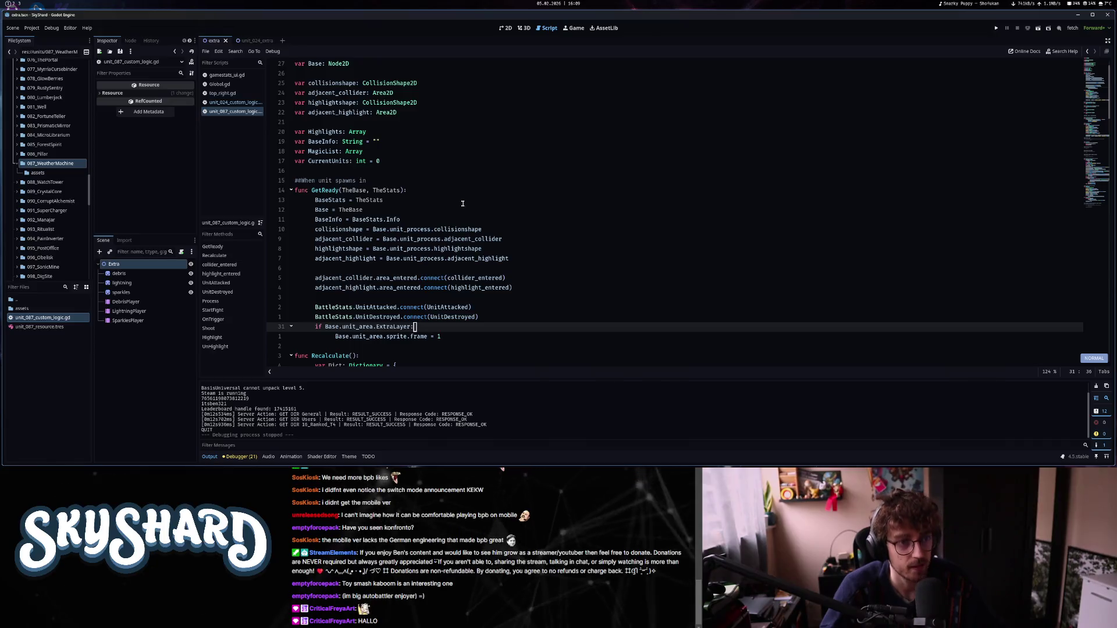
Close the extra and unit_024_extra tabs and open 068_FirepotTrebuchet via a 068 filter.
{"action": "left_click", "coordinate": [226, 41]}
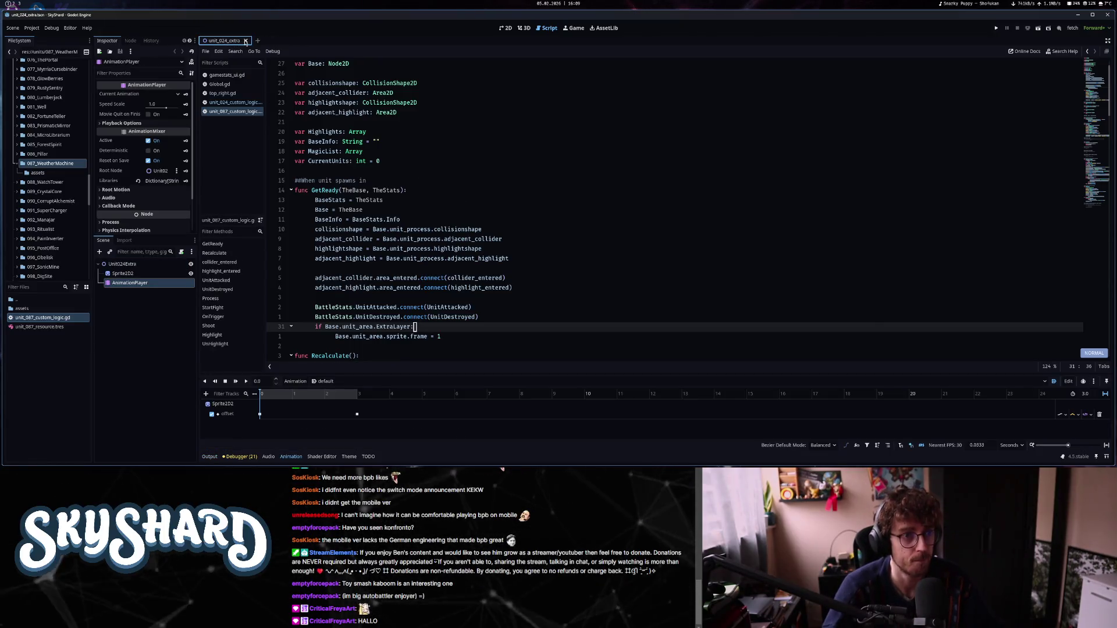
{"action": "left_click", "coordinate": [246, 40]}
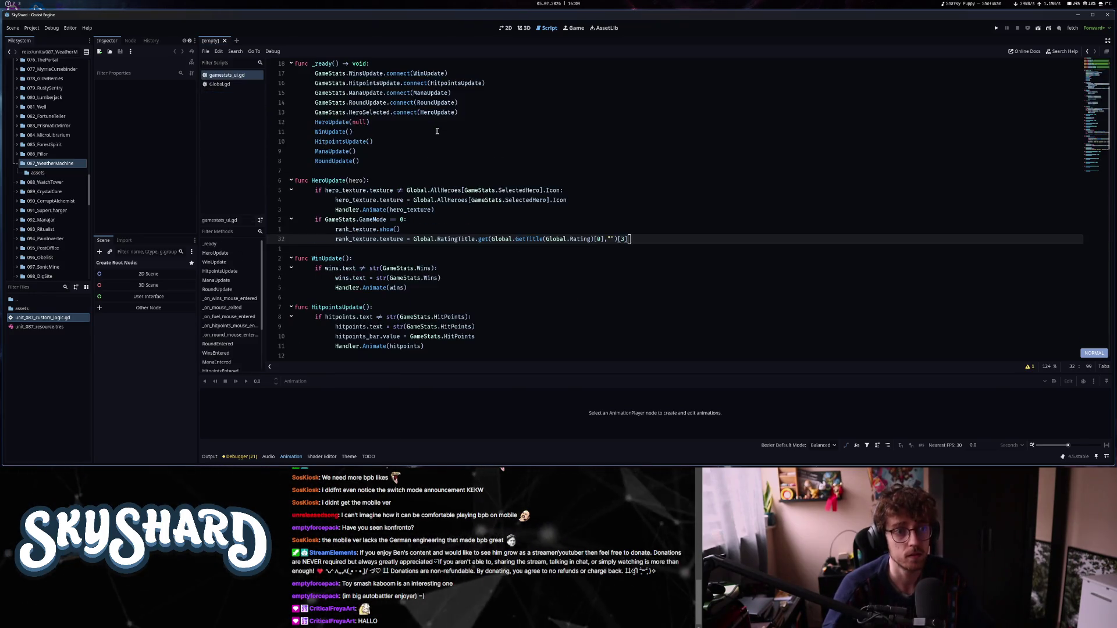
{"action": "left_click", "coordinate": [20, 286]}
{"action": "type", "text": "068"}
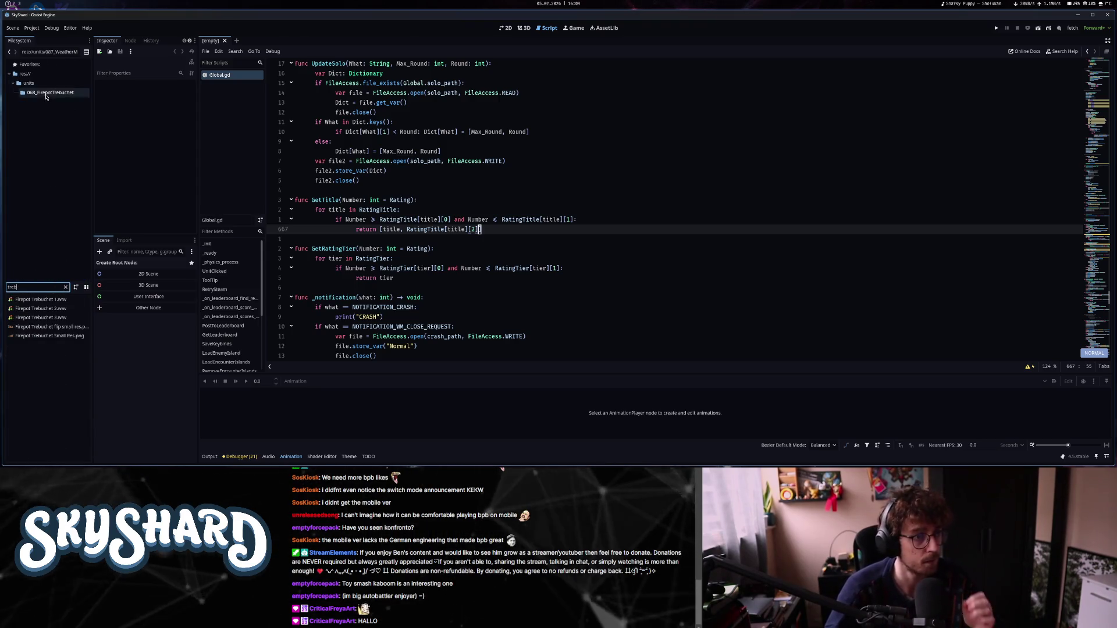
{"action": "double_click", "coordinate": [56, 312]}
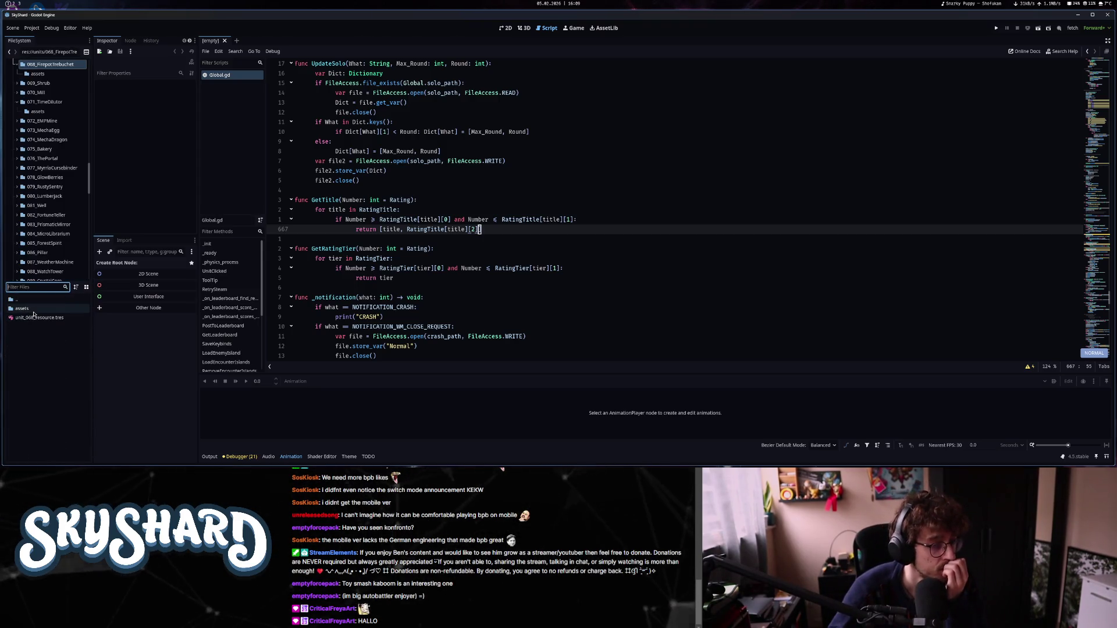
Open unit_068_resource.tres and the trebuchet's assets folder, then view the 2D workspace.
{"action": "left_click", "coordinate": [36, 317]}
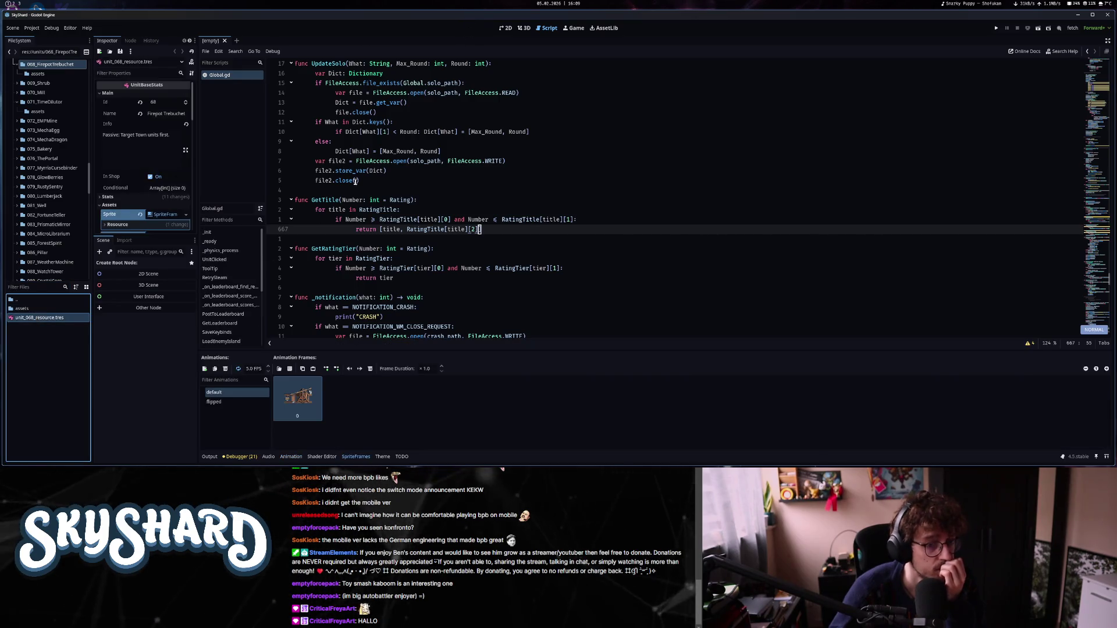
{"action": "double_click", "coordinate": [60, 309]}
{"action": "left_click", "coordinate": [505, 29]}
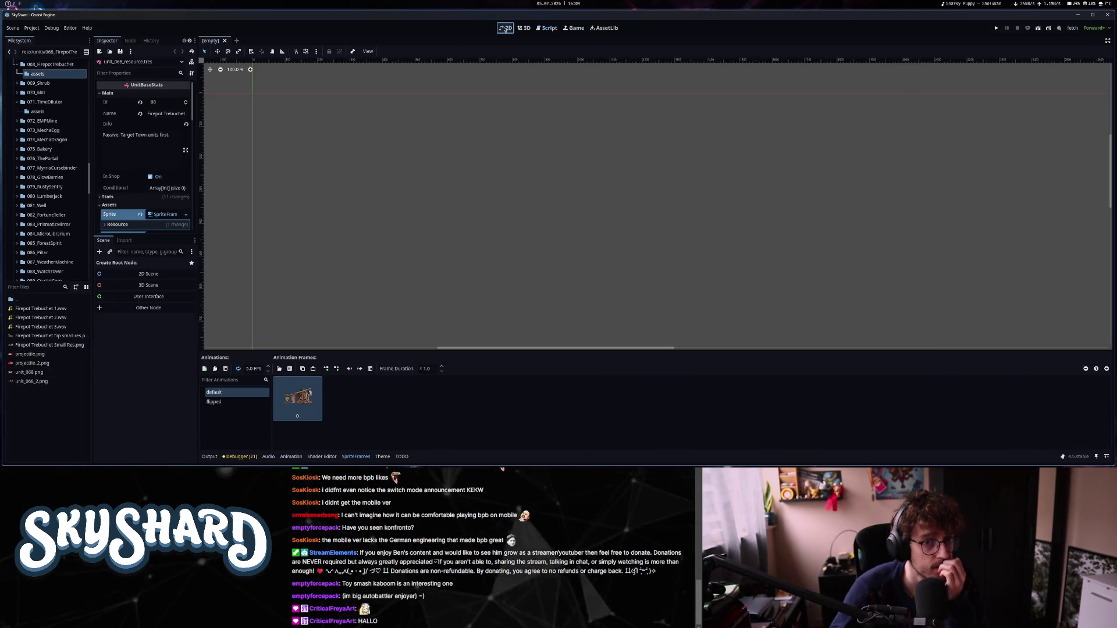
{"action": "left_click_drag", "start_coordinate": [565, 269], "coordinate": [587, 283]}
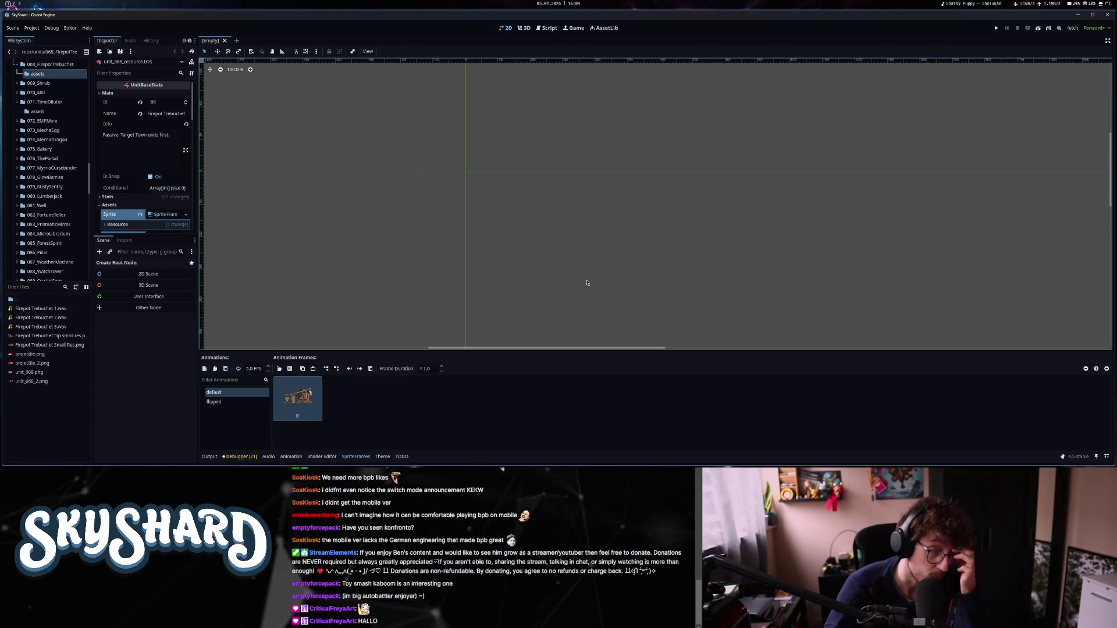
Create a new extra scene in the assets folder and add a Sprite2D under Extra.
{"action": "right_click", "coordinate": [25, 399]}
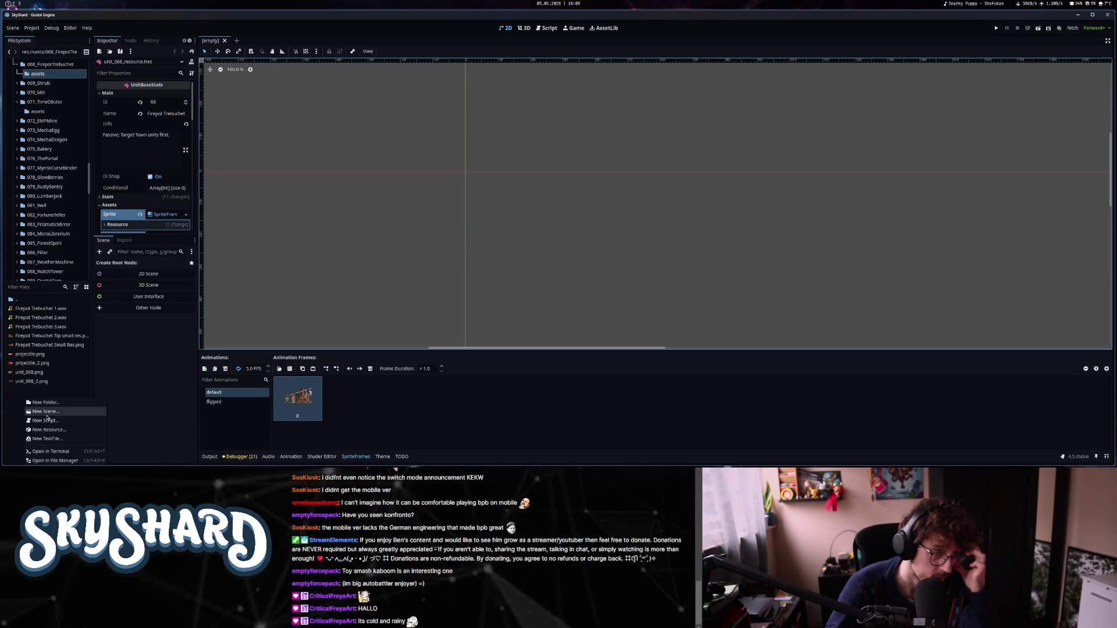
{"action": "left_click", "coordinate": [47, 414]}
{"action": "type", "text": "extra"}
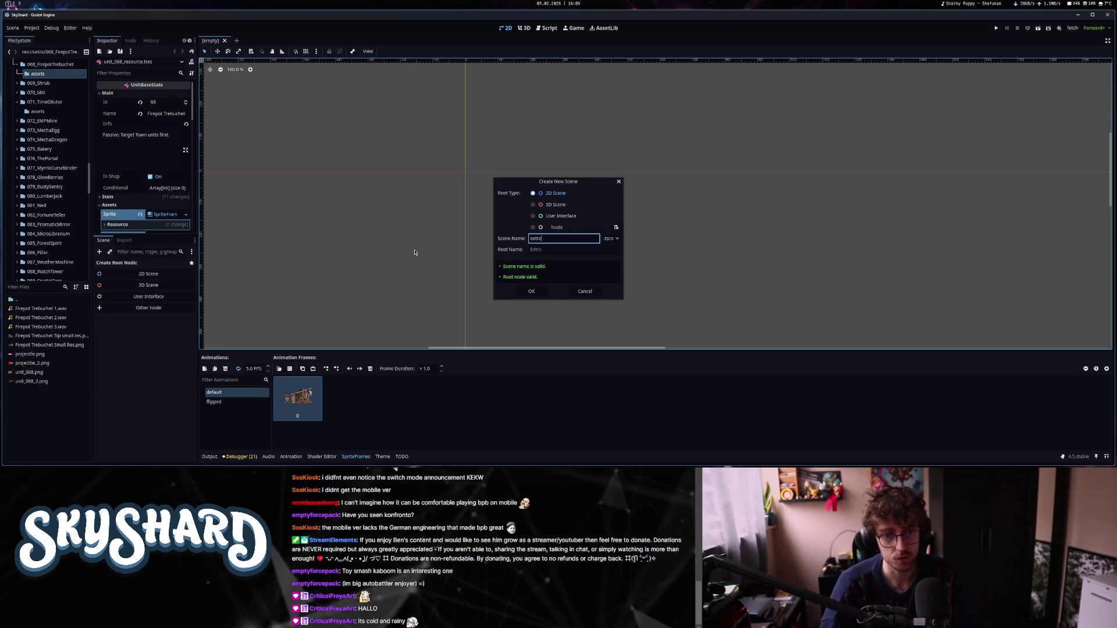
{"action": "key", "text": "Return"}
{"action": "left_click", "coordinate": [144, 272]}
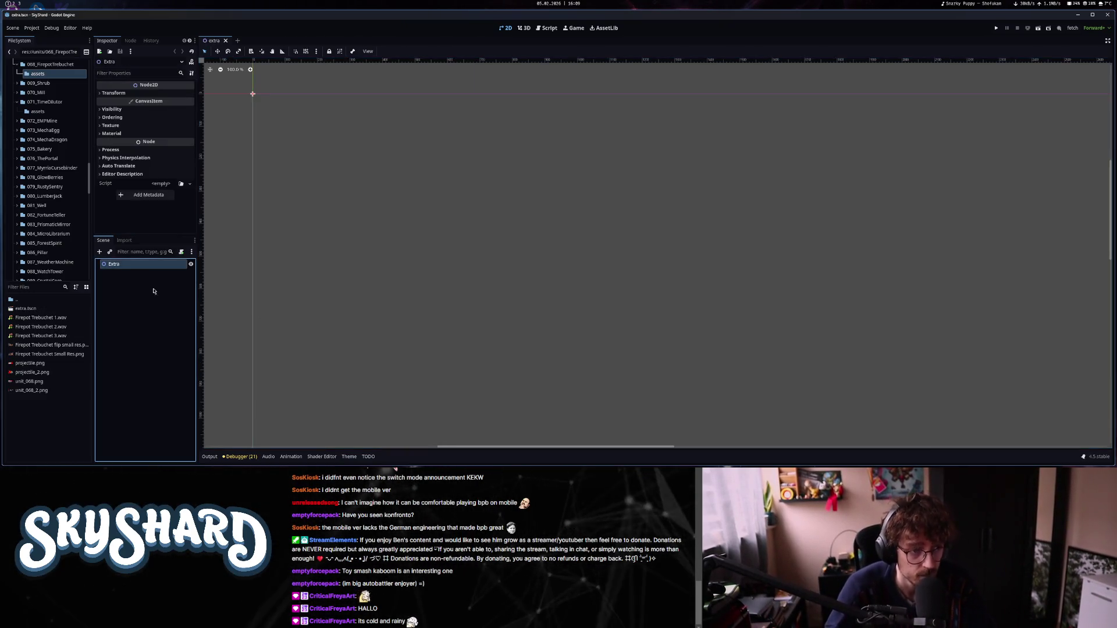
{"action": "key", "text": "ctrl+a"}
{"action": "type", "text": "s"}
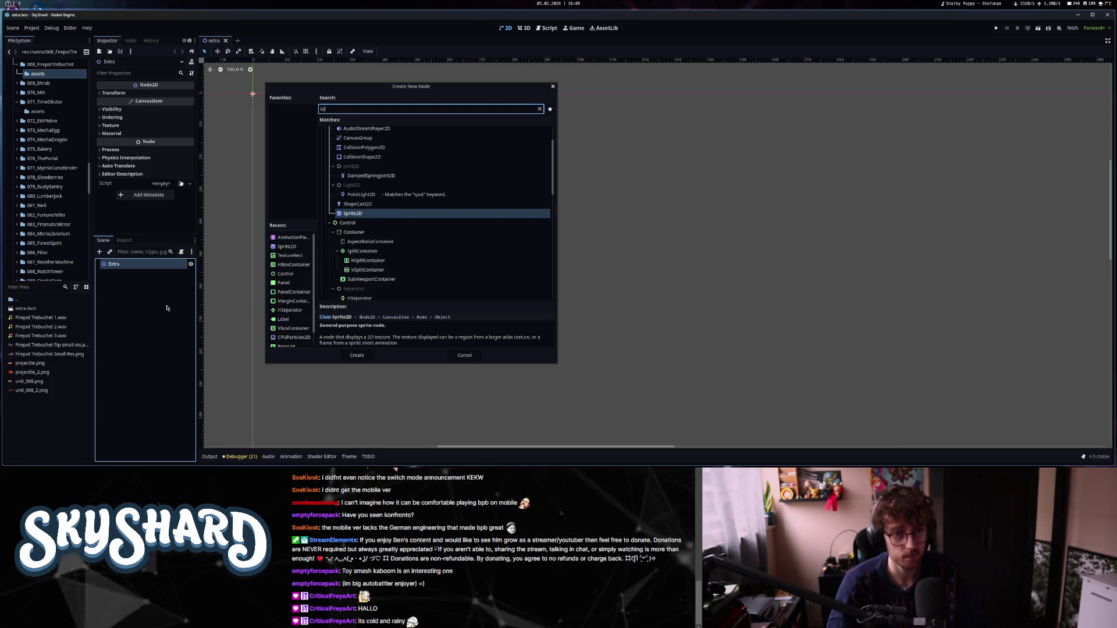
{"action": "type", "text": "pr"}
{"action": "key", "text": "Return"}
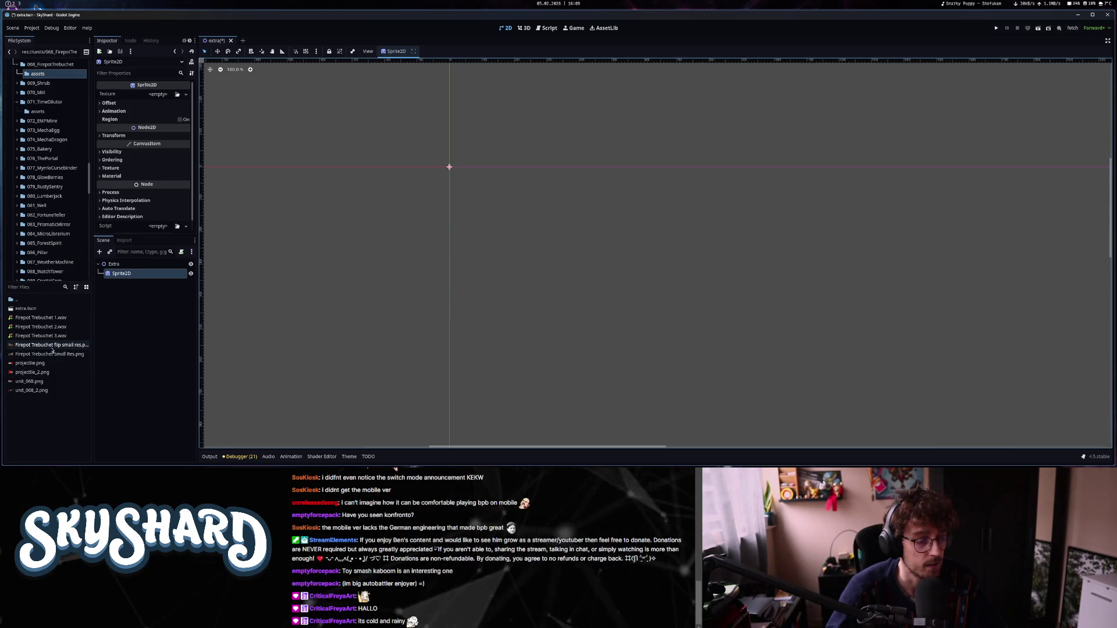
Give the Sprite2D the Firepot Trebuchet Small Res.png texture, replacing the flipped trebuchet image.
{"action": "mouse_move", "coordinate": [51, 346]}
{"action": "left_mouse_down"}
{"action": "mouse_move", "coordinate": [81, 340]}
{"action": "mouse_move", "coordinate": [168, 147]}
{"action": "left_mouse_up"}
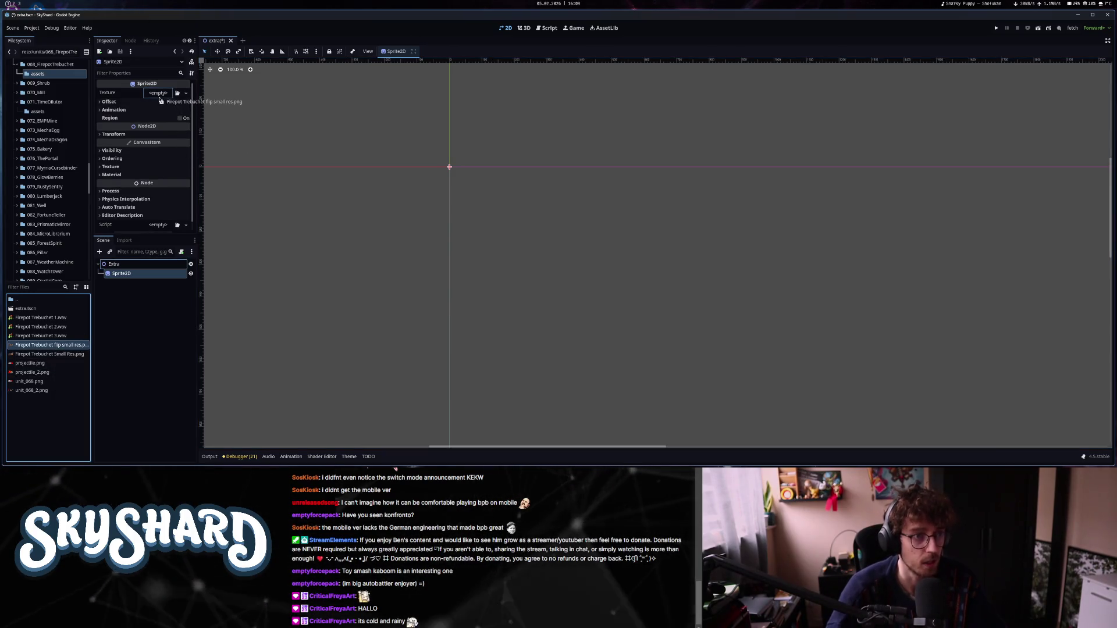
{"action": "left_click_drag", "start_coordinate": [160, 100], "coordinate": [161, 99]}
{"action": "scroll", "coordinate": [458, 209], "scroll_direction": "down", "scroll_amount": 6}
{"action": "mouse_move", "coordinate": [49, 353]}
{"action": "left_mouse_down"}
{"action": "mouse_move", "coordinate": [93, 326]}
{"action": "mouse_move", "coordinate": [167, 98]}
{"action": "left_mouse_up"}
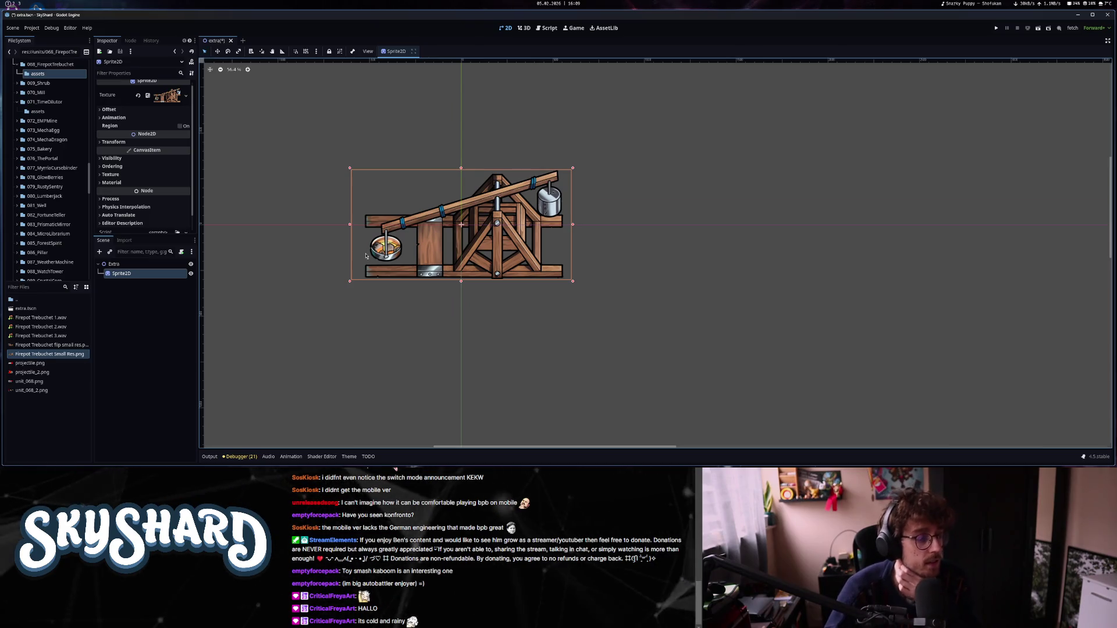
{"action": "scroll", "coordinate": [479, 345], "scroll_direction": "up", "scroll_amount": 5}
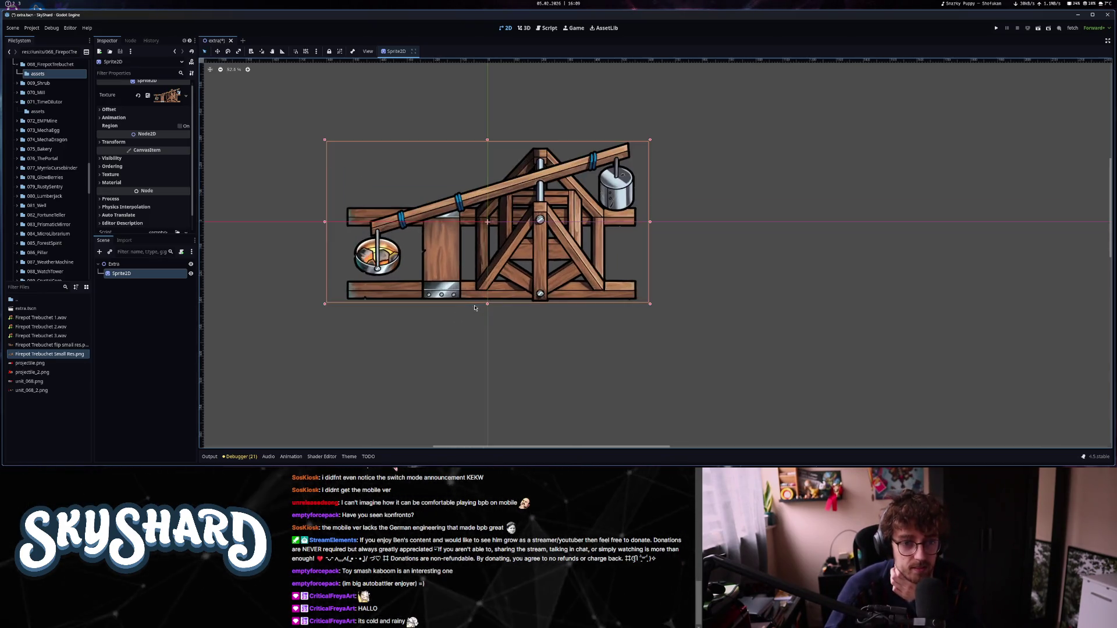
{"action": "scroll", "coordinate": [479, 346], "scroll_direction": "down", "scroll_amount": 3}
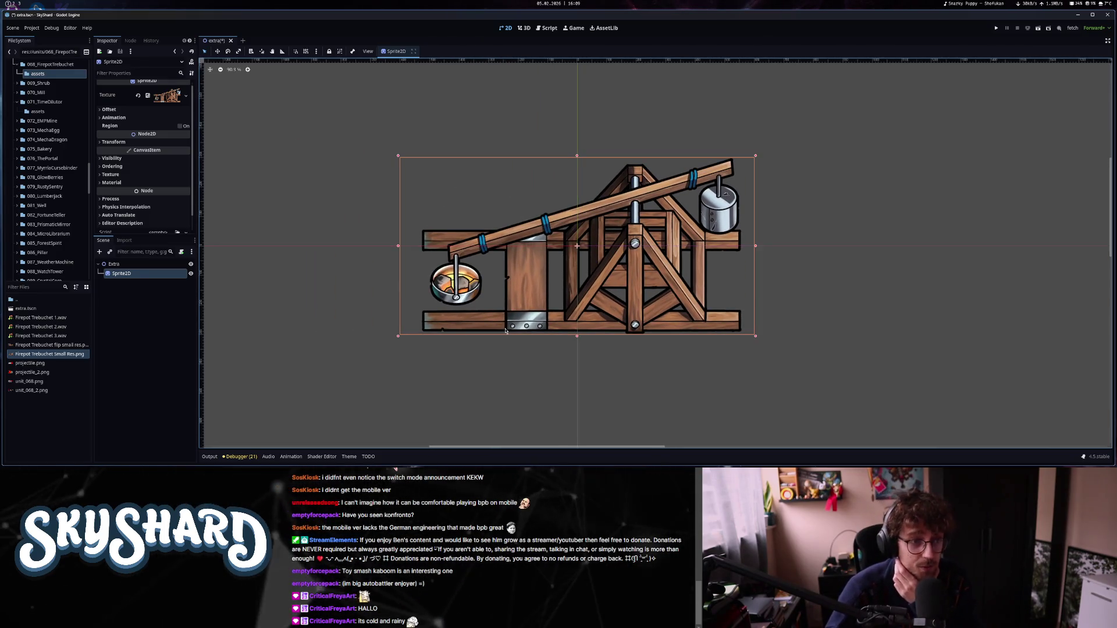
{"action": "left_click", "coordinate": [162, 316]}
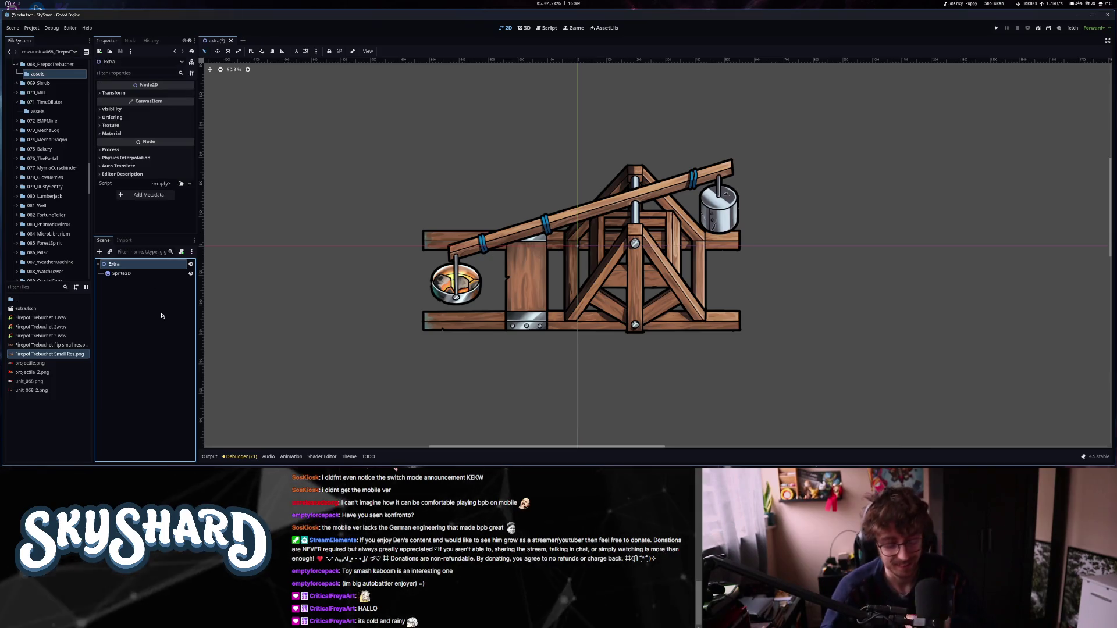
Start a node search, cancel it, and briefly expand and collapse the global folder.
{"action": "key", "text": "ctrl+a"}
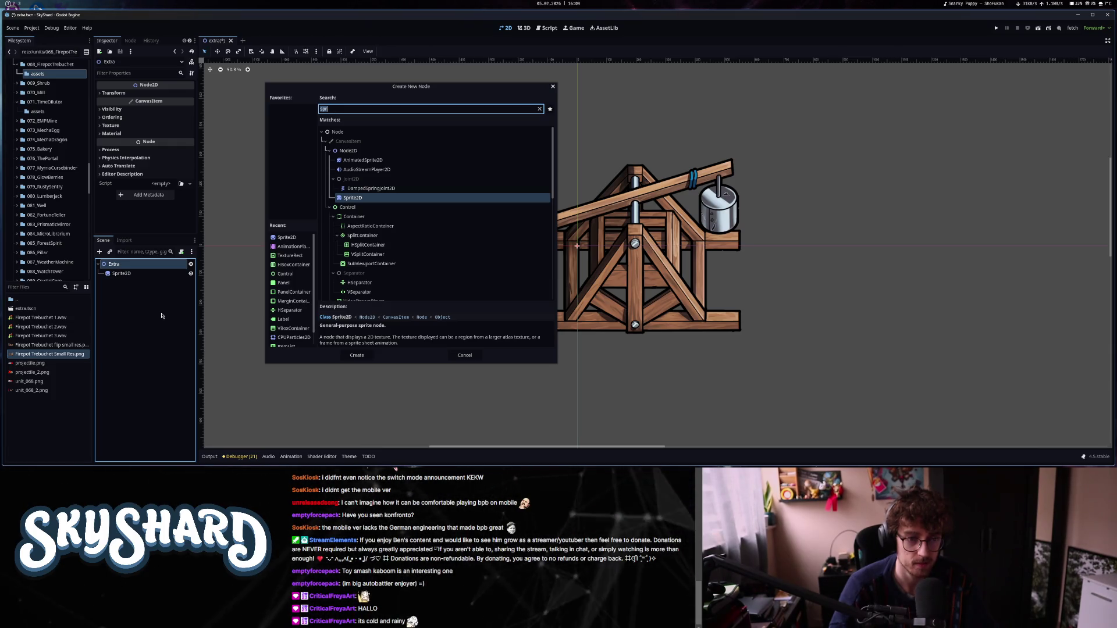
{"action": "type", "text": "p'o"}
{"action": "key", "text": "BackSpace"}
{"action": "key", "text": "BackSpace"}
{"action": "type", "text": "("}
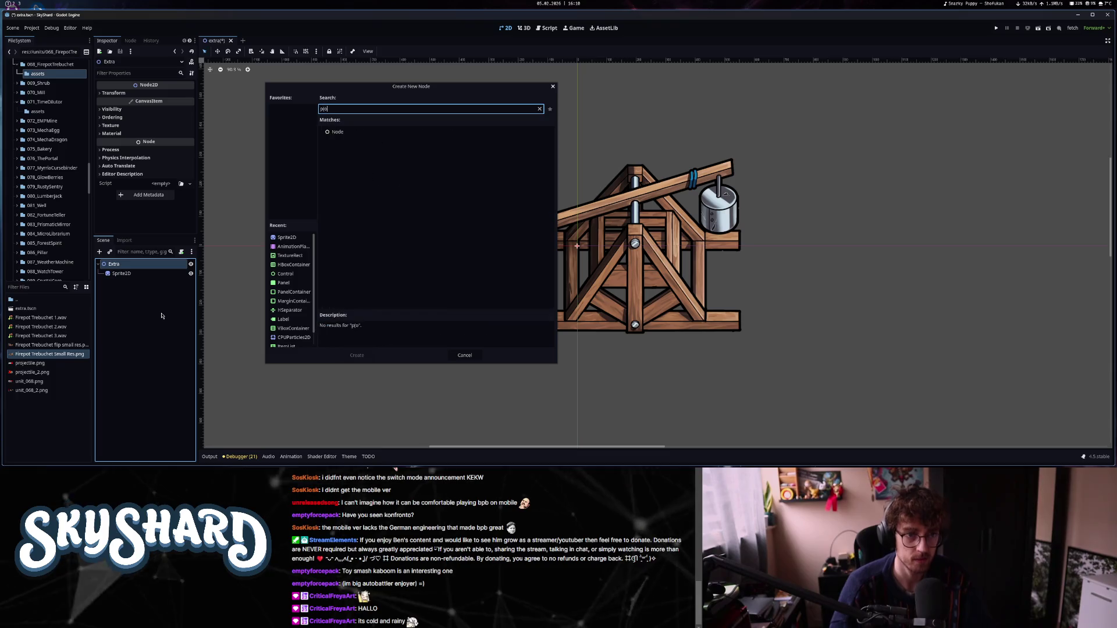
{"action": "key", "text": "BackSpace"}
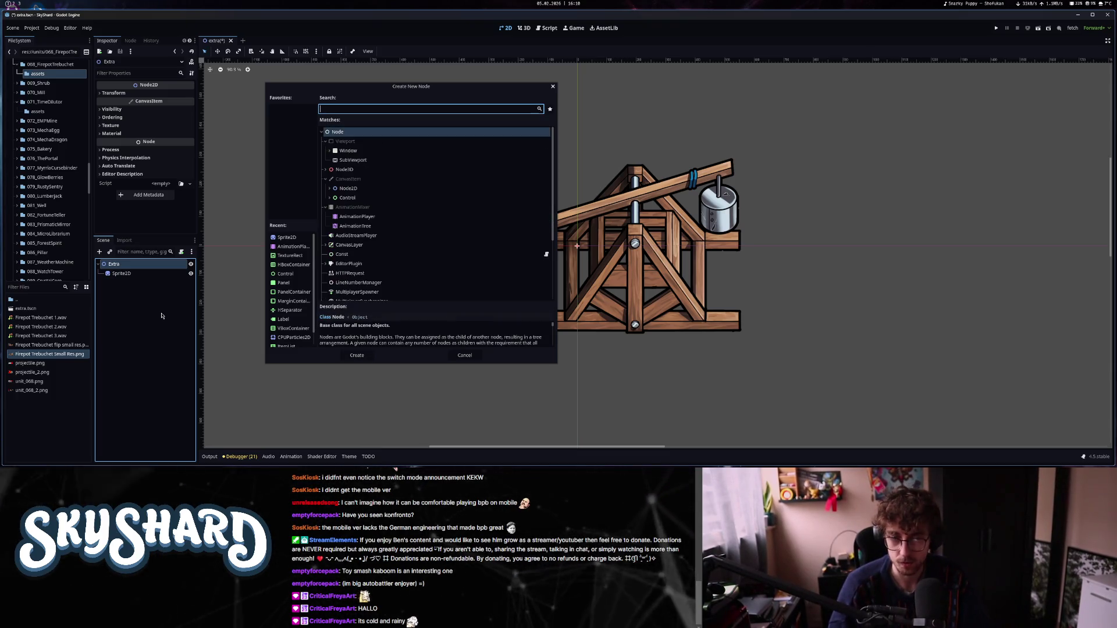
{"action": "type", "text": "p"}
{"action": "key", "text": "Escape"}
{"action": "scroll", "coordinate": [47, 233], "scroll_direction": "up", "scroll_amount": 5}
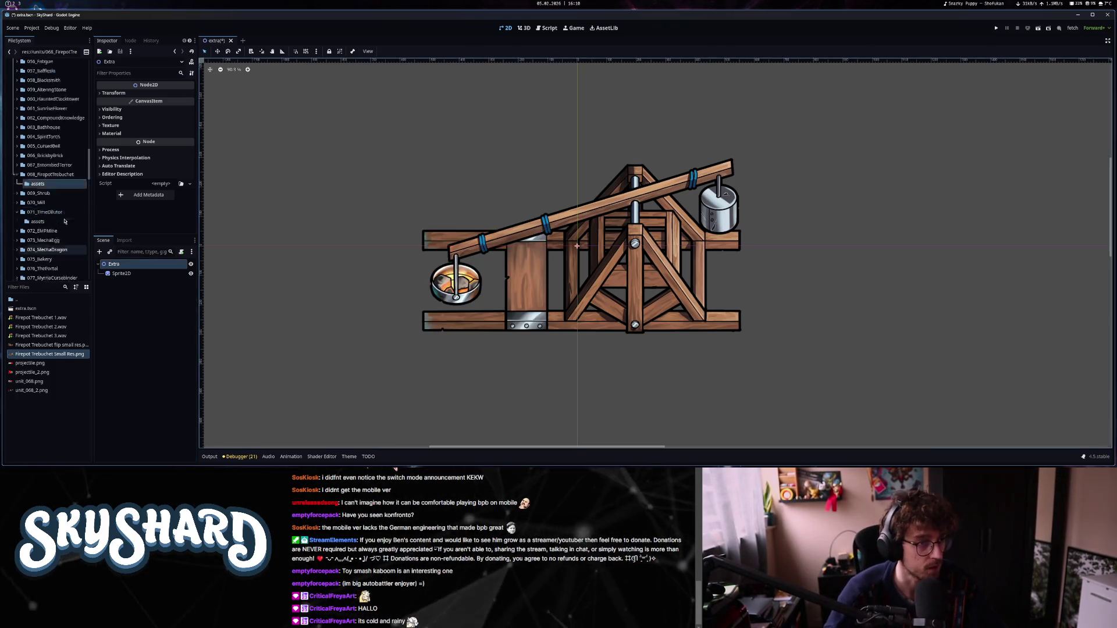
{"action": "scroll", "coordinate": [22, 241], "scroll_direction": "up", "scroll_amount": 15}
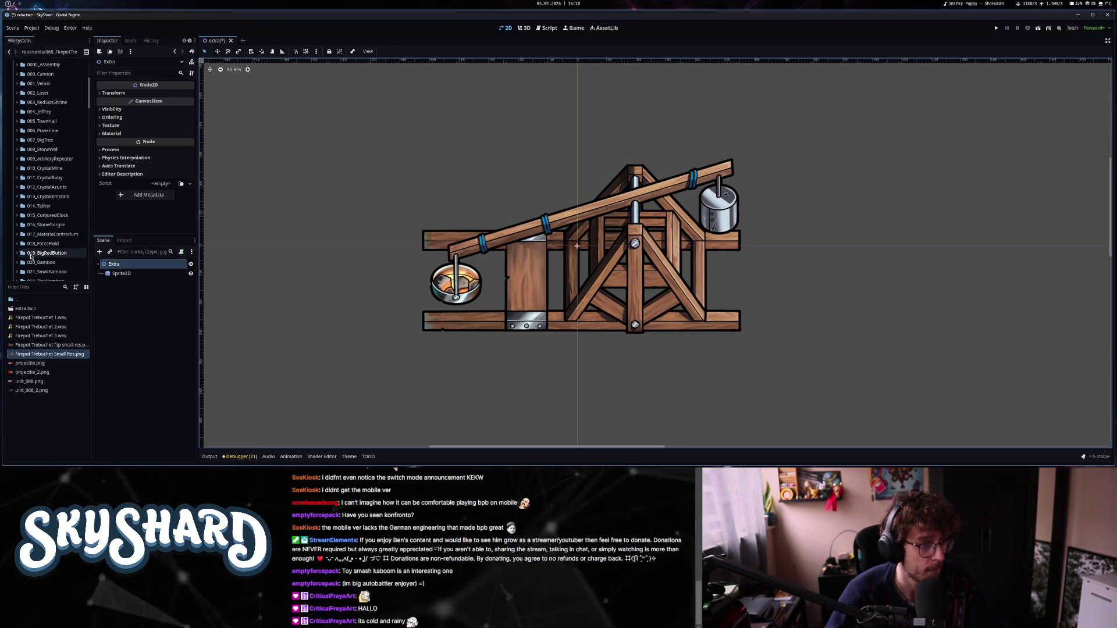
{"action": "left_click", "coordinate": [13, 139]}
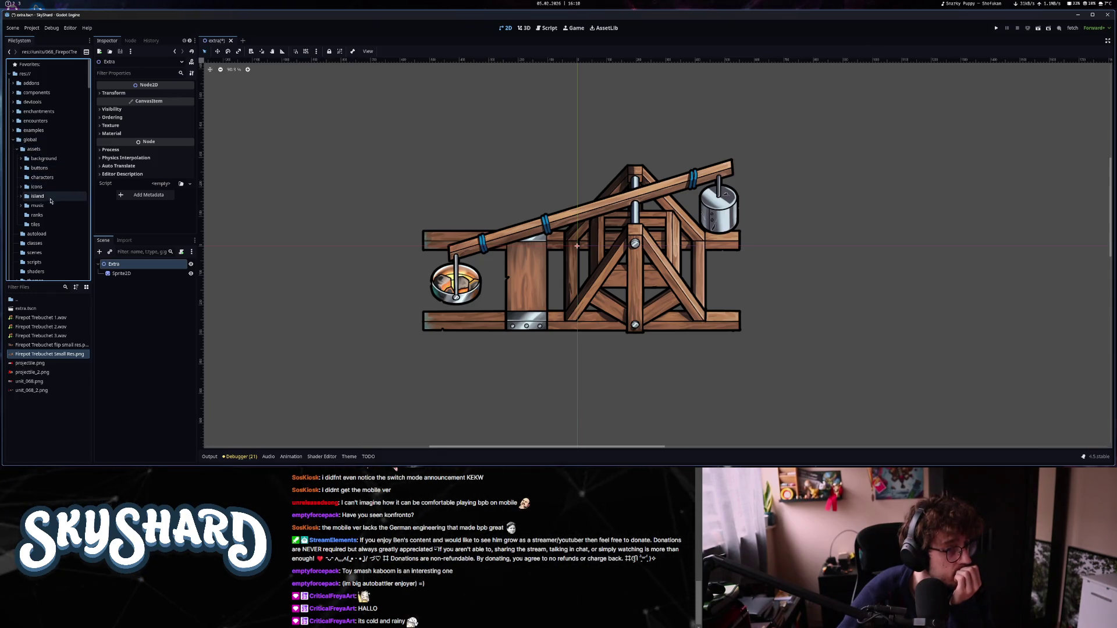
{"action": "left_click", "coordinate": [14, 140]}
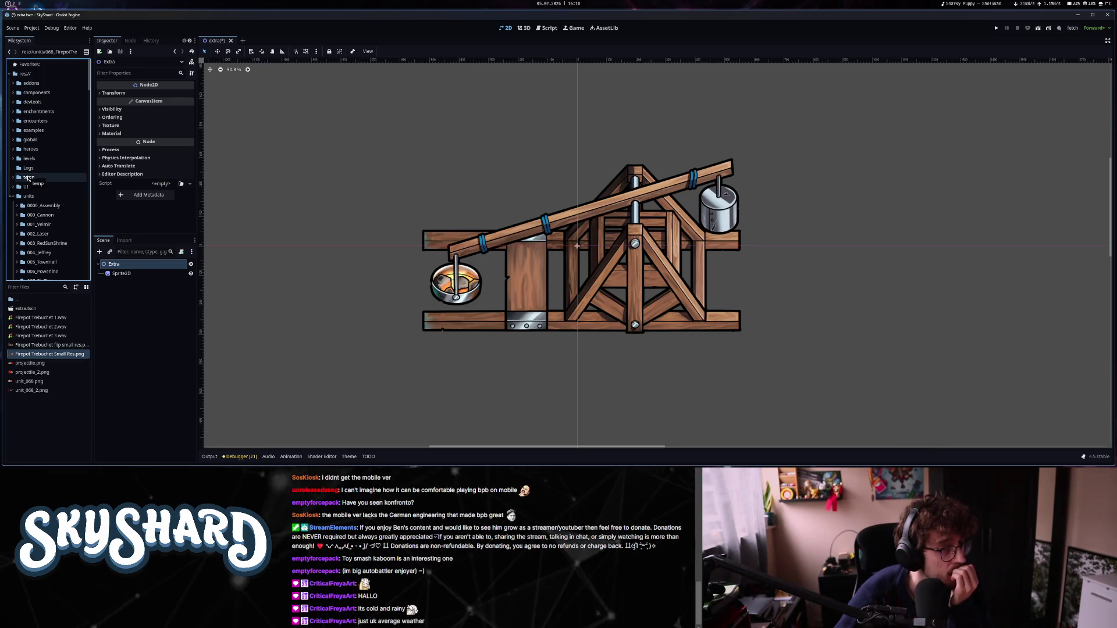
Add a CPUParticles2D child under Extra by searching 'partic'.
{"action": "key", "text": "ctrl+a"}
{"action": "type", "text": "pa"}
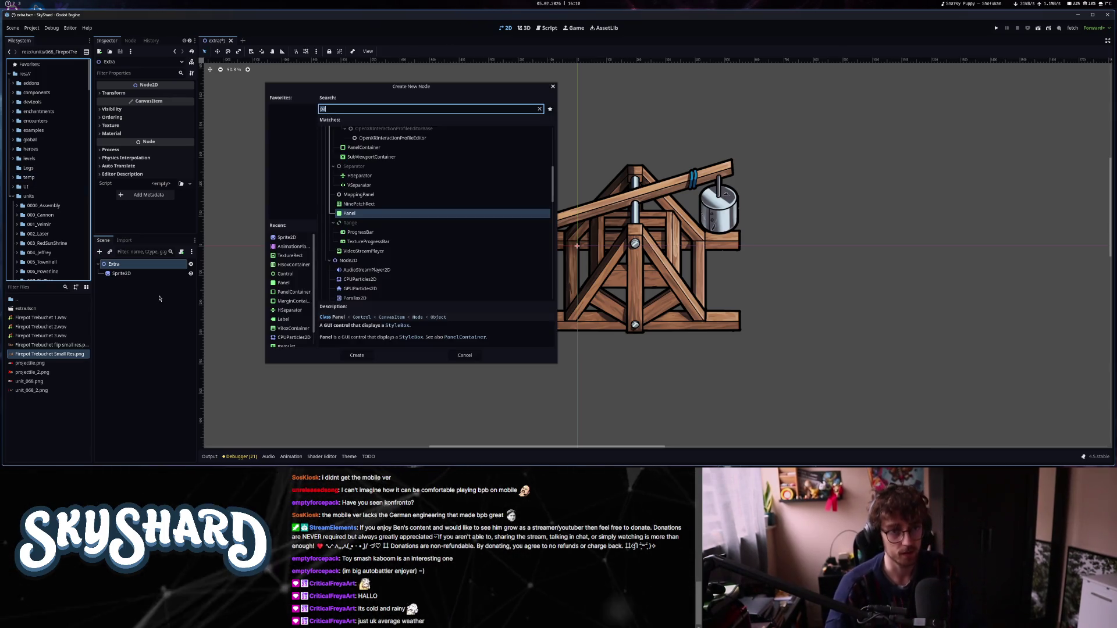
{"action": "type", "text": "rticle"}
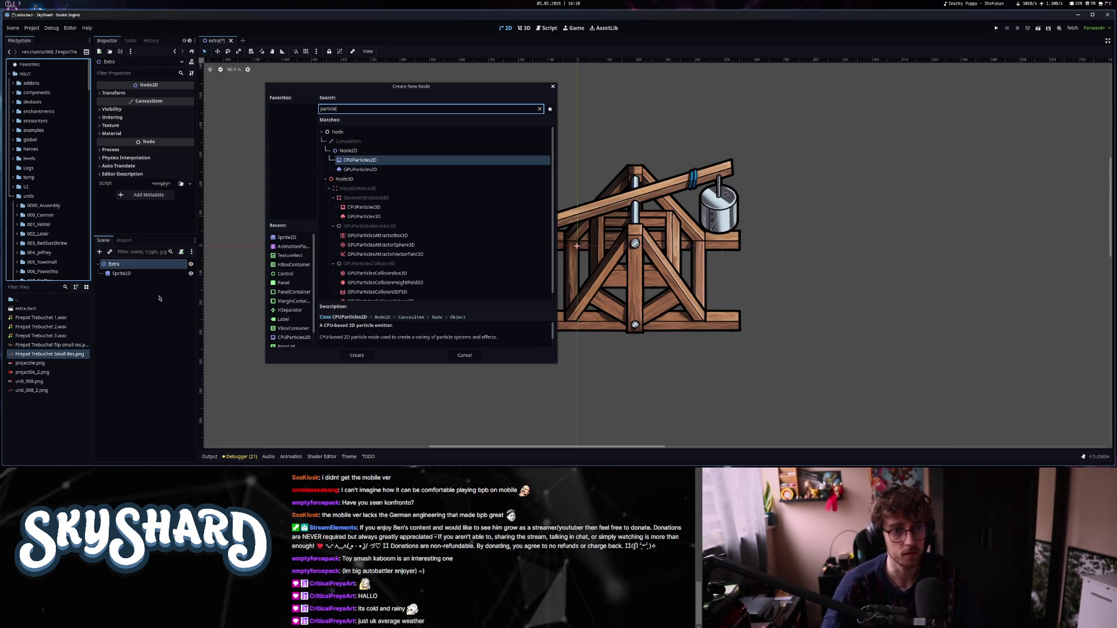
{"action": "key", "text": "Return"}
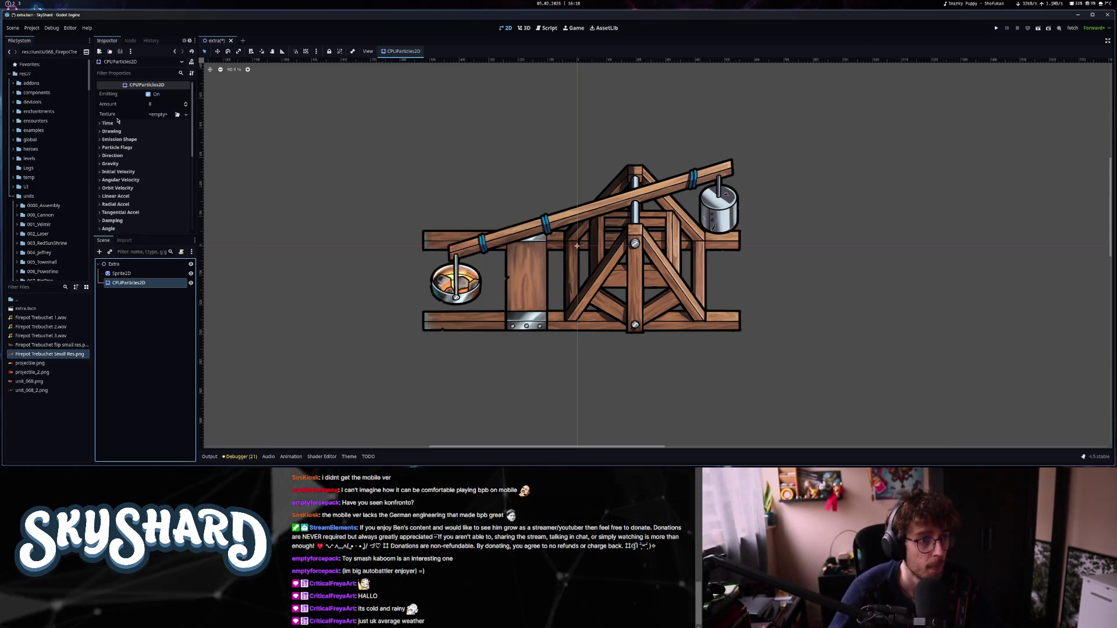
Quick Load flame3.png as the CPUParticles2D texture.
{"action": "left_click", "coordinate": [159, 115]}
{"action": "left_click", "coordinate": [133, 301]}
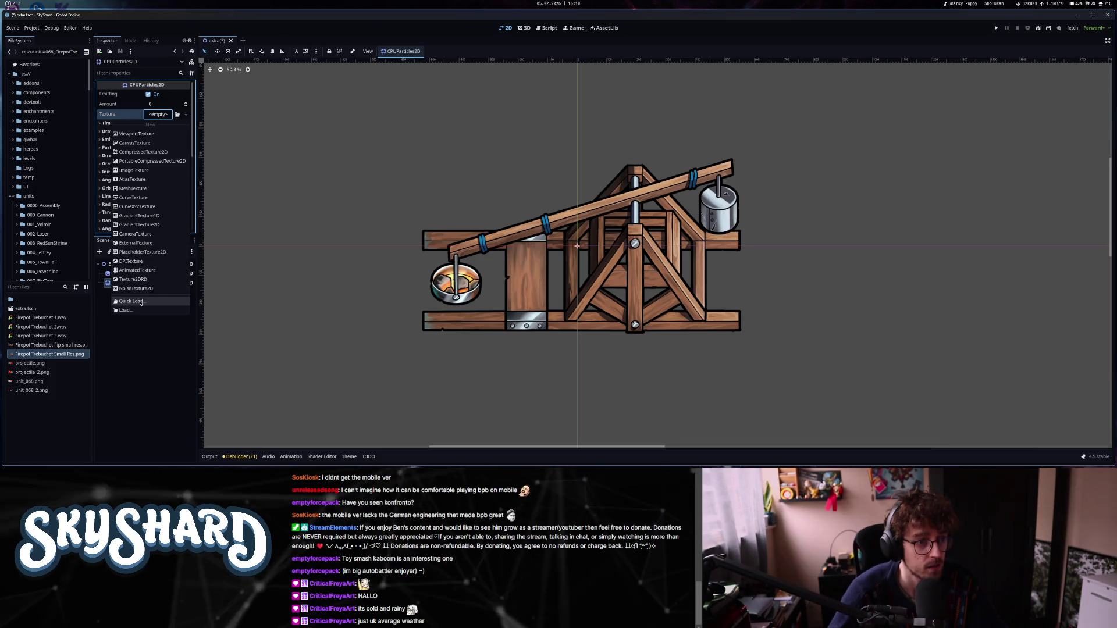
{"action": "scroll", "coordinate": [534, 292], "scroll_direction": "down", "scroll_amount": 3}
{"action": "scroll", "coordinate": [534, 293], "scroll_direction": "down", "scroll_amount": 3}
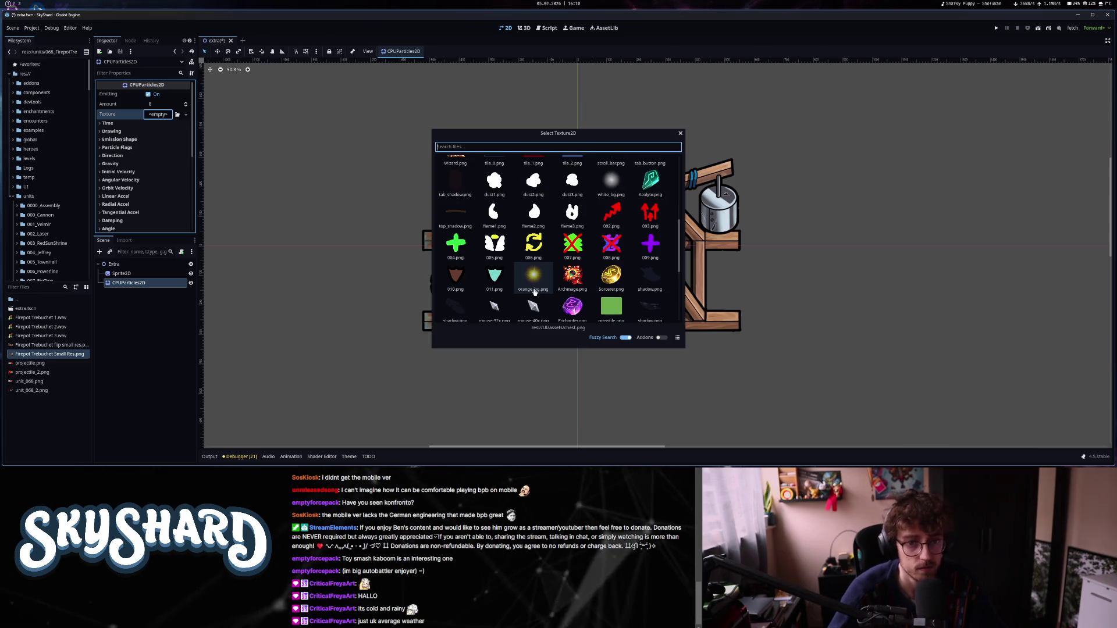
{"action": "scroll", "coordinate": [534, 293], "scroll_direction": "up", "scroll_amount": 3}
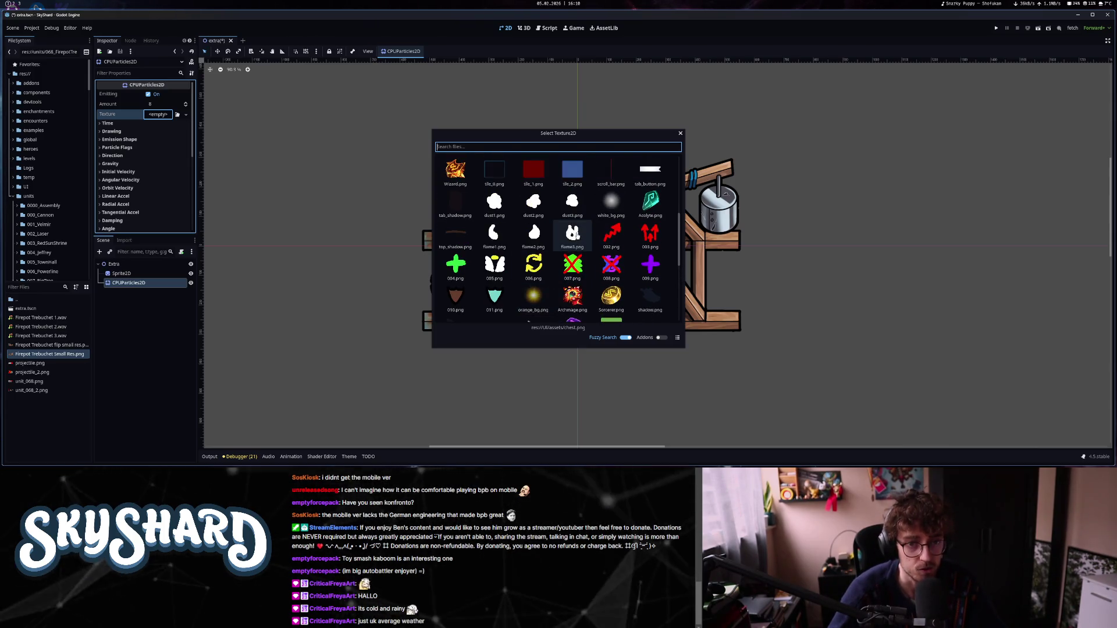
{"action": "left_click", "coordinate": [573, 233]}
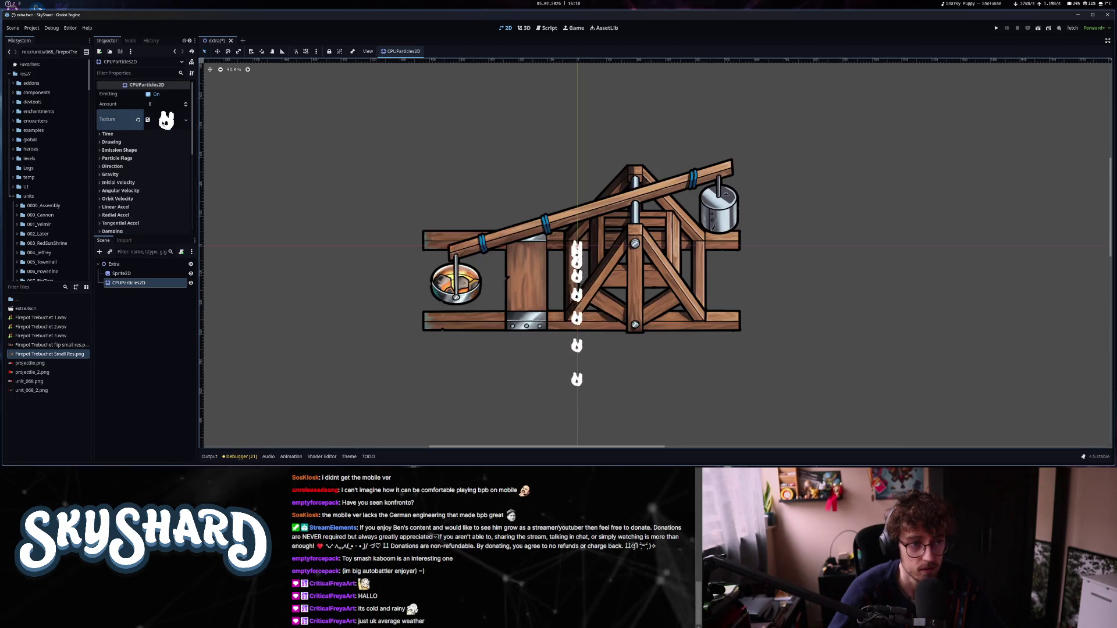
Inspect the texture, then revert it to empty and bring up the new texture type choices.
{"action": "left_click", "coordinate": [167, 120]}
{"action": "left_click", "coordinate": [185, 122]}
{"action": "left_click", "coordinate": [186, 121]}
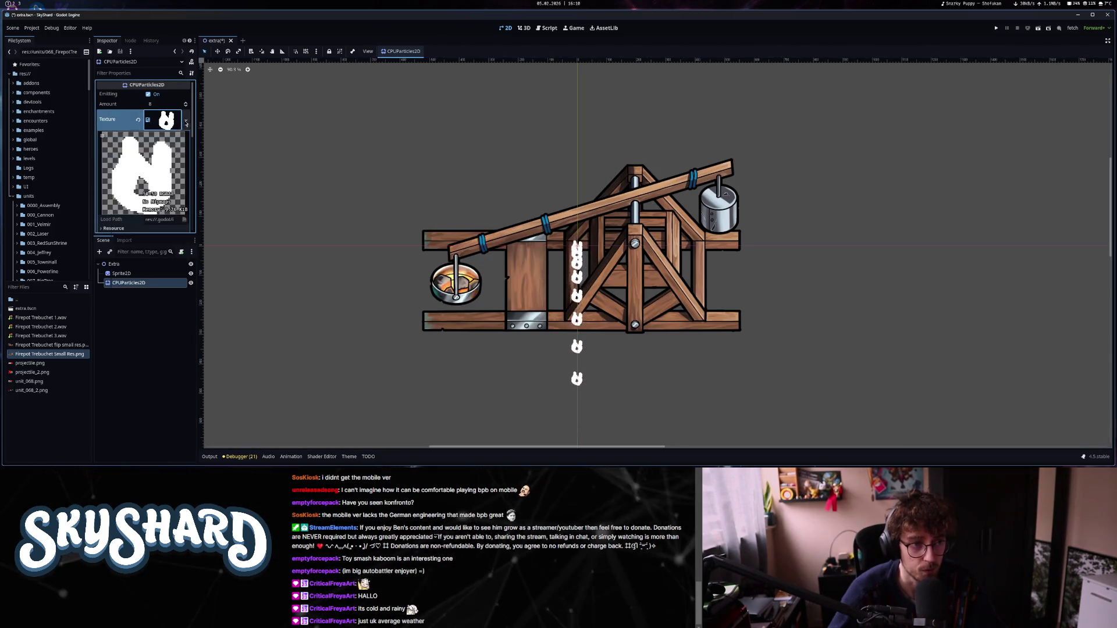
{"action": "left_click", "coordinate": [186, 122]}
{"action": "left_click", "coordinate": [186, 122]}
{"action": "left_click", "coordinate": [114, 228]}
{"action": "scroll", "coordinate": [132, 175], "scroll_direction": "down", "scroll_amount": 2}
{"action": "scroll", "coordinate": [131, 178], "scroll_direction": "up", "scroll_amount": 2}
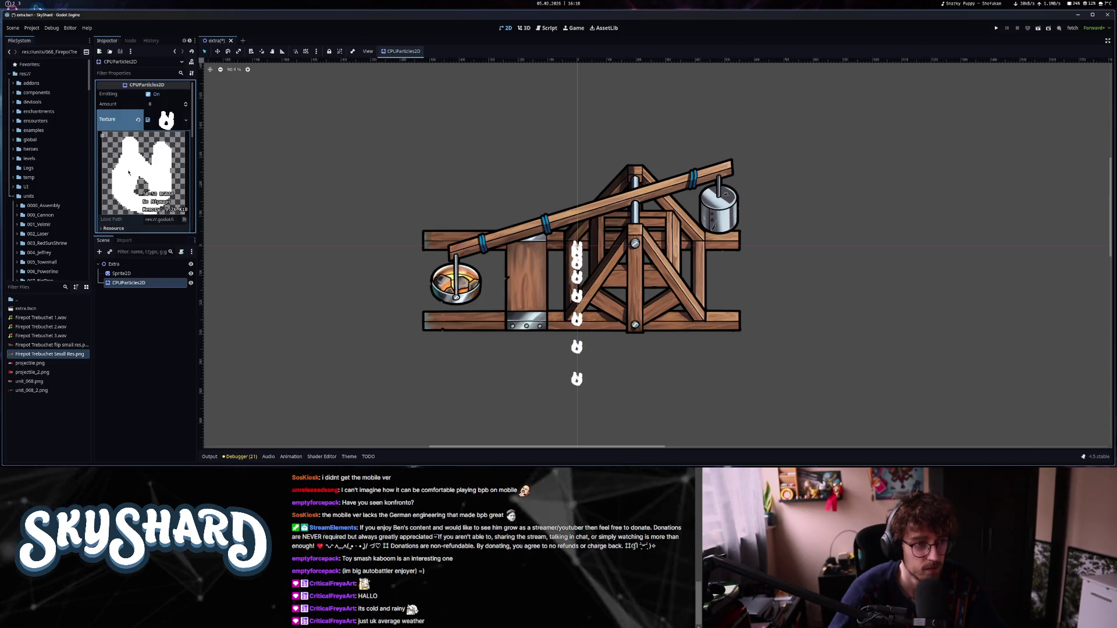
{"action": "right_click", "coordinate": [118, 123]}
{"action": "left_click", "coordinate": [137, 169]}
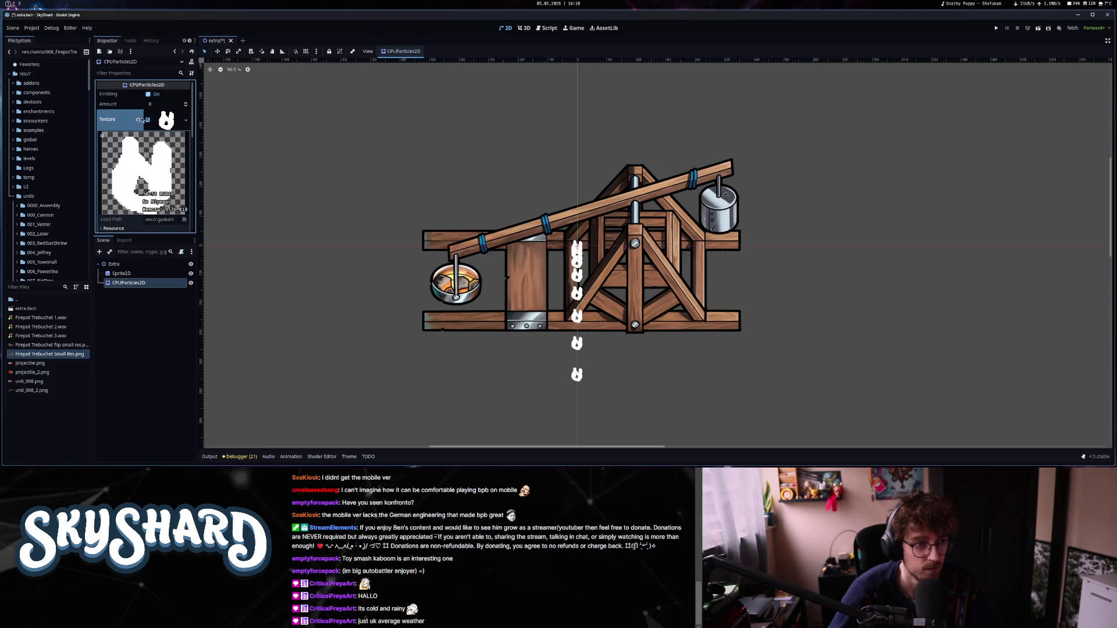
{"action": "left_click", "coordinate": [162, 114]}
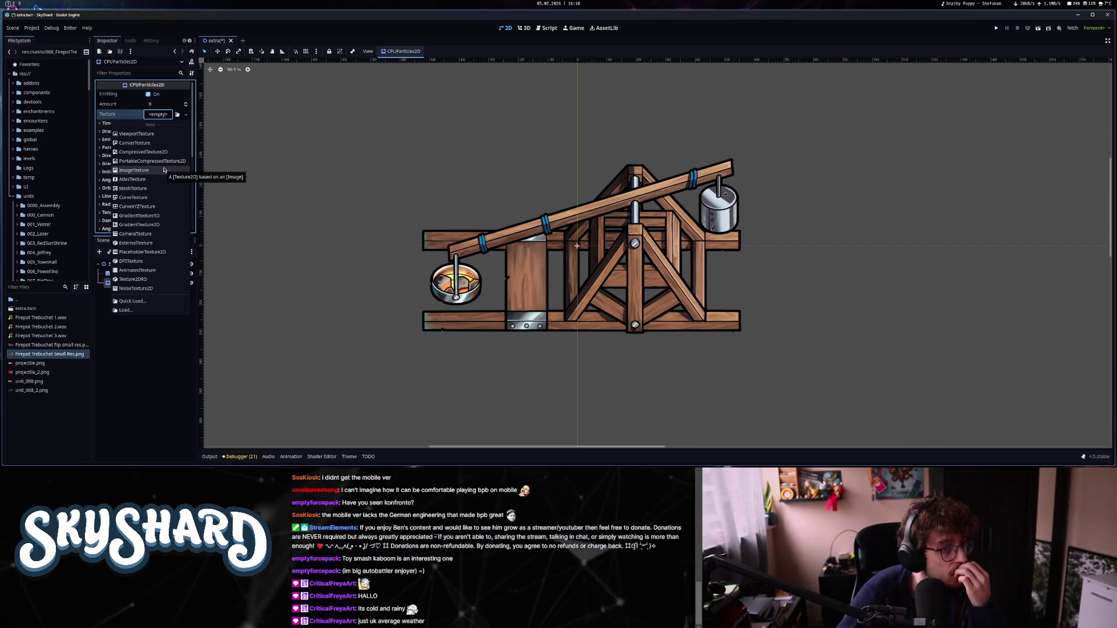
Make the particle texture a new AnimatedTexture with the smoke blob image in Frame 0.
{"action": "left_click", "coordinate": [138, 270]}
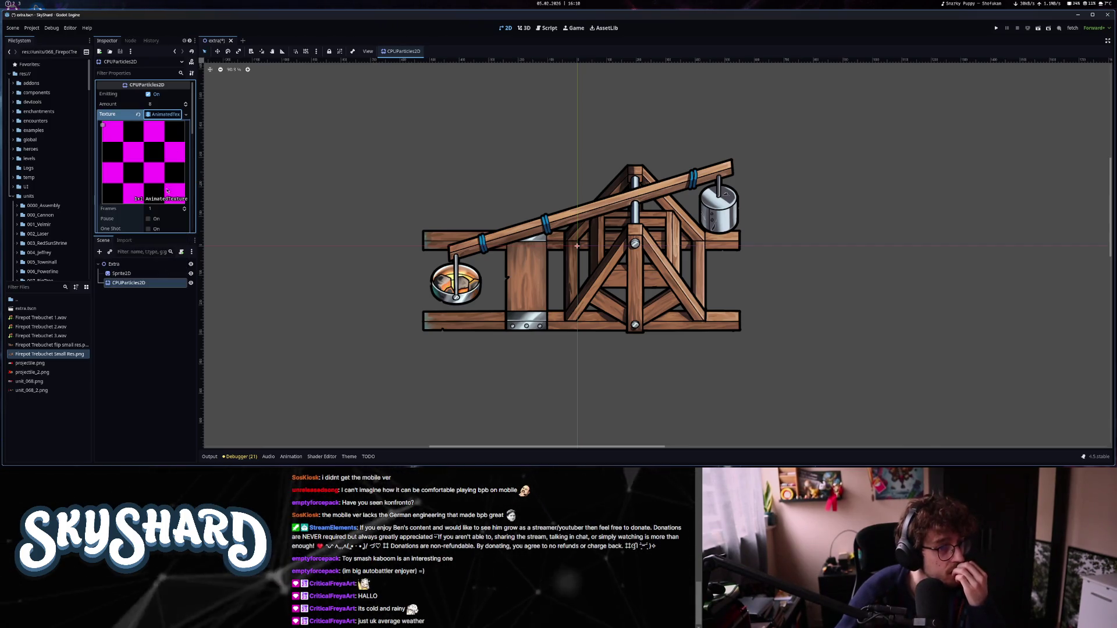
{"action": "scroll", "coordinate": [167, 192], "scroll_direction": "down", "scroll_amount": 3}
{"action": "left_click", "coordinate": [112, 172]}
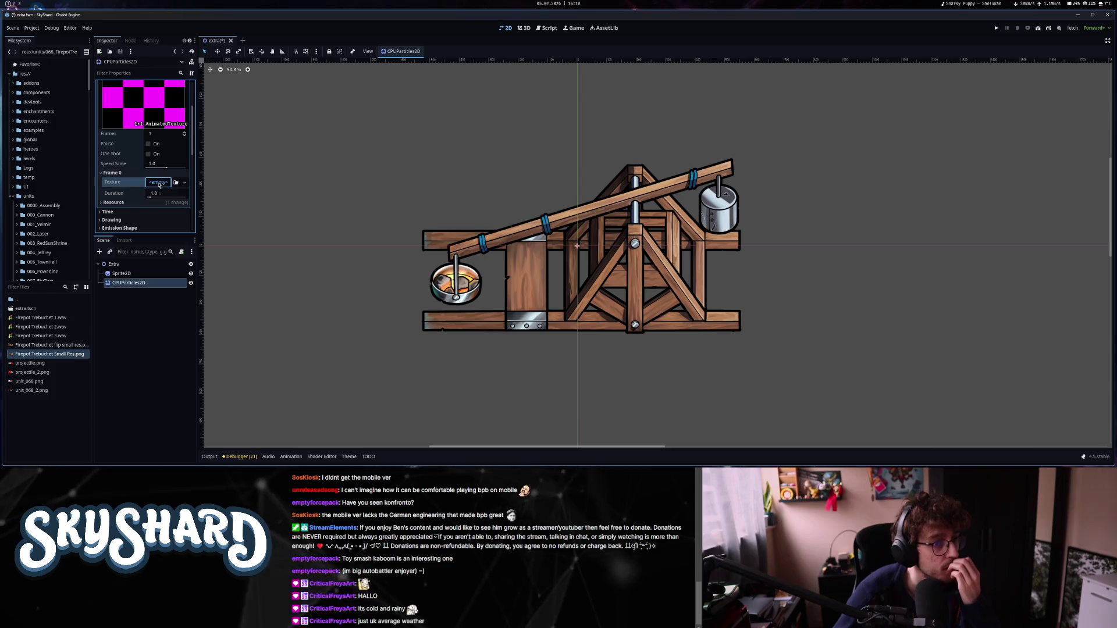
{"action": "left_click", "coordinate": [159, 182]}
{"action": "left_click", "coordinate": [144, 369]}
{"action": "type", "text": "smoke"}
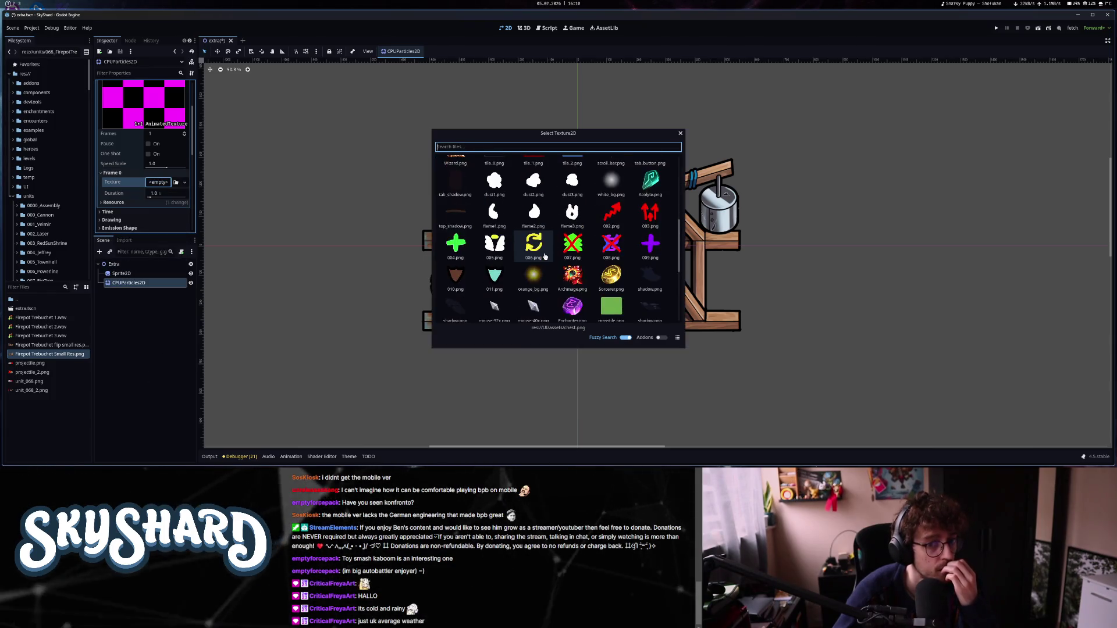
{"action": "key", "text": "Return"}
{"action": "scroll", "coordinate": [147, 177], "scroll_direction": "down", "scroll_amount": 2}
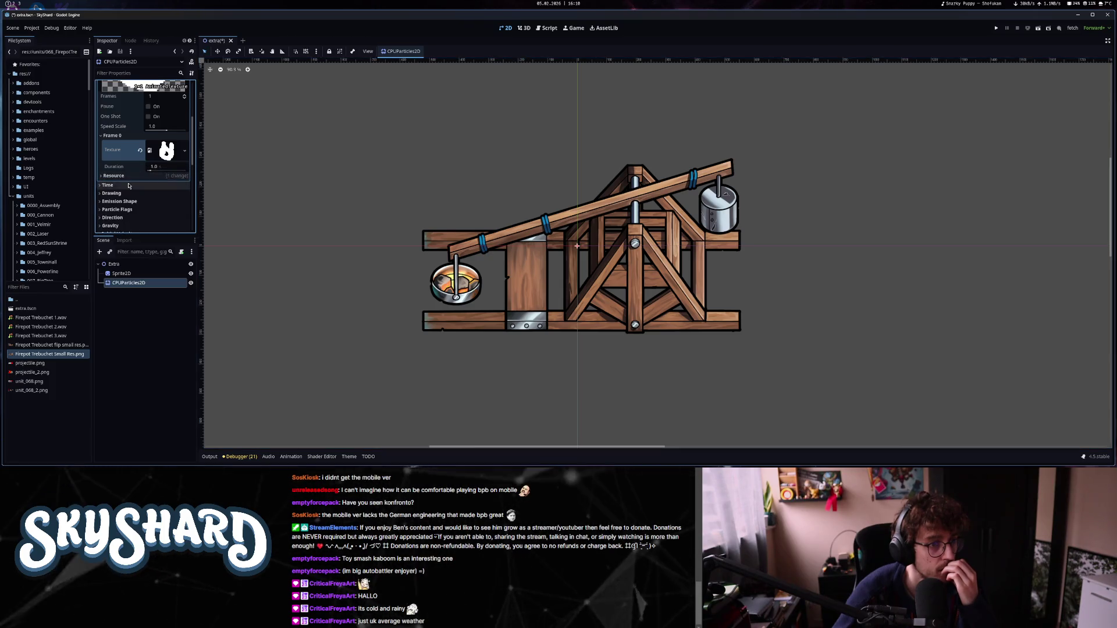
{"action": "scroll", "coordinate": [114, 195], "scroll_direction": "up", "scroll_amount": 2}
Raise the animation to 3 frames, loading a drop image into Frame 1 and a flame into Frame 2.
{"action": "left_click", "coordinate": [183, 134]}
{"action": "left_click", "coordinate": [184, 134]}
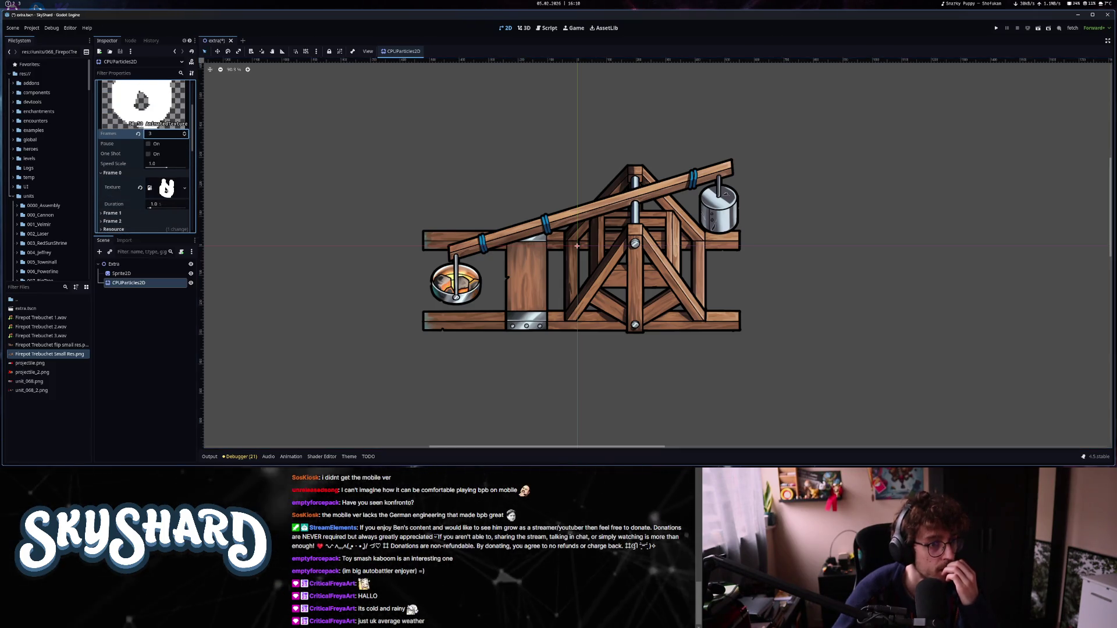
{"action": "scroll", "coordinate": [129, 160], "scroll_direction": "down", "scroll_amount": 3}
{"action": "left_click", "coordinate": [157, 167]}
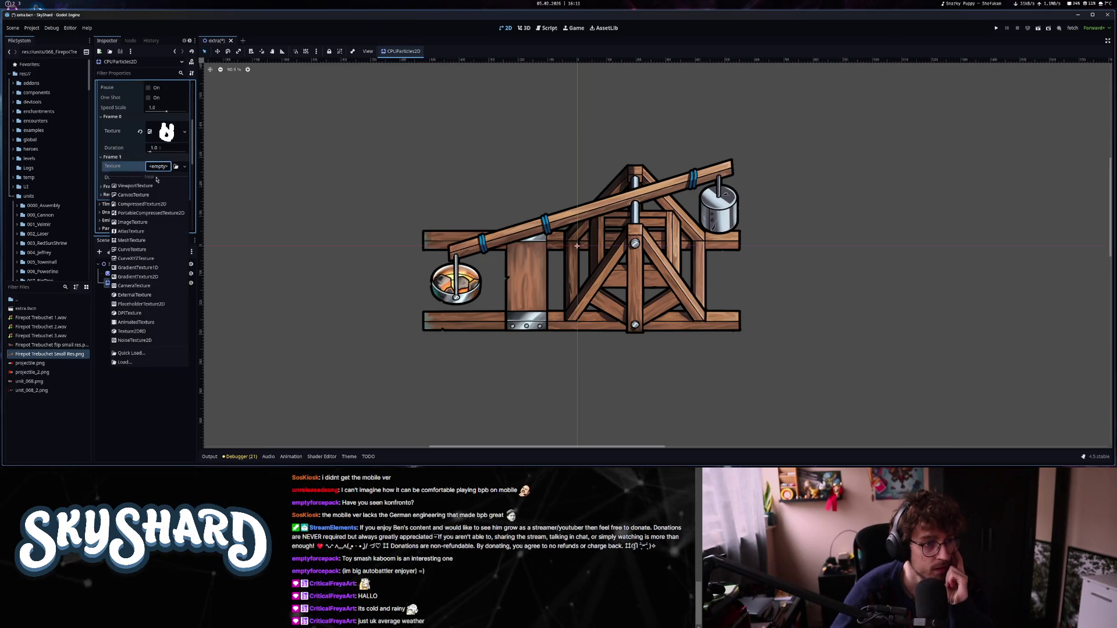
{"action": "left_click", "coordinate": [144, 356]}
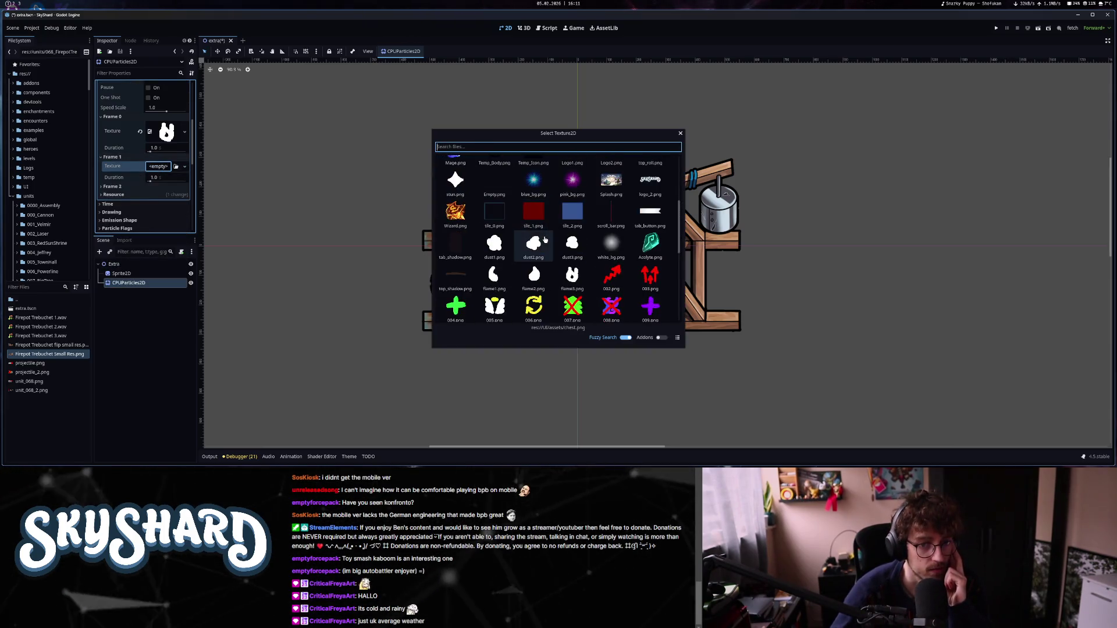
{"action": "key", "text": "Return"}
{"action": "left_click", "coordinate": [153, 197]}
{"action": "scroll", "coordinate": [153, 186], "scroll_direction": "down", "scroll_amount": 2}
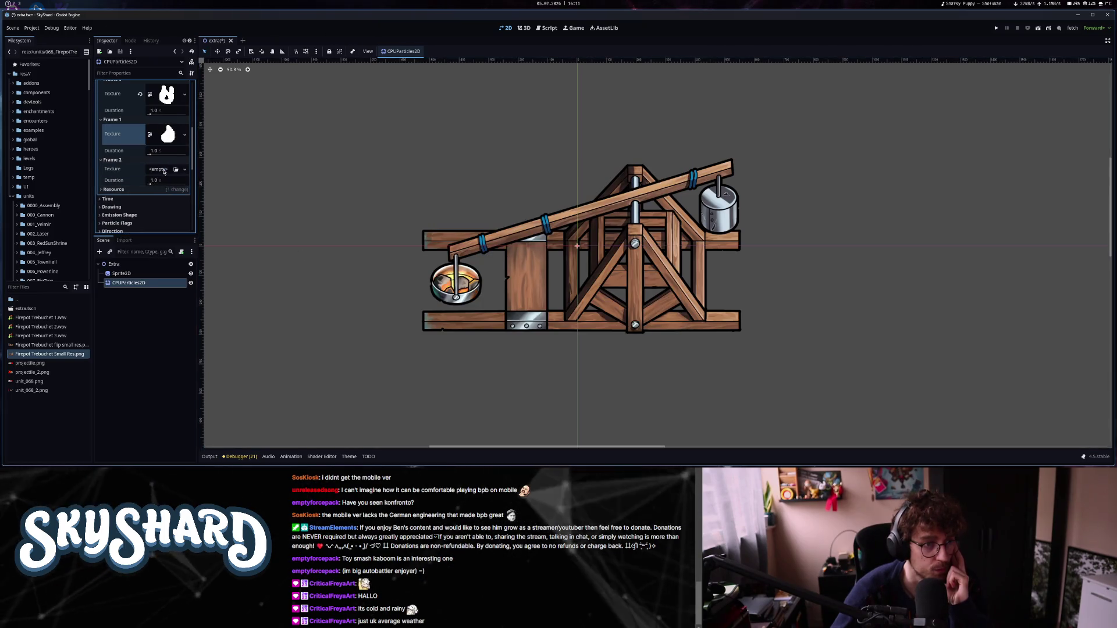
{"action": "left_click", "coordinate": [157, 169]}
{"action": "left_click", "coordinate": [149, 356]}
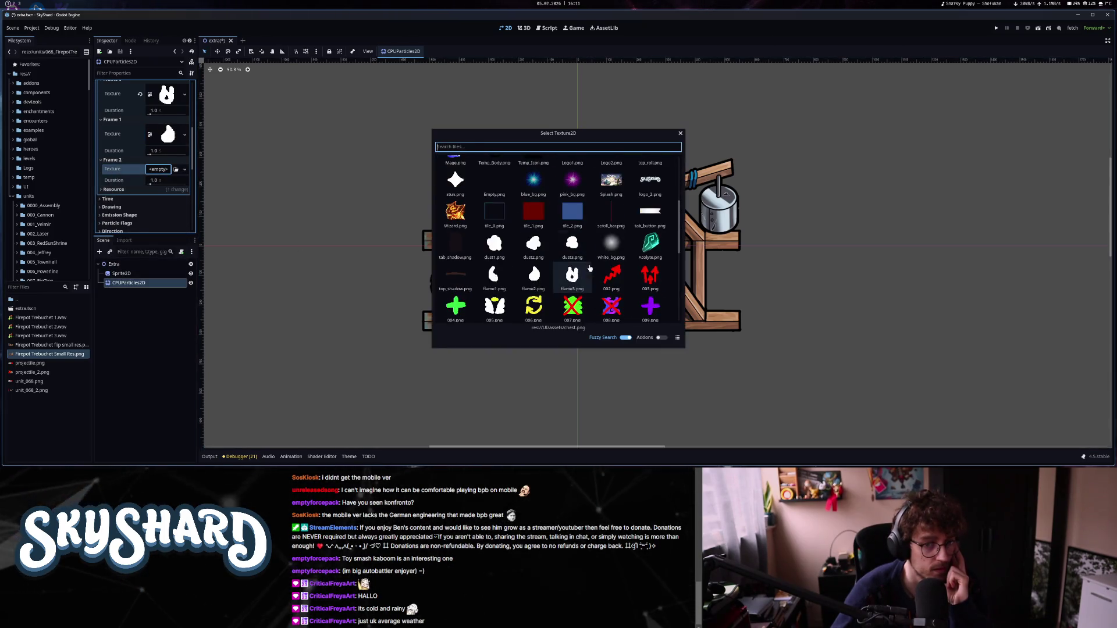
{"action": "key", "text": "Return"}
Set the emitter's particle Amount to 10.
{"action": "scroll", "coordinate": [157, 186], "scroll_direction": "up", "scroll_amount": 5}
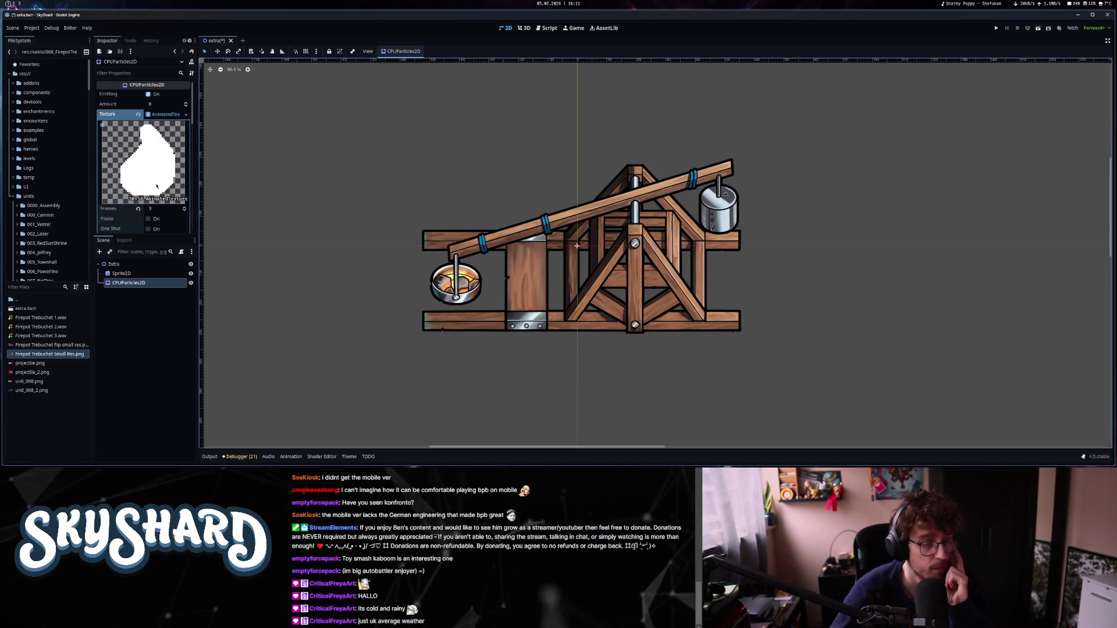
{"action": "left_click", "coordinate": [162, 104]}
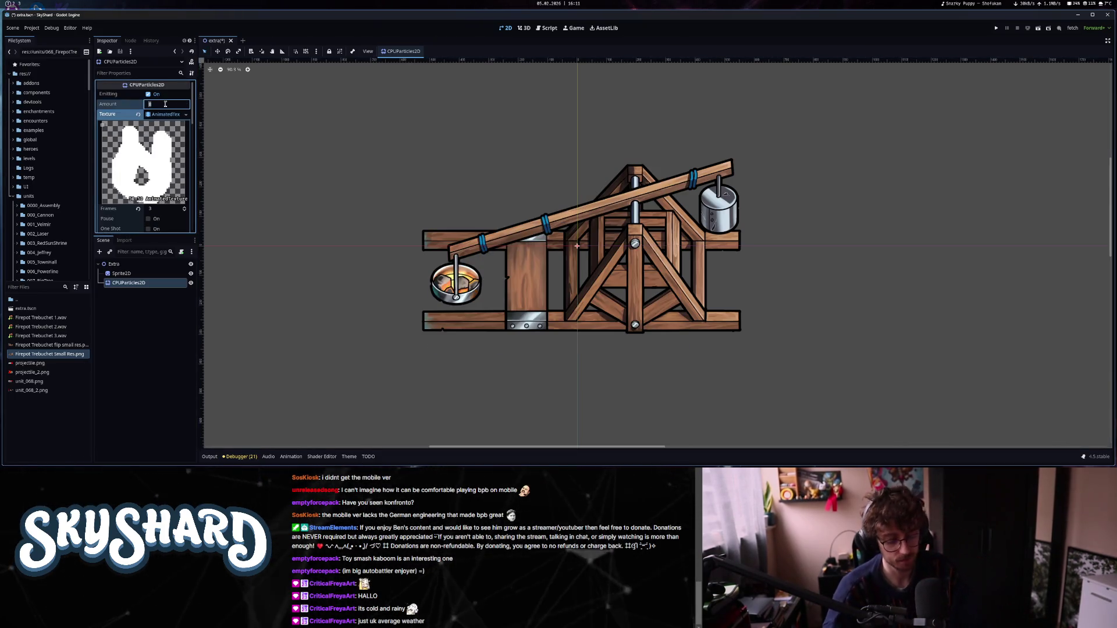
{"action": "type", "text": "10"}
{"action": "key", "text": "Return"}
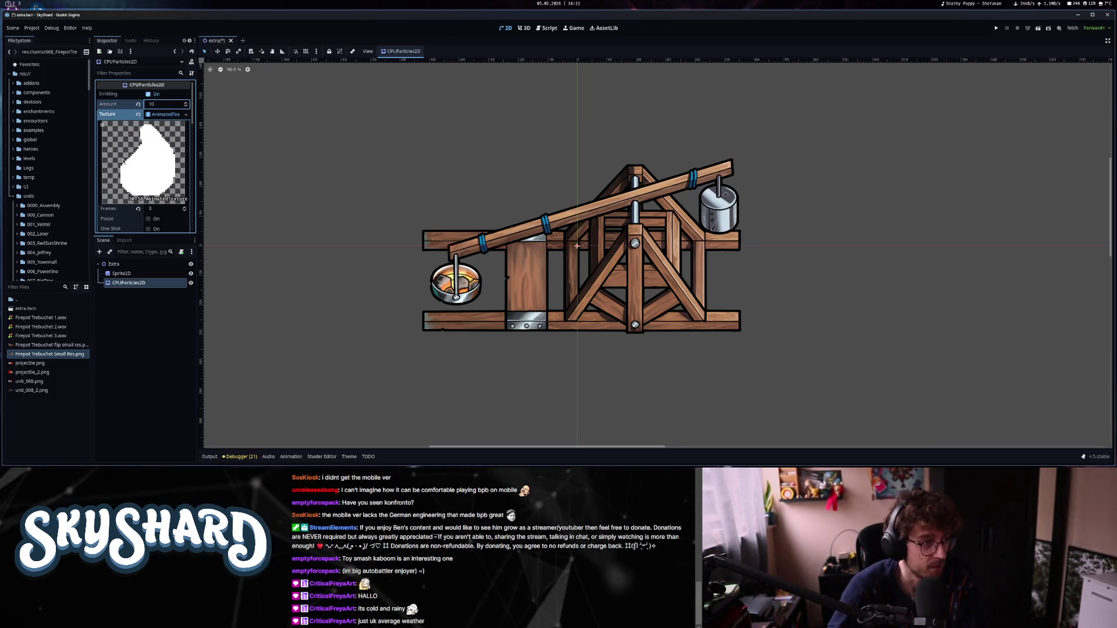
Shorten the animated texture's frame durations to 0.1 seconds.
{"action": "left_click", "coordinate": [163, 115]}
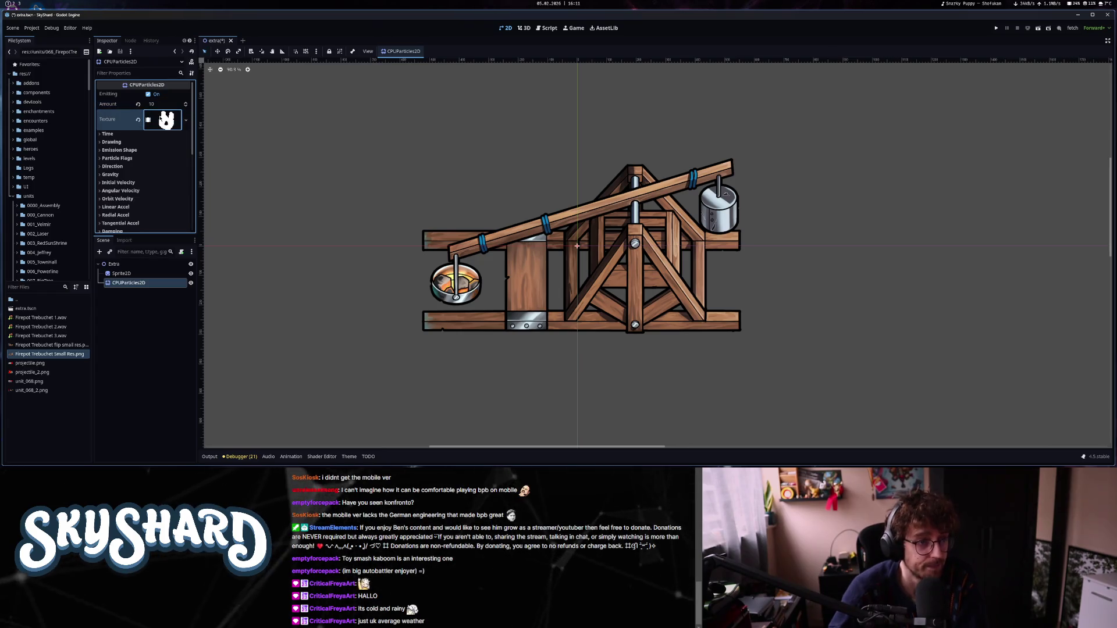
{"action": "left_click", "coordinate": [163, 119]}
{"action": "scroll", "coordinate": [164, 174], "scroll_direction": "down", "scroll_amount": 2}
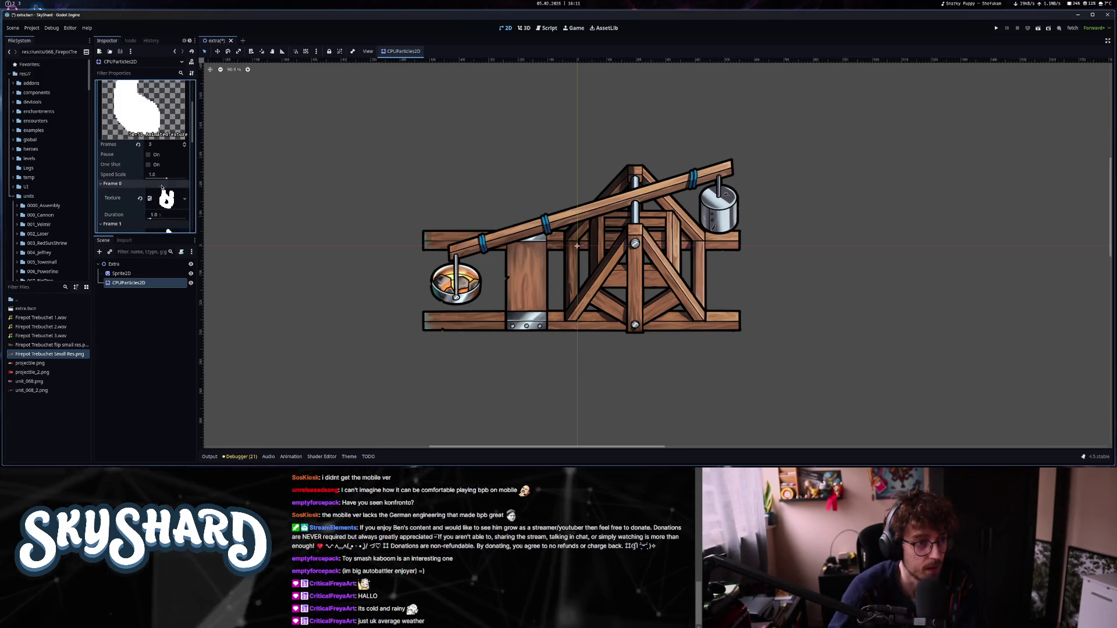
{"action": "left_click", "coordinate": [159, 215]}
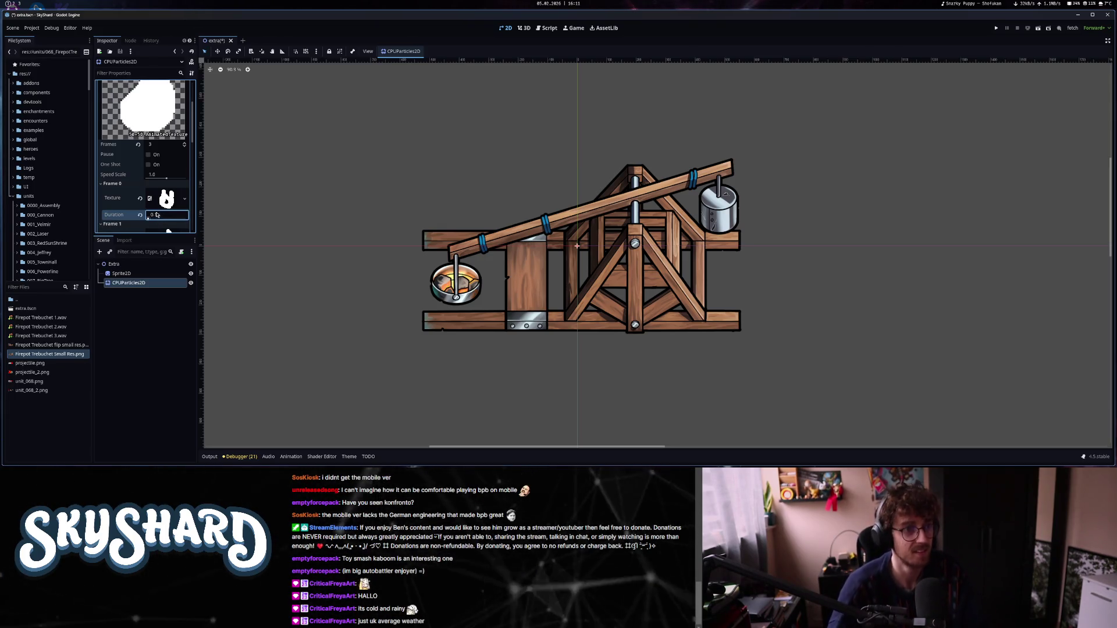
{"action": "scroll", "coordinate": [163, 213], "scroll_direction": "down", "scroll_amount": 2}
{"action": "left_click", "coordinate": [154, 217]}
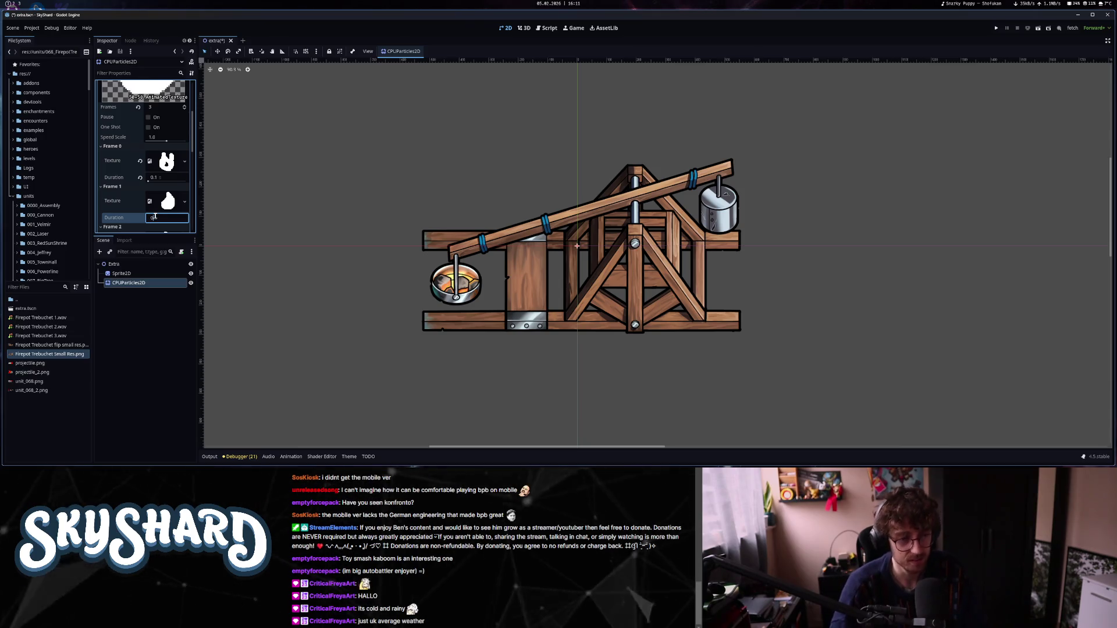
{"action": "scroll", "coordinate": [155, 217], "scroll_direction": "down", "scroll_amount": 3}
{"action": "left_click", "coordinate": [160, 205]}
{"action": "type", "text": "0"}
{"action": "key", "text": "Return"}
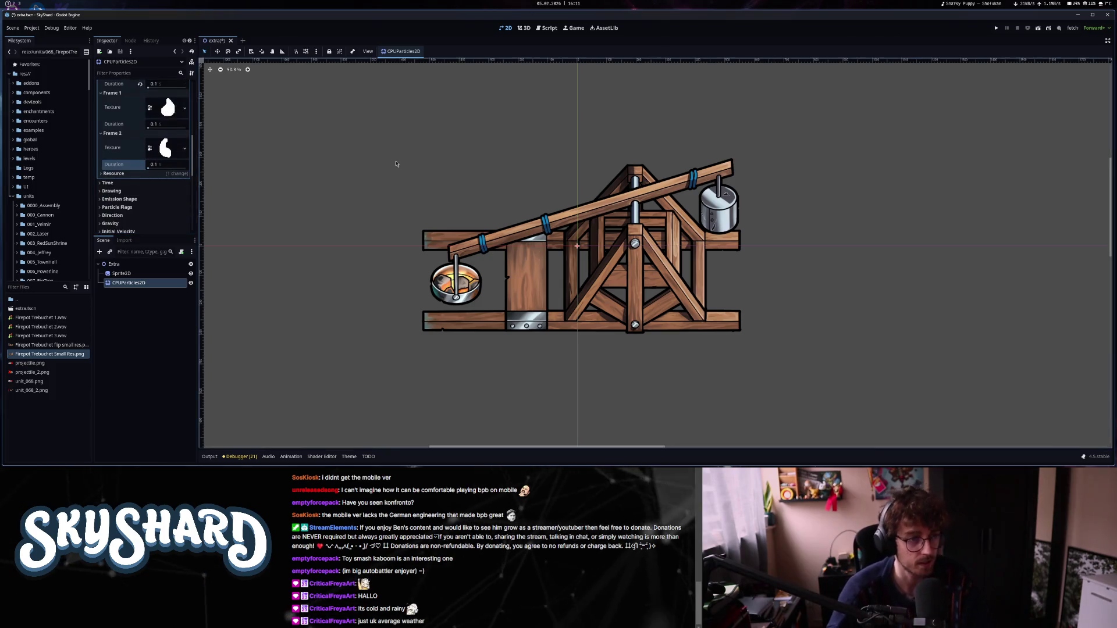
{"action": "scroll", "coordinate": [307, 179], "scroll_direction": "up", "scroll_amount": 4}
{"action": "scroll", "coordinate": [139, 185], "scroll_direction": "up", "scroll_amount": 1}
{"action": "scroll", "coordinate": [414, 195], "scroll_direction": "down", "scroll_amount": 5}
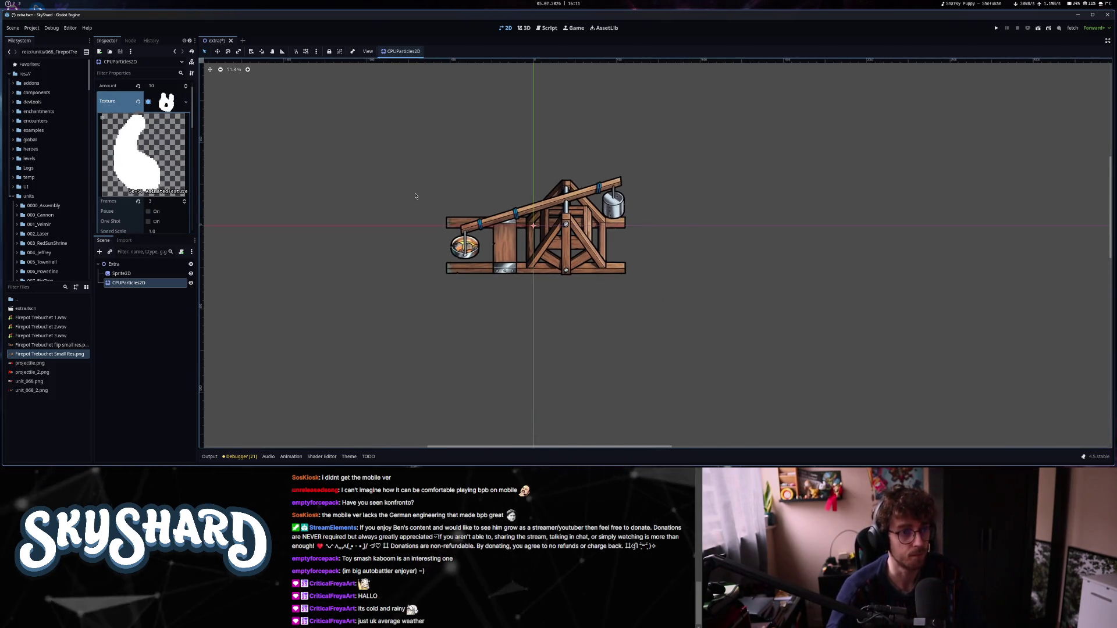
Quick Open unit_area.tscn, then close its tab.
{"action": "key", "text": "ctrl+shift+o"}
{"action": "type", "text": "unitui"}
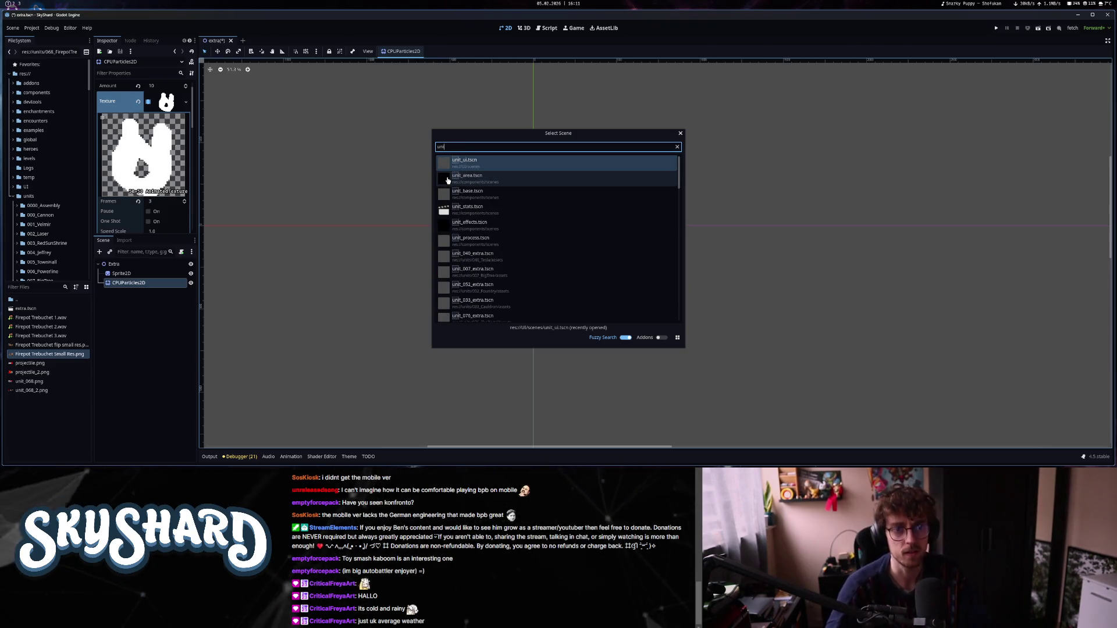
{"action": "key", "text": "BackSpace"}
{"action": "key", "text": "BackSpace"}
{"action": "type", "text": "are"}
{"action": "key", "text": "Return"}
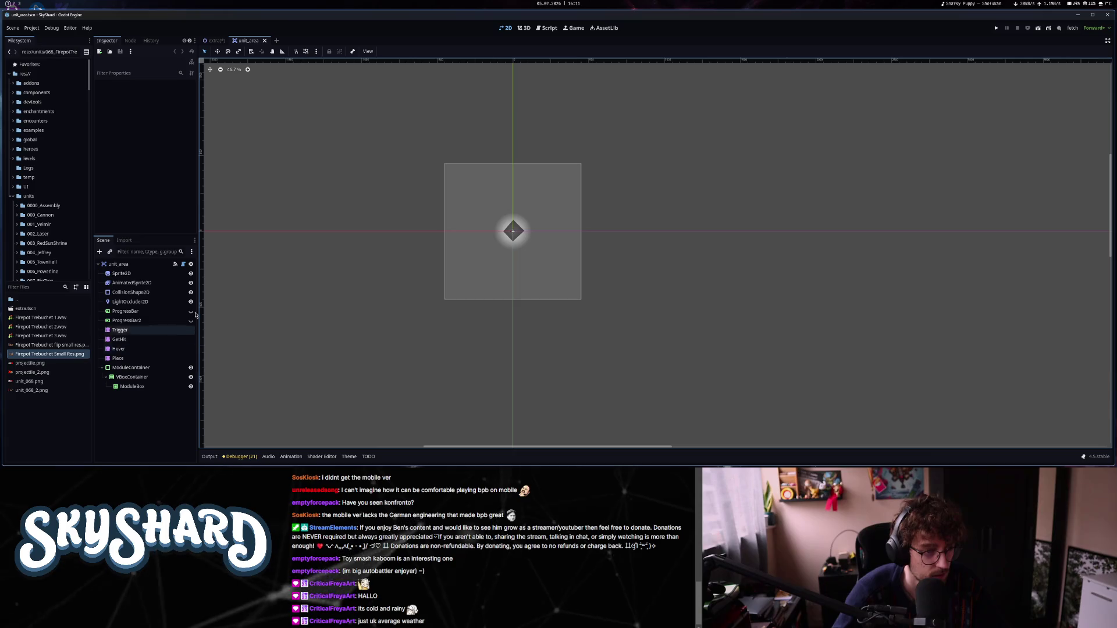
{"action": "left_click", "coordinate": [265, 40]}
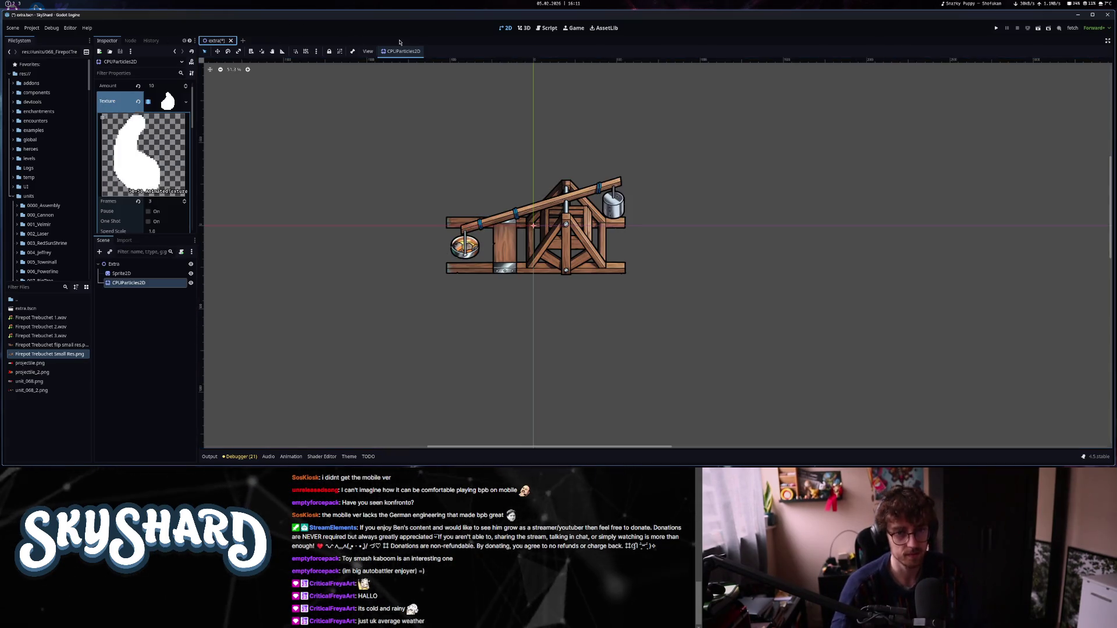
Quick Open the unit_effects.tscn scene.
{"action": "key", "text": "ctrl+o"}
{"action": "key", "text": "Escape"}
{"action": "key", "text": "ctrl+shift+o"}
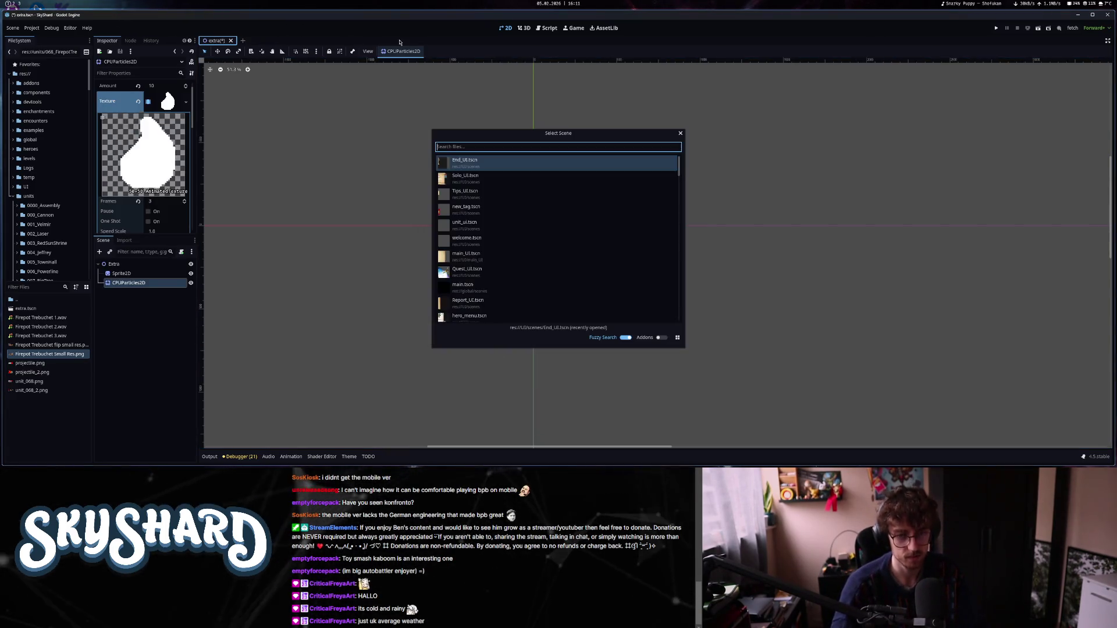
{"action": "type", "text": "un"}
{"action": "key", "text": "Down"}
{"action": "key", "text": "Down"}
{"action": "key", "text": "Down"}
{"action": "key", "text": "Return"}
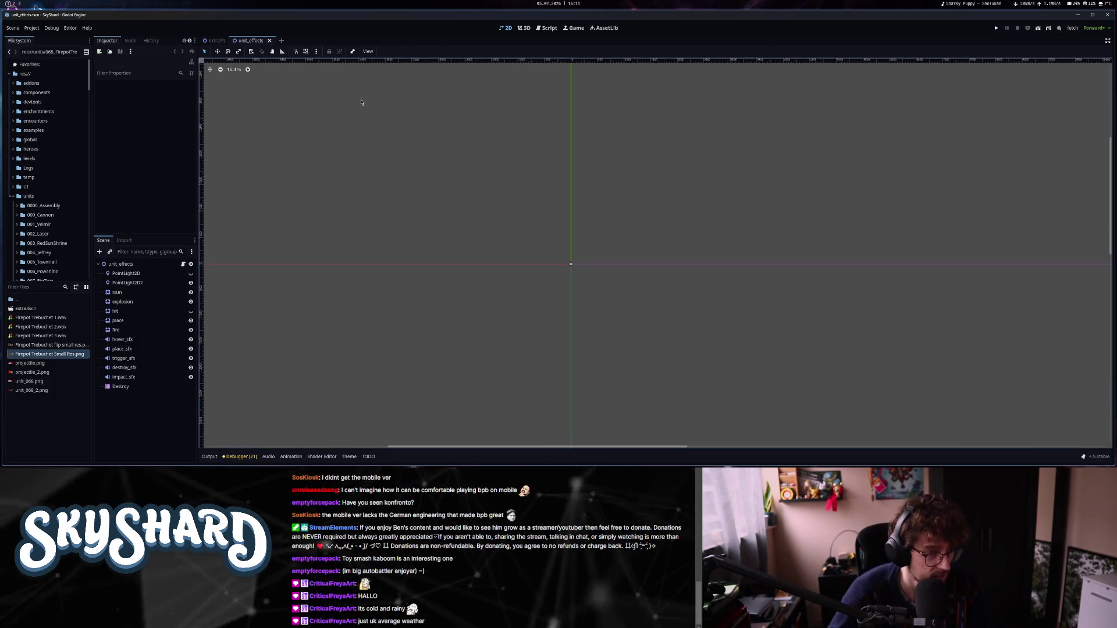
Inspect the fire emitter's animated texture and settings in unit_effects.
{"action": "left_click", "coordinate": [137, 330]}
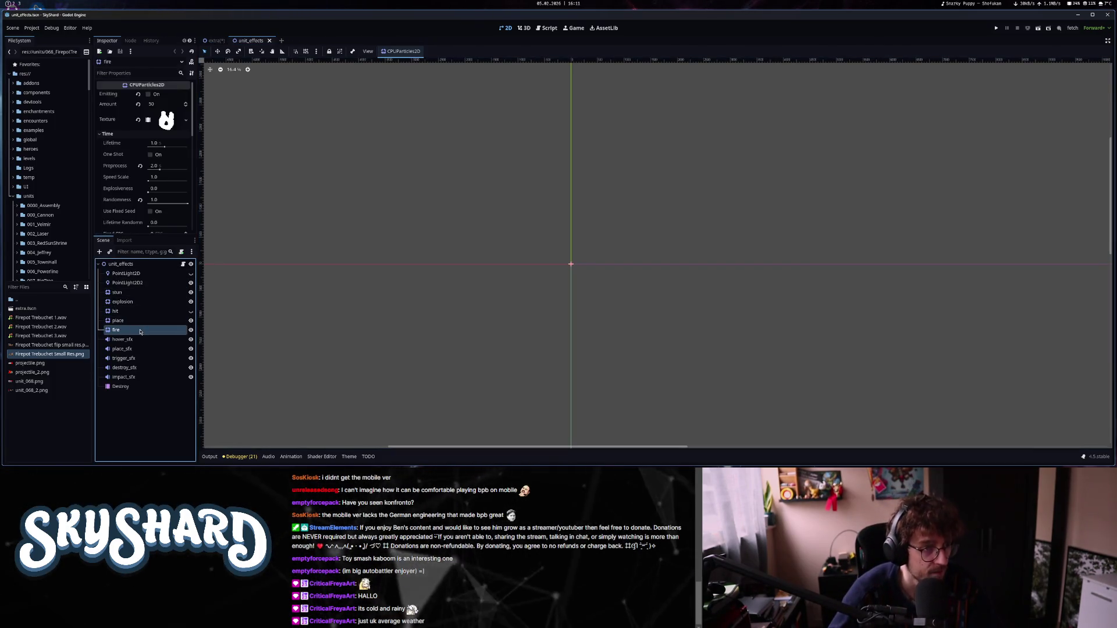
{"action": "left_click", "coordinate": [168, 118]}
{"action": "scroll", "coordinate": [123, 168], "scroll_direction": "down", "scroll_amount": 3}
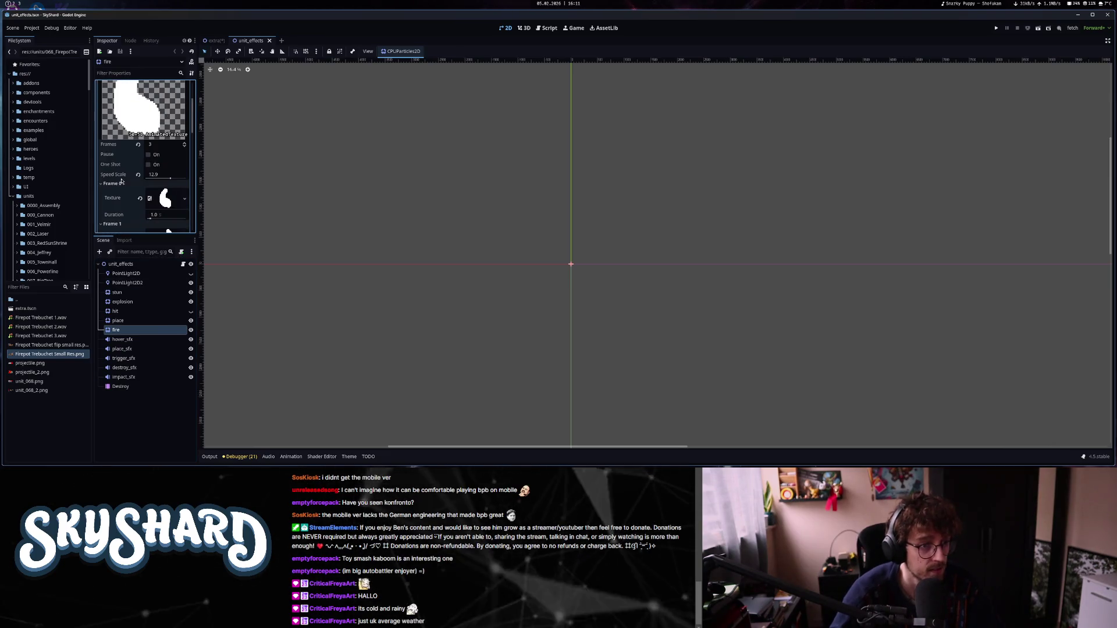
{"action": "scroll", "coordinate": [115, 197], "scroll_direction": "down", "scroll_amount": 3}
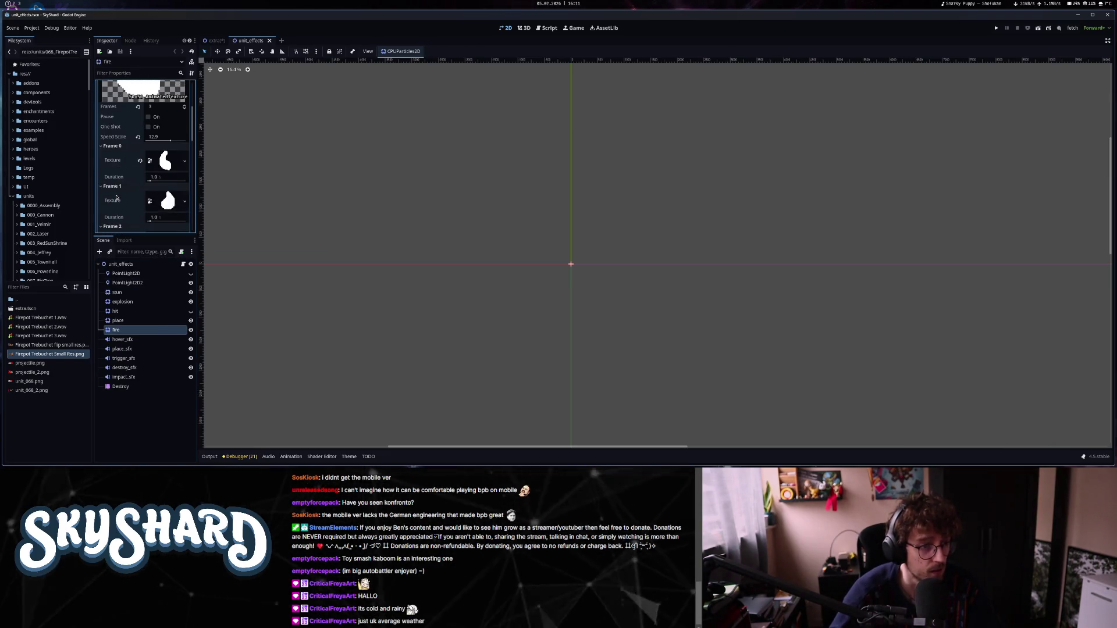
{"action": "scroll", "coordinate": [117, 198], "scroll_direction": "down", "scroll_amount": 2}
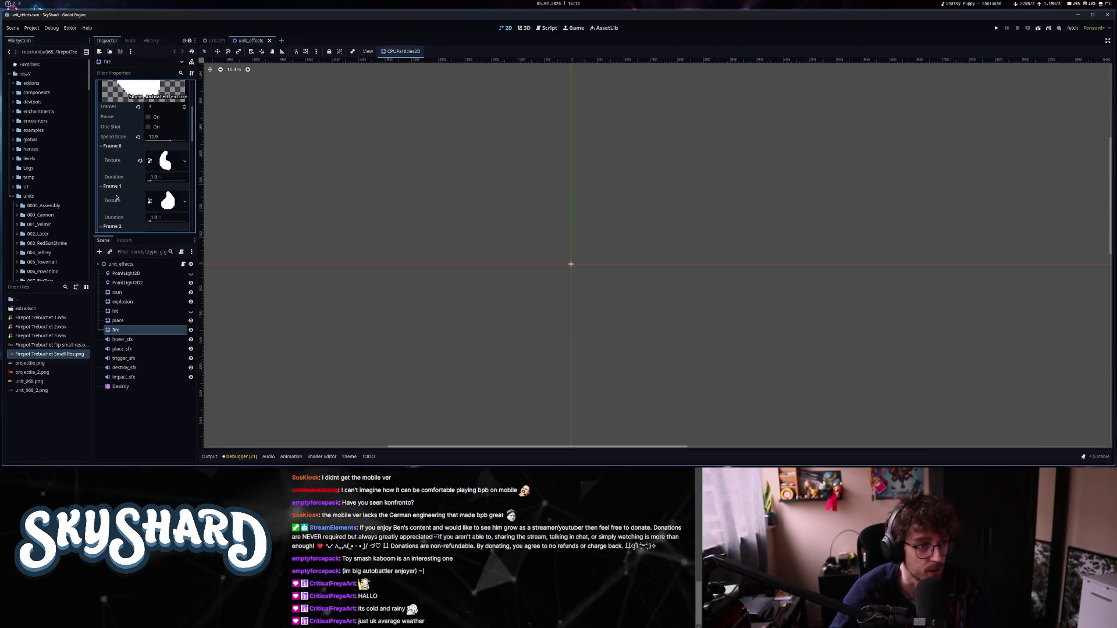
{"action": "scroll", "coordinate": [116, 198], "scroll_direction": "down", "scroll_amount": 3}
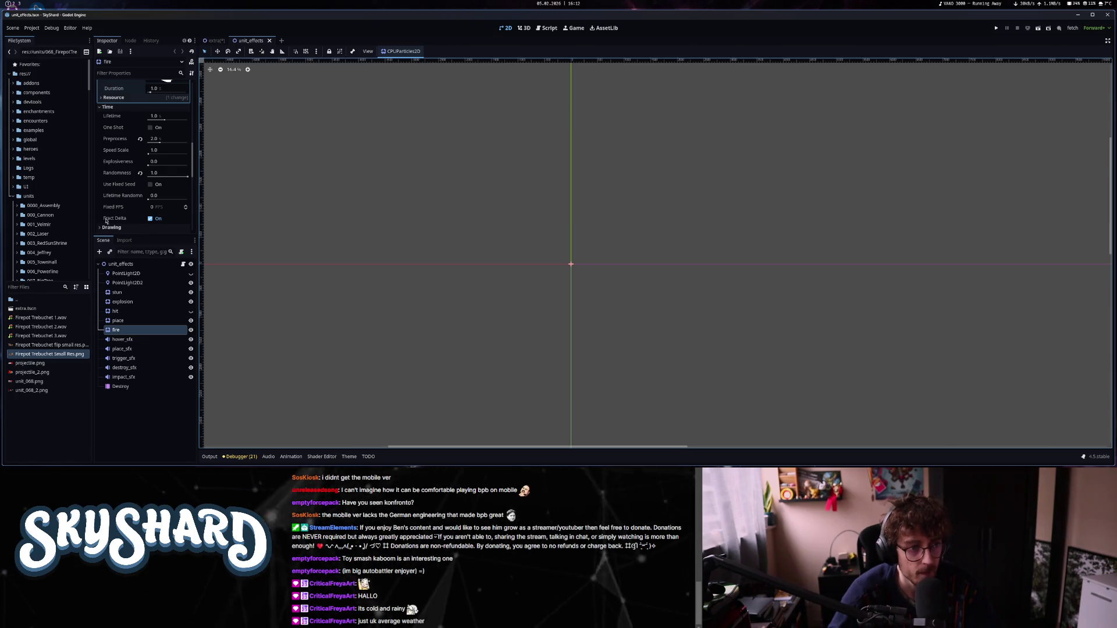
{"action": "scroll", "coordinate": [115, 220], "scroll_direction": "up", "scroll_amount": 5}
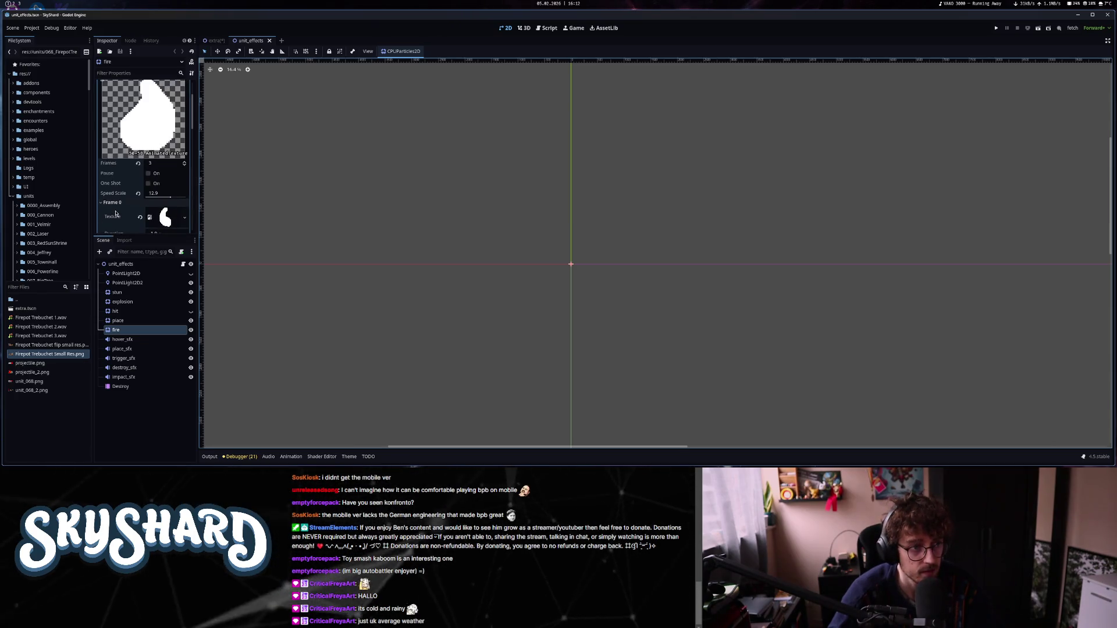
{"action": "scroll", "coordinate": [116, 214], "scroll_direction": "up", "scroll_amount": 2}
{"action": "scroll", "coordinate": [116, 213], "scroll_direction": "down", "scroll_amount": 8}
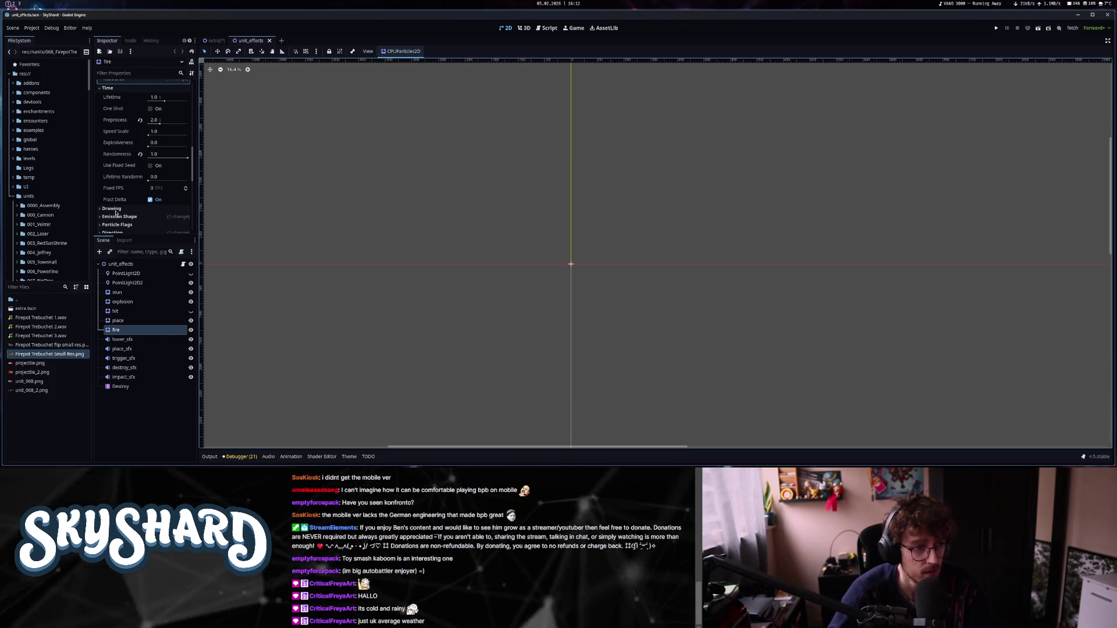
Review the trebuchet emitter's Amount and Time properties, leaving Randomness unchanged.
{"action": "left_click", "coordinate": [216, 42]}
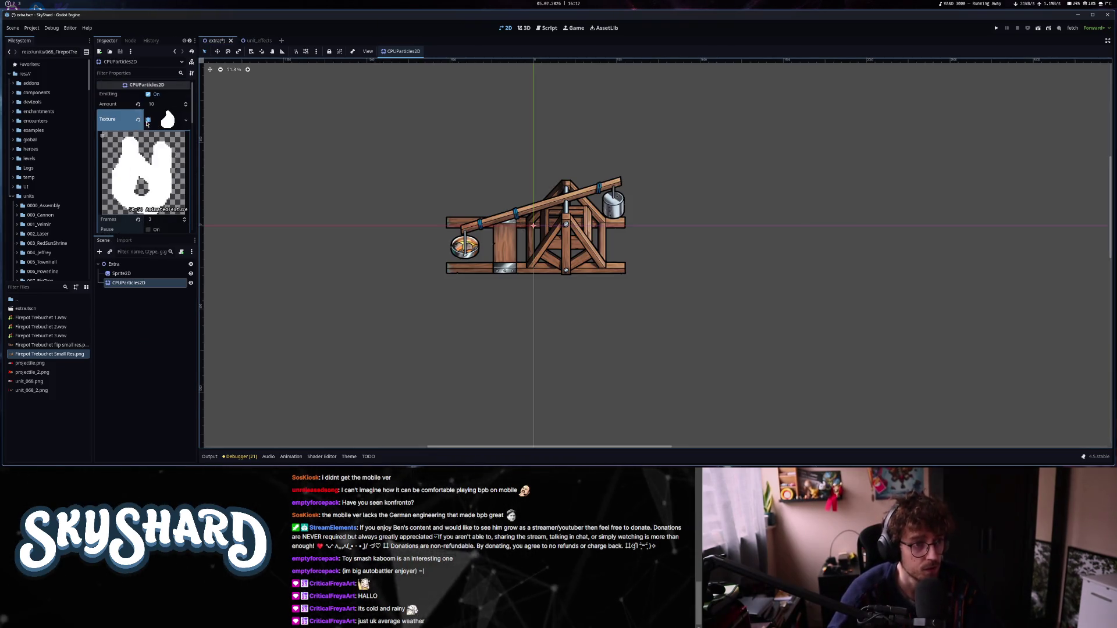
{"action": "left_click", "coordinate": [164, 106]}
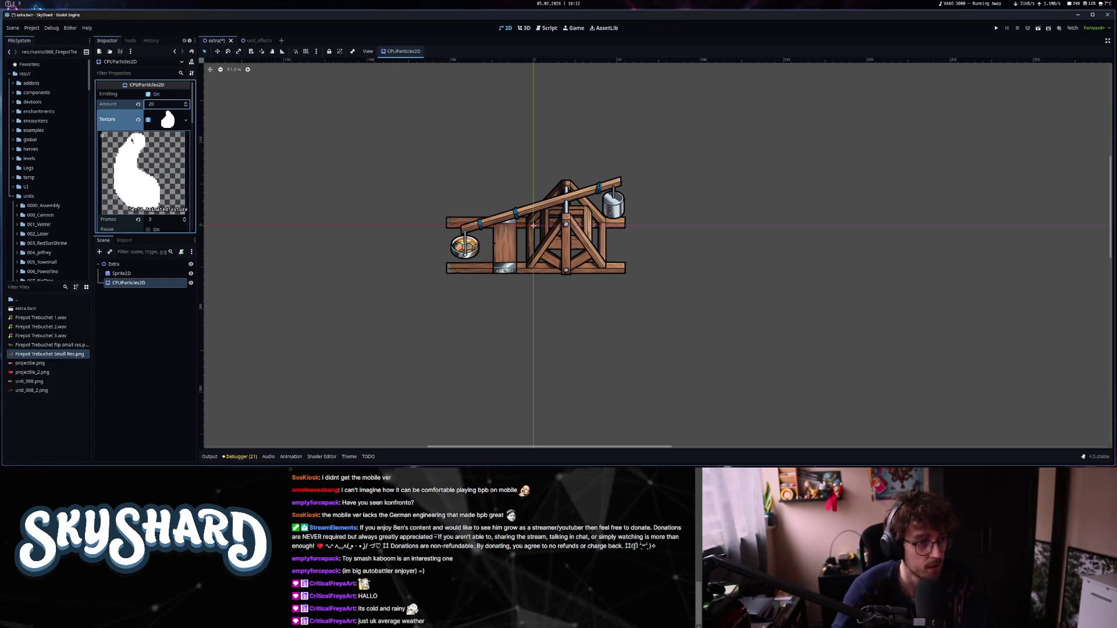
{"action": "scroll", "coordinate": [131, 137], "scroll_direction": "down", "scroll_amount": 10}
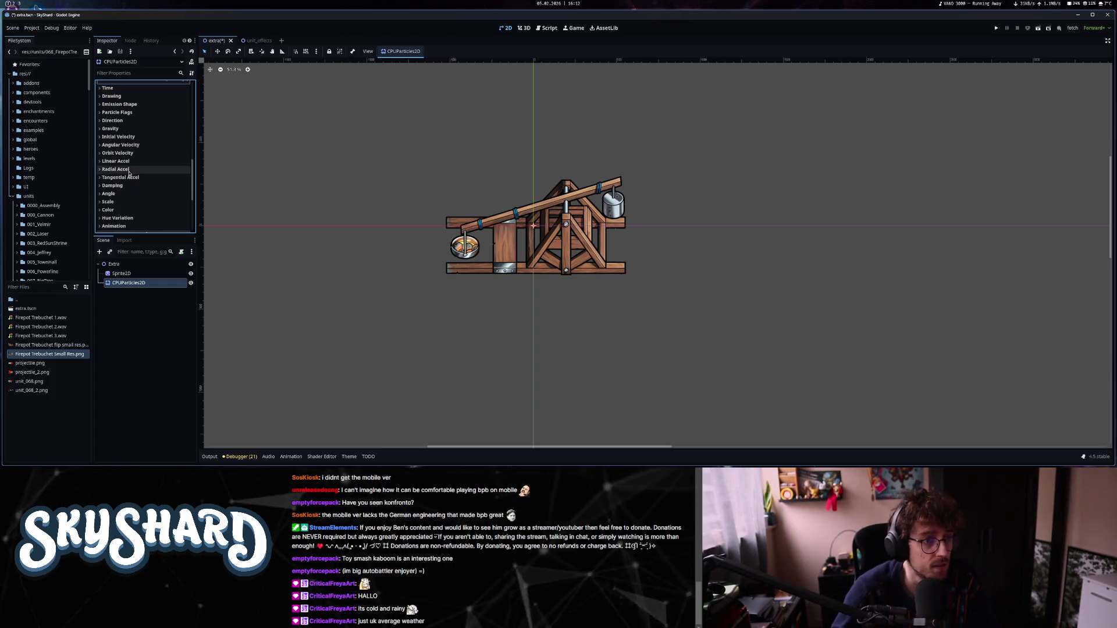
{"action": "left_click", "coordinate": [129, 89]}
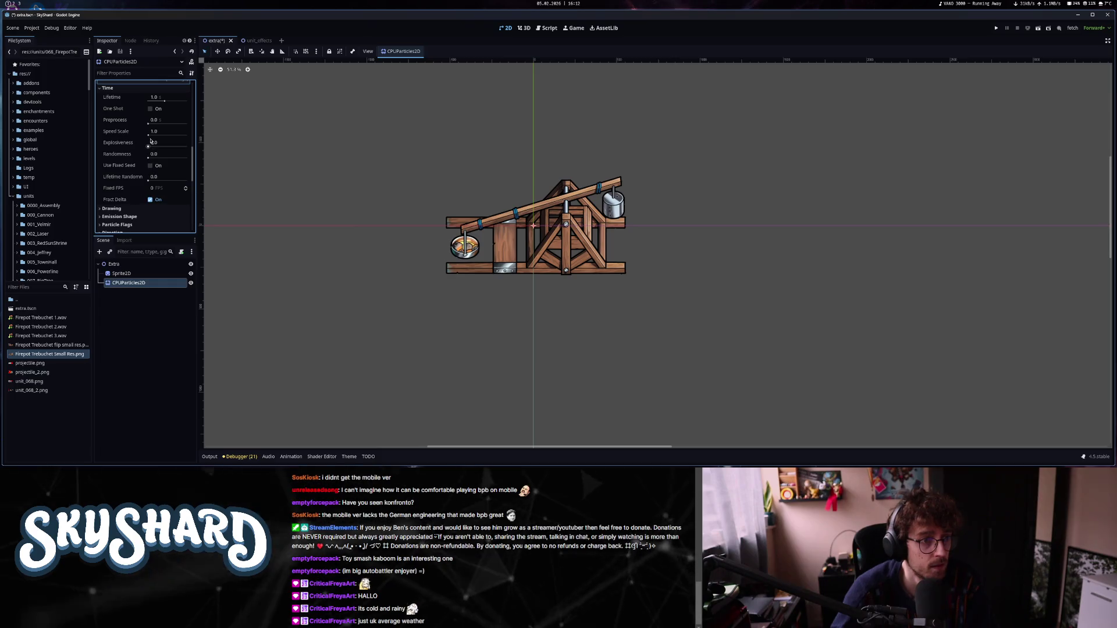
{"action": "key", "text": "Return"}
{"action": "scroll", "coordinate": [170, 212], "scroll_direction": "down", "scroll_amount": 2}
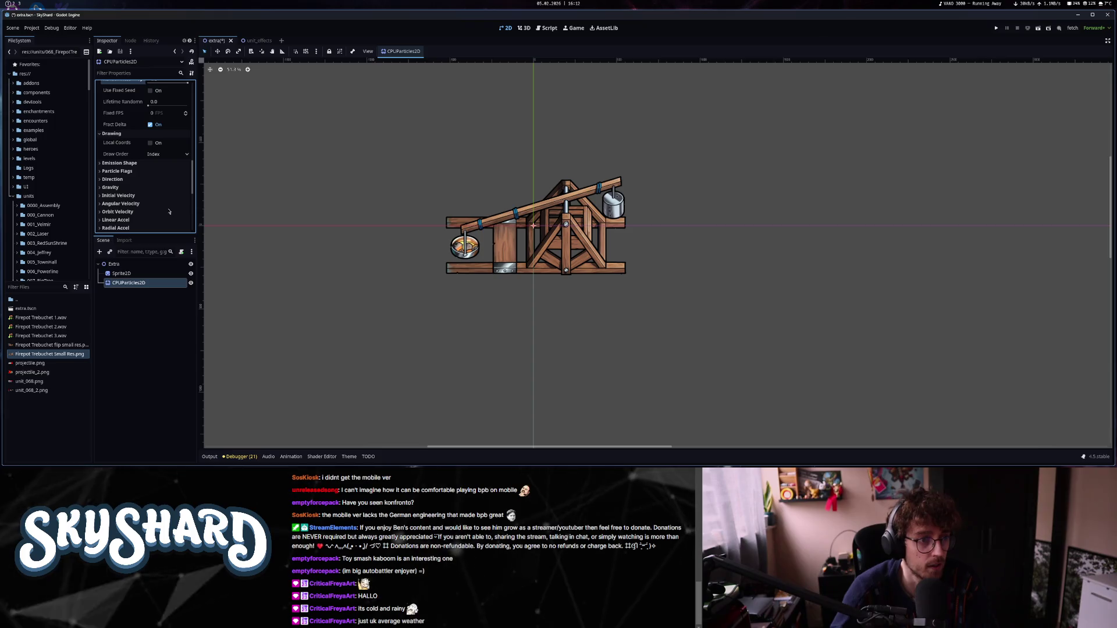
{"action": "scroll", "coordinate": [454, 250], "scroll_direction": "up", "scroll_amount": 3}
{"action": "scroll", "coordinate": [524, 232], "scroll_direction": "down", "scroll_amount": 1}
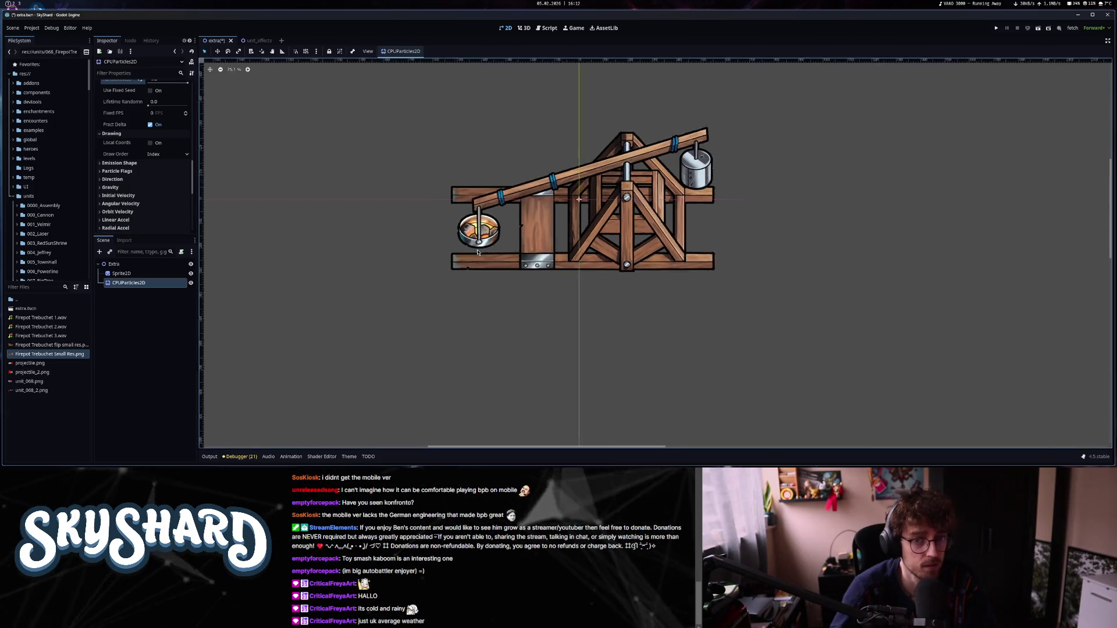
{"action": "scroll", "coordinate": [569, 213], "scroll_direction": "up", "scroll_amount": 5}
{"action": "scroll", "coordinate": [569, 213], "scroll_direction": "down", "scroll_amount": 5}
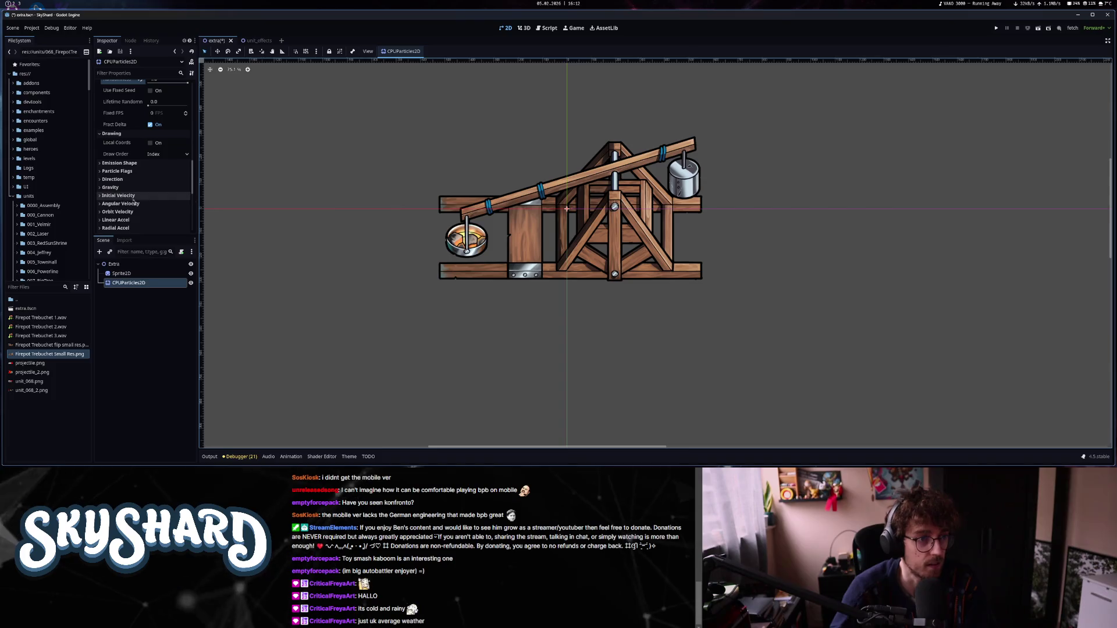
Give the trebuchet emitter a Sphere emission shape, enlarge its radius, and move it onto the left pot.
{"action": "left_click", "coordinate": [253, 42]}
{"action": "left_click", "coordinate": [119, 216]}
{"action": "scroll", "coordinate": [120, 219], "scroll_direction": "down", "scroll_amount": 2}
{"action": "key", "text": "ctrl+Tab"}
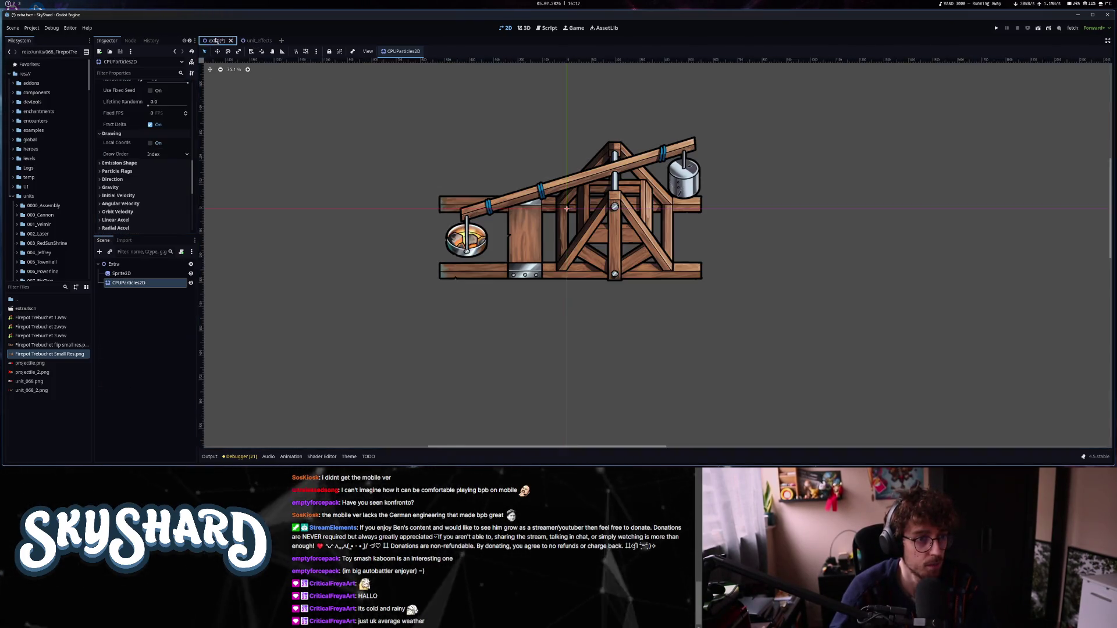
{"action": "left_click", "coordinate": [165, 173]}
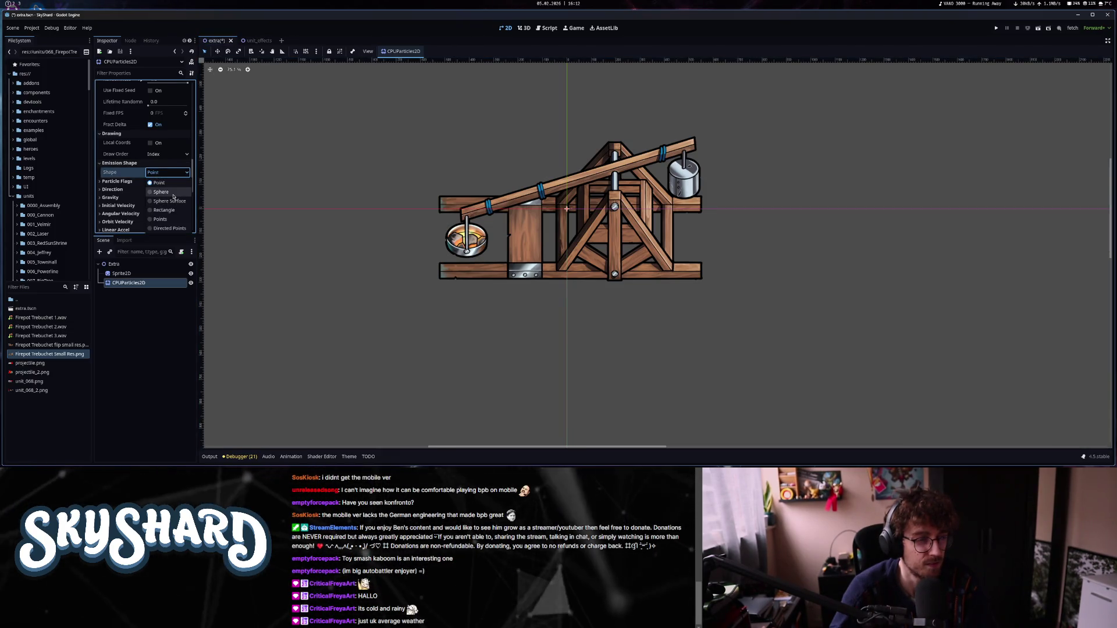
{"action": "left_click", "coordinate": [171, 193]}
{"action": "left_click_drag", "start_coordinate": [150, 185], "coordinate": [168, 187]}
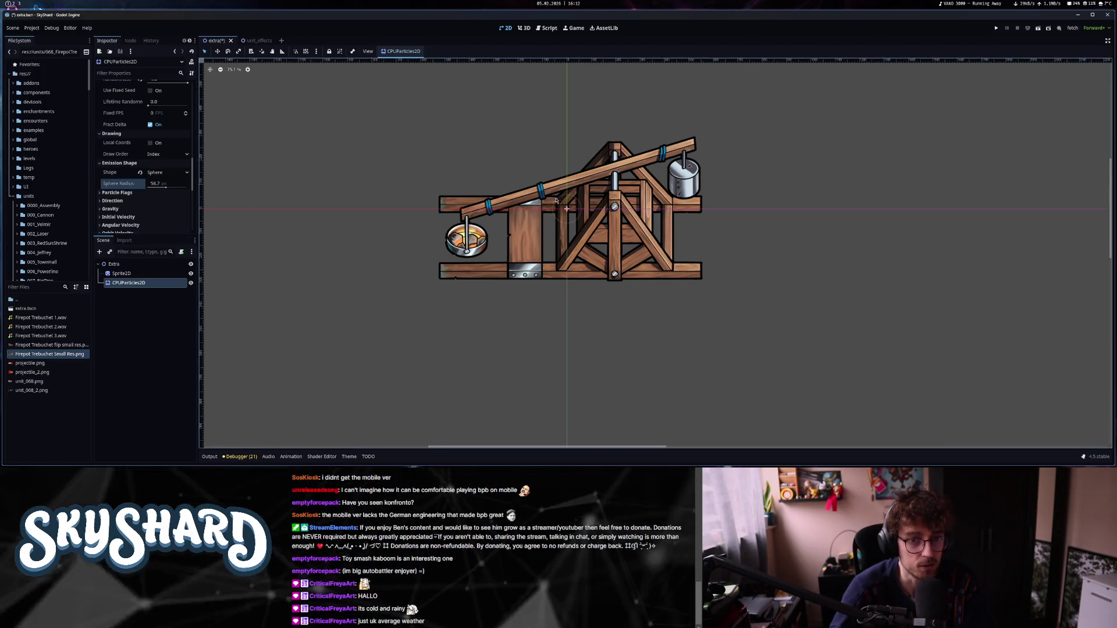
{"action": "left_click_drag", "start_coordinate": [566, 209], "coordinate": [468, 236]}
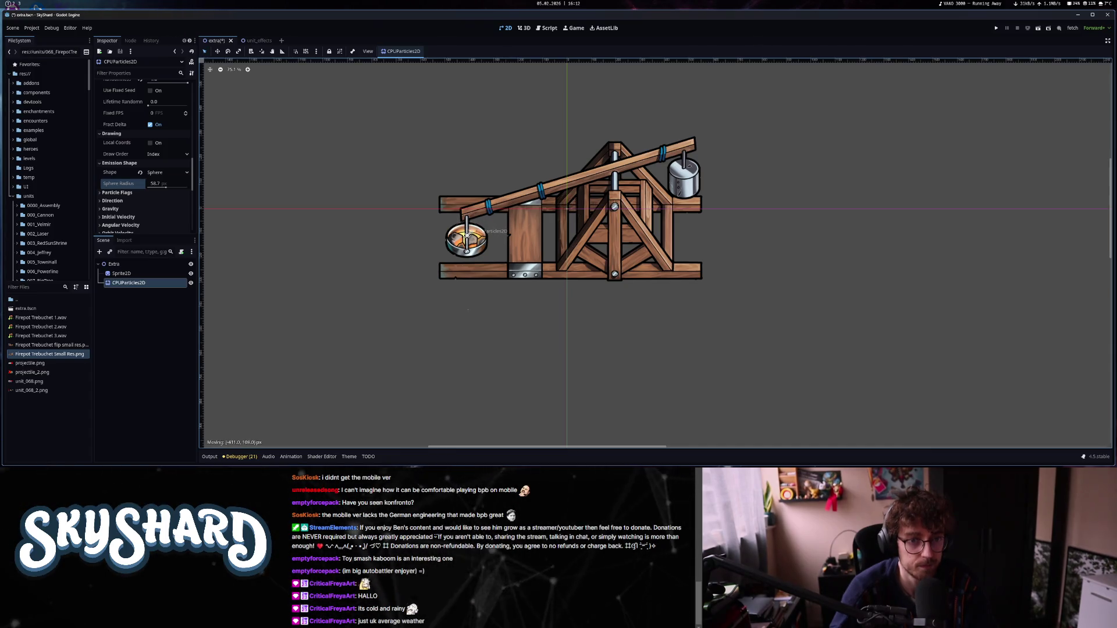
{"action": "left_click", "coordinate": [258, 41]}
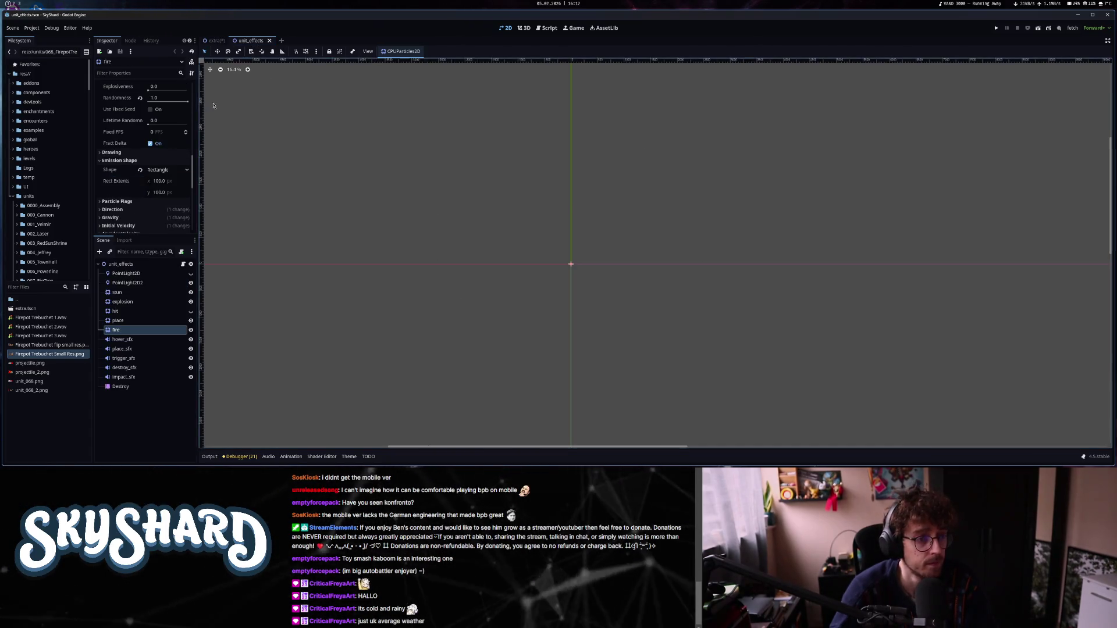
Copy the fire effect's emission direction, setting the trebuchet emitter's direction x to 0.
{"action": "left_click", "coordinate": [119, 161]}
{"action": "left_click", "coordinate": [133, 177]}
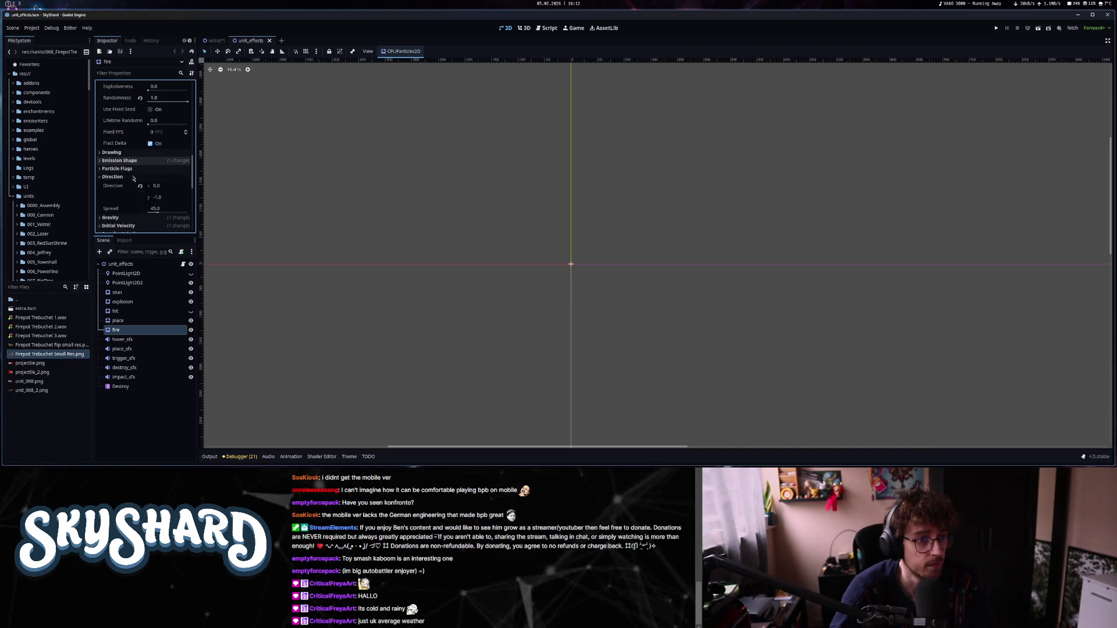
{"action": "left_click", "coordinate": [133, 176]}
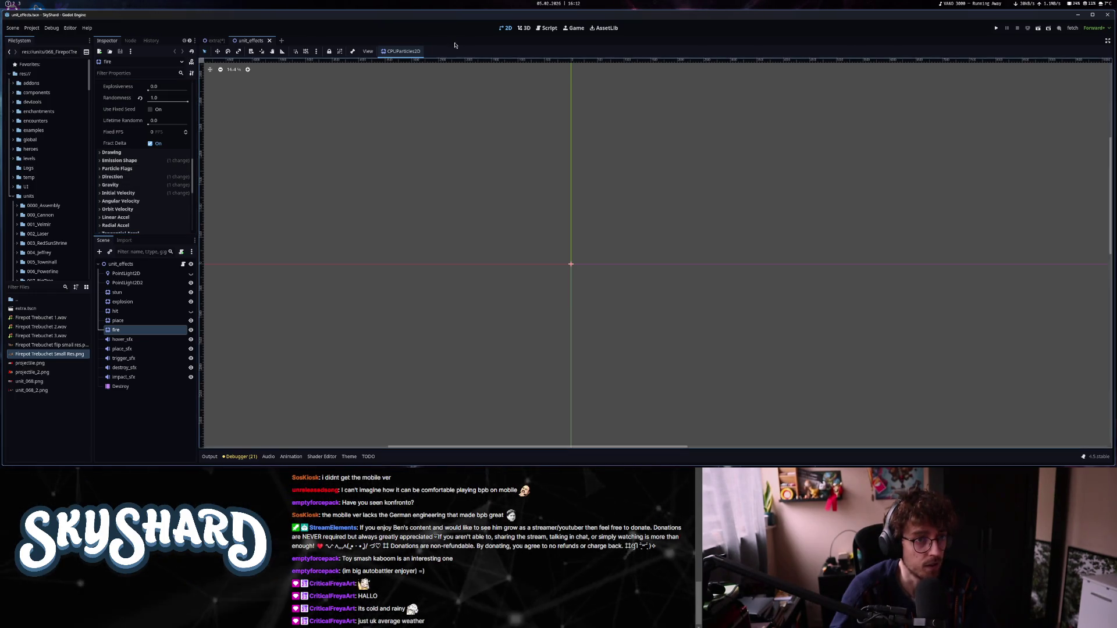
{"action": "left_click", "coordinate": [213, 41]}
{"action": "left_click", "coordinate": [129, 202]}
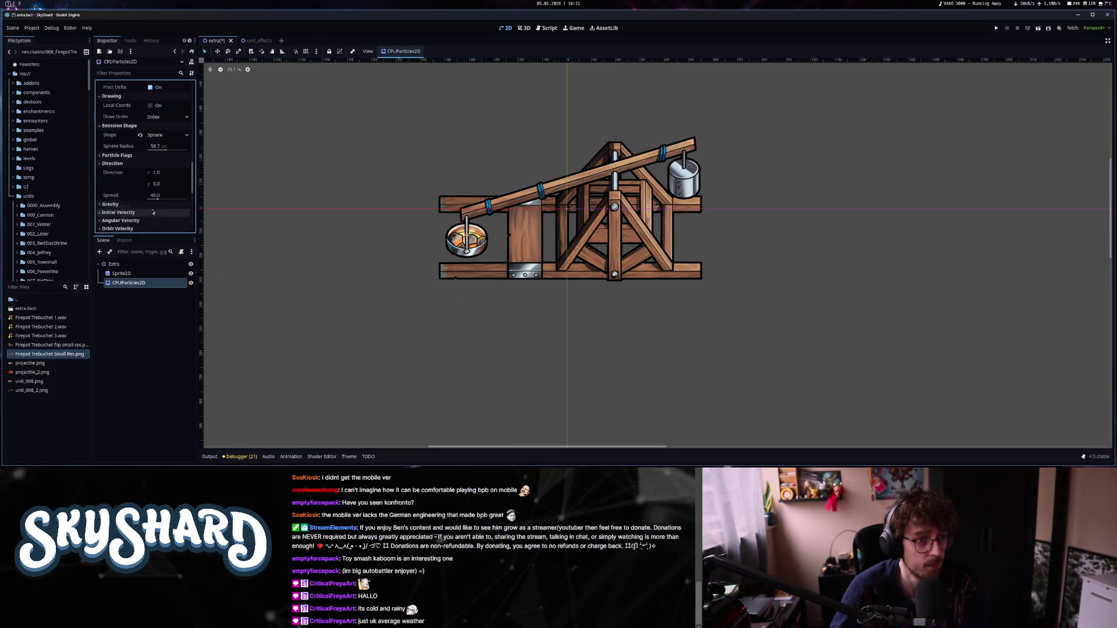
{"action": "left_click", "coordinate": [161, 173]}
{"action": "type", "text": "0"}
{"action": "key", "text": "Tab"}
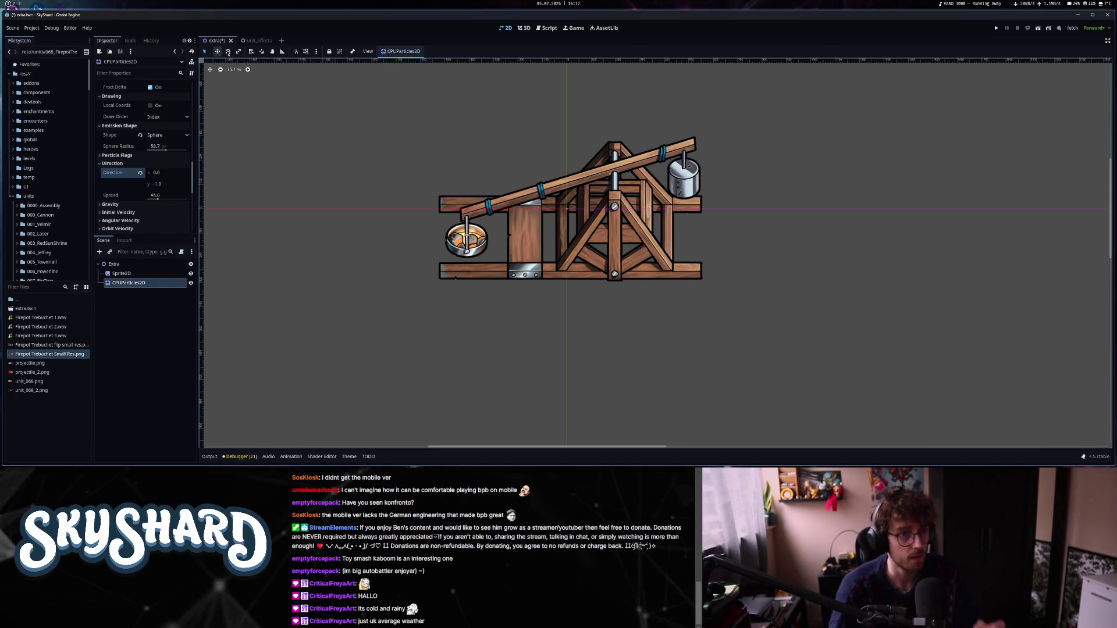
Edit the emitter's gravity y to match fire's, then look up fire's initial velocity values.
{"action": "key", "text": "ctrl+Tab"}
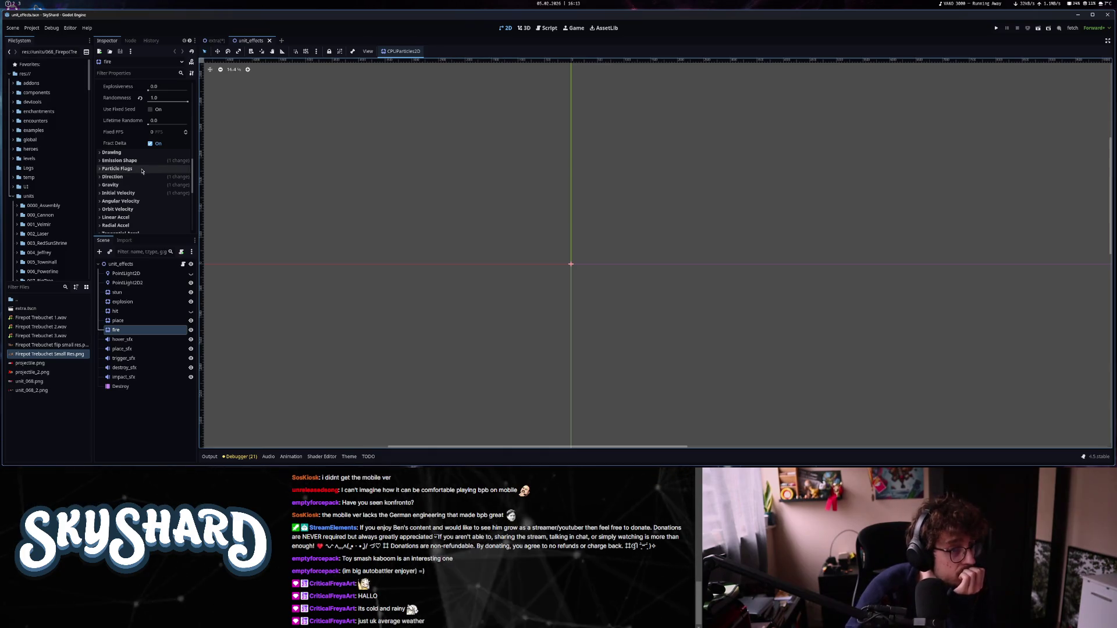
{"action": "left_click", "coordinate": [142, 186]}
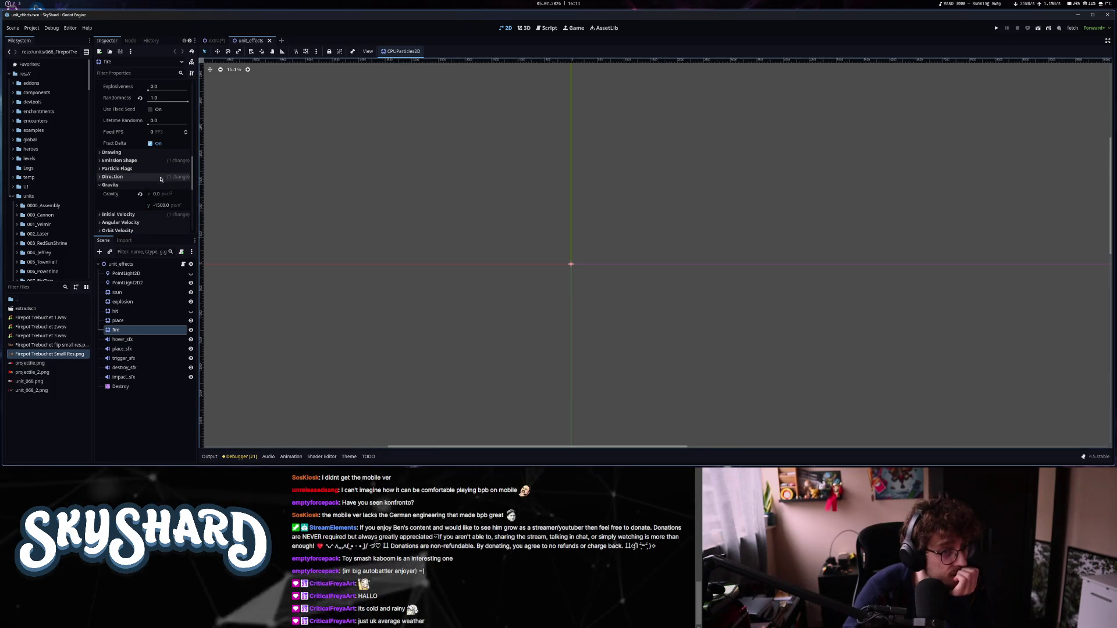
{"action": "key", "text": "ctrl+Tab"}
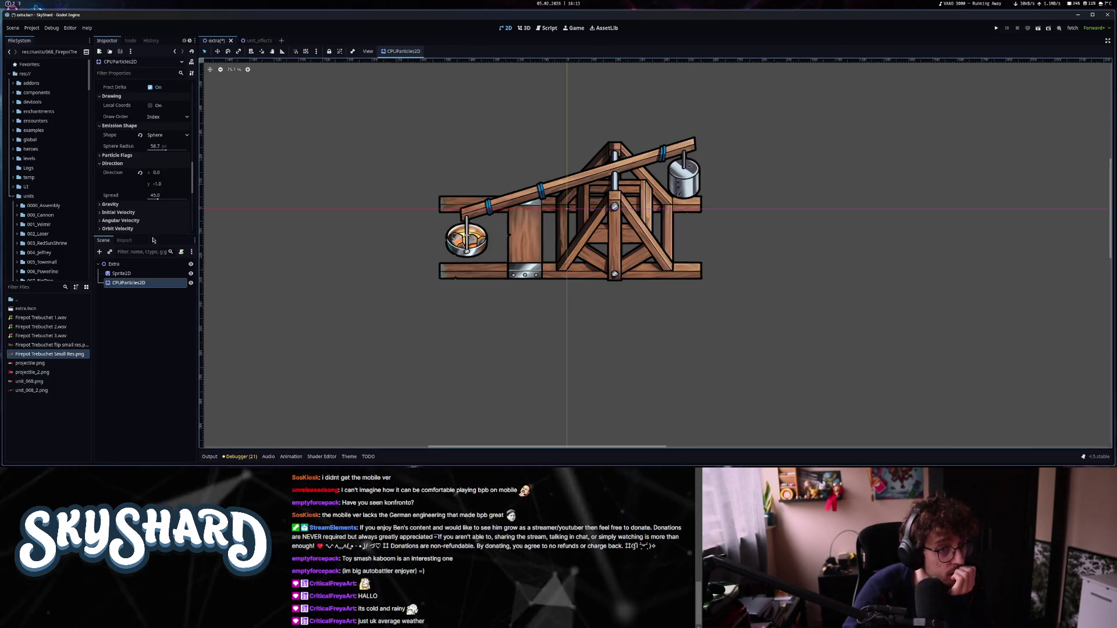
{"action": "scroll", "coordinate": [130, 209], "scroll_direction": "down", "scroll_amount": 2}
{"action": "left_click", "coordinate": [157, 188]}
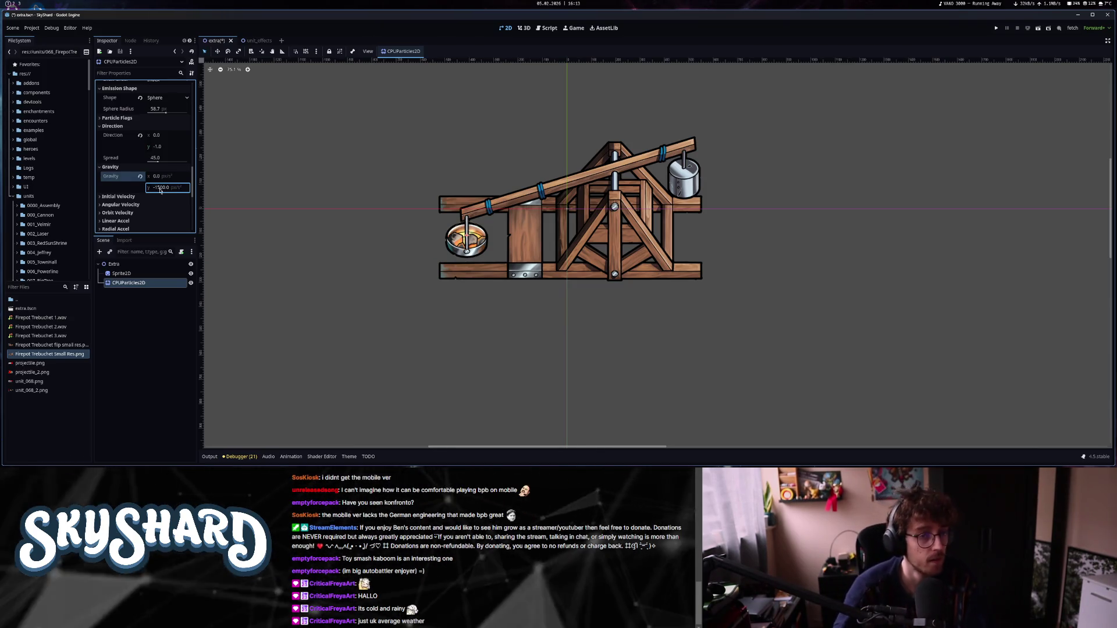
{"action": "left_click", "coordinate": [251, 40]}
{"action": "left_click", "coordinate": [136, 193]}
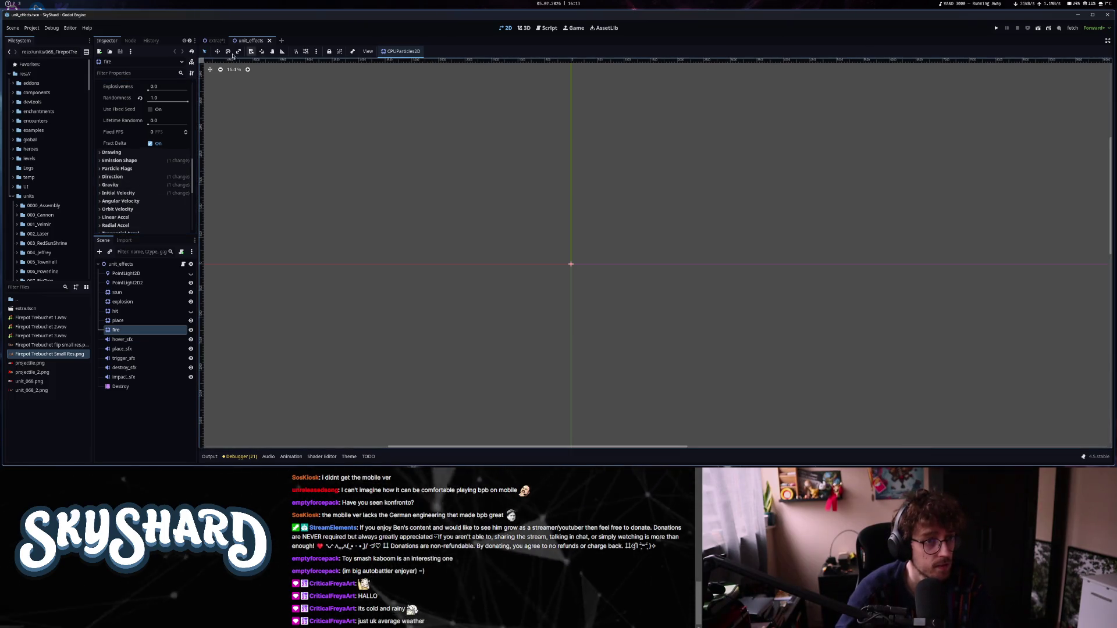
{"action": "key", "text": "ctrl+Tab"}
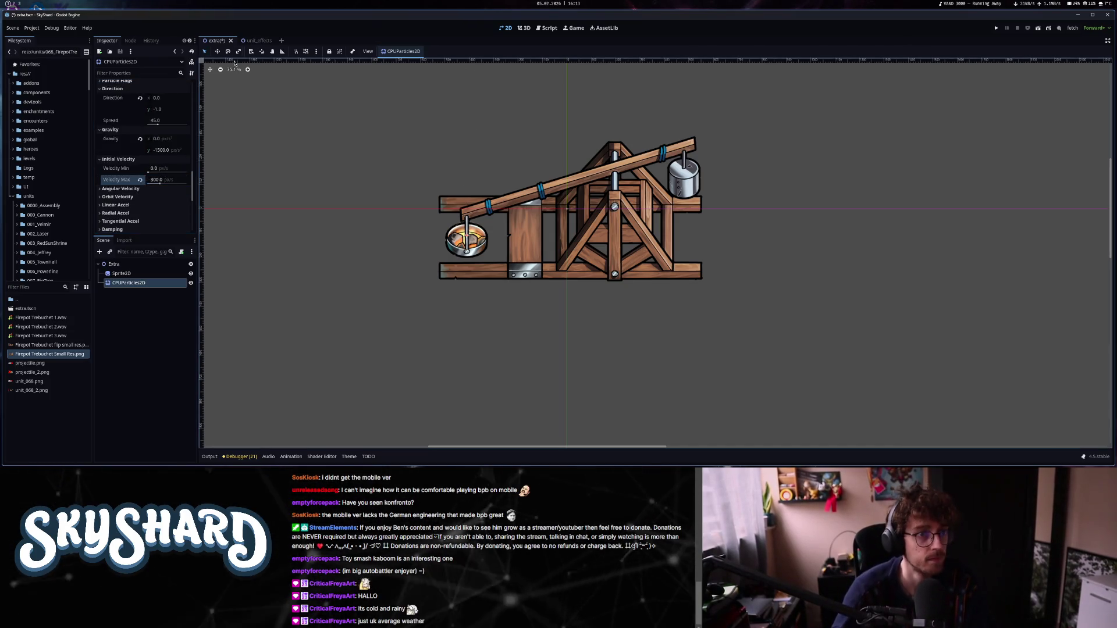
Check the fire effect's scale settings in the unit_effects scene.
{"action": "left_click", "coordinate": [250, 40]}
{"action": "scroll", "coordinate": [152, 183], "scroll_direction": "down", "scroll_amount": 1}
{"action": "scroll", "coordinate": [137, 183], "scroll_direction": "down", "scroll_amount": 2}
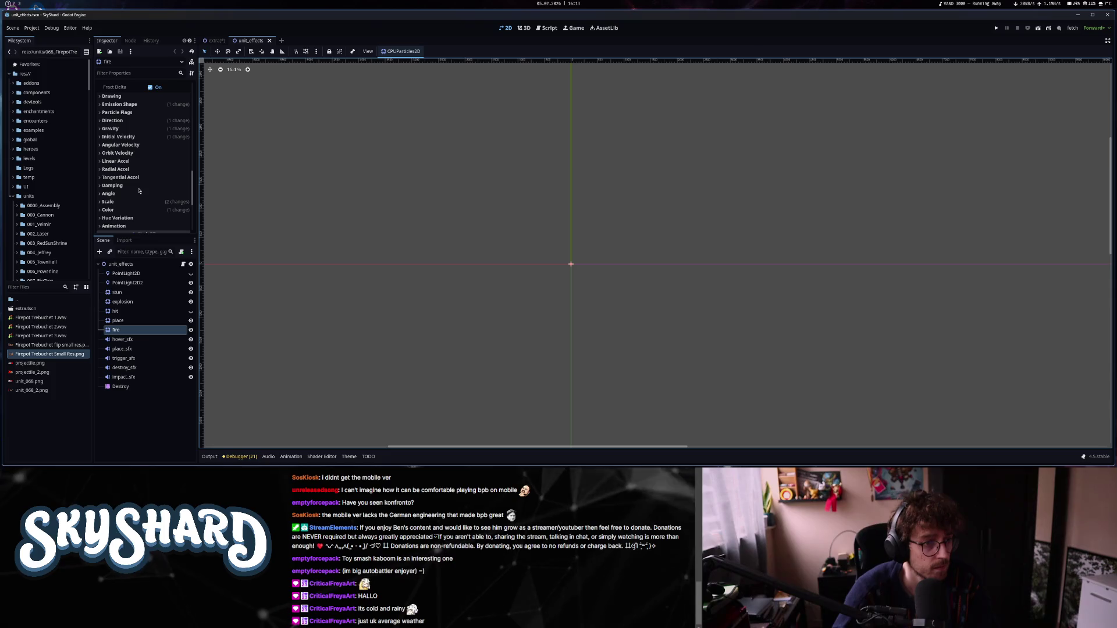
{"action": "left_click", "coordinate": [142, 204]}
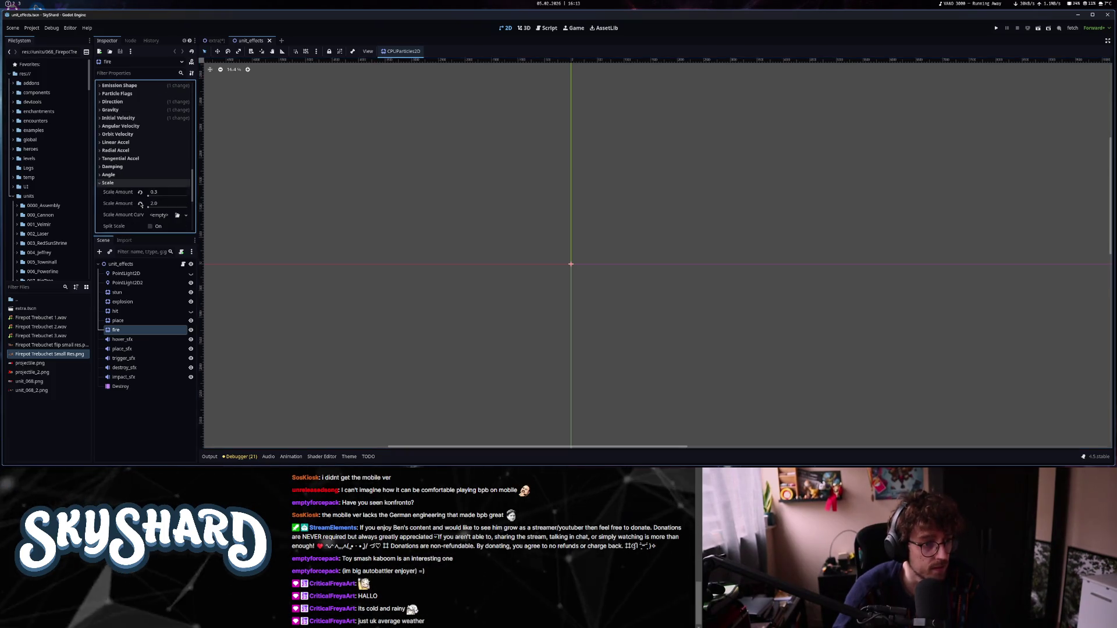
{"action": "scroll", "coordinate": [111, 207], "scroll_direction": "down", "scroll_amount": 2}
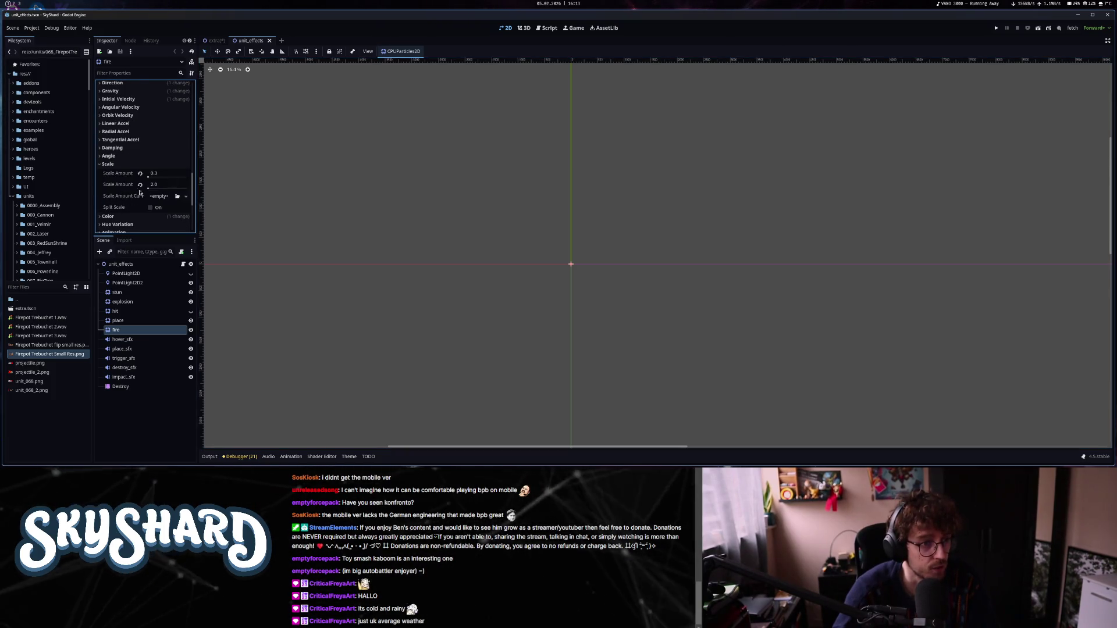
Set the trebuchet emitter's Scale Amount Min to 0.3 and Max to 2.
{"action": "left_click", "coordinate": [214, 41]}
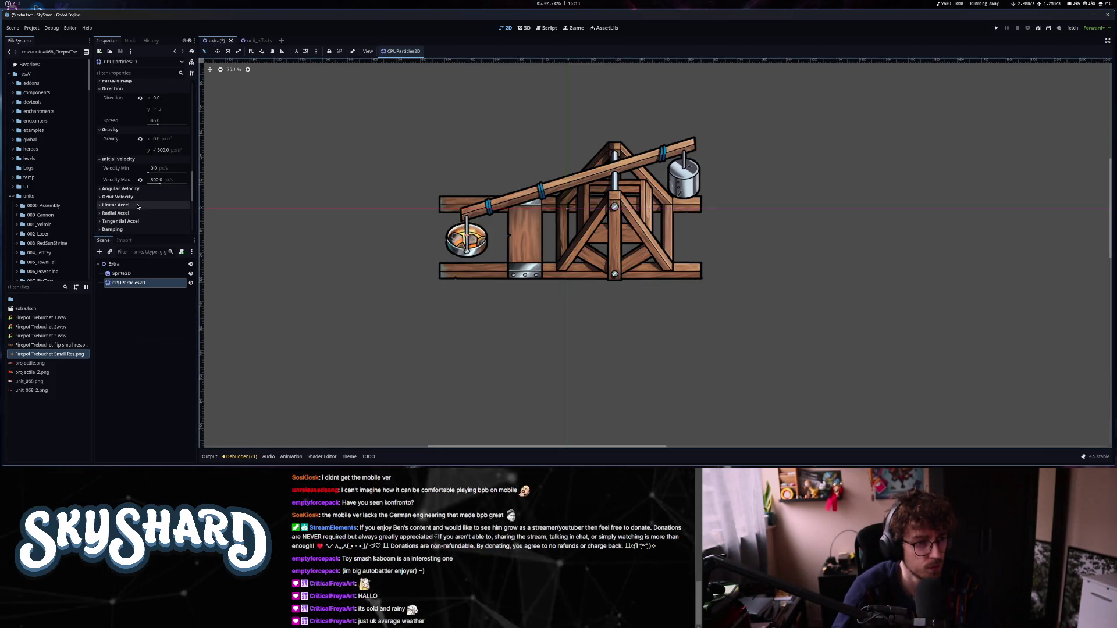
{"action": "scroll", "coordinate": [140, 207], "scroll_direction": "down", "scroll_amount": 3}
{"action": "left_click", "coordinate": [158, 199]}
{"action": "type", "text": "0.3"}
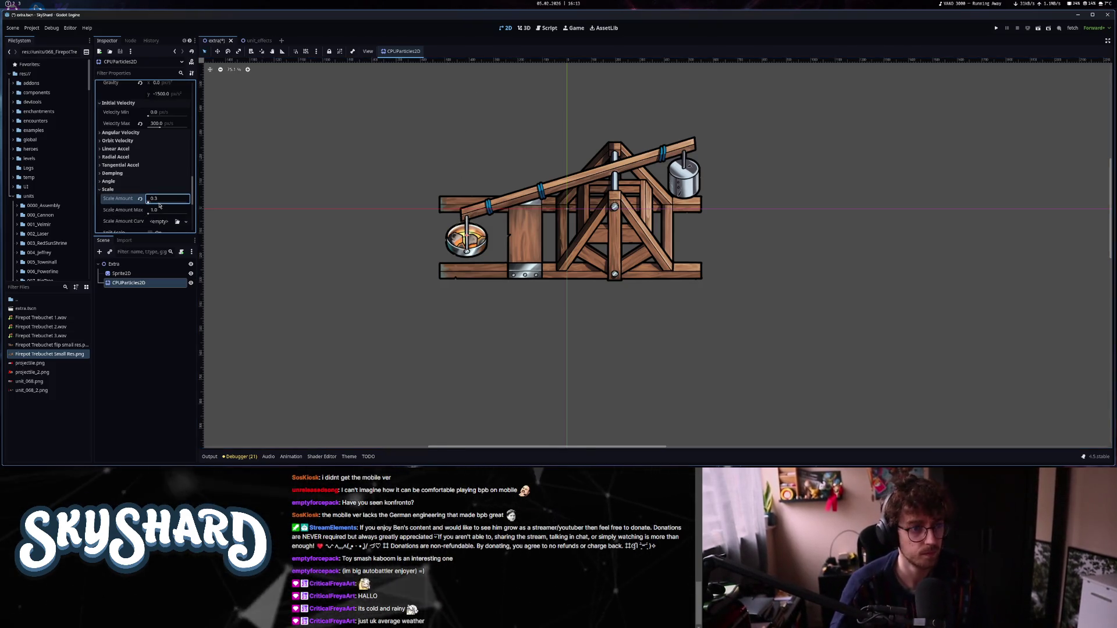
{"action": "left_click", "coordinate": [159, 210]}
{"action": "type", "text": "2"}
{"action": "key", "text": "Return"}
{"action": "scroll", "coordinate": [457, 238], "scroll_direction": "up", "scroll_amount": 6}
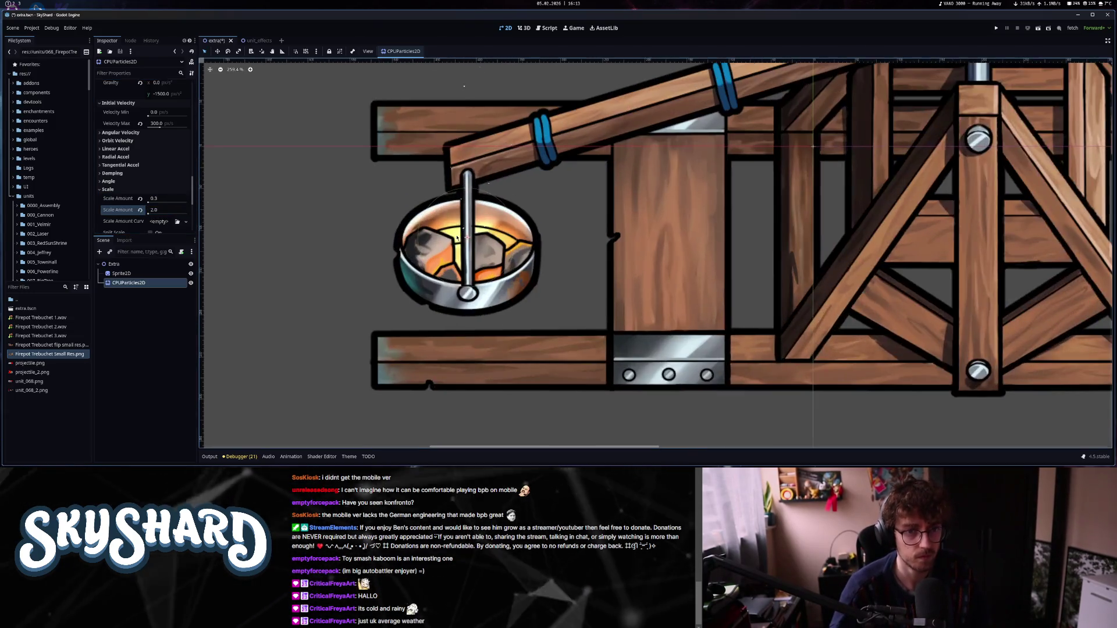
{"action": "scroll", "coordinate": [457, 238], "scroll_direction": "down", "scroll_amount": 6}
Inspect the fire effect's Color Ramp in unit_effects, then return to the trebuchet scene.
{"action": "left_click", "coordinate": [253, 41]}
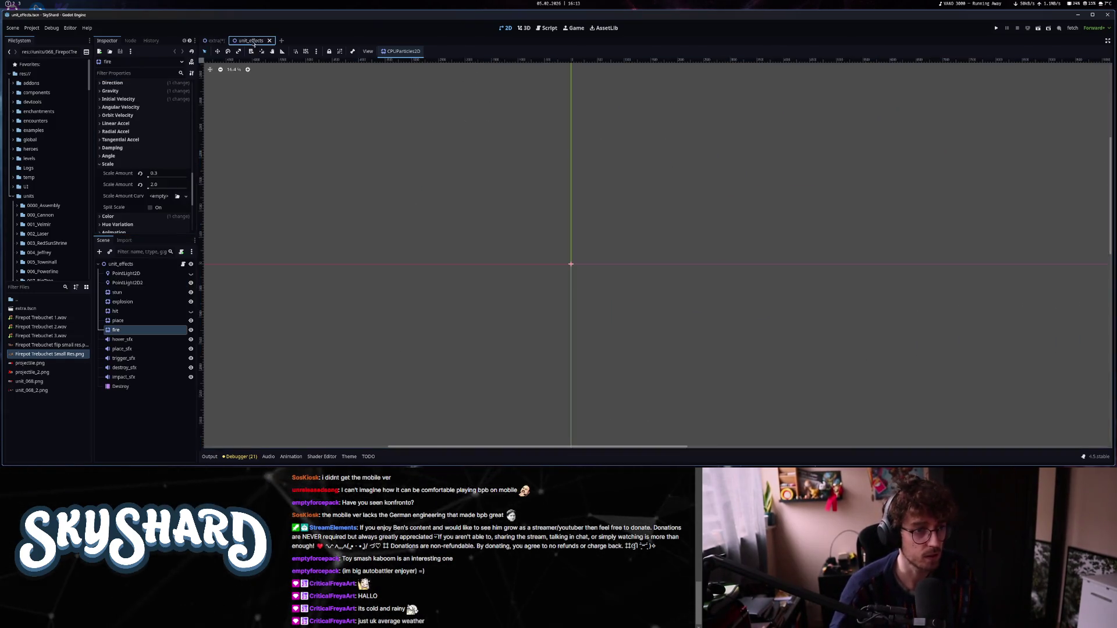
{"action": "scroll", "coordinate": [128, 182], "scroll_direction": "down", "scroll_amount": 2}
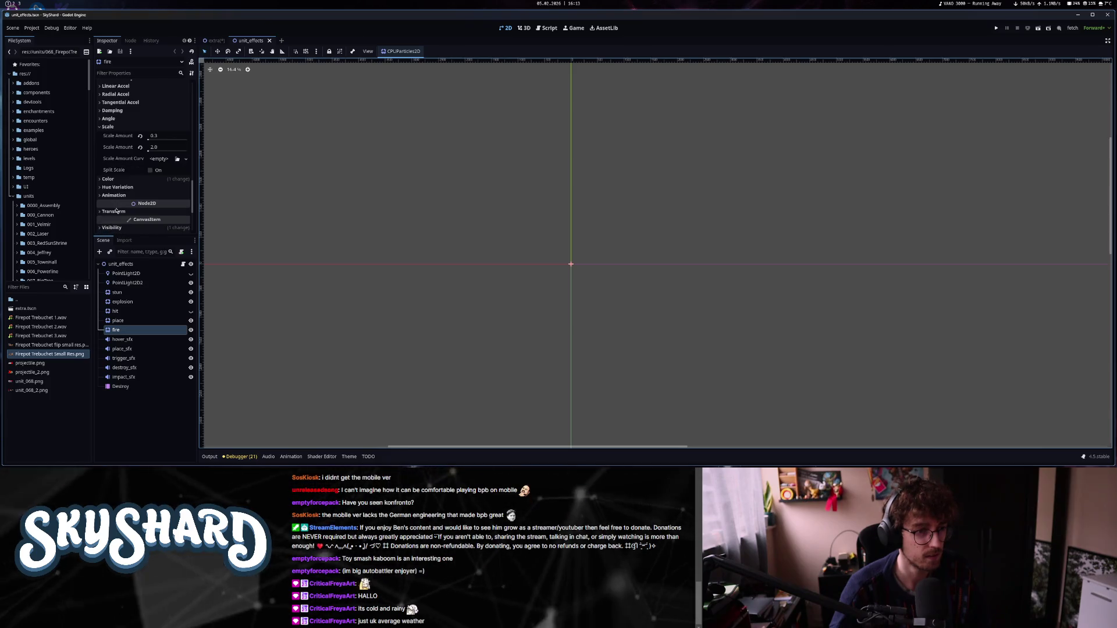
{"action": "left_click", "coordinate": [108, 179]}
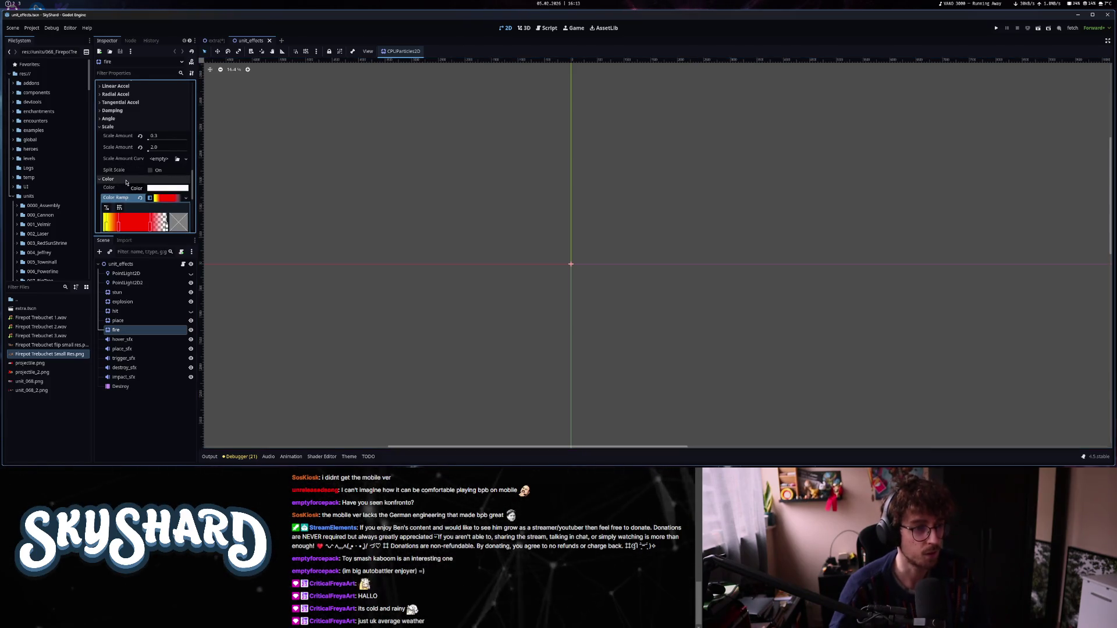
{"action": "scroll", "coordinate": [113, 201], "scroll_direction": "down", "scroll_amount": 1}
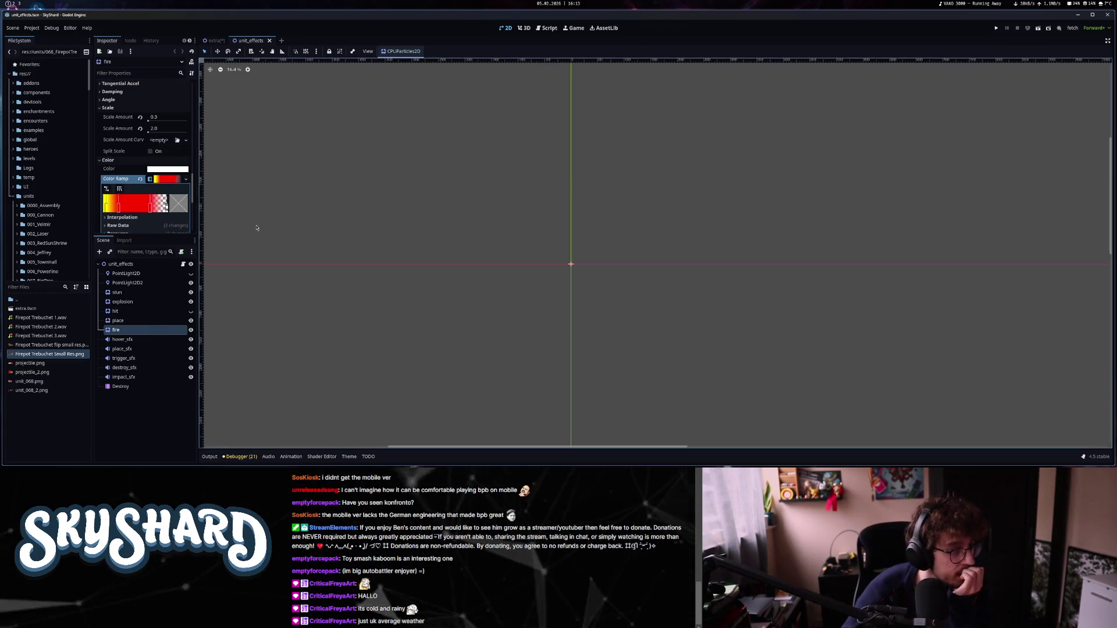
{"action": "scroll", "coordinate": [133, 193], "scroll_direction": "up", "scroll_amount": 1}
{"action": "left_click", "coordinate": [206, 40]}
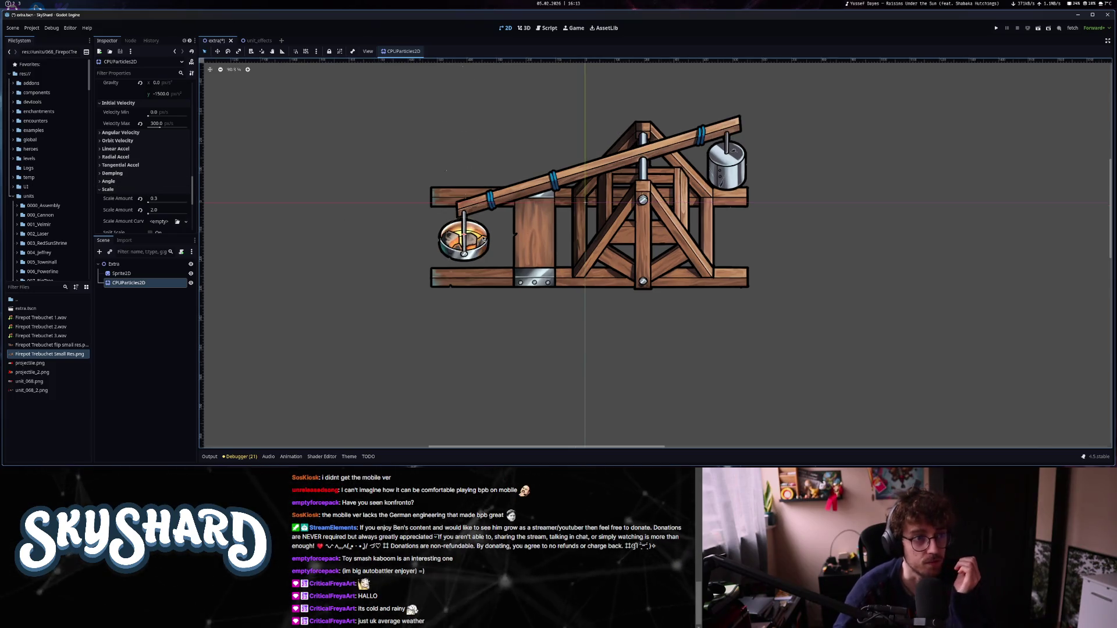
Lower the emitter's minimum particle scale amount to 8.49.
{"action": "left_click", "coordinate": [149, 200]}
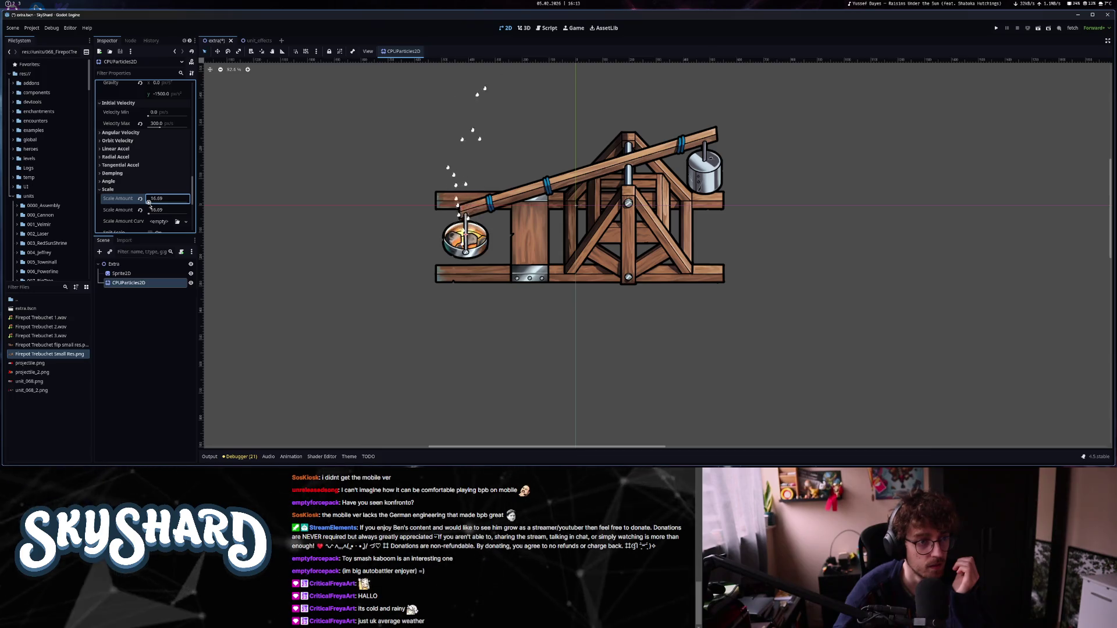
{"action": "left_click", "coordinate": [150, 213]}
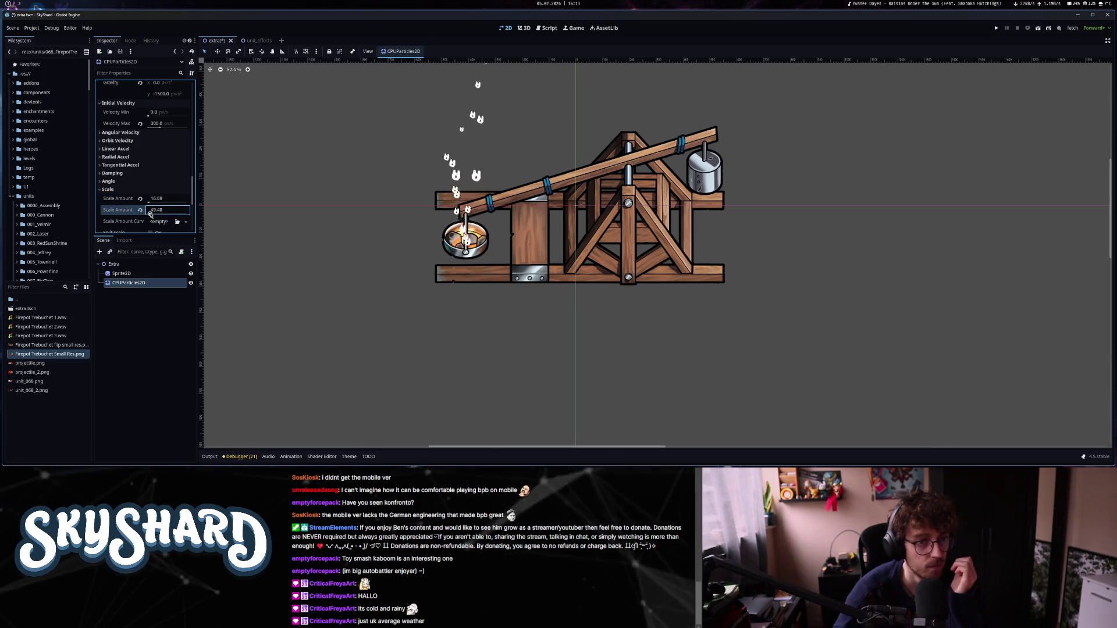
{"action": "left_click_drag", "start_coordinate": [149, 202], "coordinate": [145, 203]}
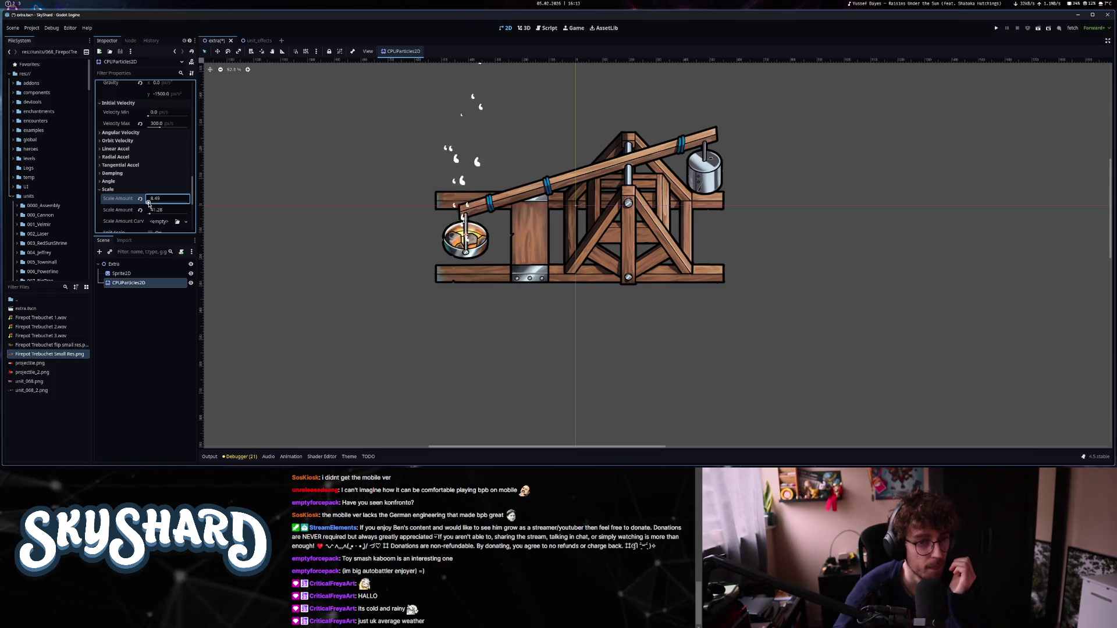
{"action": "scroll", "coordinate": [478, 194], "scroll_direction": "down", "scroll_amount": 5}
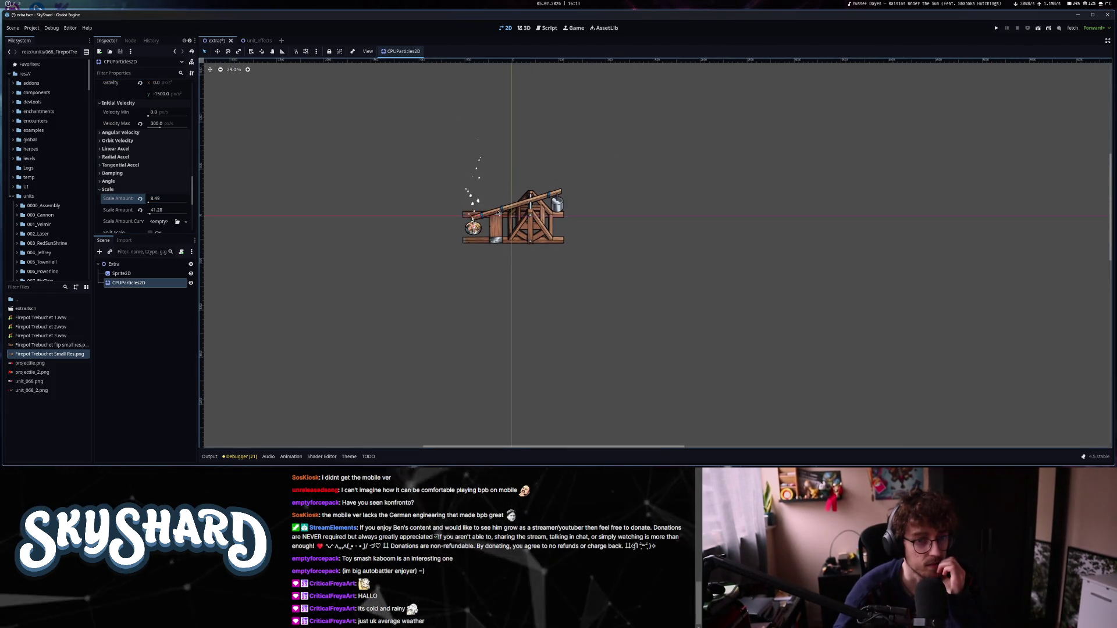
Confirm the emitter's Gravity y stays at -1500.
{"action": "scroll", "coordinate": [493, 217], "scroll_direction": "up", "scroll_amount": 5}
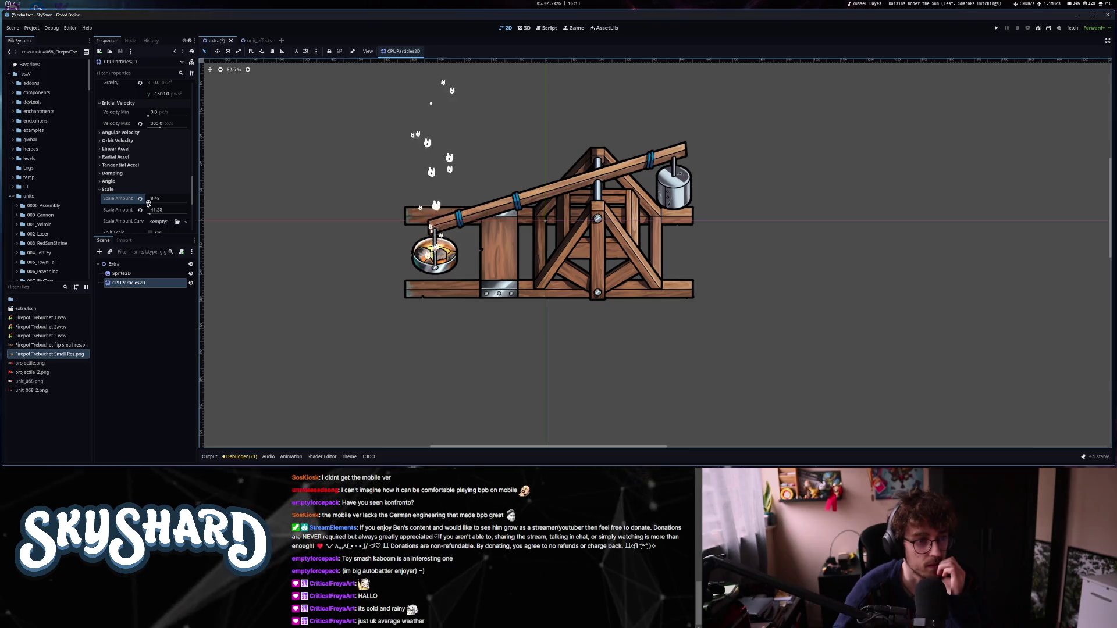
{"action": "scroll", "coordinate": [150, 200], "scroll_direction": "up", "scroll_amount": 5}
{"action": "left_click", "coordinate": [168, 207]}
{"action": "key", "text": "Return"}
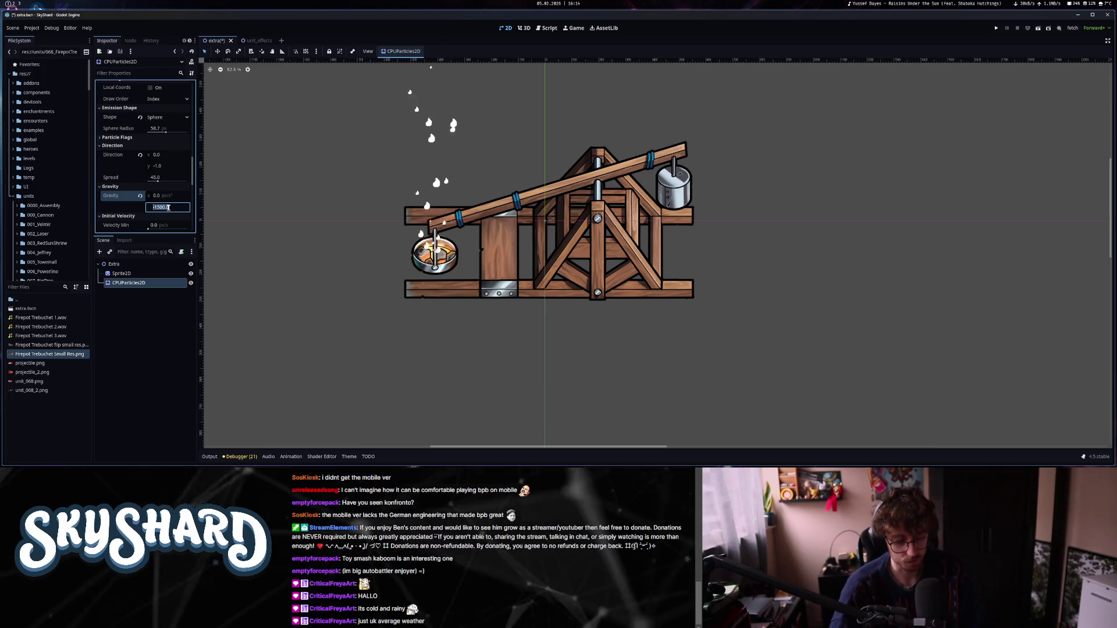
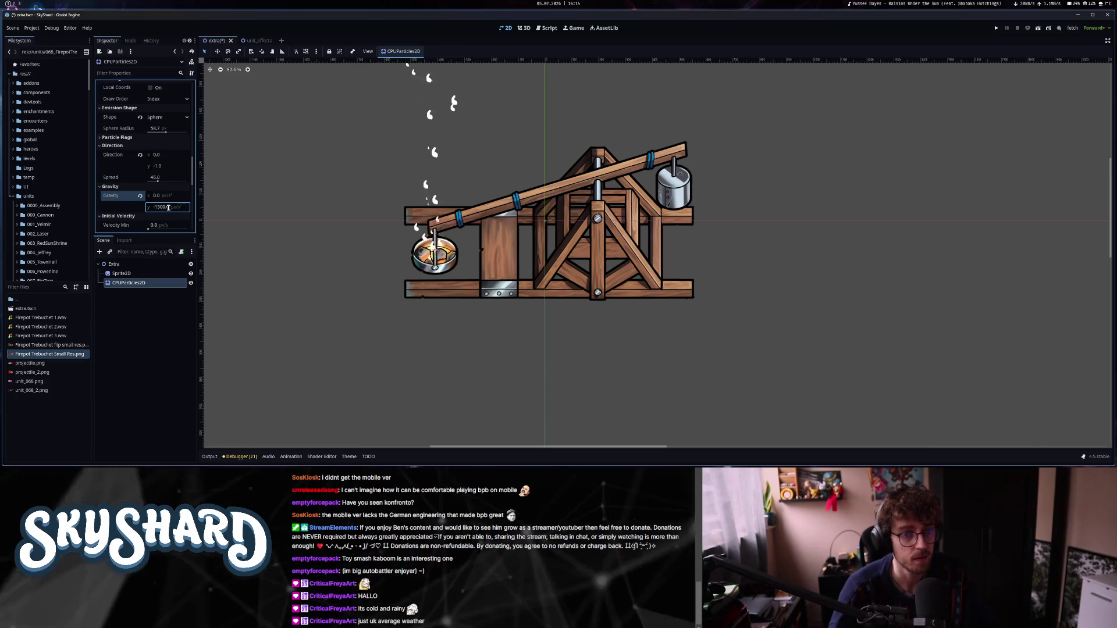
Set the particles' vertical gravity to -800 and maximum initial velocity to 100.
{"action": "left_click", "coordinate": [169, 207]}
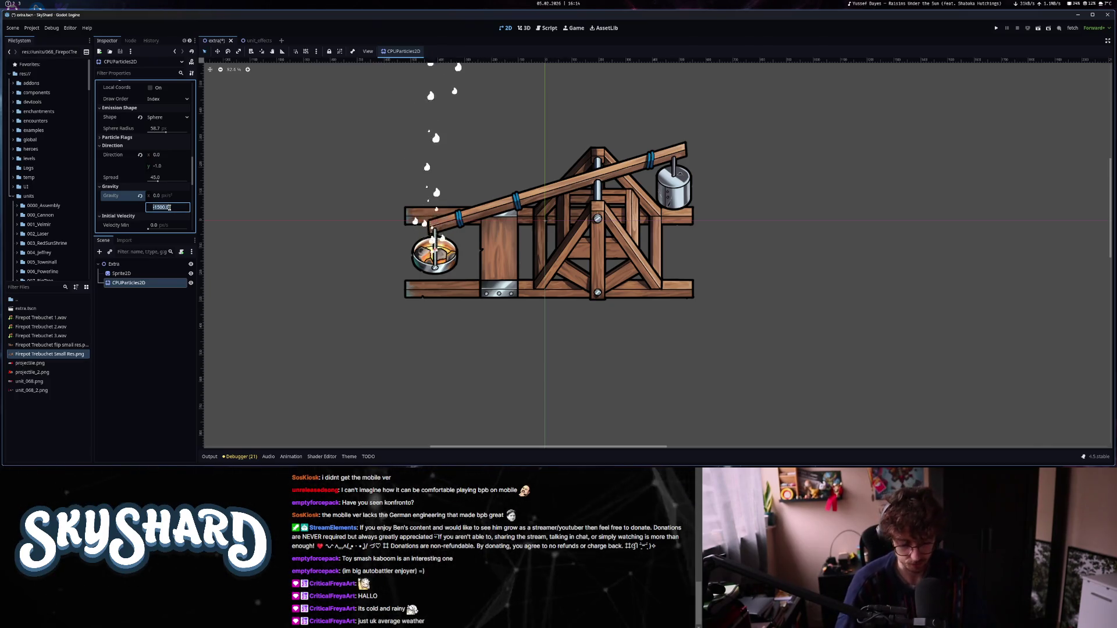
{"action": "type", "text": "-600"}
{"action": "key", "text": "Return"}
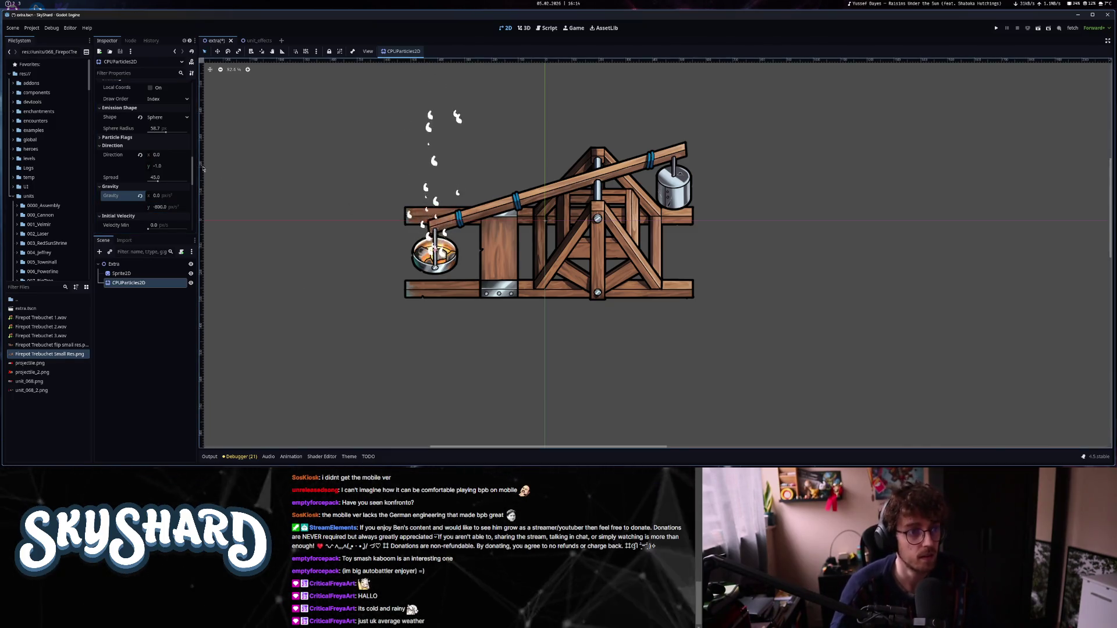
{"action": "scroll", "coordinate": [168, 174], "scroll_direction": "down", "scroll_amount": 2}
{"action": "left_click", "coordinate": [165, 181]}
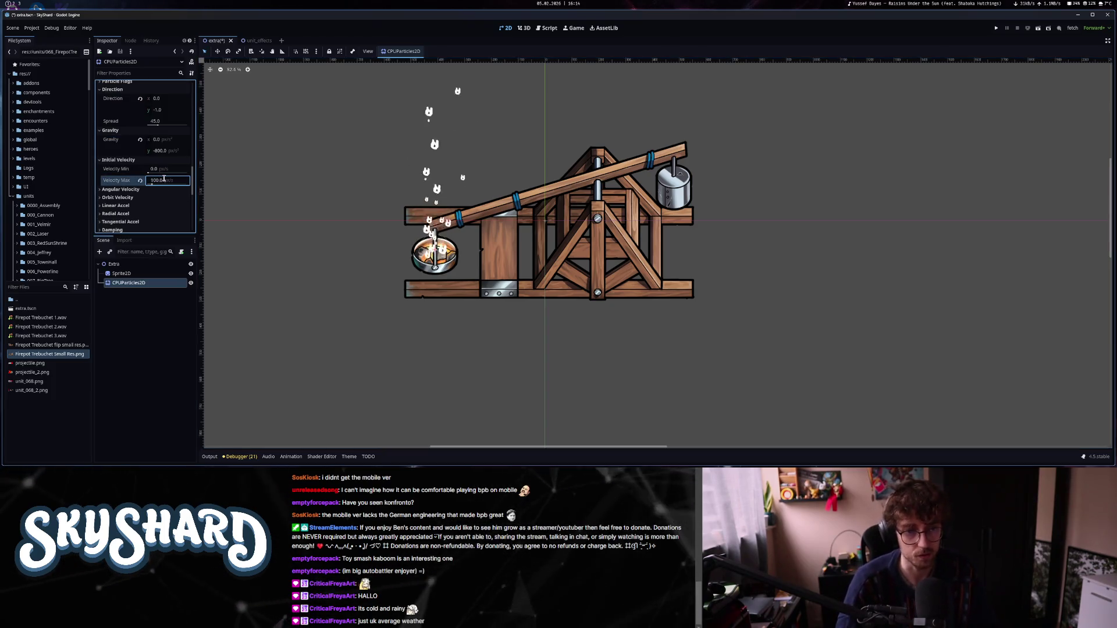
{"action": "key", "text": "Return"}
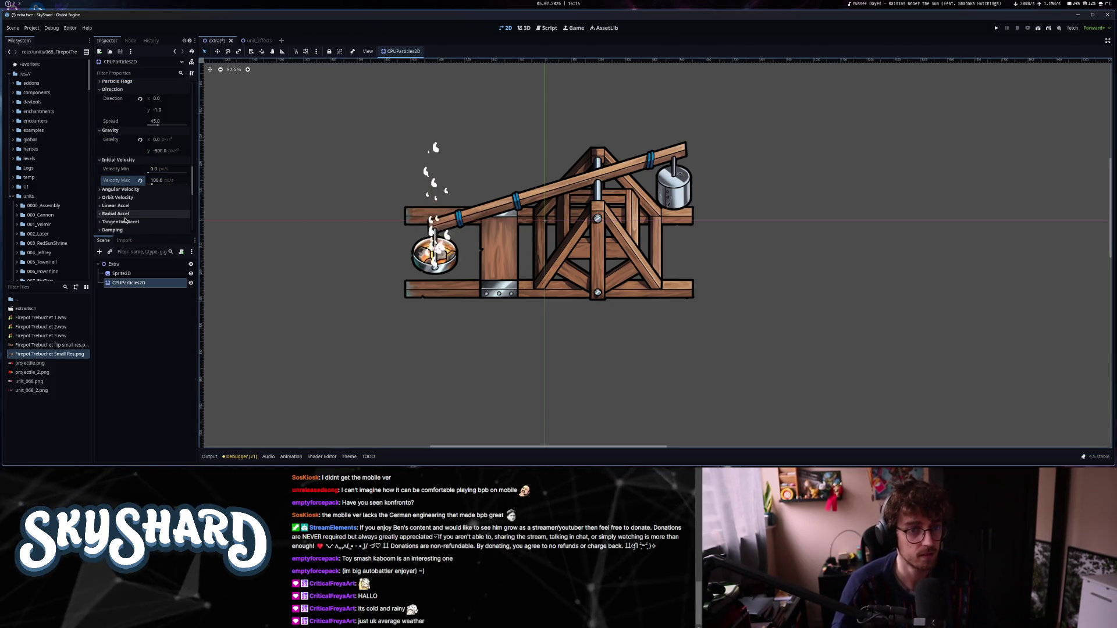
Set the scale amount range from 0.29 to 16.69 and expand the Color section.
{"action": "scroll", "coordinate": [416, 232], "scroll_direction": "down", "scroll_amount": 3}
{"action": "scroll", "coordinate": [417, 233], "scroll_direction": "down", "scroll_amount": 3}
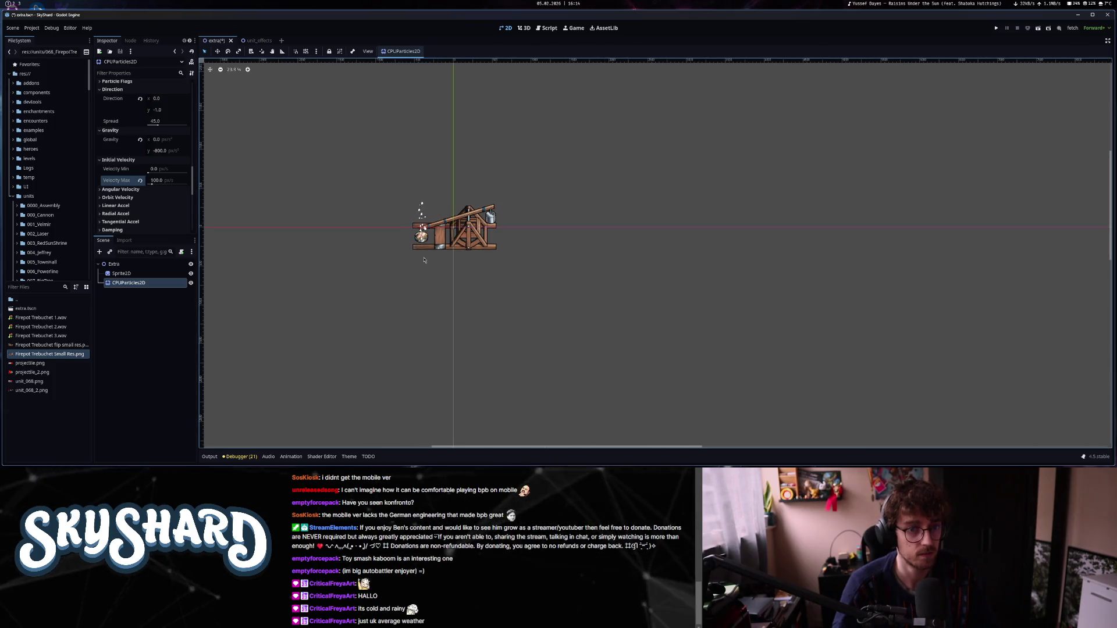
{"action": "scroll", "coordinate": [420, 254], "scroll_direction": "up", "scroll_amount": 4}
{"action": "scroll", "coordinate": [155, 175], "scroll_direction": "down", "scroll_amount": 3}
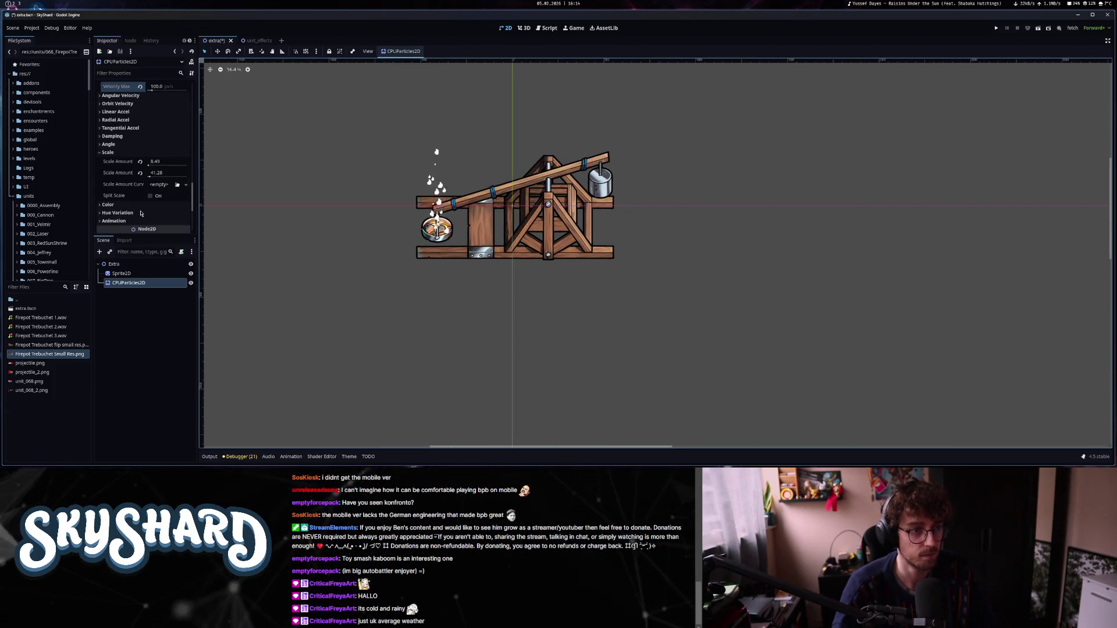
{"action": "left_click", "coordinate": [148, 166]}
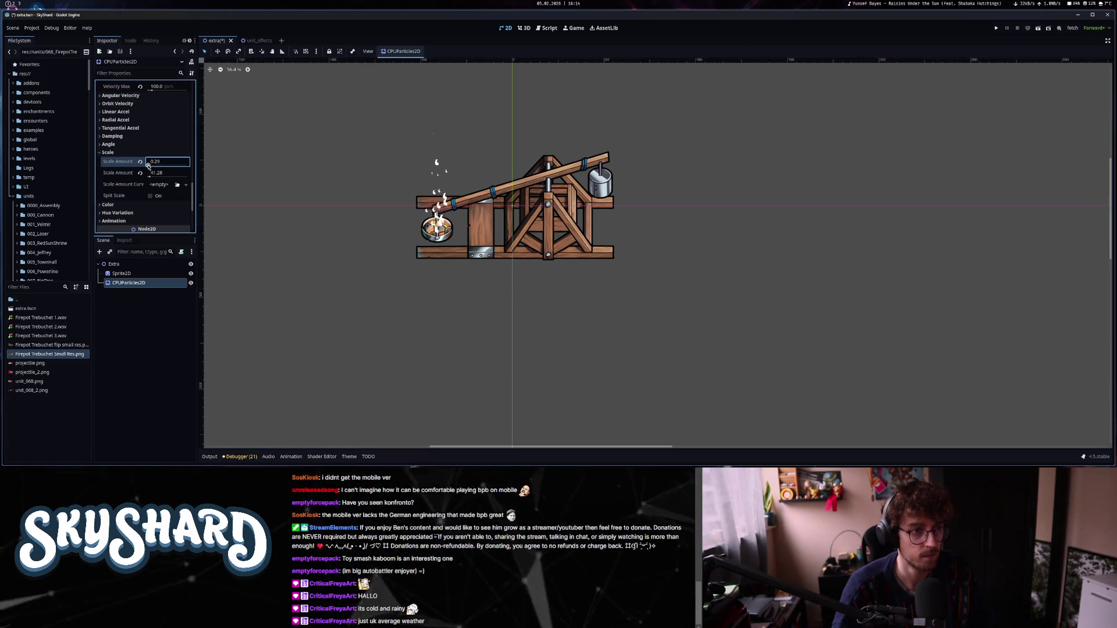
{"action": "left_click", "coordinate": [149, 174]}
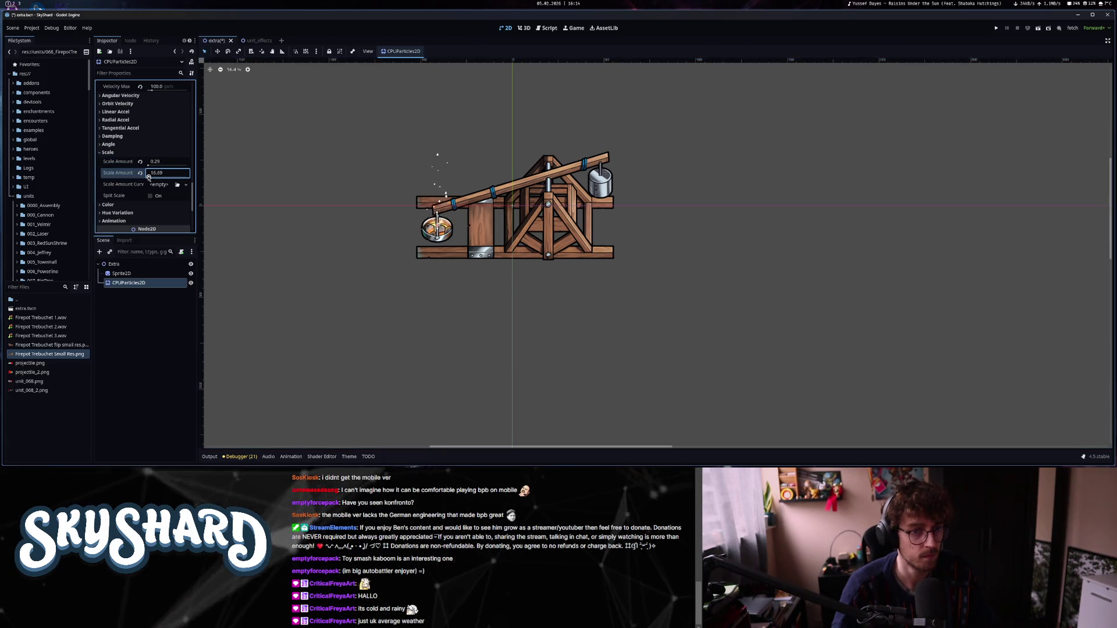
{"action": "scroll", "coordinate": [422, 270], "scroll_direction": "down", "scroll_amount": 3}
{"action": "scroll", "coordinate": [435, 241], "scroll_direction": "up", "scroll_amount": 3}
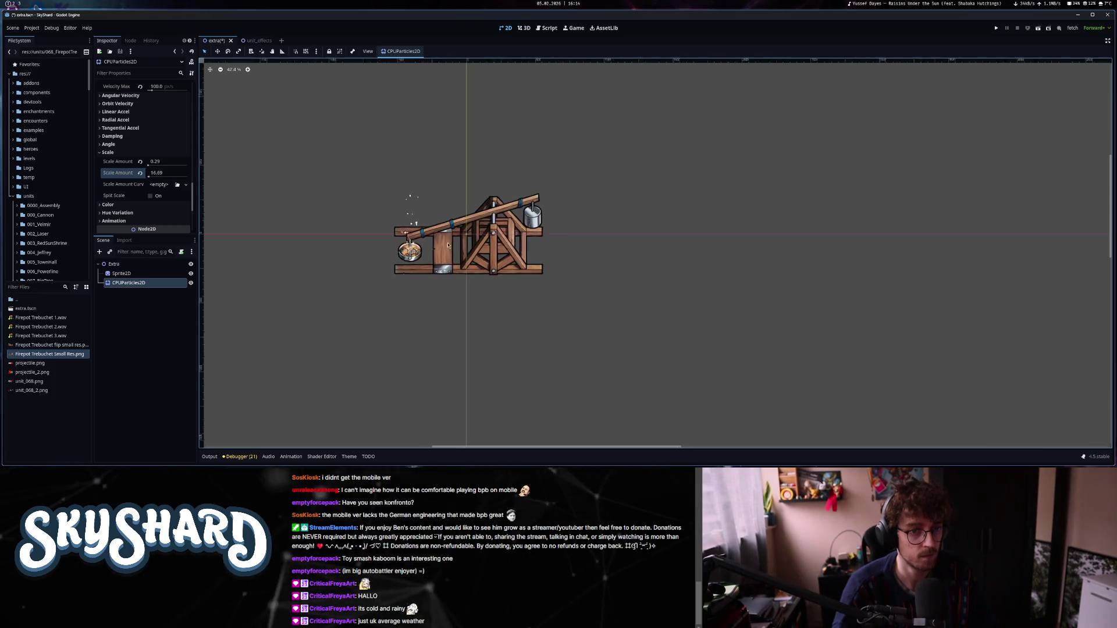
{"action": "scroll", "coordinate": [436, 242], "scroll_direction": "down", "scroll_amount": 2}
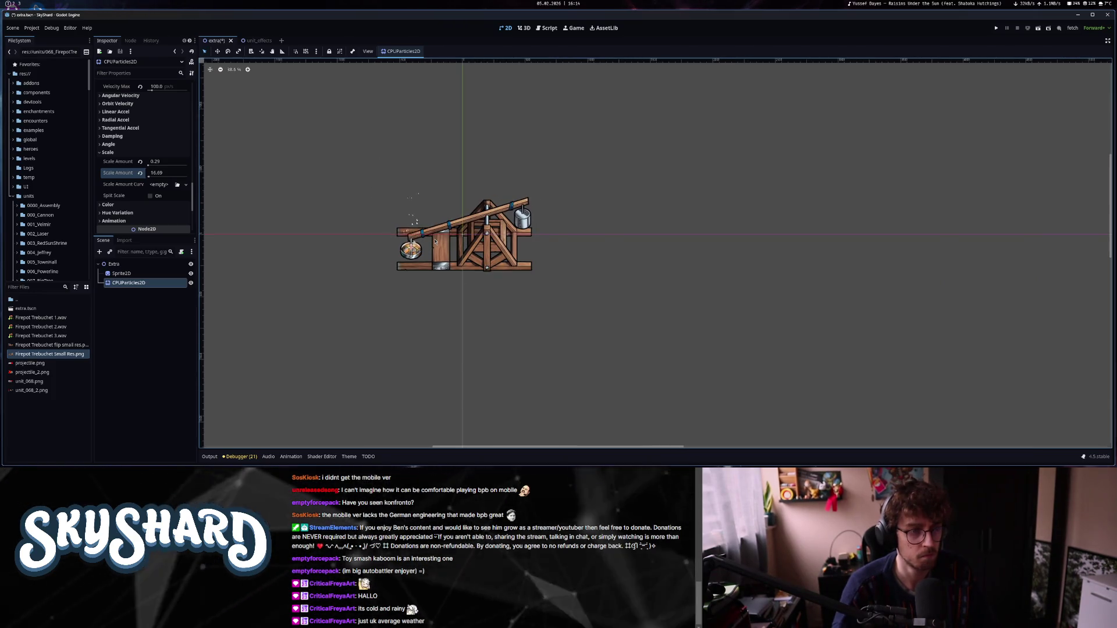
{"action": "scroll", "coordinate": [426, 249], "scroll_direction": "up", "scroll_amount": 1}
{"action": "left_click", "coordinate": [107, 204]}
{"action": "scroll", "coordinate": [152, 192], "scroll_direction": "down", "scroll_amount": 2}
Create a new color ramp gradient with a yellow left stop and an added red stop.
{"action": "left_click", "coordinate": [159, 169]}
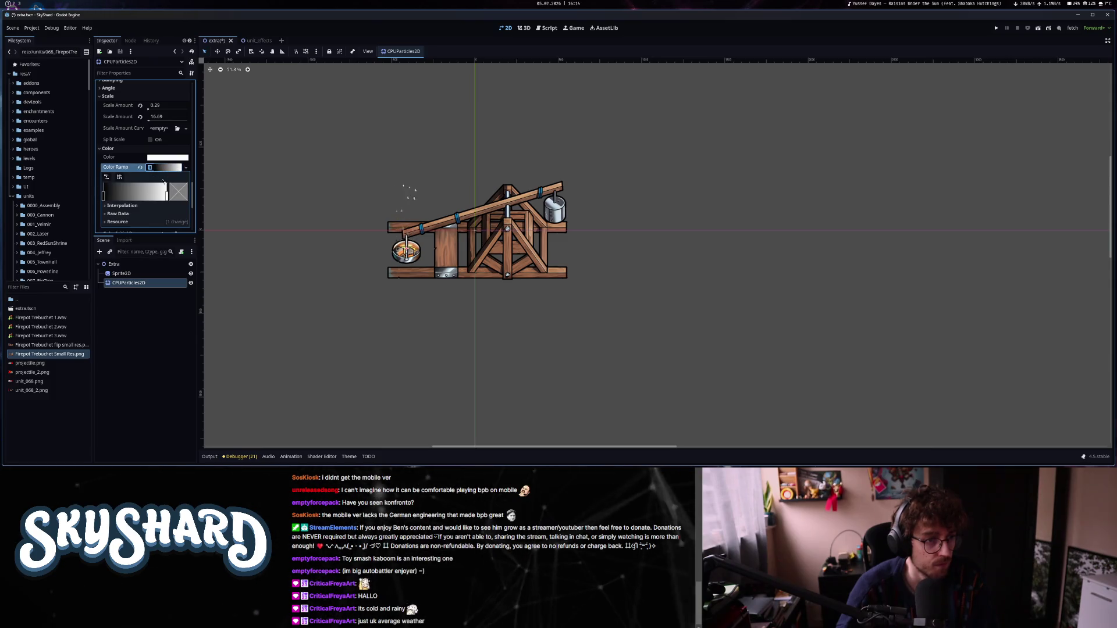
{"action": "double_click", "coordinate": [105, 197]}
{"action": "left_click_drag", "start_coordinate": [156, 318], "coordinate": [252, 335]}
{"action": "left_click", "coordinate": [114, 194]}
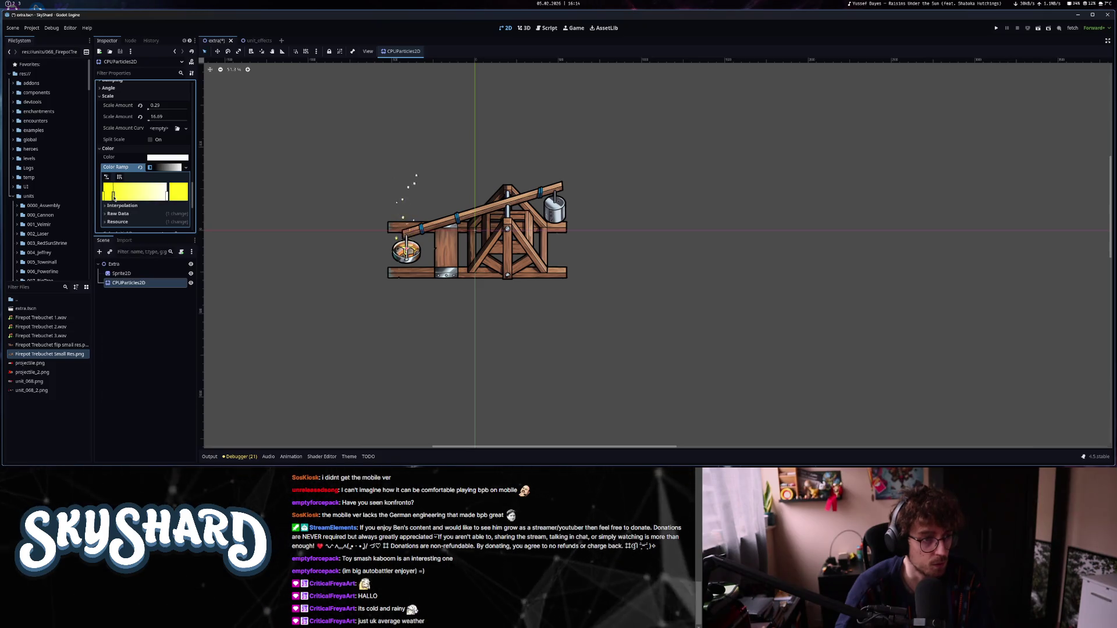
{"action": "double_click", "coordinate": [114, 195]}
{"action": "left_click_drag", "start_coordinate": [156, 327], "coordinate": [72, 326]}
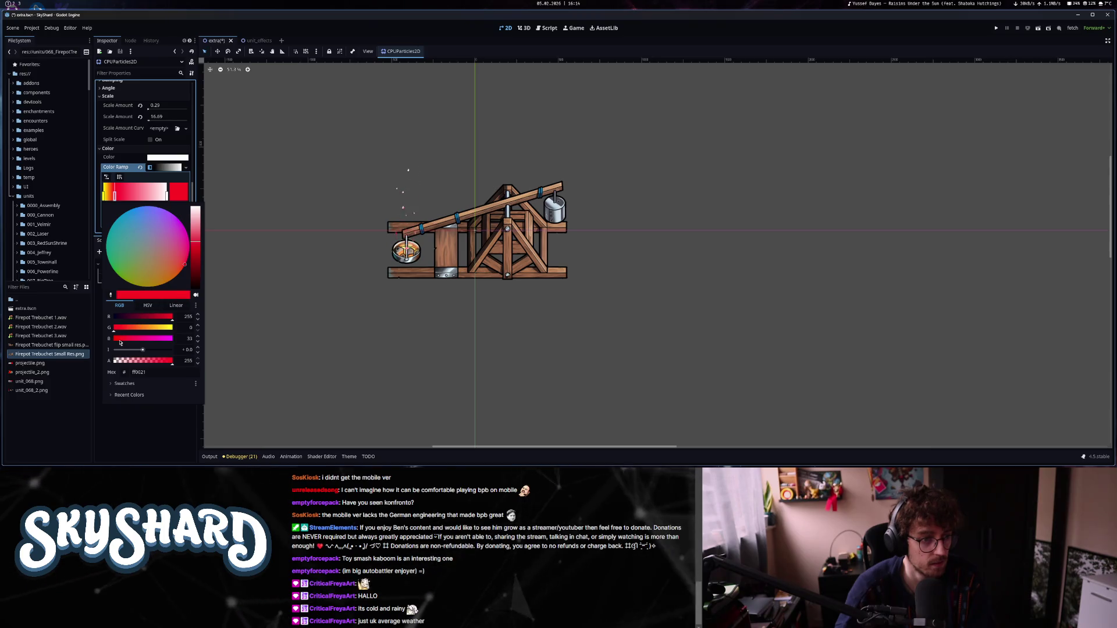
Delete the extra middle stop, make the right stop fully transparent, and reselect CPUParticles2D.
{"action": "left_click", "coordinate": [139, 196]}
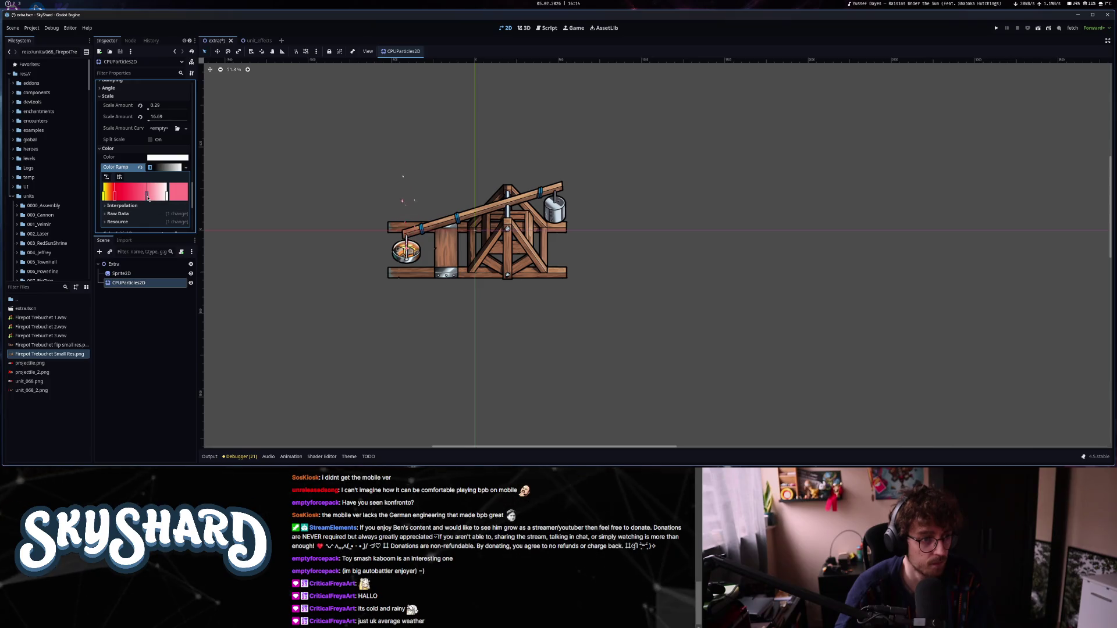
{"action": "double_click", "coordinate": [148, 198]}
{"action": "left_click", "coordinate": [137, 198]}
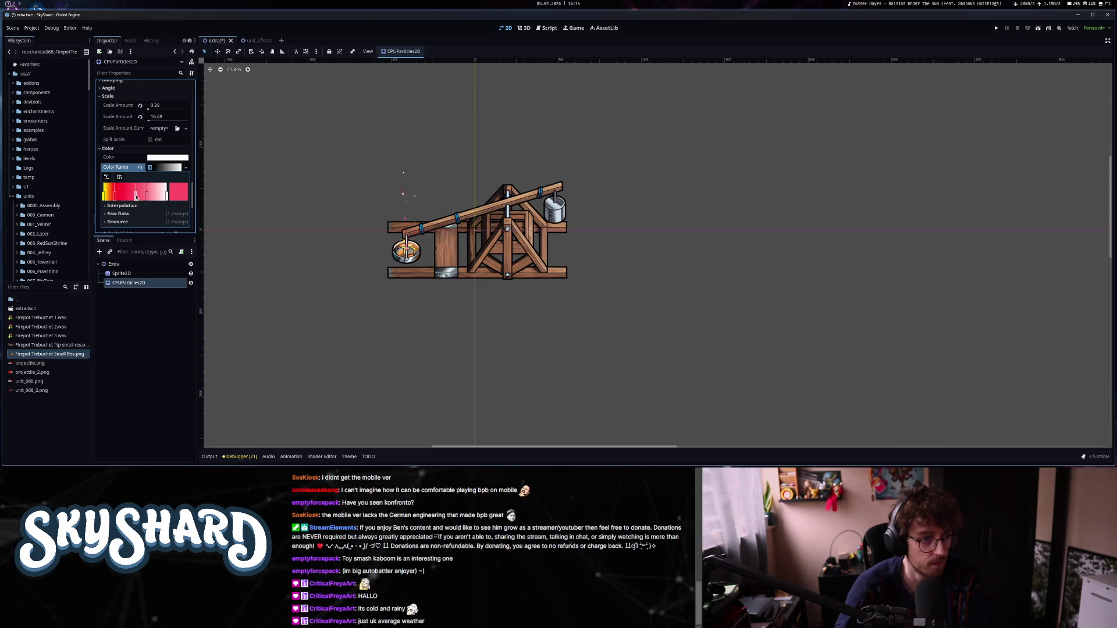
{"action": "key", "text": "Delete"}
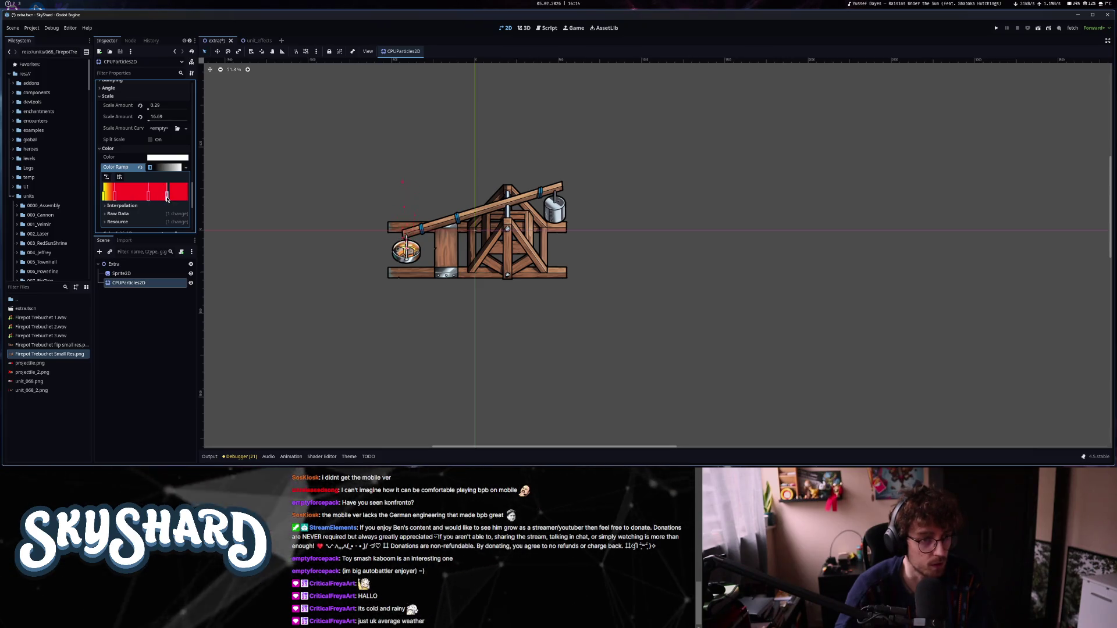
{"action": "double_click", "coordinate": [164, 199]}
{"action": "left_click_drag", "start_coordinate": [171, 361], "coordinate": [74, 350]}
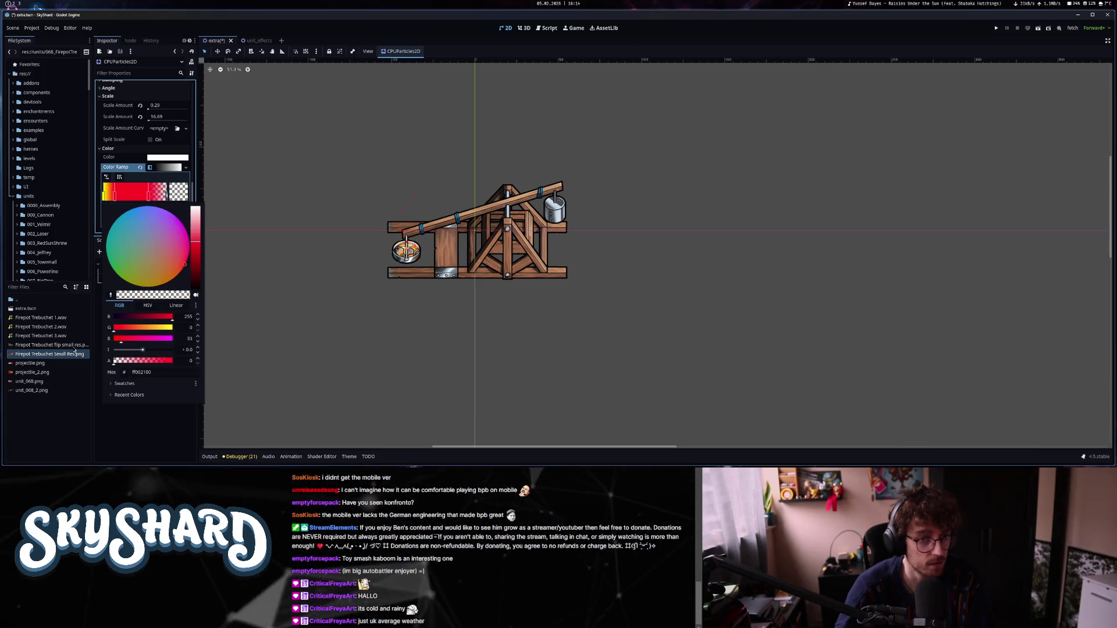
{"action": "left_click", "coordinate": [306, 227]}
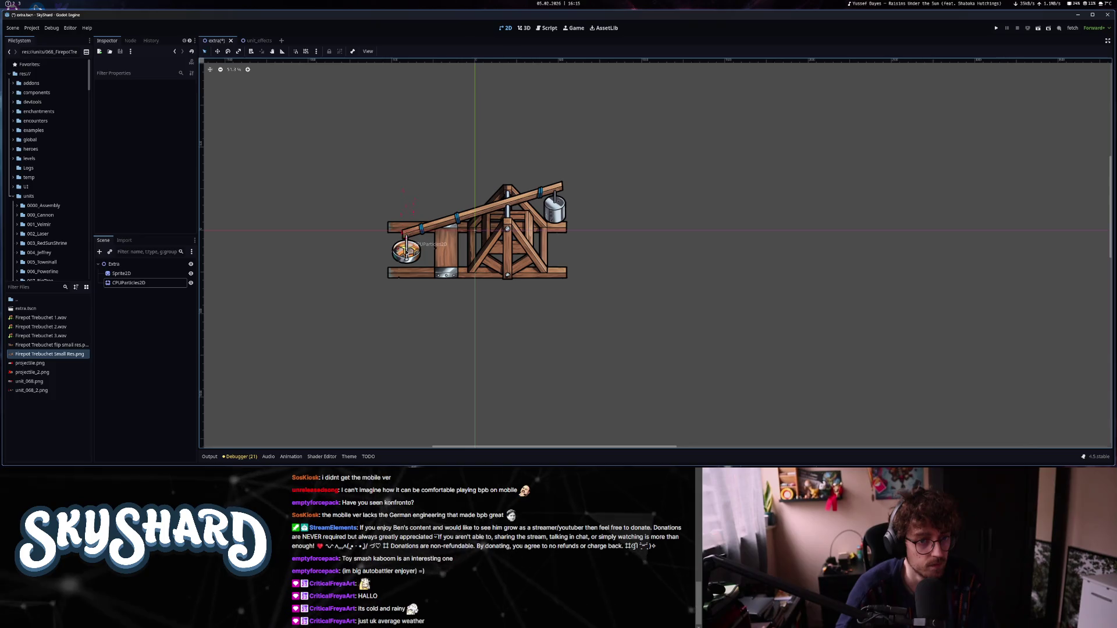
{"action": "left_click", "coordinate": [145, 283]}
Show the texture details, edit the particle amount, and set vertical gravity to -300.
{"action": "scroll", "coordinate": [138, 175], "scroll_direction": "up", "scroll_amount": 10}
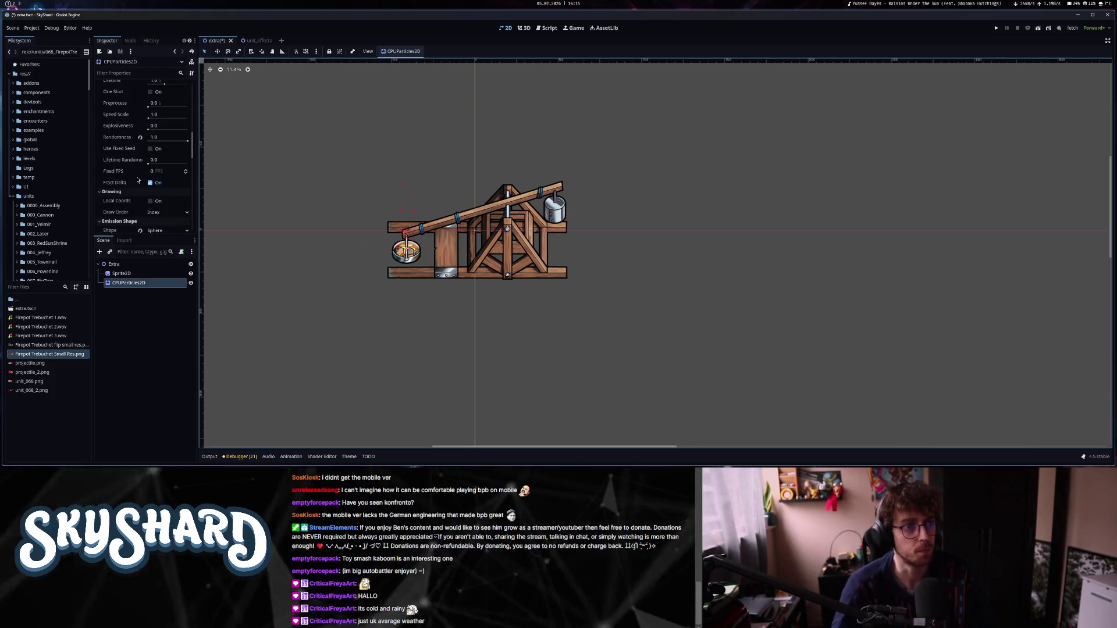
{"action": "scroll", "coordinate": [138, 175], "scroll_direction": "up", "scroll_amount": 5}
{"action": "left_click", "coordinate": [167, 120]}
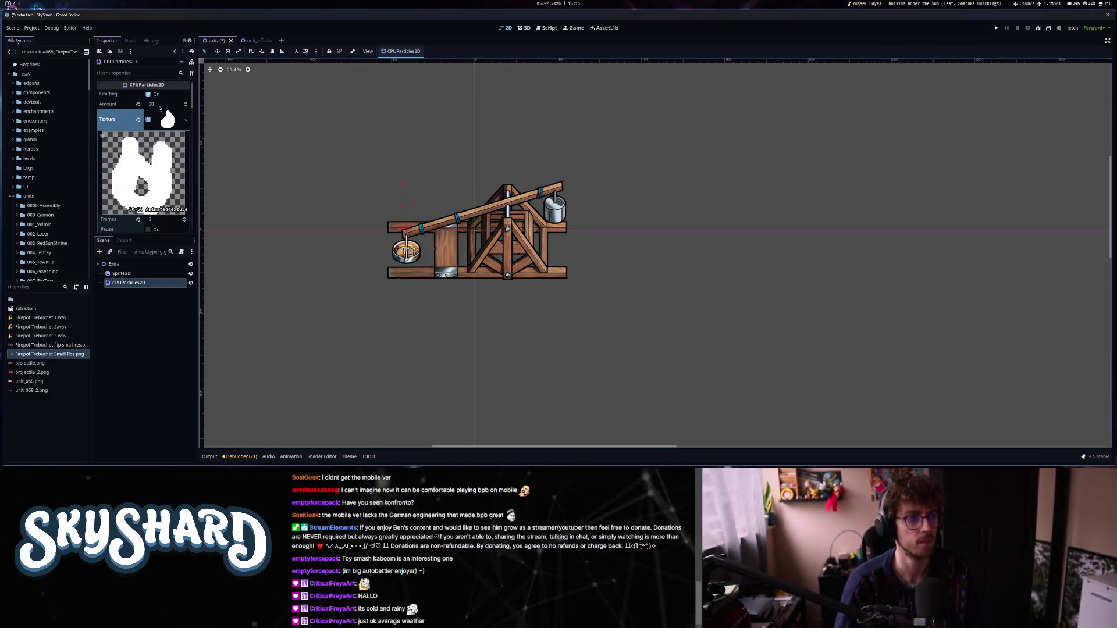
{"action": "left_click", "coordinate": [159, 106]}
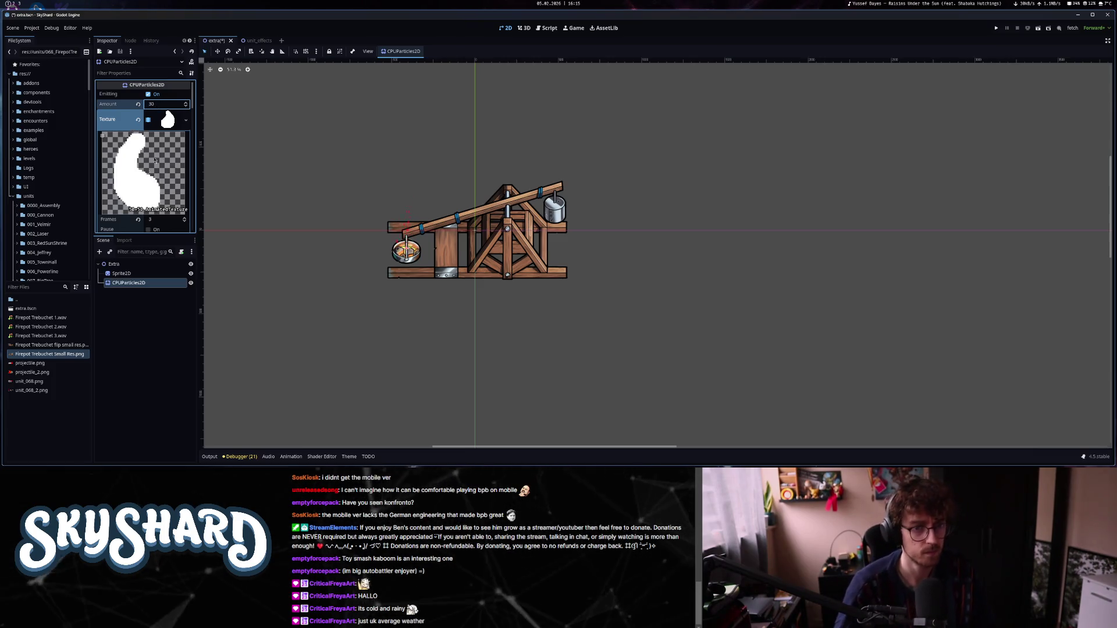
{"action": "scroll", "coordinate": [150, 208], "scroll_direction": "down", "scroll_amount": 8}
{"action": "scroll", "coordinate": [149, 208], "scroll_direction": "down", "scroll_amount": 1}
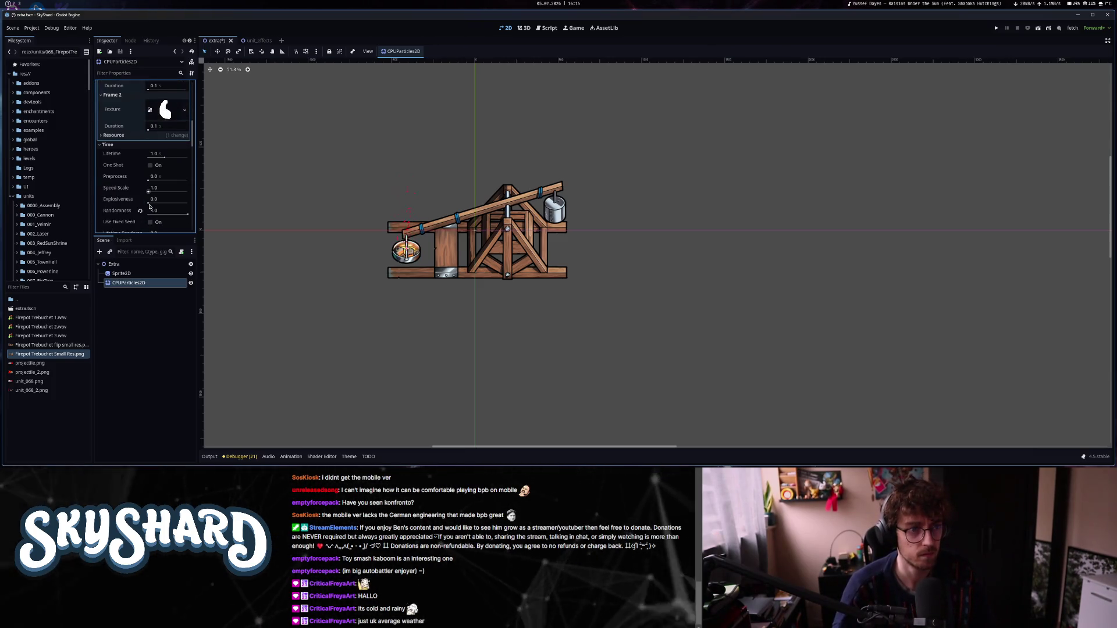
{"action": "scroll", "coordinate": [149, 206], "scroll_direction": "down", "scroll_amount": 10}
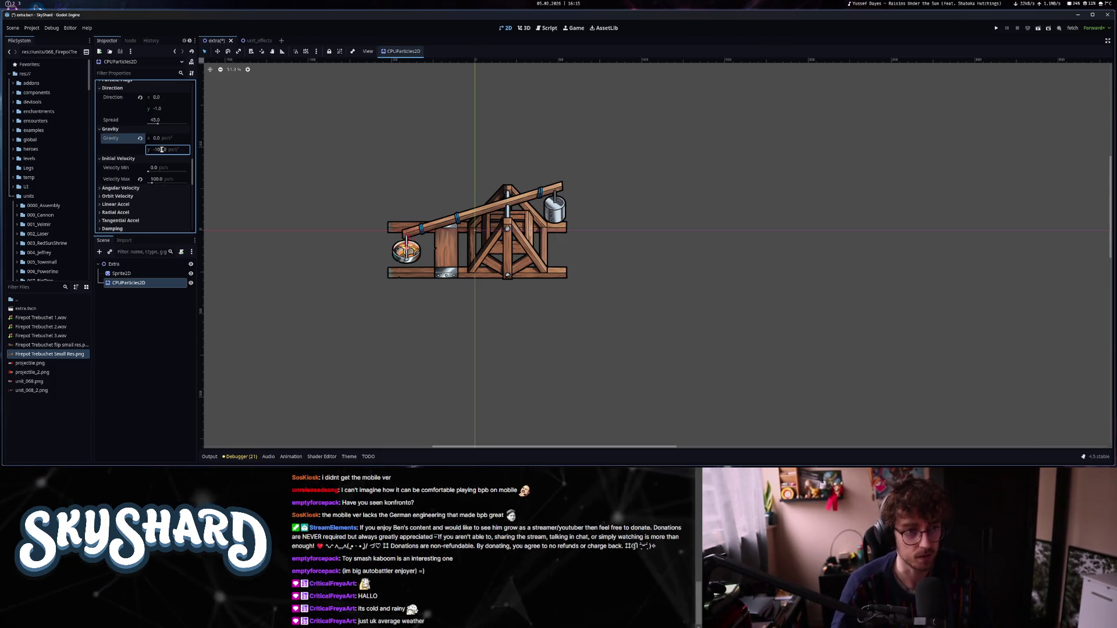
{"action": "type", "text": "-300"}
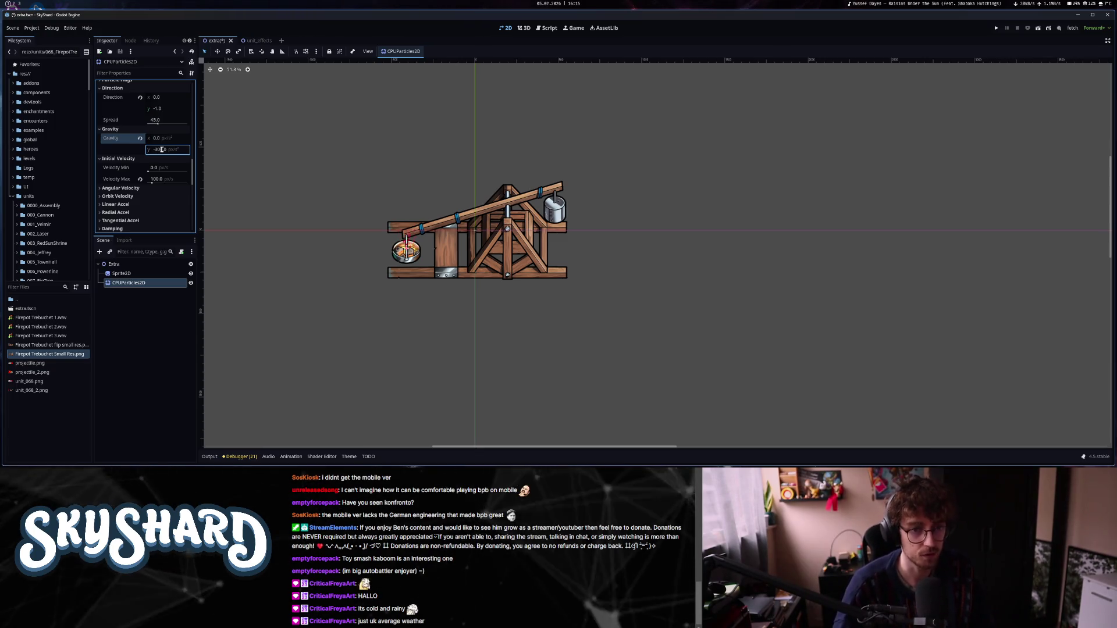
{"action": "left_click", "coordinate": [296, 125]}
Change the vertical gravity to -400.
{"action": "scroll", "coordinate": [410, 250], "scroll_direction": "up", "scroll_amount": 8}
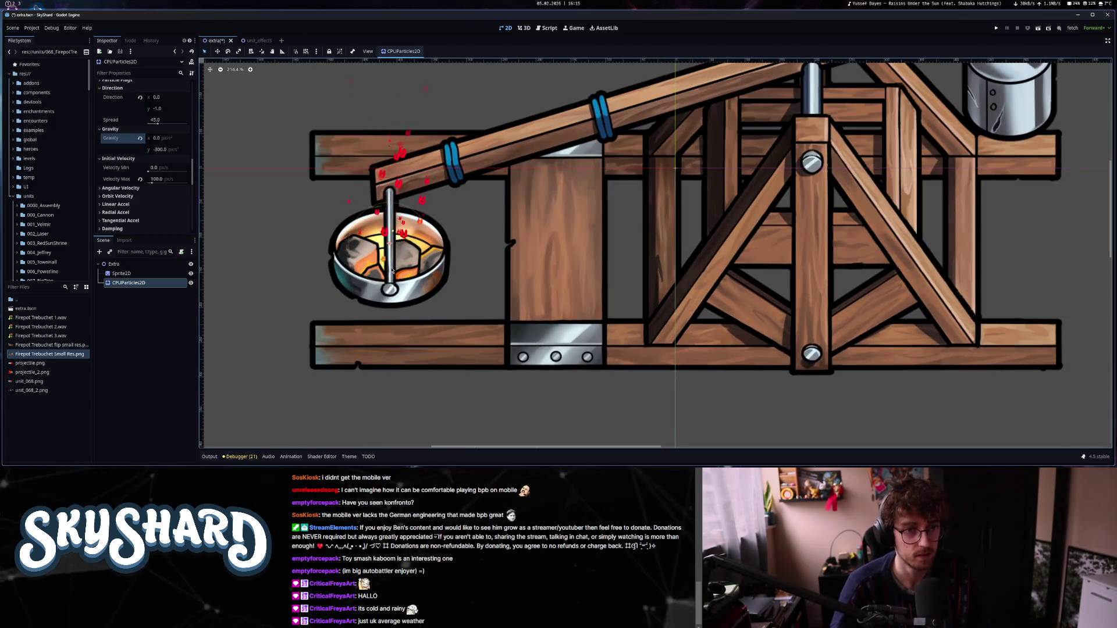
{"action": "scroll", "coordinate": [391, 271], "scroll_direction": "down", "scroll_amount": 5}
{"action": "left_click", "coordinate": [163, 149]}
{"action": "type", "text": "-4"}
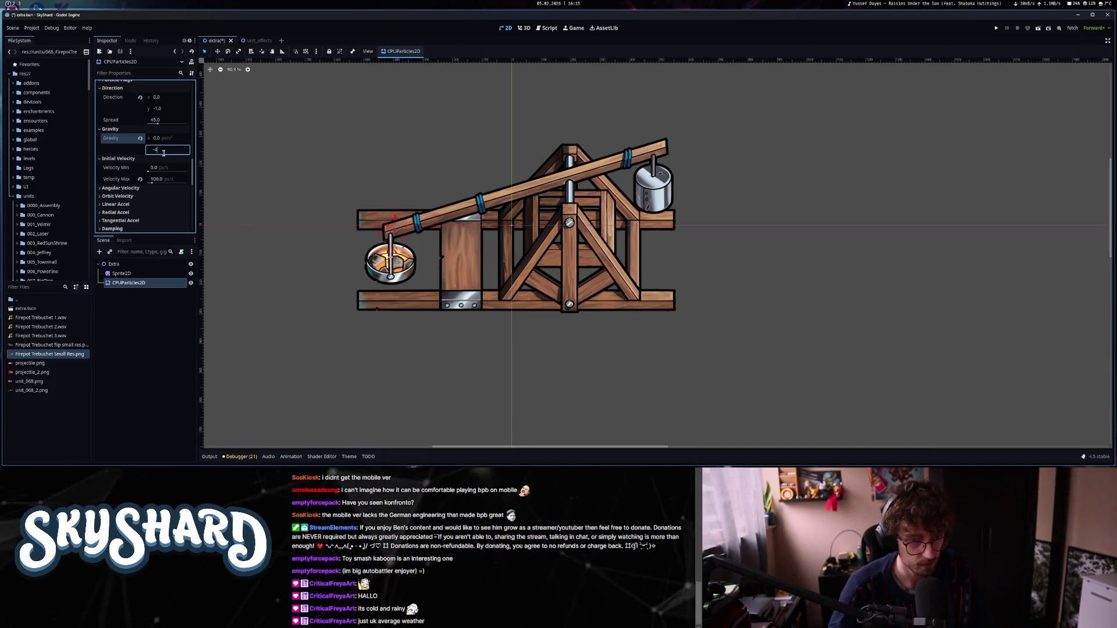
{"action": "key", "text": "Return"}
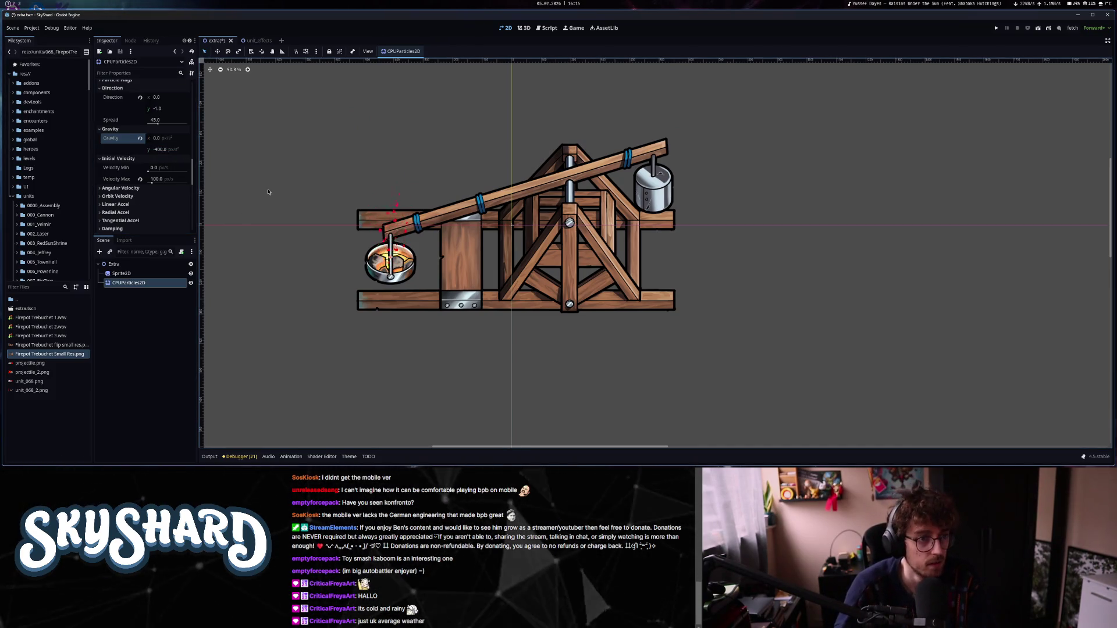
Lengthen the particle lifetime to 1.31 and move down to the Scale and Color properties.
{"action": "scroll", "coordinate": [110, 215], "scroll_direction": "up", "scroll_amount": 10}
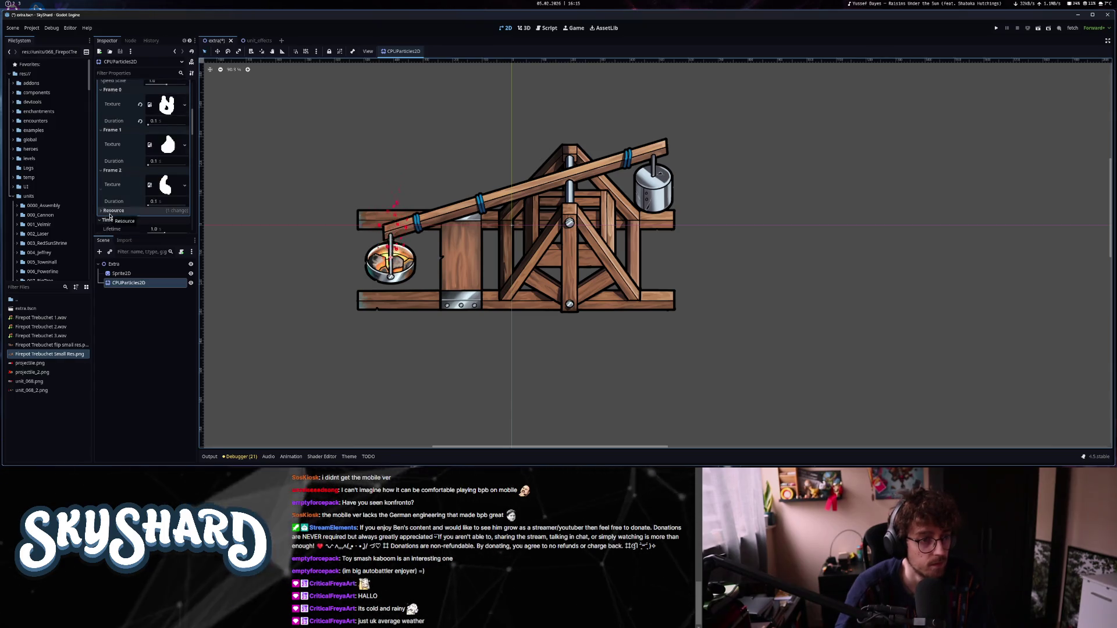
{"action": "scroll", "coordinate": [109, 216], "scroll_direction": "up", "scroll_amount": 5}
{"action": "scroll", "coordinate": [109, 216], "scroll_direction": "down", "scroll_amount": 8}
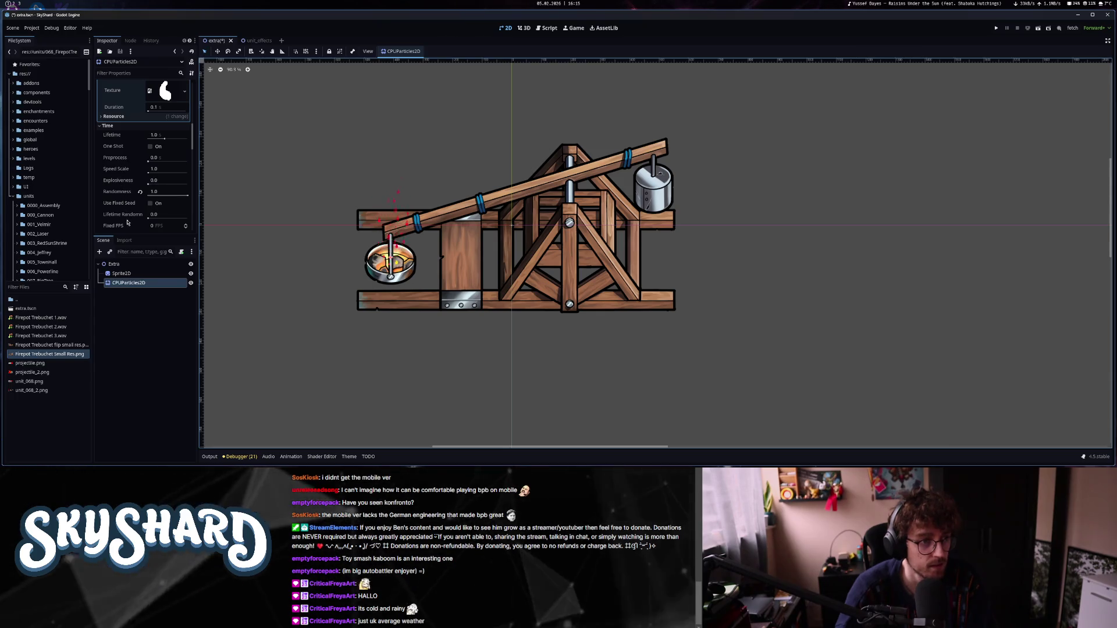
{"action": "left_click_drag", "start_coordinate": [165, 140], "coordinate": [167, 139]}
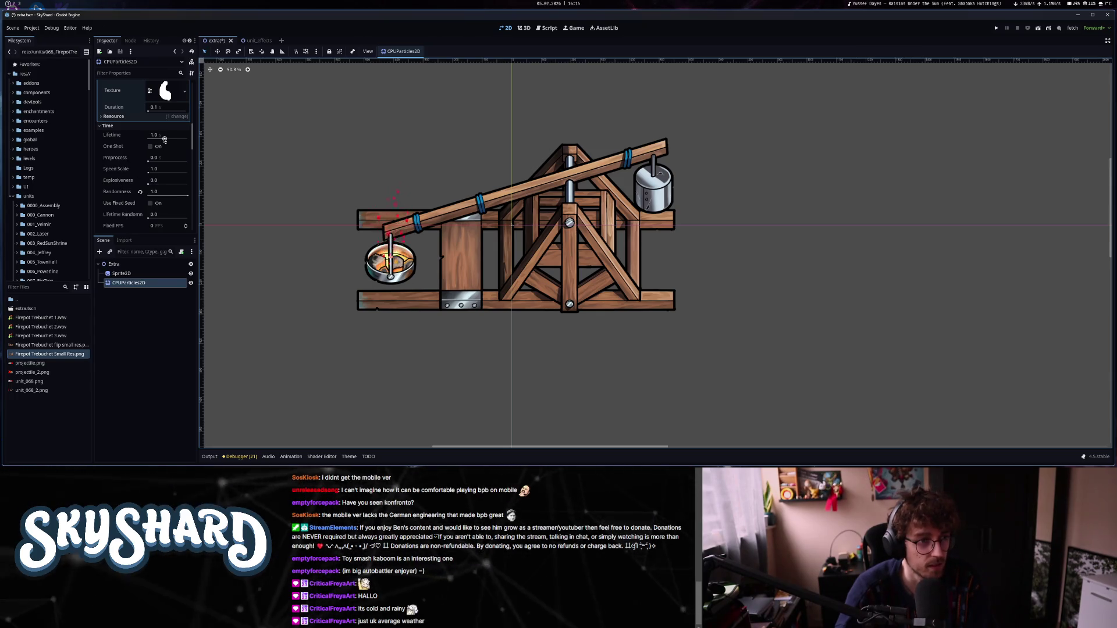
{"action": "scroll", "coordinate": [317, 244], "scroll_direction": "down", "scroll_amount": 3}
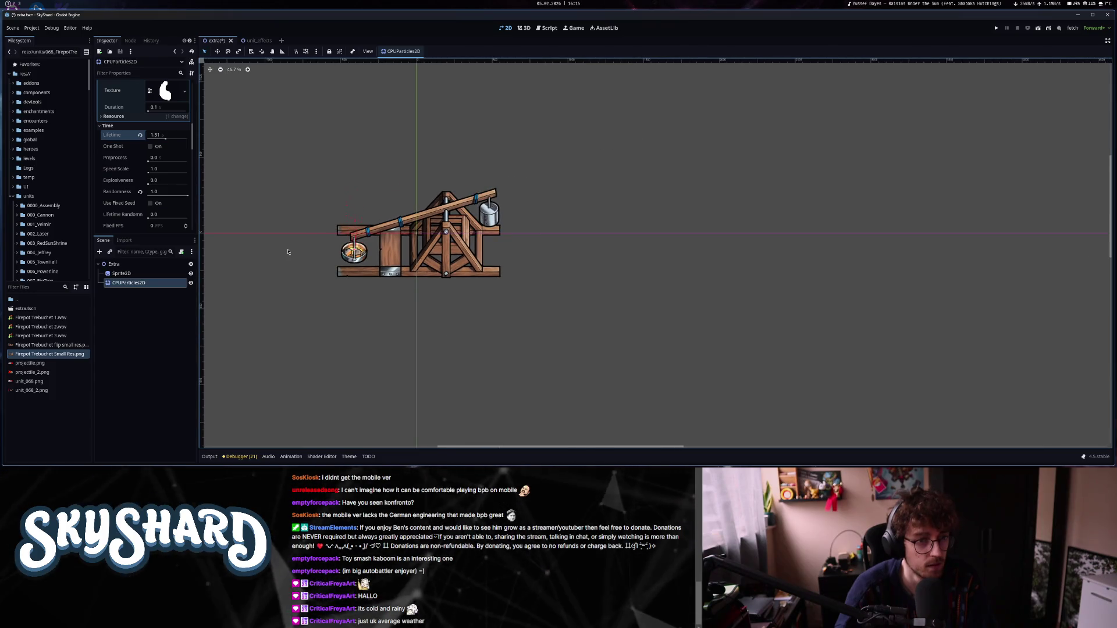
{"action": "scroll", "coordinate": [287, 252], "scroll_direction": "up", "scroll_amount": 6}
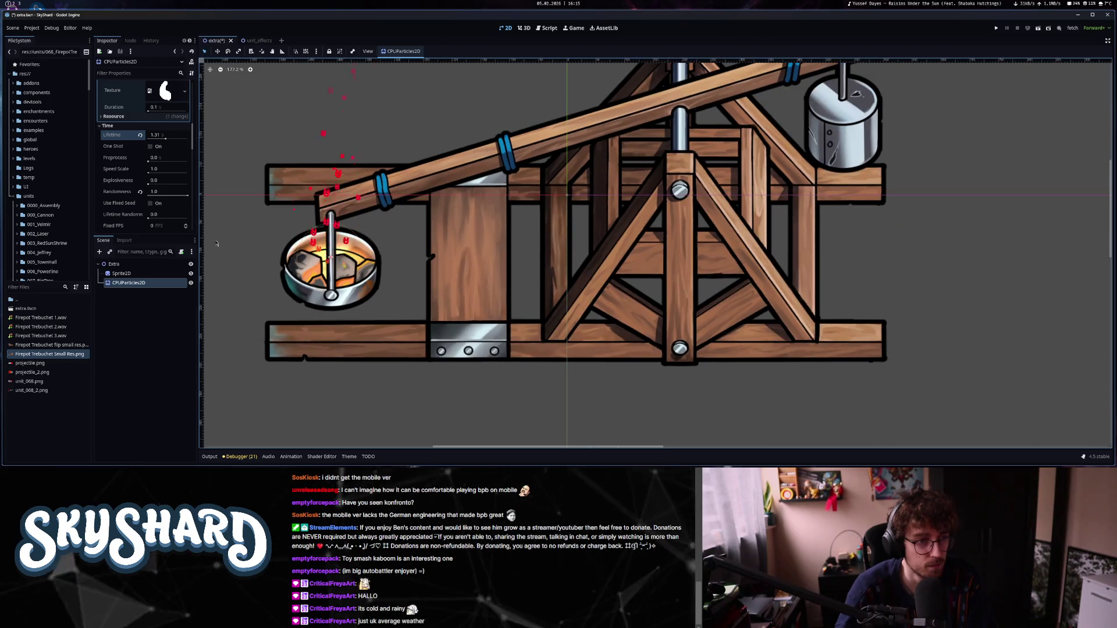
{"action": "scroll", "coordinate": [132, 216], "scroll_direction": "down", "scroll_amount": 10}
{"action": "scroll", "coordinate": [132, 216], "scroll_direction": "down", "scroll_amount": 3}
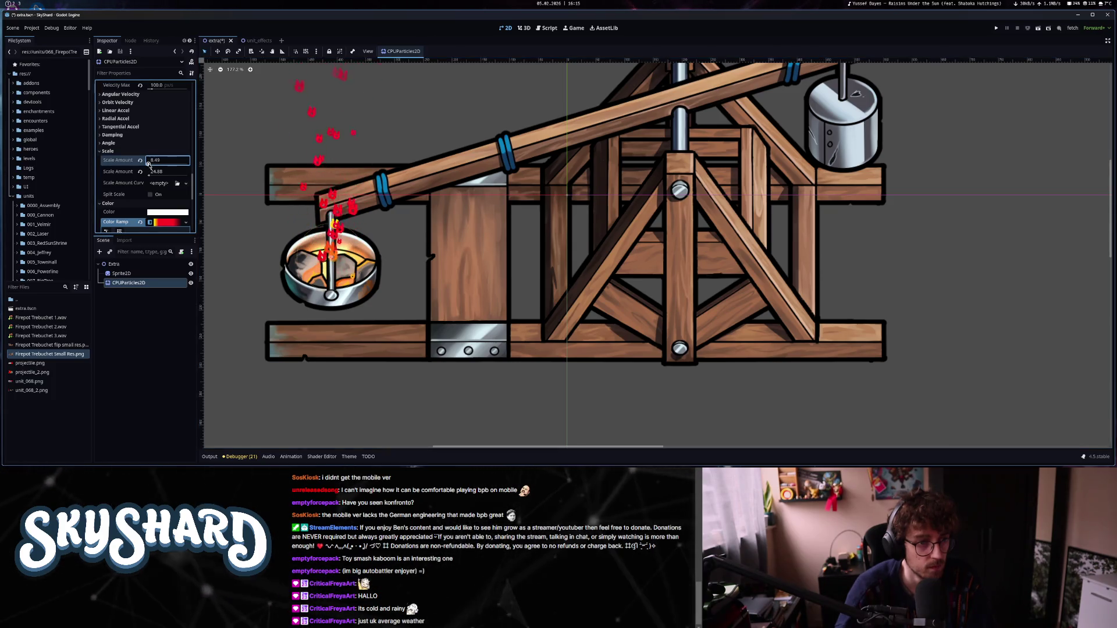
Set the embers' minimum scale amount to 5.0.
{"action": "left_click", "coordinate": [149, 161]}
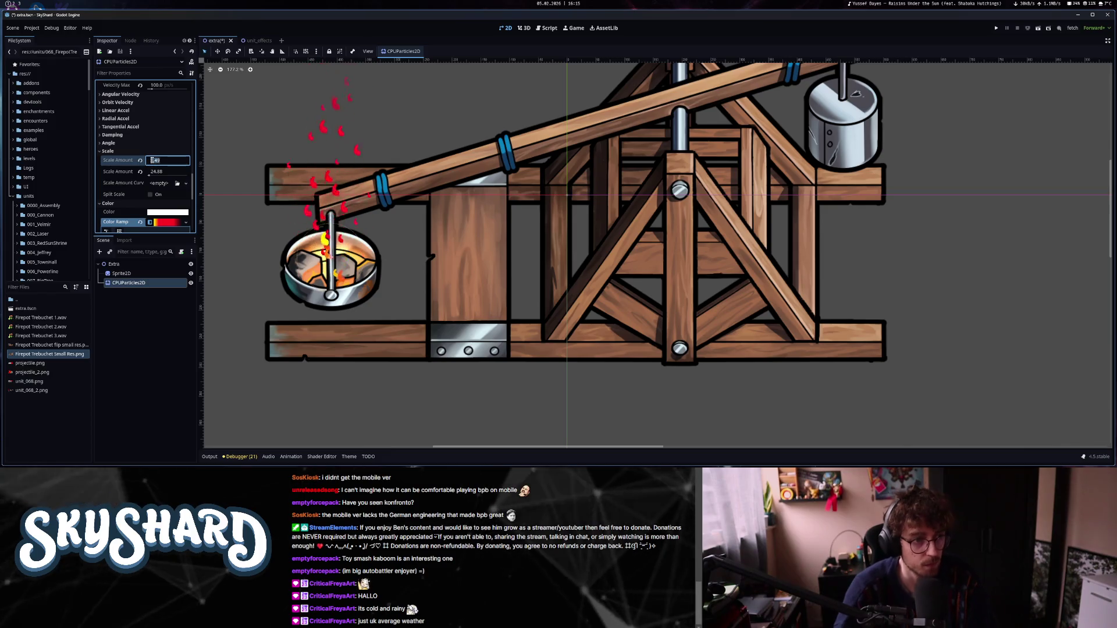
{"action": "type", "text": "10"}
{"action": "key", "text": "Return"}
{"action": "scroll", "coordinate": [382, 308], "scroll_direction": "down", "scroll_amount": 6}
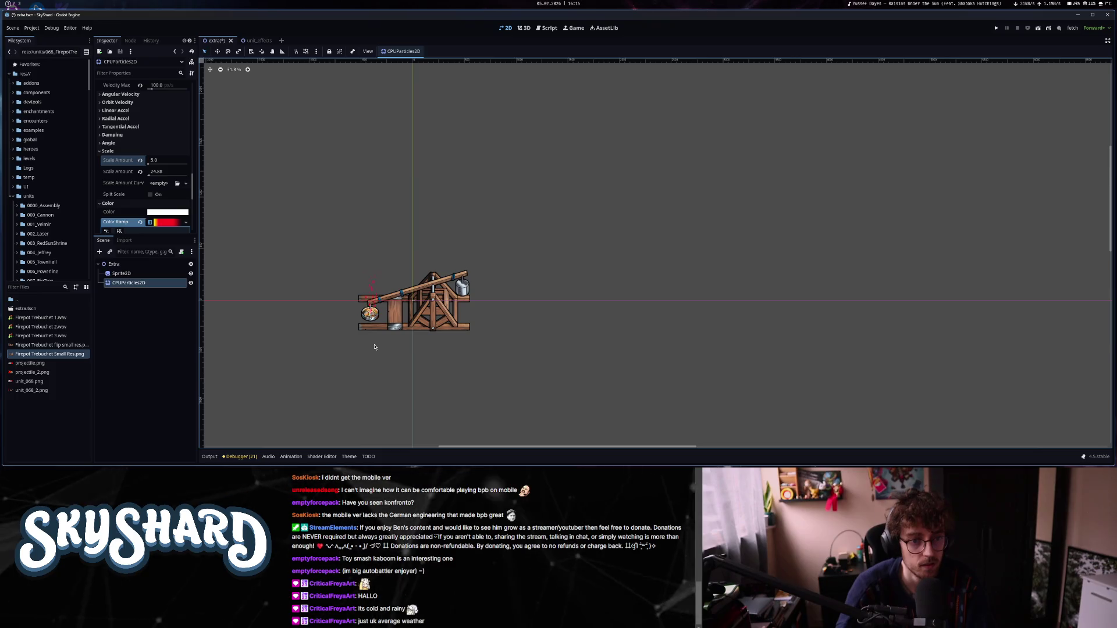
{"action": "scroll", "coordinate": [374, 346], "scroll_direction": "up", "scroll_amount": 4}
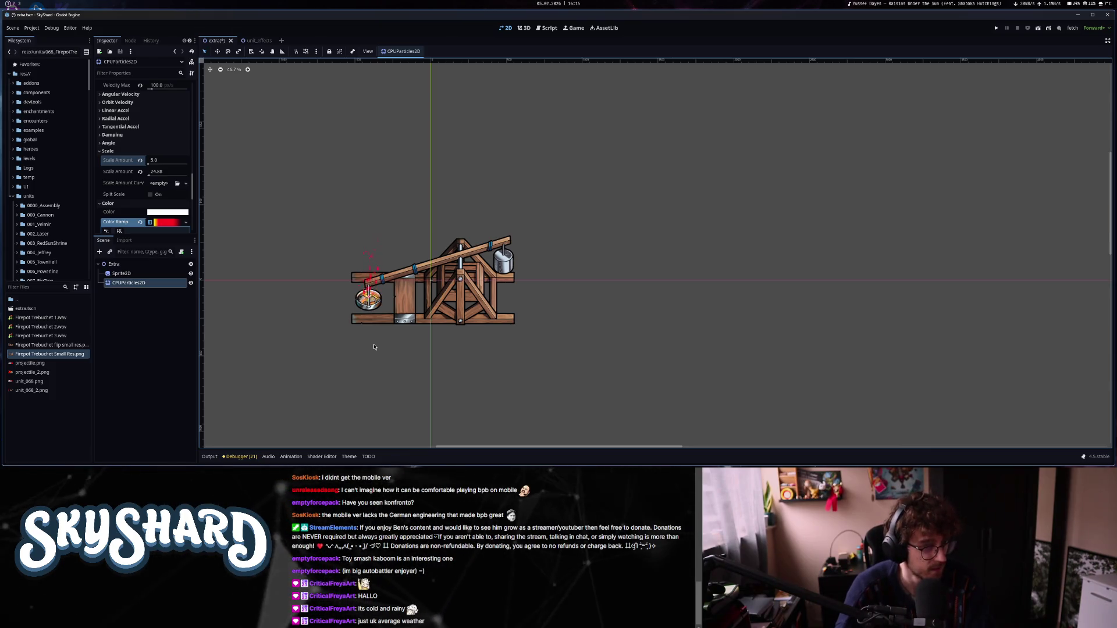
Expand the Color Ramp gradient and inspect the transparent end stop's colour.
{"action": "left_click", "coordinate": [167, 224]}
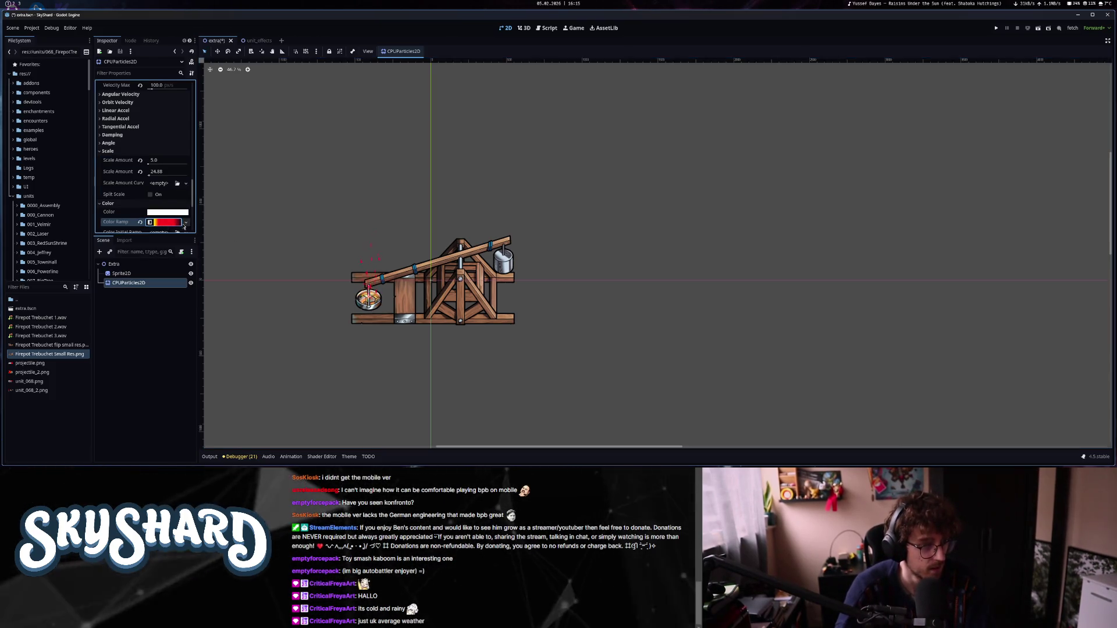
{"action": "left_click", "coordinate": [166, 224]}
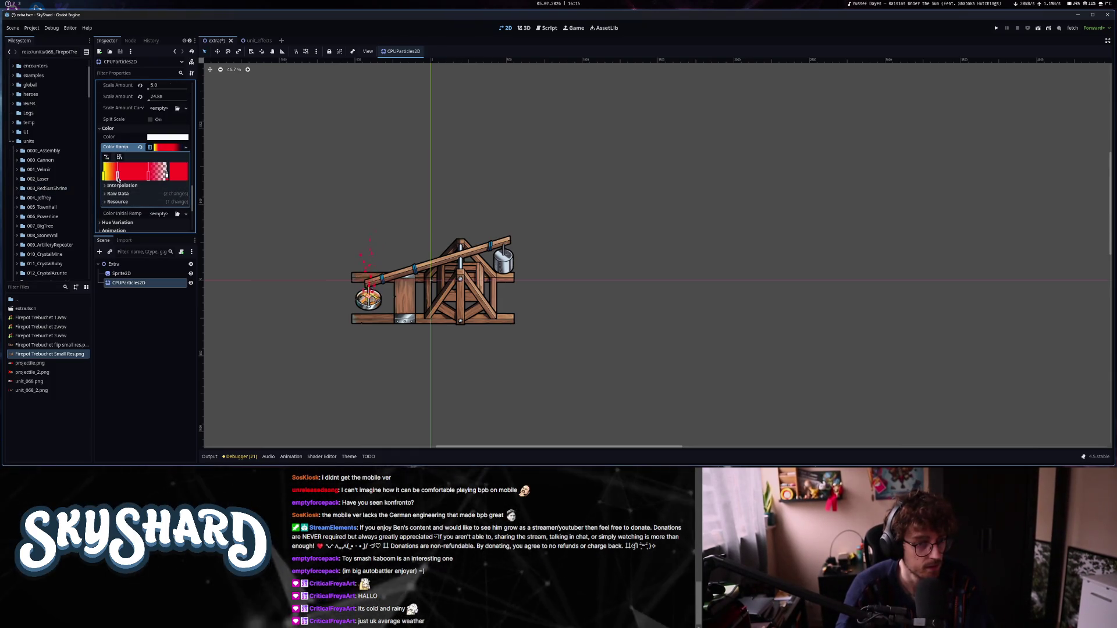
{"action": "scroll", "coordinate": [384, 304], "scroll_direction": "up", "scroll_amount": 5}
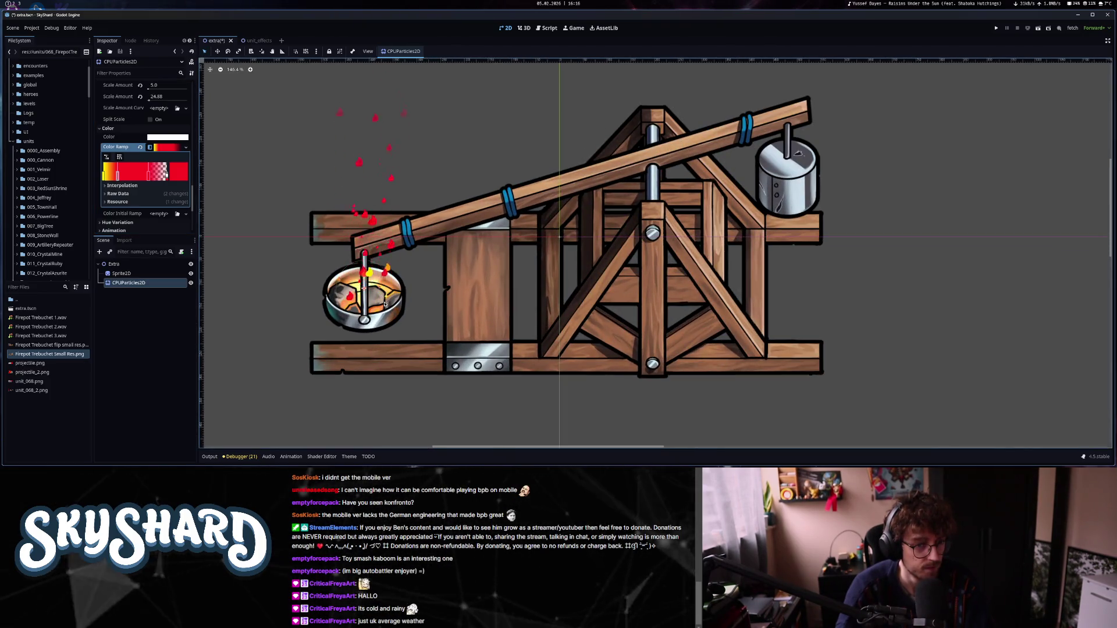
{"action": "scroll", "coordinate": [384, 303], "scroll_direction": "down", "scroll_amount": 5}
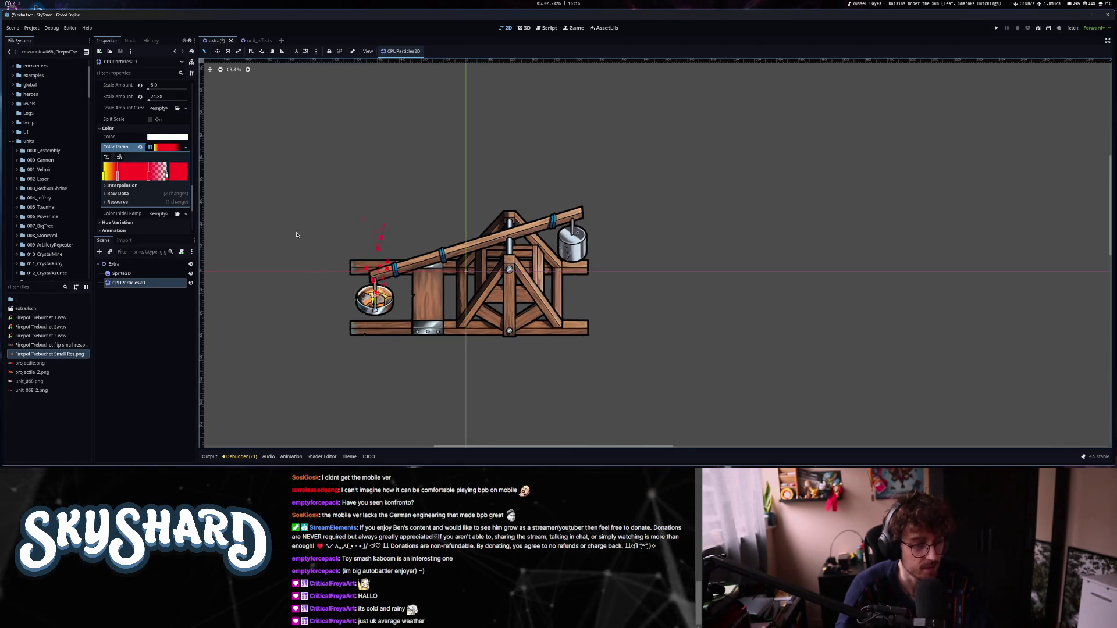
{"action": "double_click", "coordinate": [163, 175]}
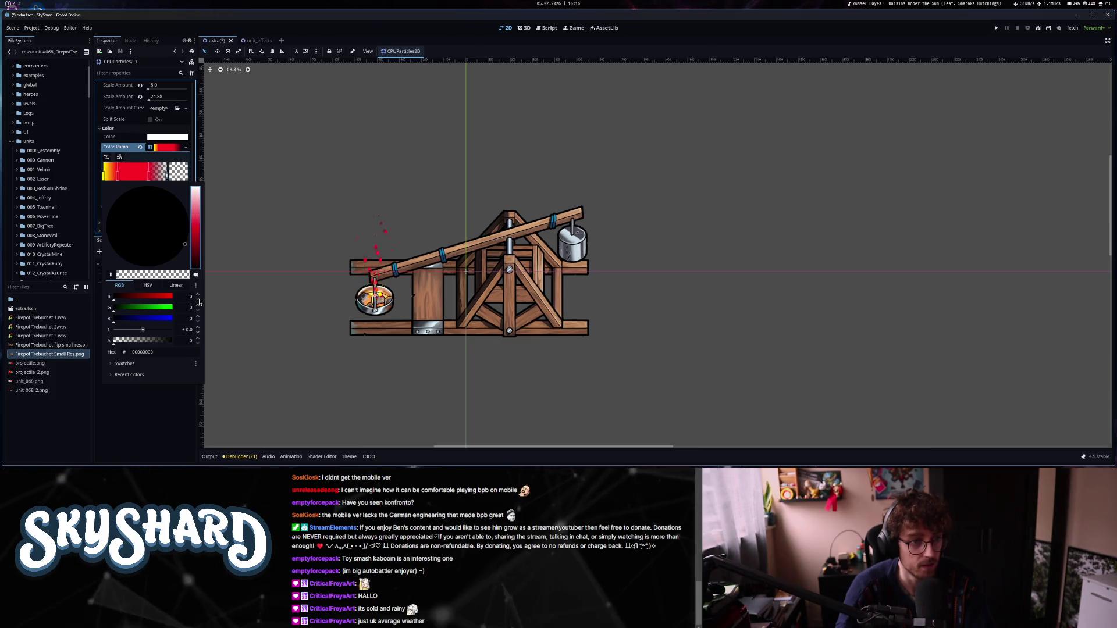
{"action": "left_click", "coordinate": [269, 248]}
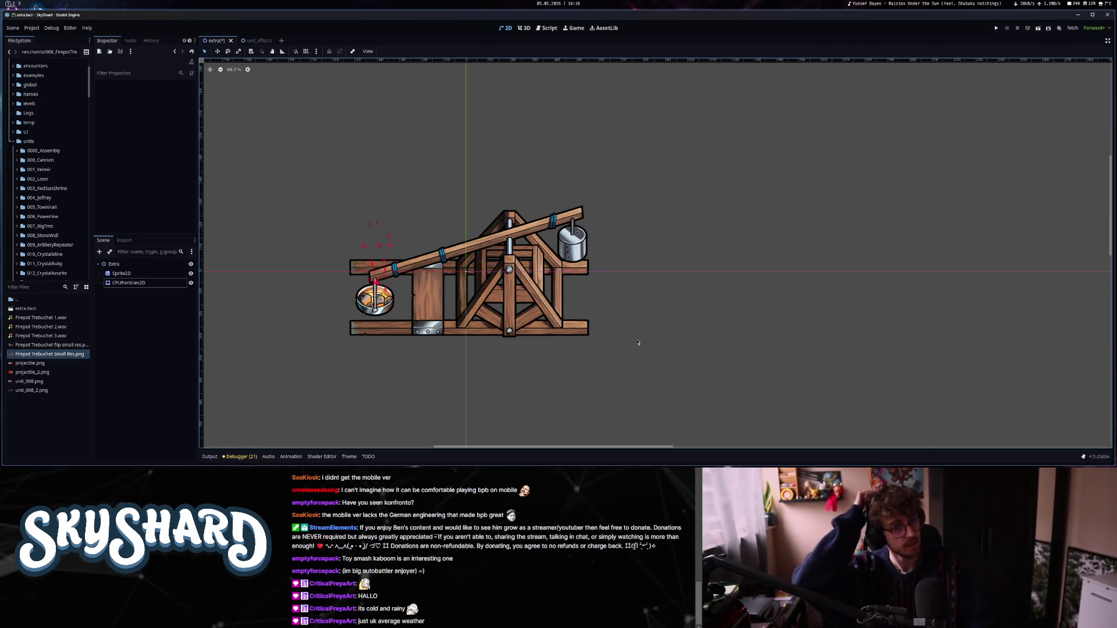
Delete the trebuchet Sprite2D node and save the Extra scene.
{"action": "left_click", "coordinate": [121, 273]}
{"action": "right_click", "coordinate": [152, 273]}
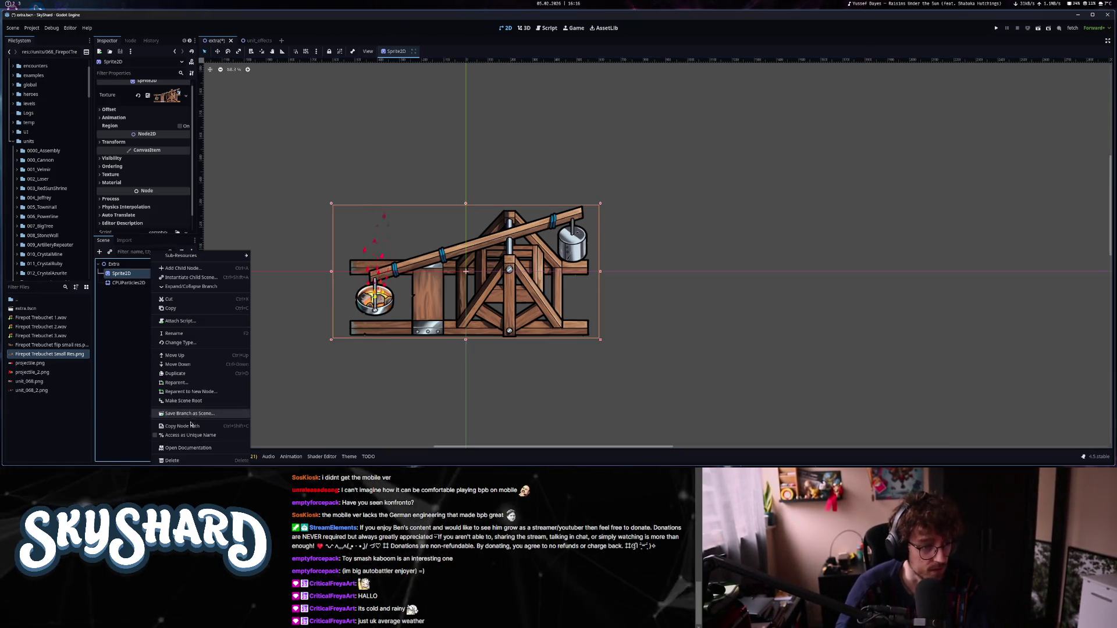
{"action": "left_click", "coordinate": [186, 460]}
{"action": "left_click", "coordinate": [541, 248]}
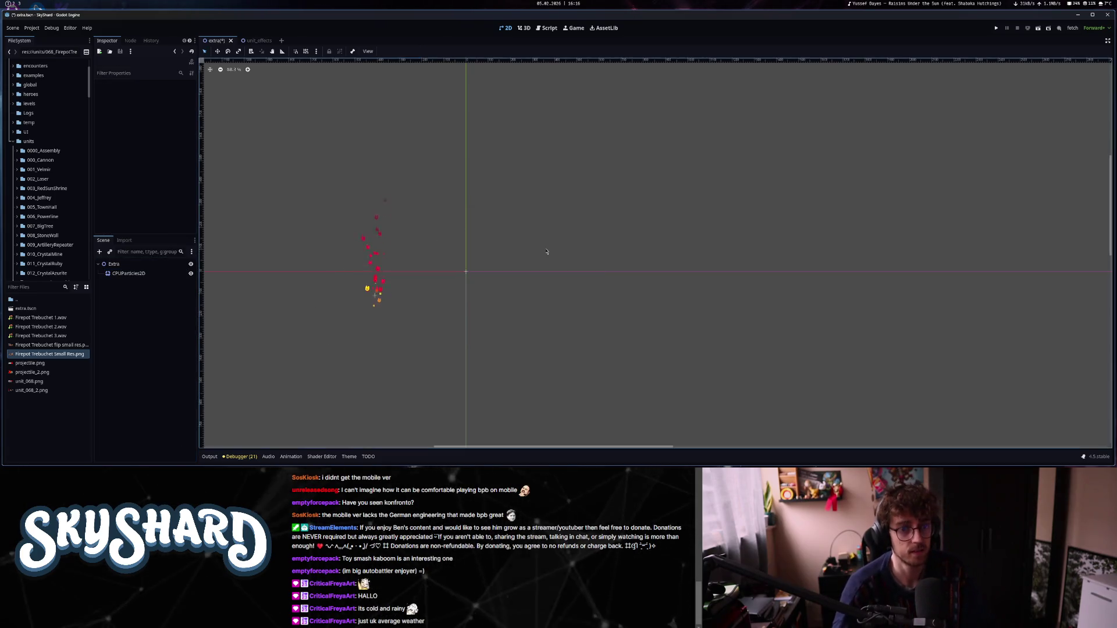
{"action": "key", "text": "ctrl+s"}
Select the CPUParticles2D emitter and tidy the Inspector by collapsing the texture details.
{"action": "left_click", "coordinate": [153, 274]}
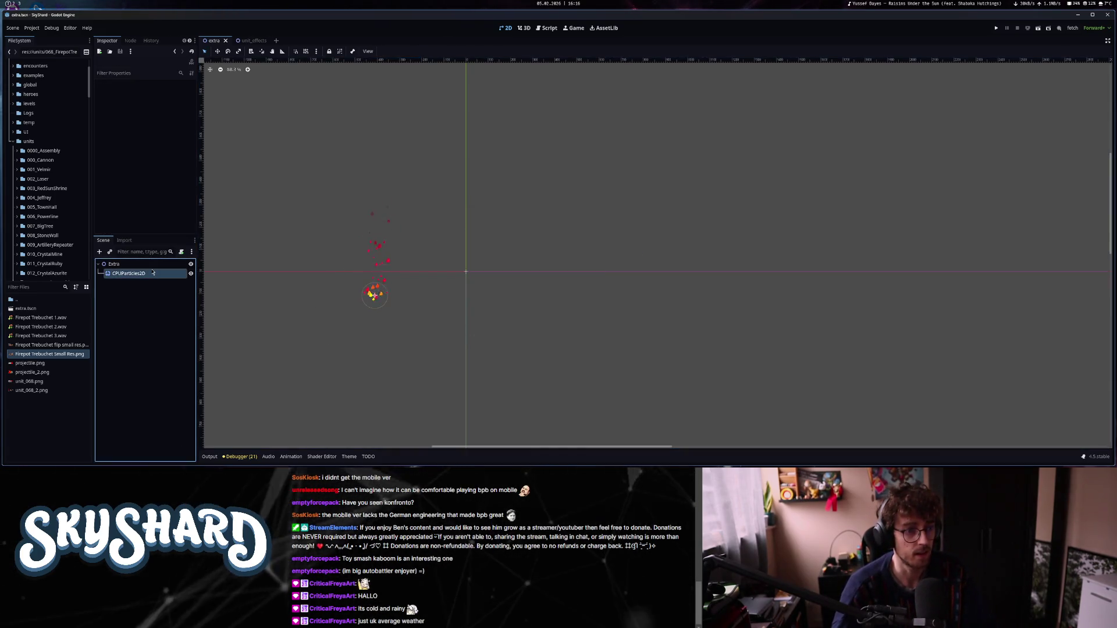
{"action": "scroll", "coordinate": [152, 126], "scroll_direction": "up", "scroll_amount": 10}
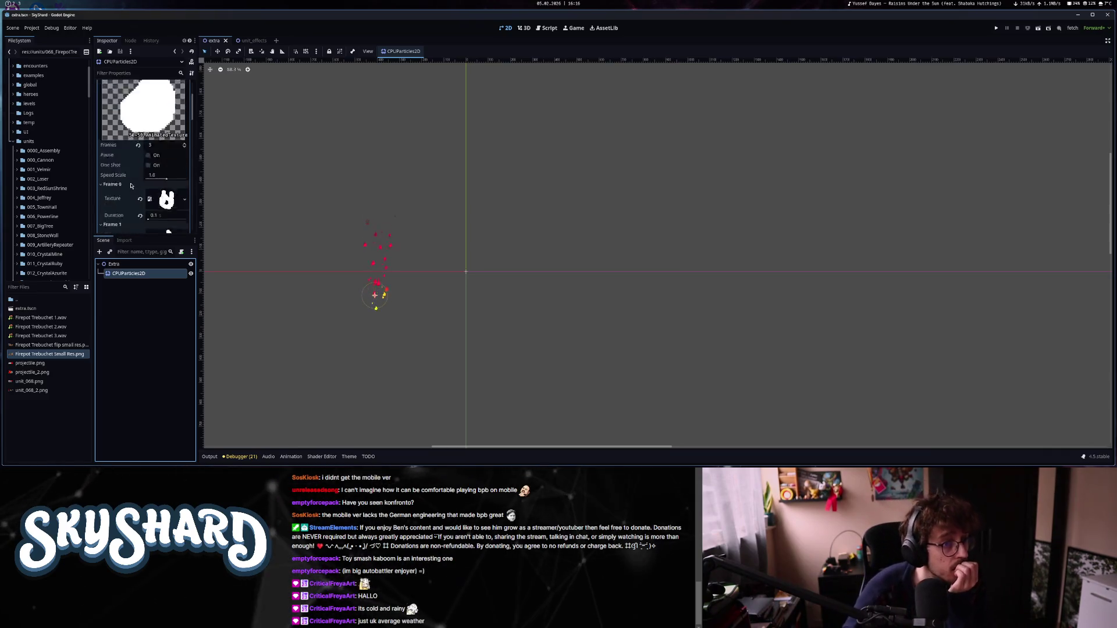
{"action": "left_click", "coordinate": [167, 102]}
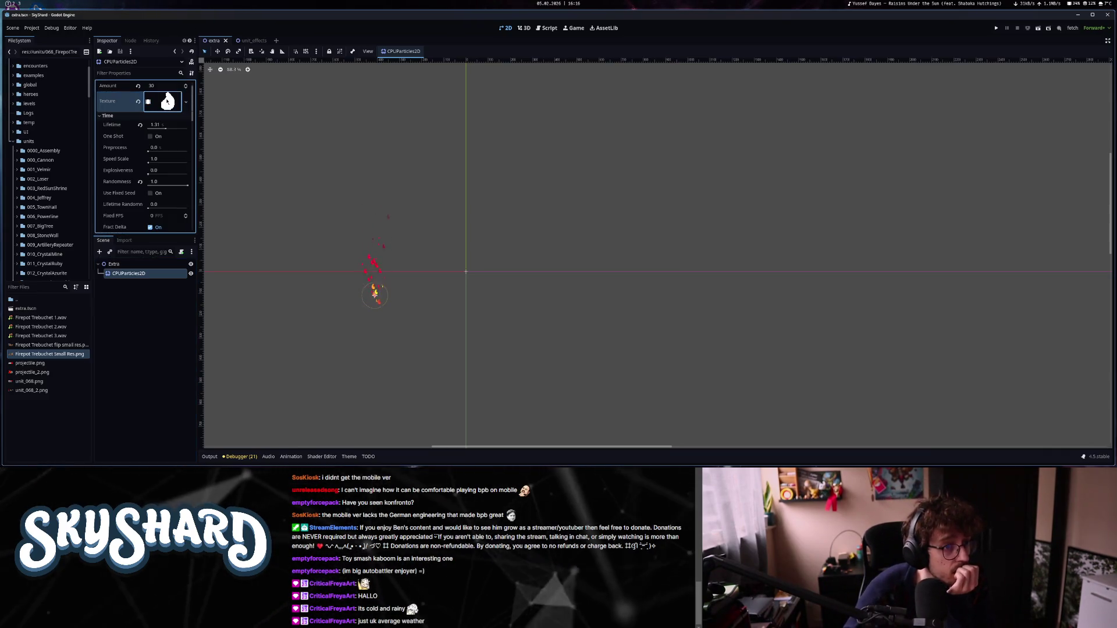
{"action": "left_click", "coordinate": [112, 118]}
{"action": "left_click", "coordinate": [108, 116]}
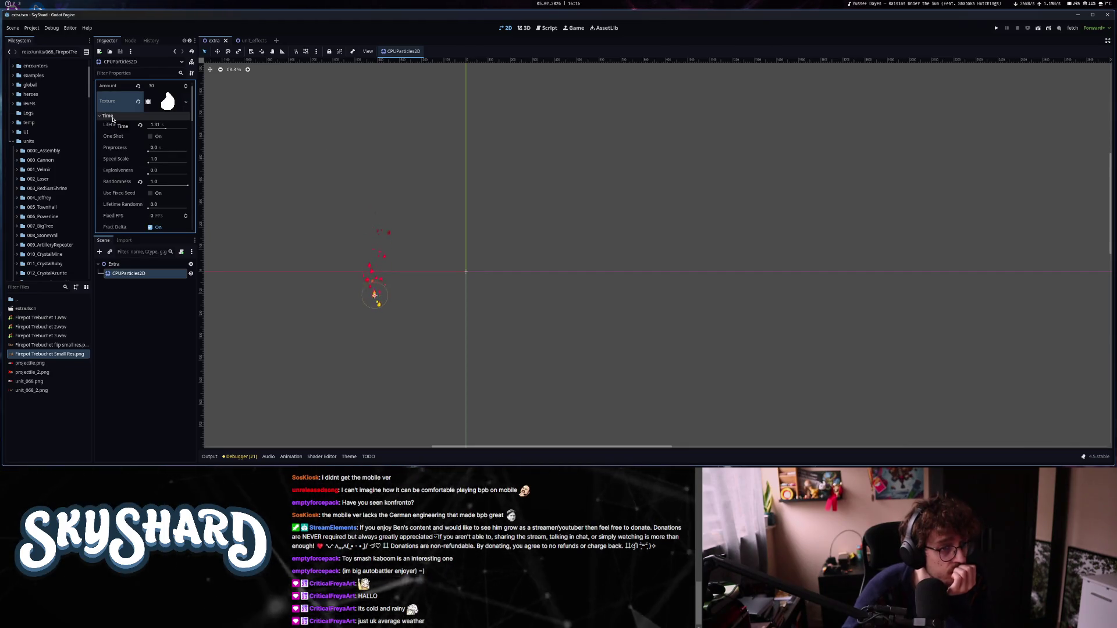
{"action": "scroll", "coordinate": [128, 159], "scroll_direction": "down", "scroll_amount": 2}
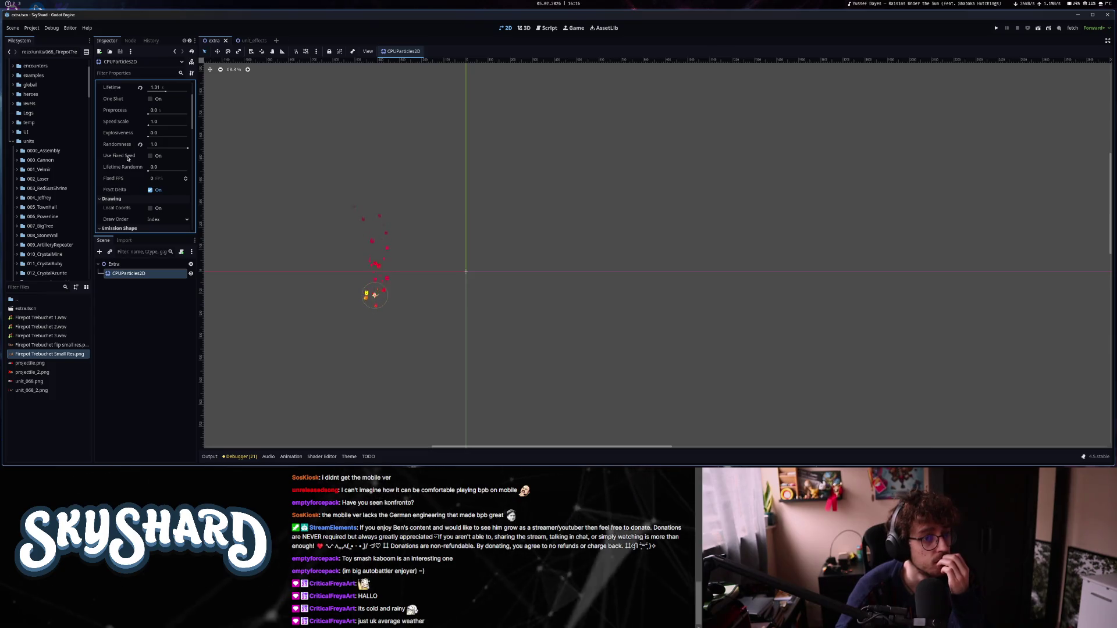
{"action": "scroll", "coordinate": [128, 158], "scroll_direction": "up", "scroll_amount": 3}
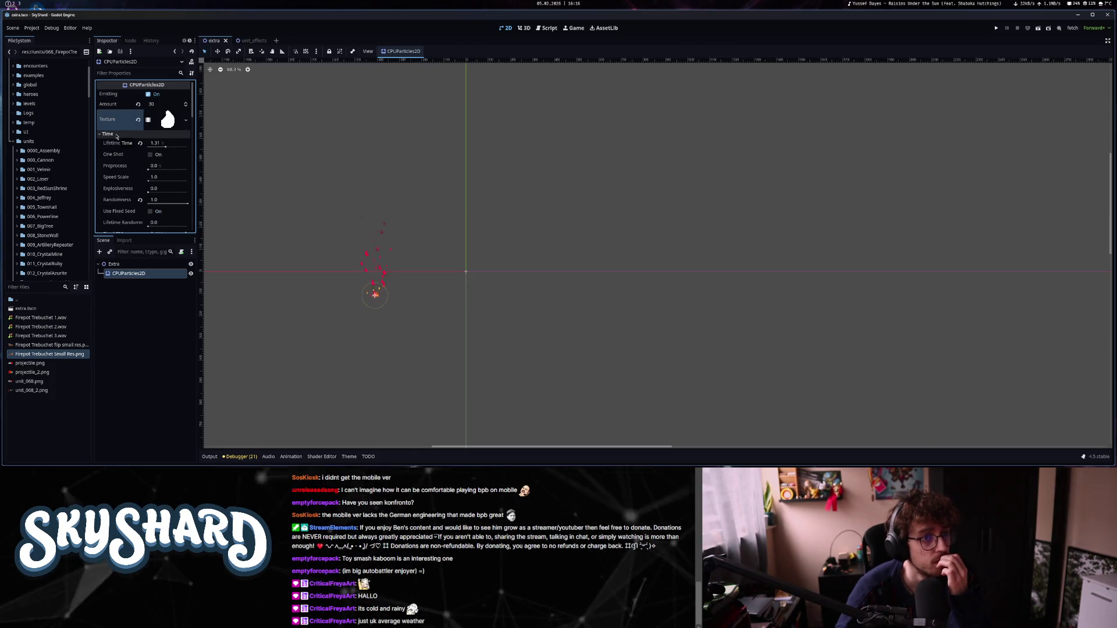
{"action": "left_click", "coordinate": [26, 308]}
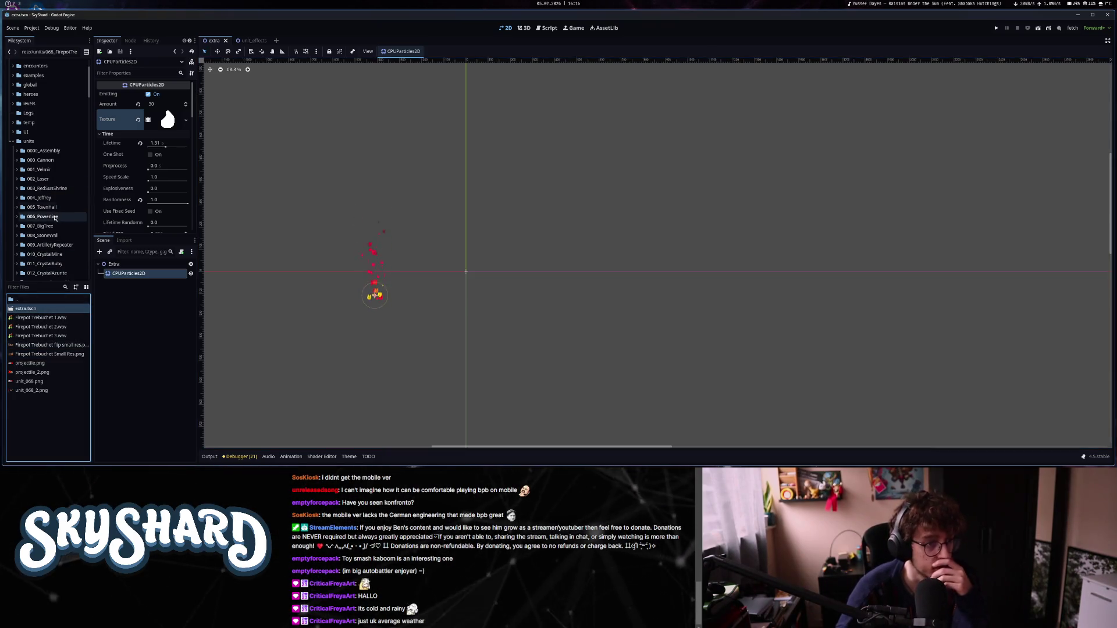
{"action": "scroll", "coordinate": [55, 220], "scroll_direction": "down", "scroll_amount": 5}
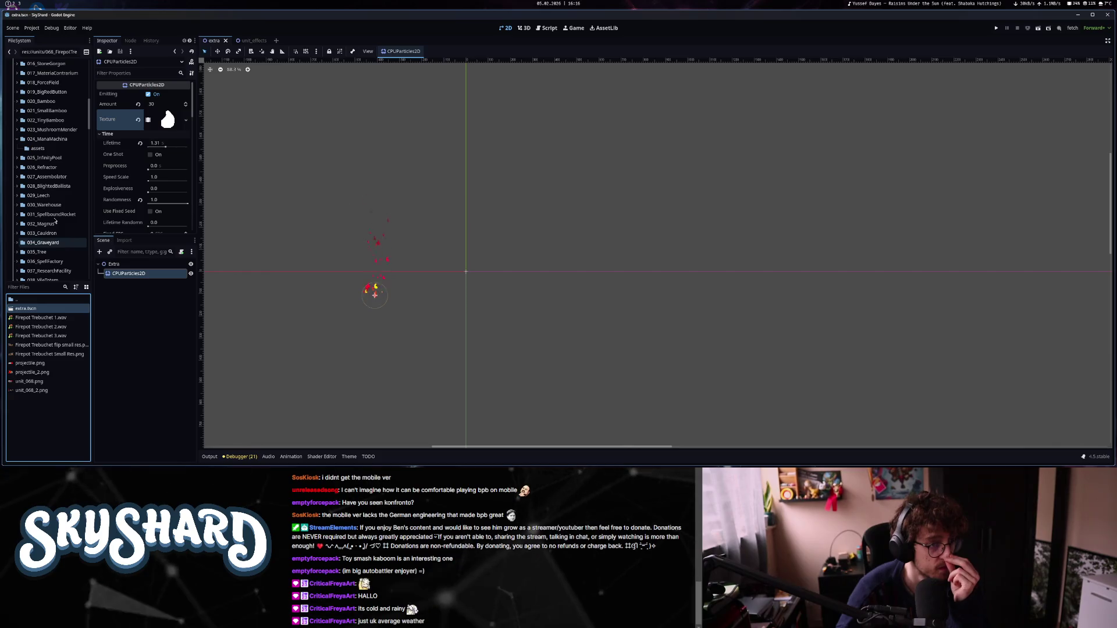
{"action": "scroll", "coordinate": [55, 221], "scroll_direction": "down", "scroll_amount": 10}
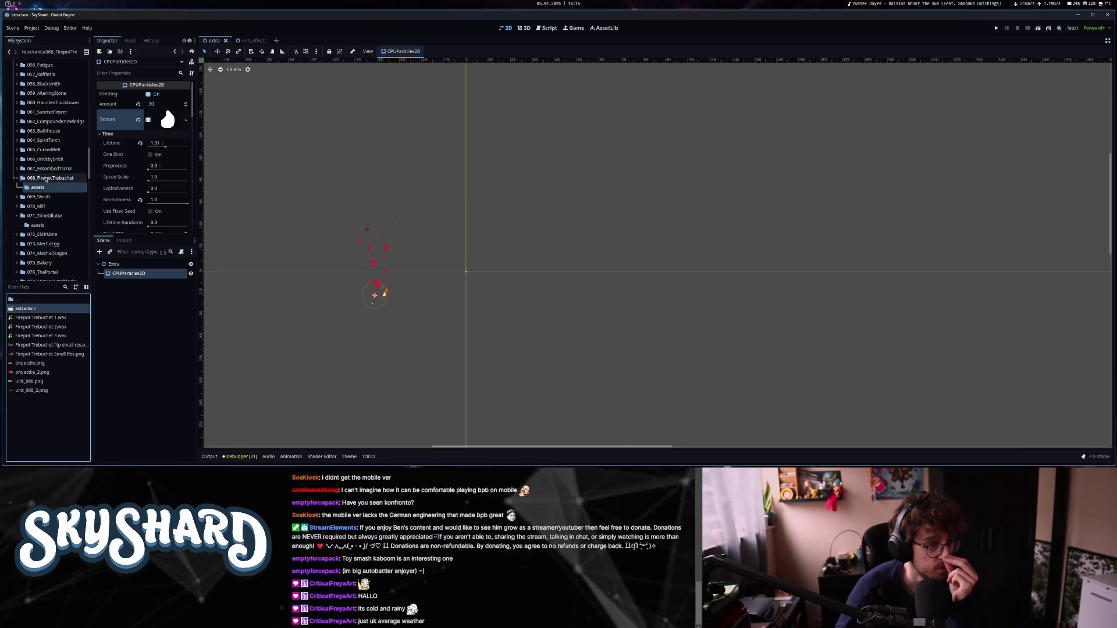
{"action": "left_click", "coordinate": [46, 178]}
Assign extra.tscn as the Extra Layer of unit_068_resource.tres, save it, and run the game.
{"action": "left_click", "coordinate": [45, 317]}
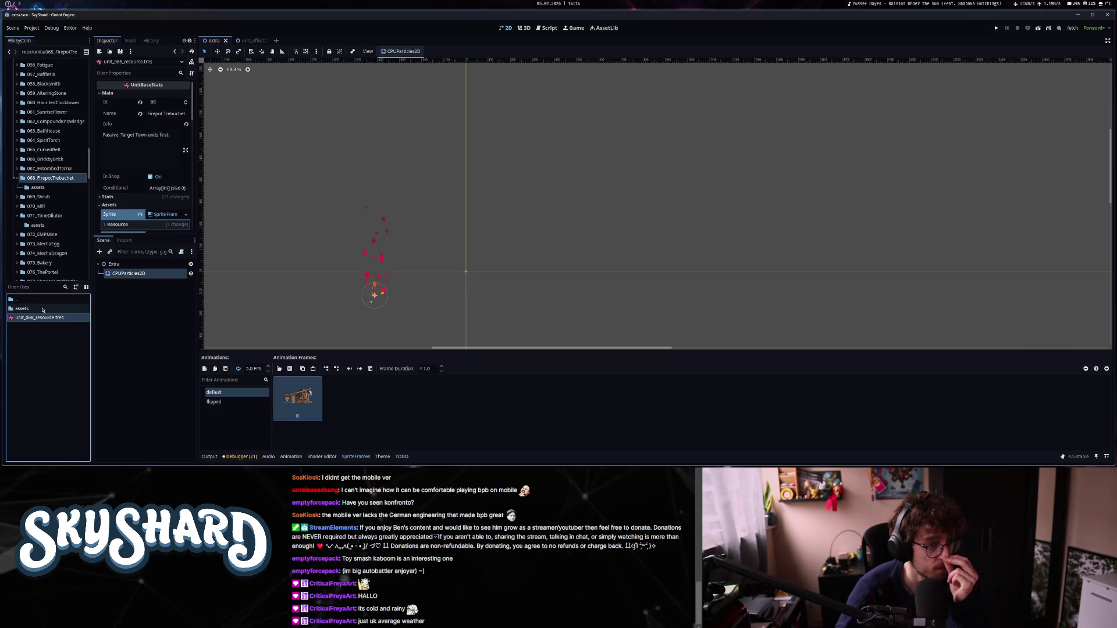
{"action": "double_click", "coordinate": [36, 309]}
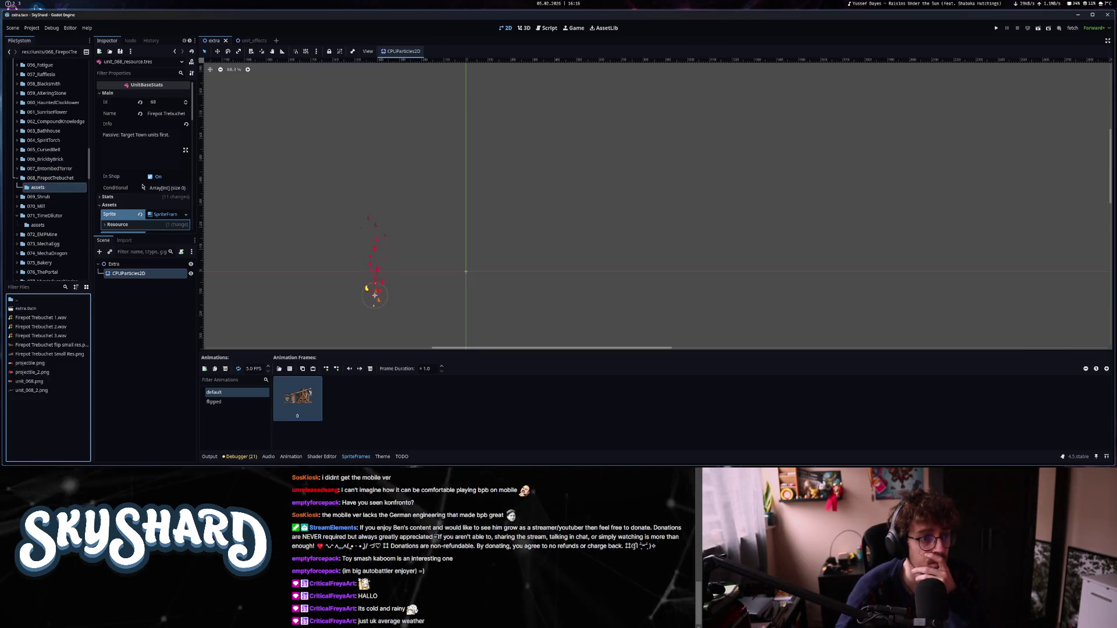
{"action": "scroll", "coordinate": [143, 186], "scroll_direction": "down", "scroll_amount": 5}
{"action": "left_click_drag", "start_coordinate": [29, 309], "coordinate": [165, 147]}
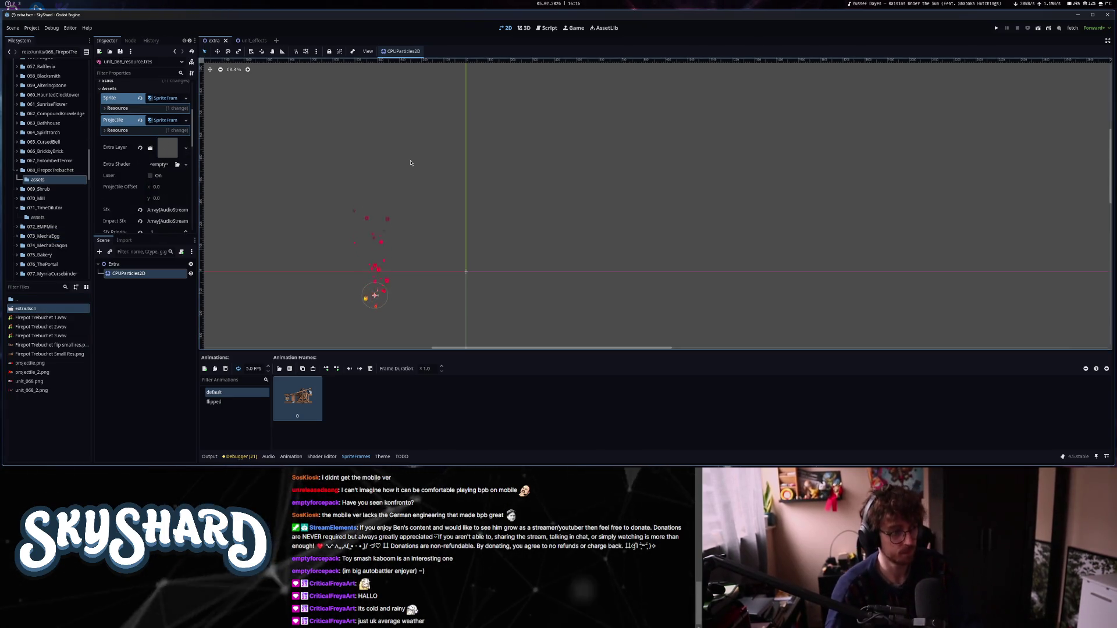
{"action": "key", "text": "ctrl+s"}
{"action": "left_click", "coordinate": [997, 27]}
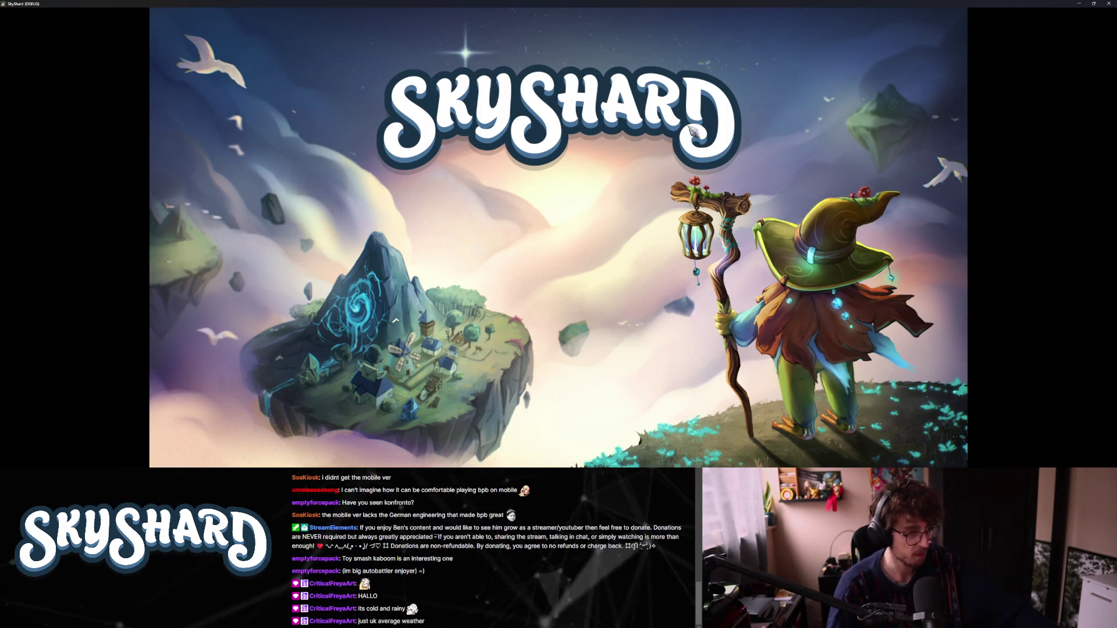
Window the game, enter Dev Mode, place a Firepot Trebuchet on the island, then close the game.
{"action": "key", "text": "F11"}
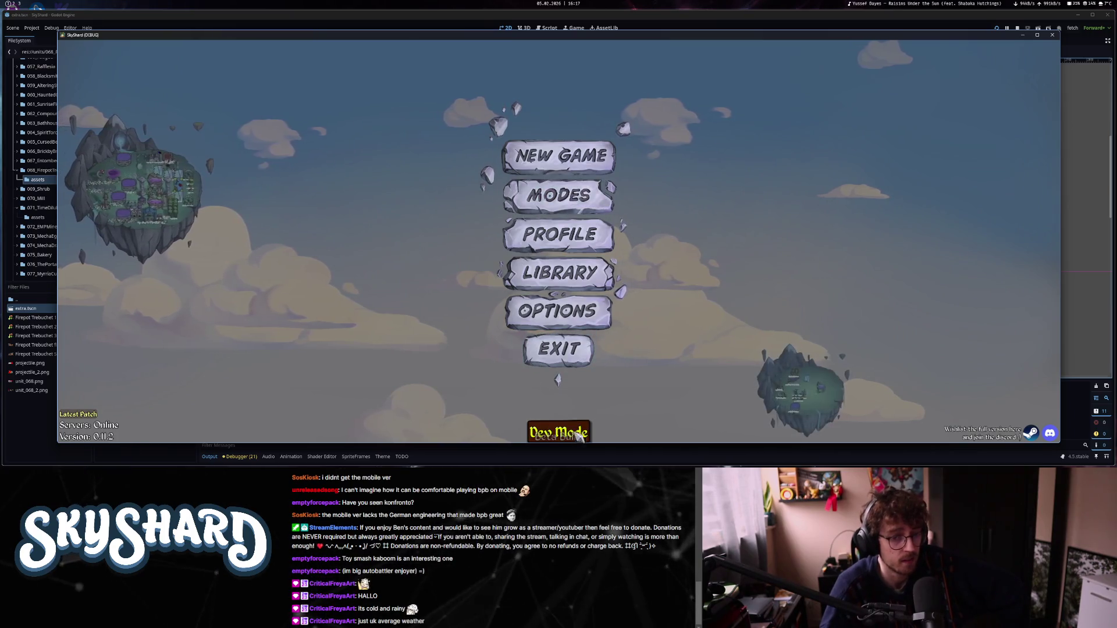
{"action": "left_click", "coordinate": [583, 430]}
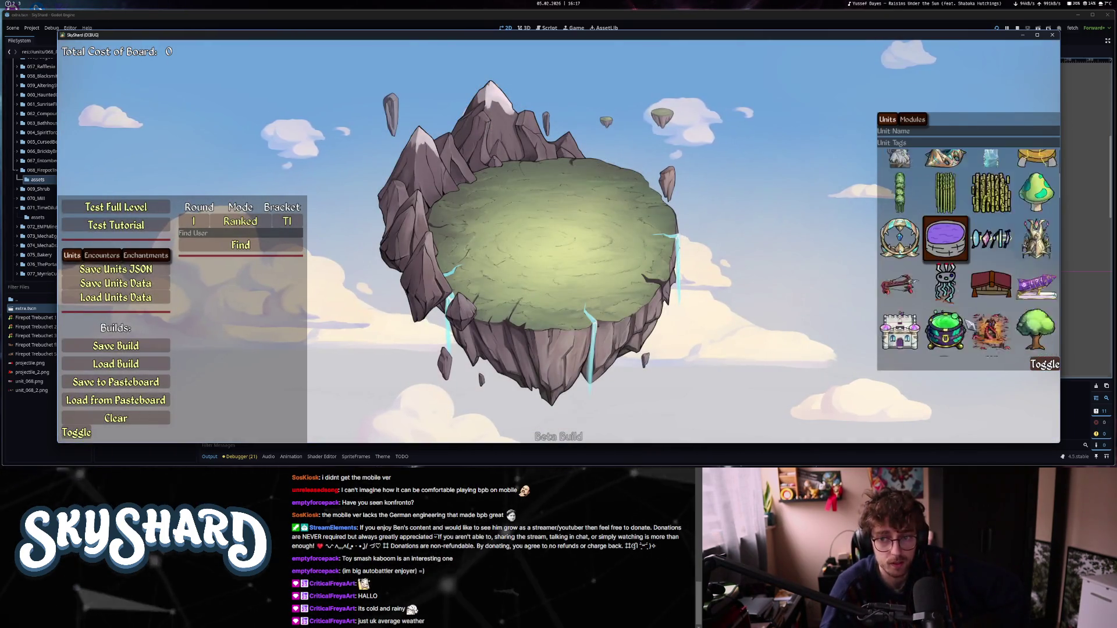
{"action": "scroll", "coordinate": [967, 323], "scroll_direction": "down", "scroll_amount": 10}
{"action": "scroll", "coordinate": [969, 324], "scroll_direction": "down", "scroll_amount": 10}
{"action": "left_click_drag", "start_coordinate": [900, 274], "coordinate": [556, 250]}
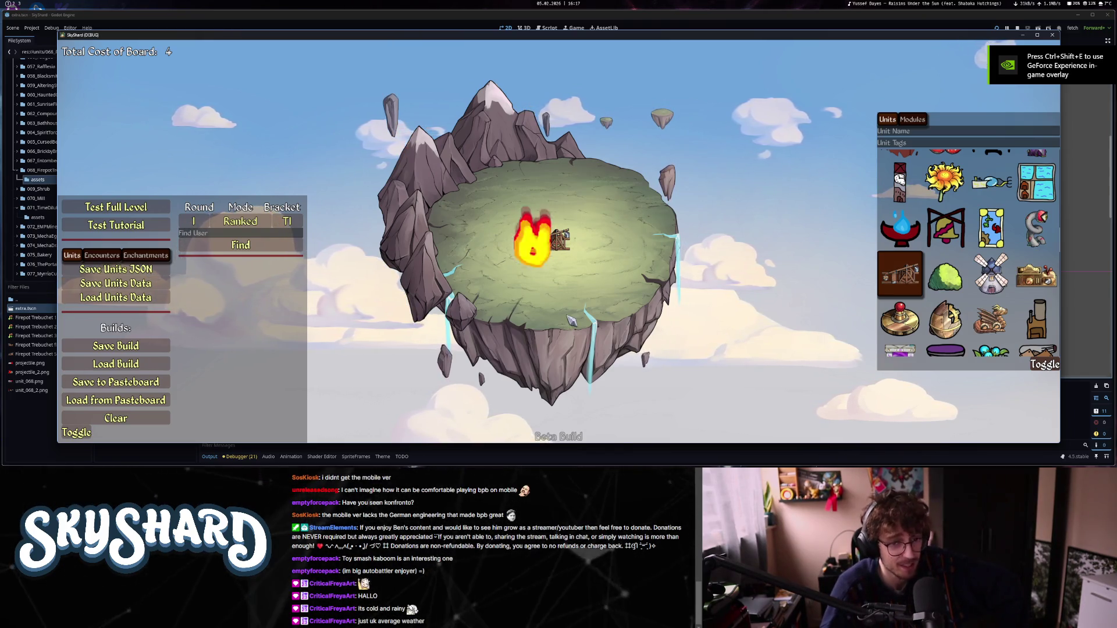
{"action": "scroll", "coordinate": [568, 326], "scroll_direction": "up", "scroll_amount": 5}
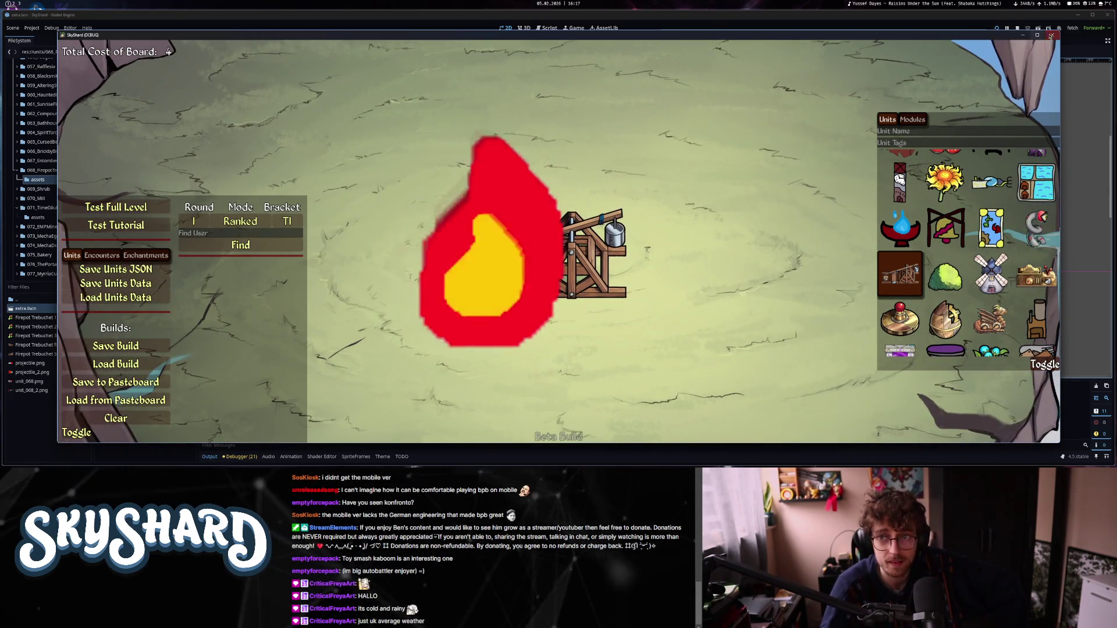
{"action": "key", "text": "F8"}
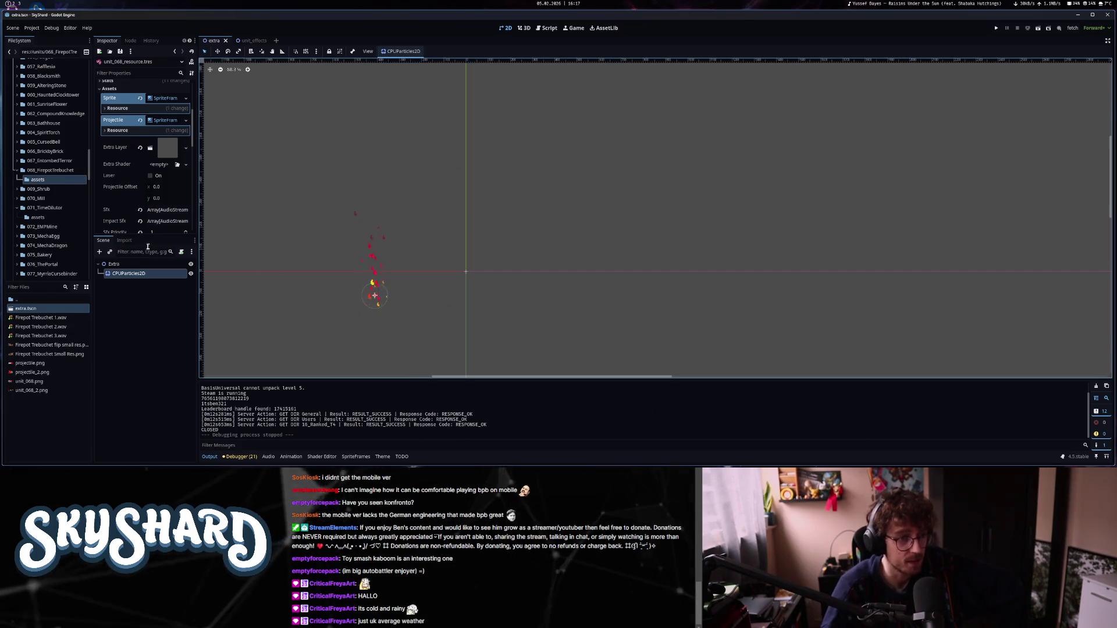
Select the CPUParticles2D node and compare it with the unit_effects scene's fire effect.
{"action": "scroll", "coordinate": [128, 229], "scroll_direction": "down", "scroll_amount": 3}
{"action": "scroll", "coordinate": [129, 232], "scroll_direction": "down", "scroll_amount": 5}
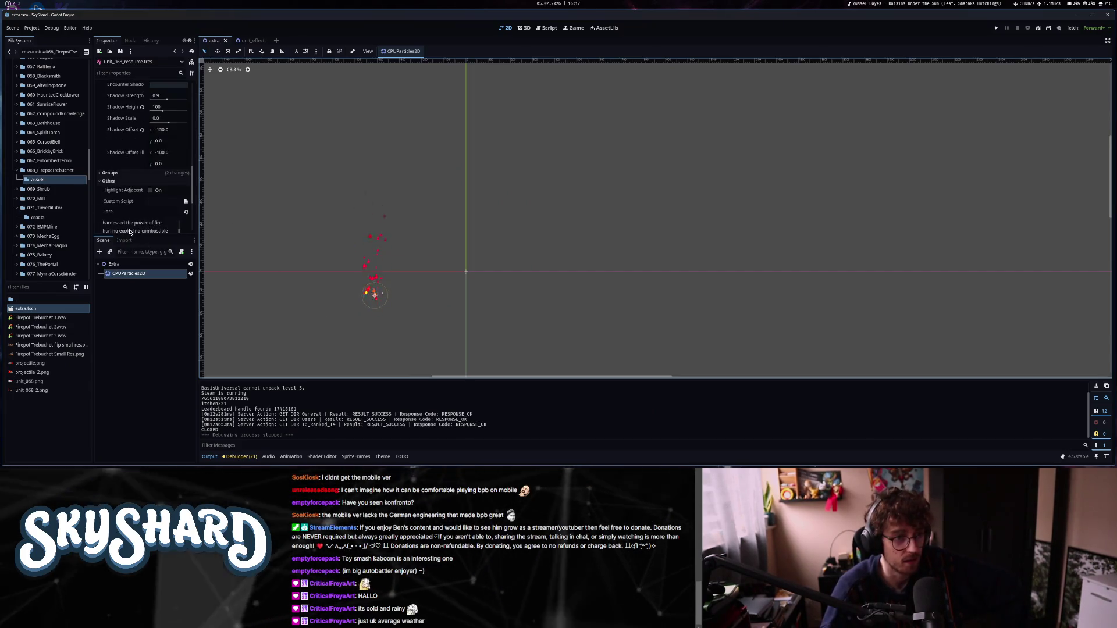
{"action": "scroll", "coordinate": [129, 229], "scroll_direction": "up", "scroll_amount": 4}
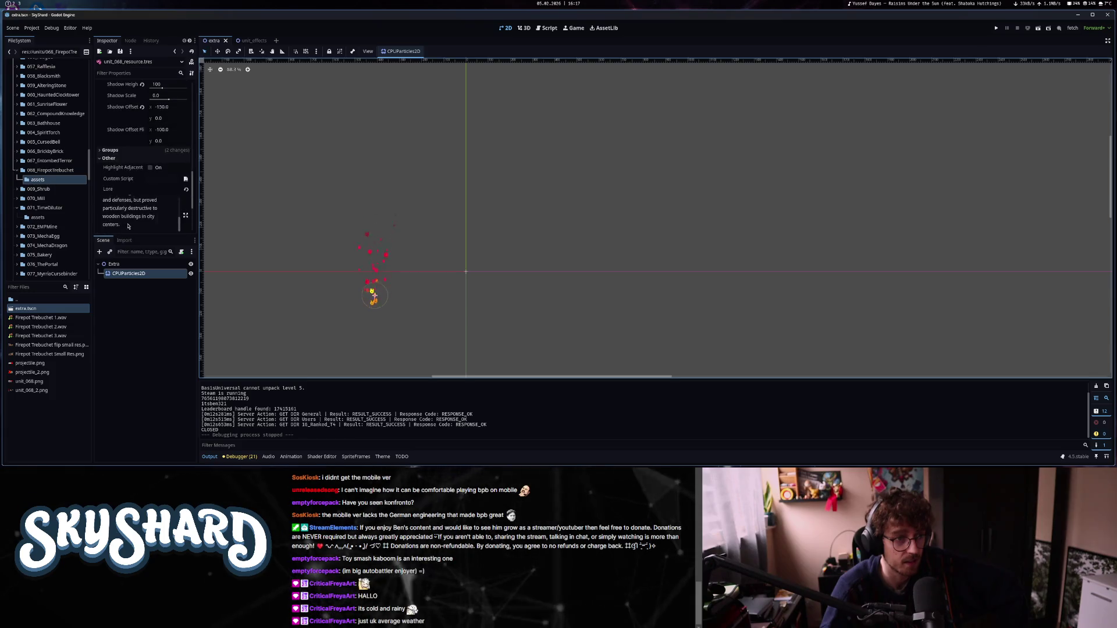
{"action": "left_click", "coordinate": [126, 274]}
{"action": "scroll", "coordinate": [129, 218], "scroll_direction": "down", "scroll_amount": 5}
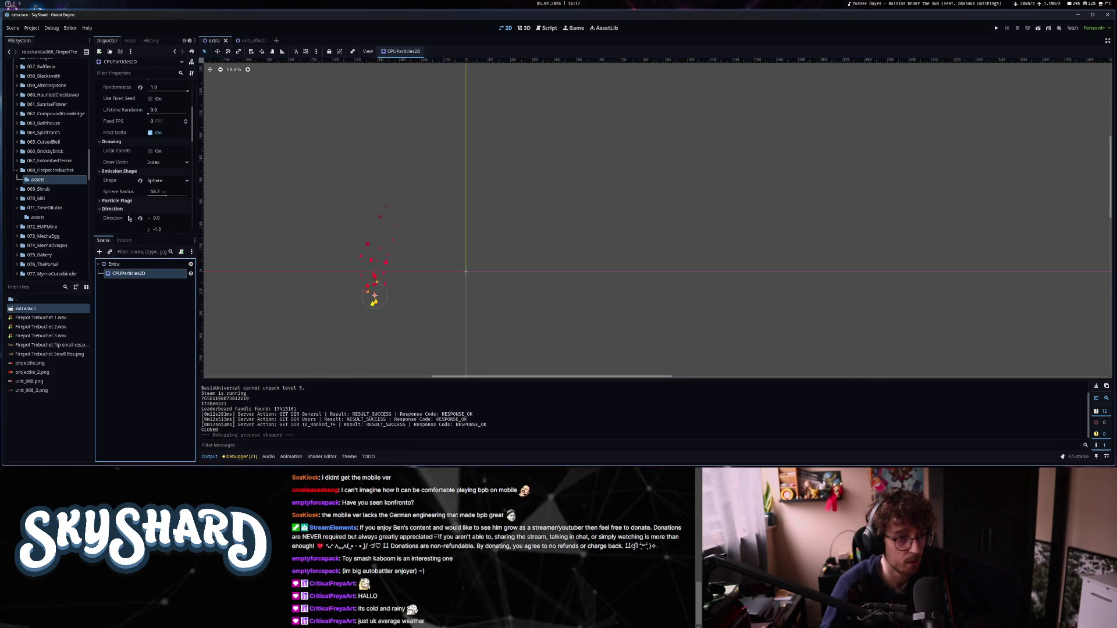
{"action": "left_click", "coordinate": [246, 40]}
{"action": "key", "text": "ctrl+Tab"}
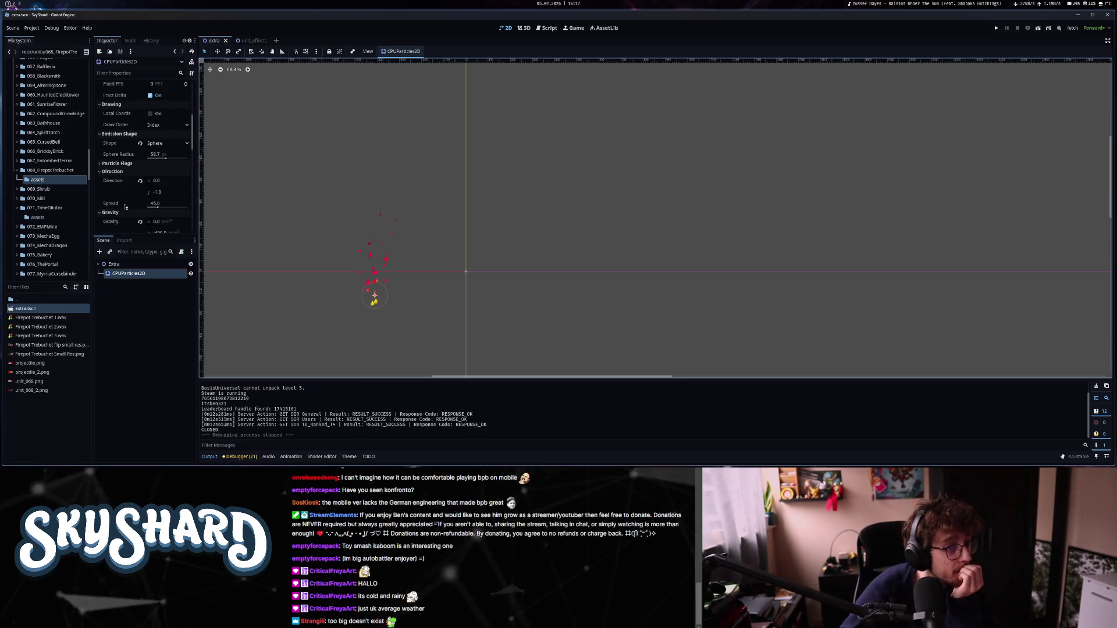
Set the ember scale amount to 0.3 minimum and 2.0 maximum, save, and run the game.
{"action": "scroll", "coordinate": [119, 204], "scroll_direction": "down", "scroll_amount": 2}
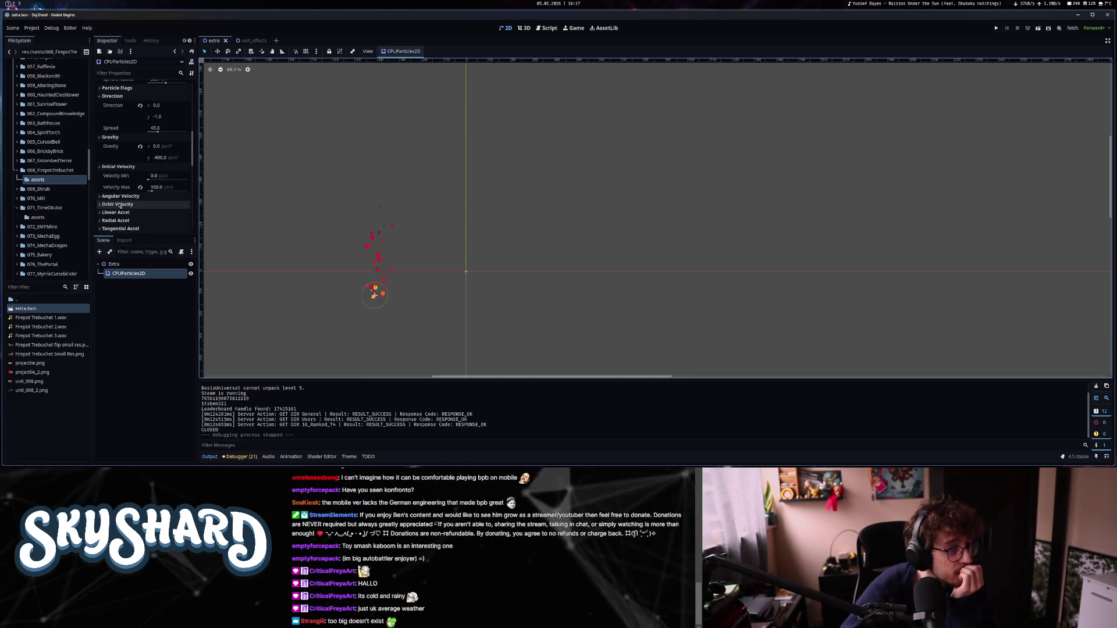
{"action": "scroll", "coordinate": [119, 205], "scroll_direction": "down", "scroll_amount": 5}
{"action": "left_click", "coordinate": [153, 188]}
{"action": "left_click", "coordinate": [165, 197]}
{"action": "type", "text": "2"}
{"action": "key", "text": "Return"}
{"action": "key", "text": "ctrl+s"}
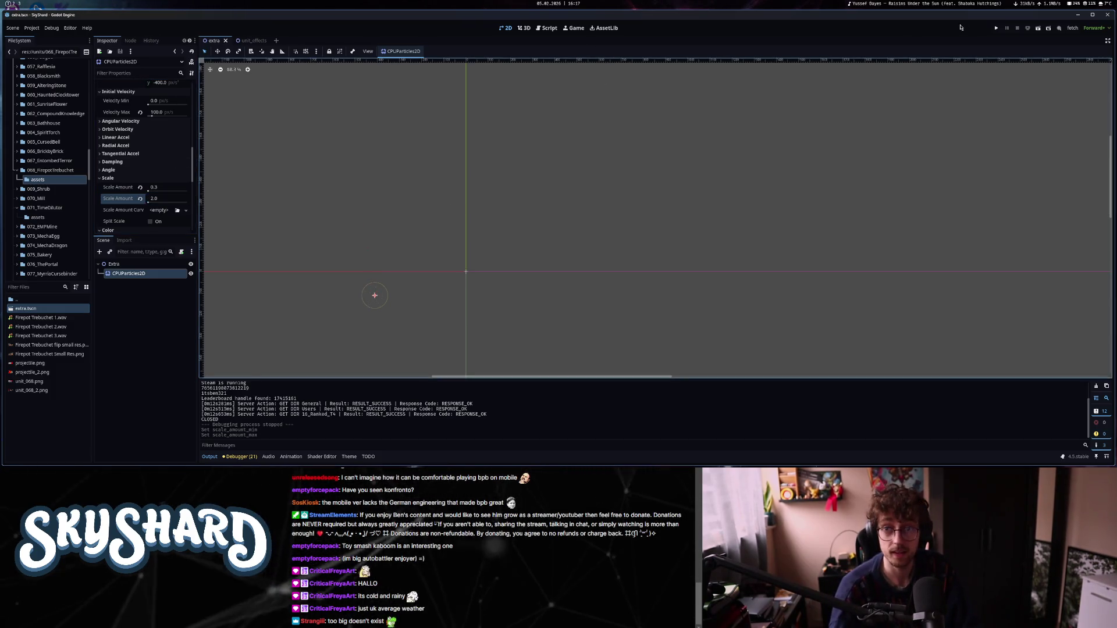
{"action": "left_click", "coordinate": [996, 28]}
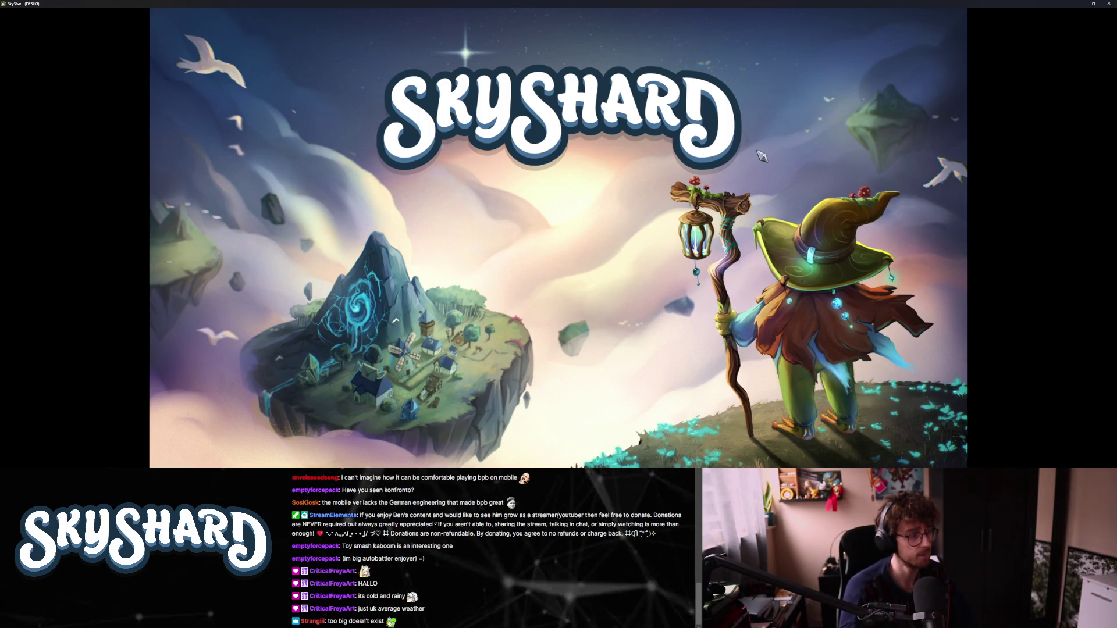
Window the game, place a trebuchet on the island to view its embers, then relaunch and close.
{"action": "key", "text": "super+Down"}
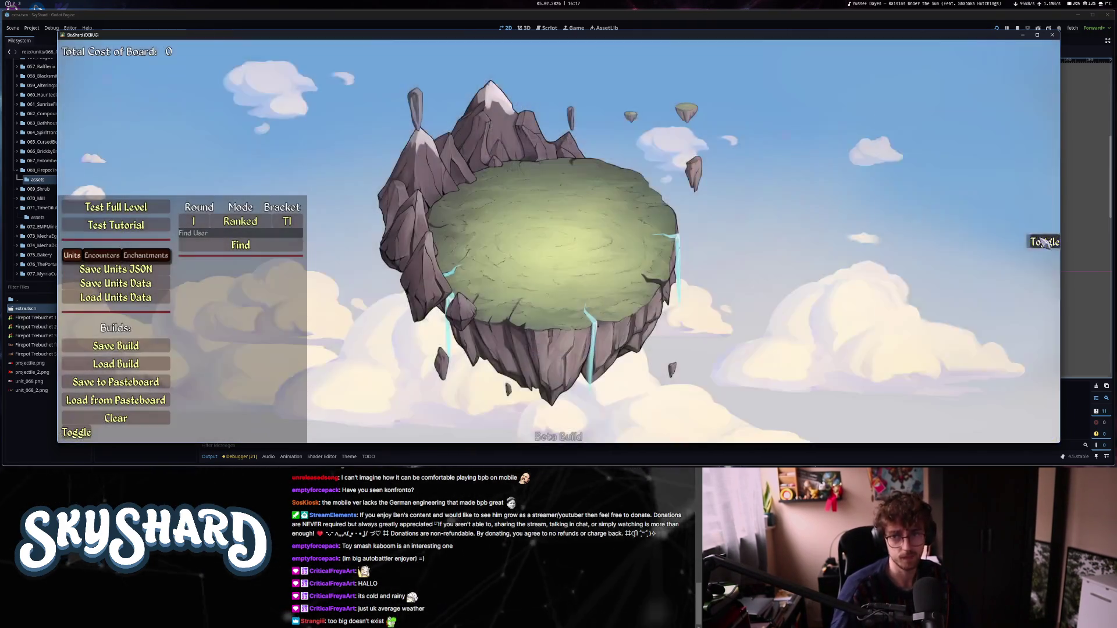
{"action": "scroll", "coordinate": [950, 261], "scroll_direction": "down", "scroll_amount": 5}
{"action": "left_click_drag", "start_coordinate": [899, 221], "coordinate": [608, 271]}
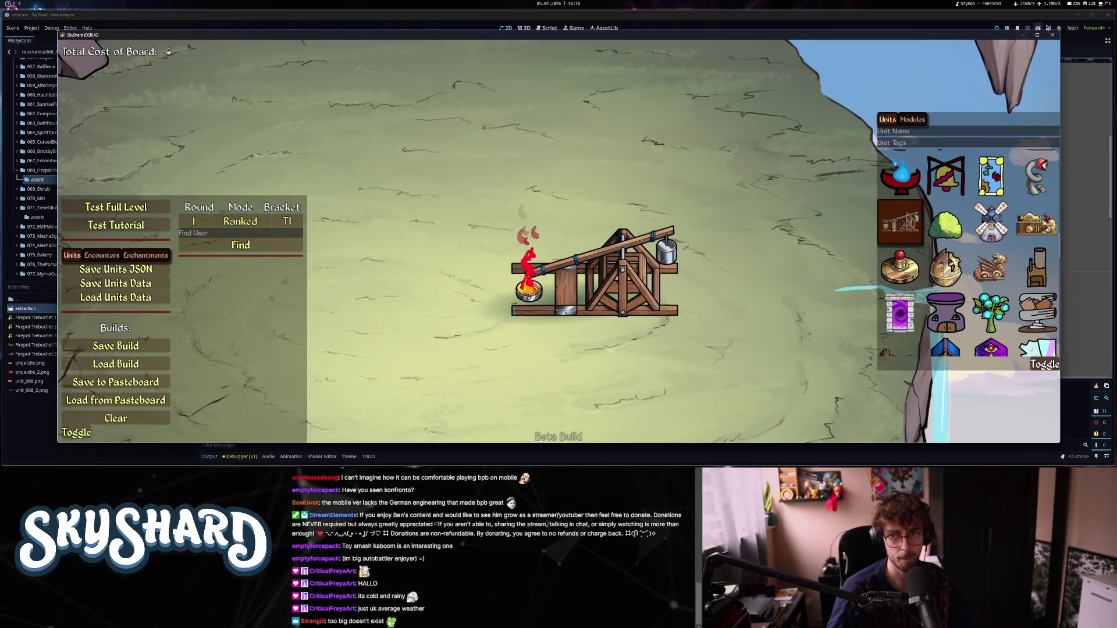
{"action": "key", "text": "F8"}
{"action": "key", "text": "F5"}
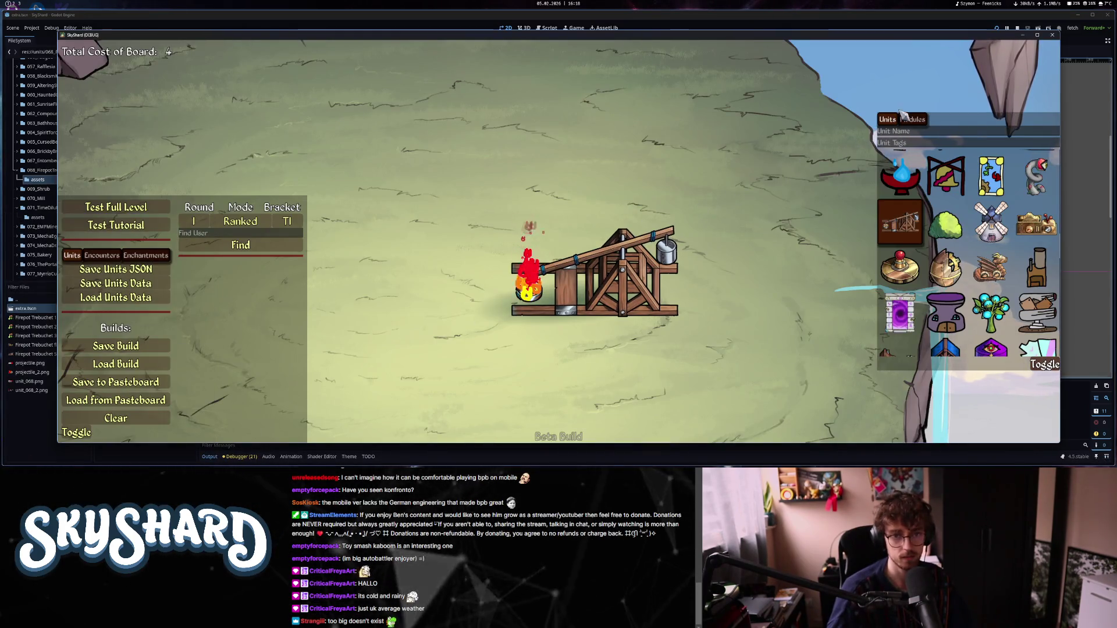
{"action": "left_click", "coordinate": [1052, 36]}
{"action": "type", "text": "0.5"}
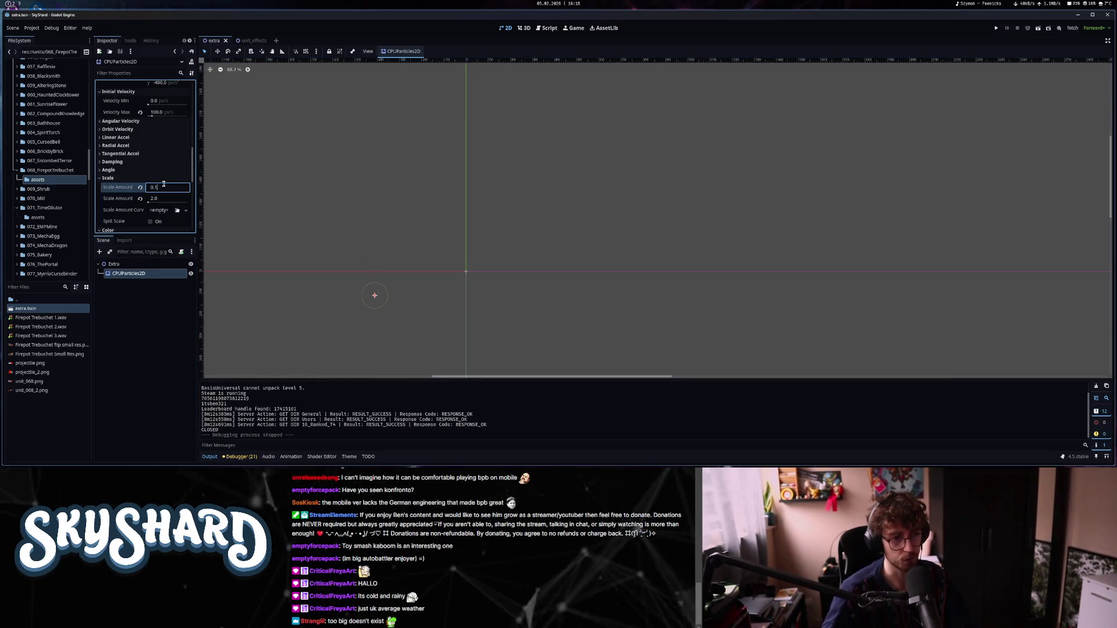
Set the ember scale range to 0.1–1.0, save the scene, and run the game.
{"action": "left_click", "coordinate": [167, 198]}
{"action": "type", "text": "1.0"}
{"action": "key", "text": "Return"}
{"action": "key", "text": "ctrl+s"}
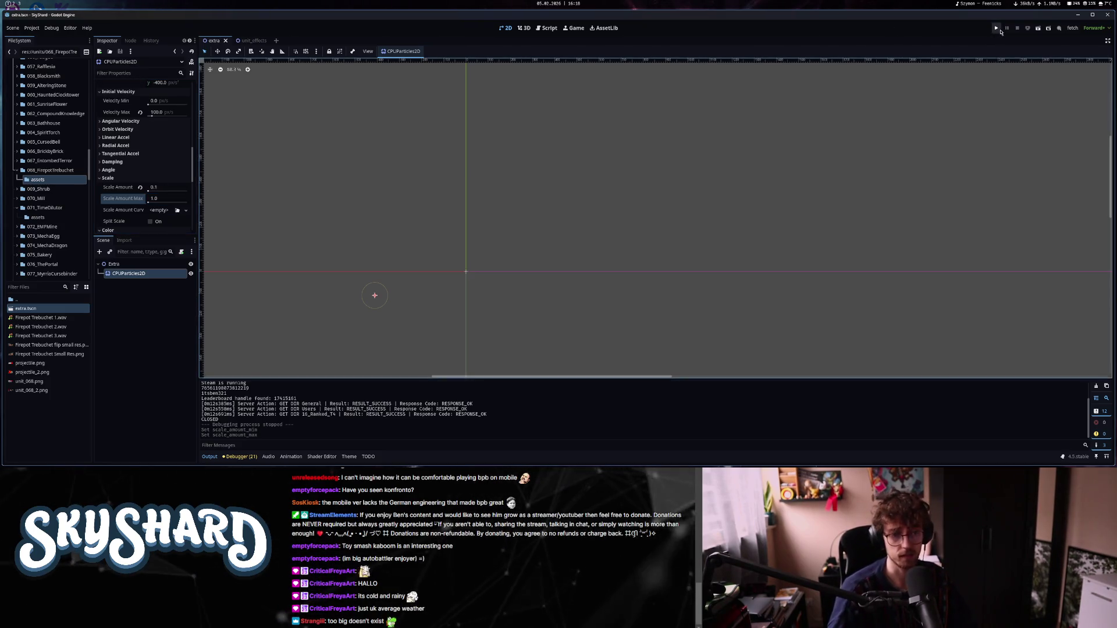
{"action": "left_click", "coordinate": [999, 30]}
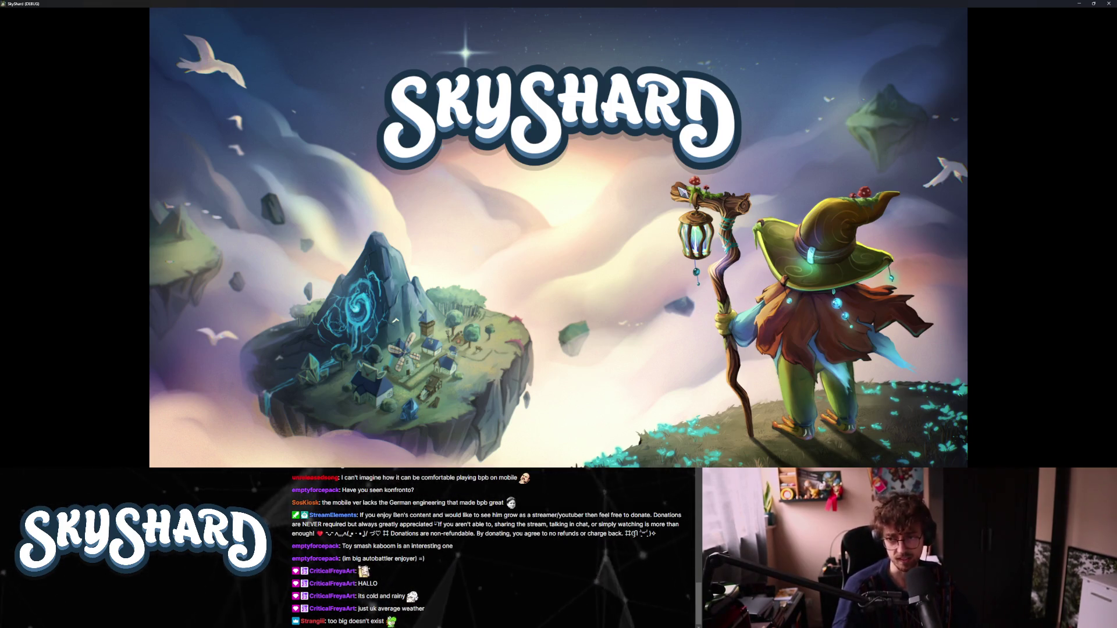
Relaunch the SkyShard debug game and enter Dev Mode to test units.
{"action": "key", "text": "F11"}
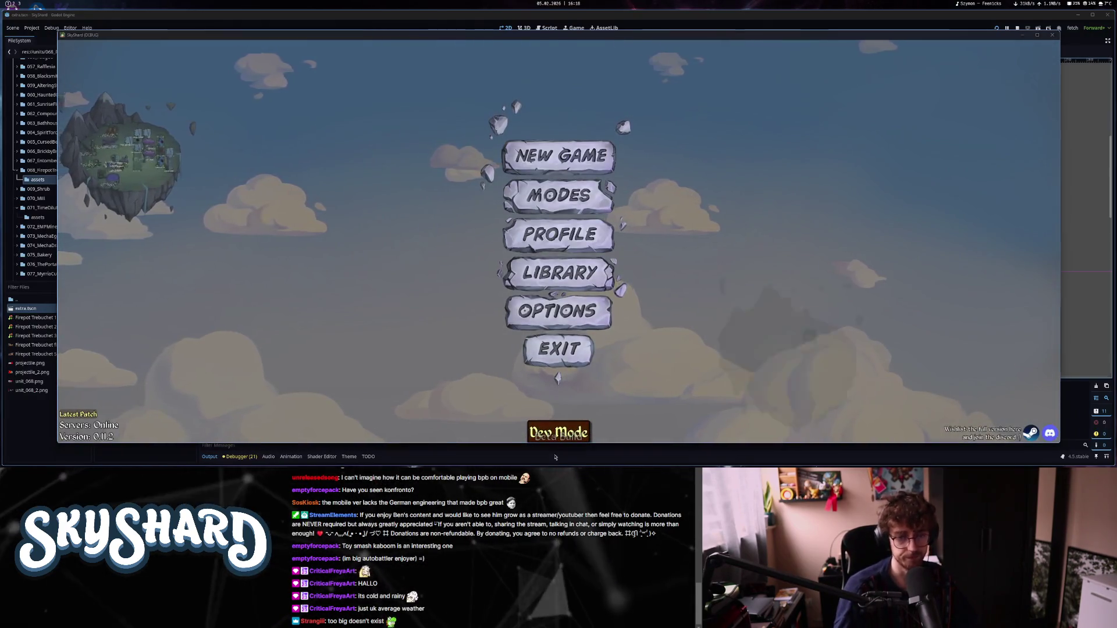
{"action": "left_click", "coordinate": [558, 349]}
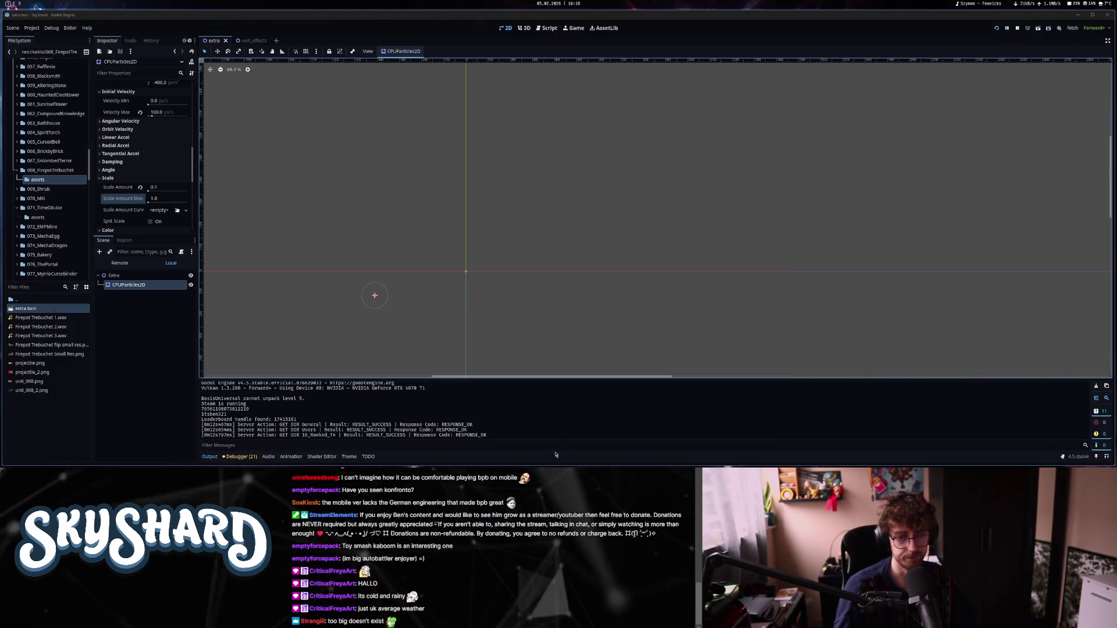
{"action": "key", "text": "F5"}
{"action": "key", "text": "super"}
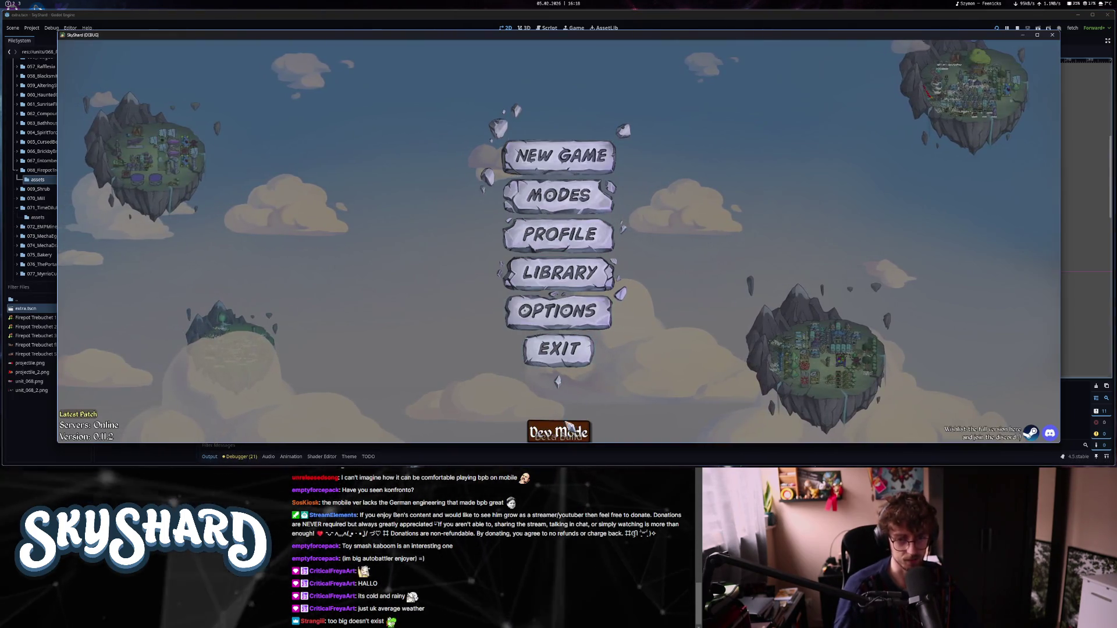
{"action": "left_click", "coordinate": [559, 432]}
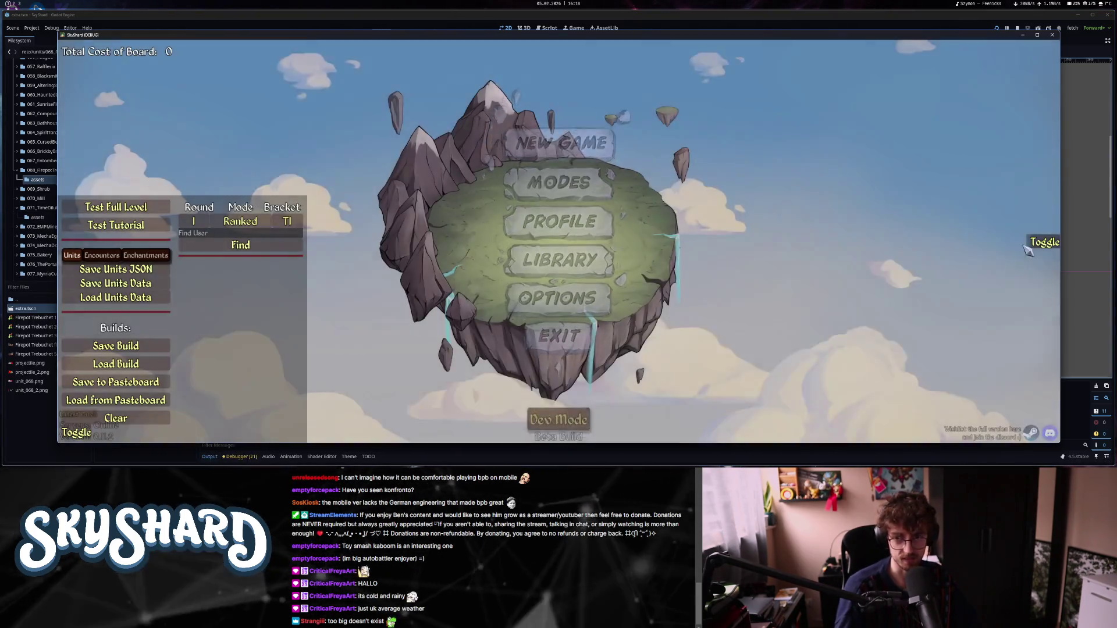
Drop the Firepot Trebuchet onto the island and hide the units panel.
{"action": "scroll", "coordinate": [1037, 263], "scroll_direction": "down", "scroll_amount": 10}
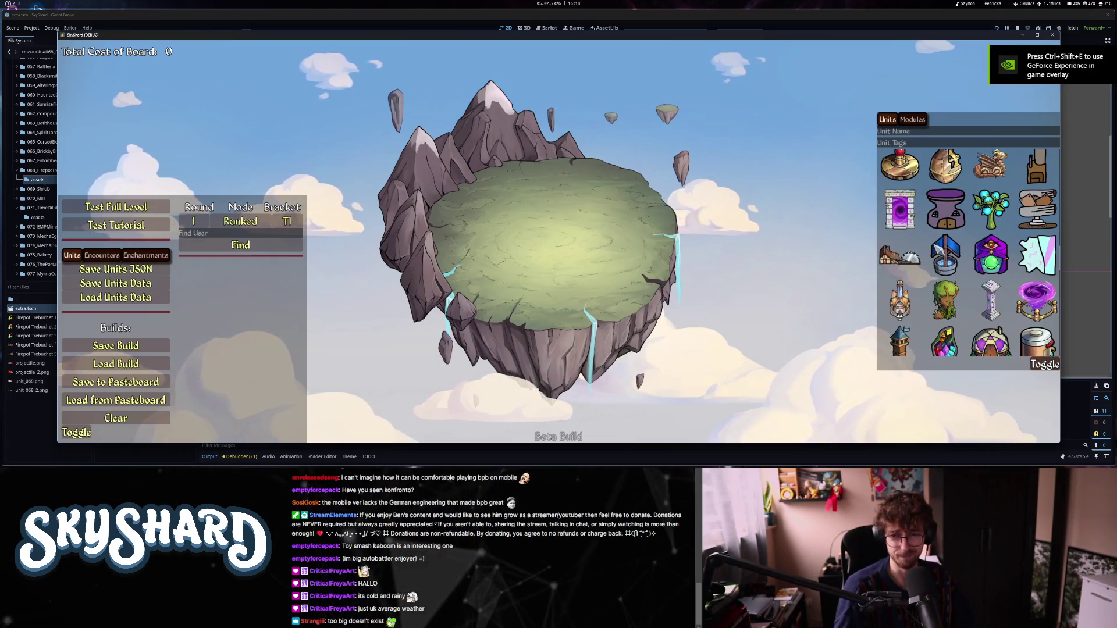
{"action": "scroll", "coordinate": [925, 254], "scroll_direction": "up", "scroll_amount": 4}
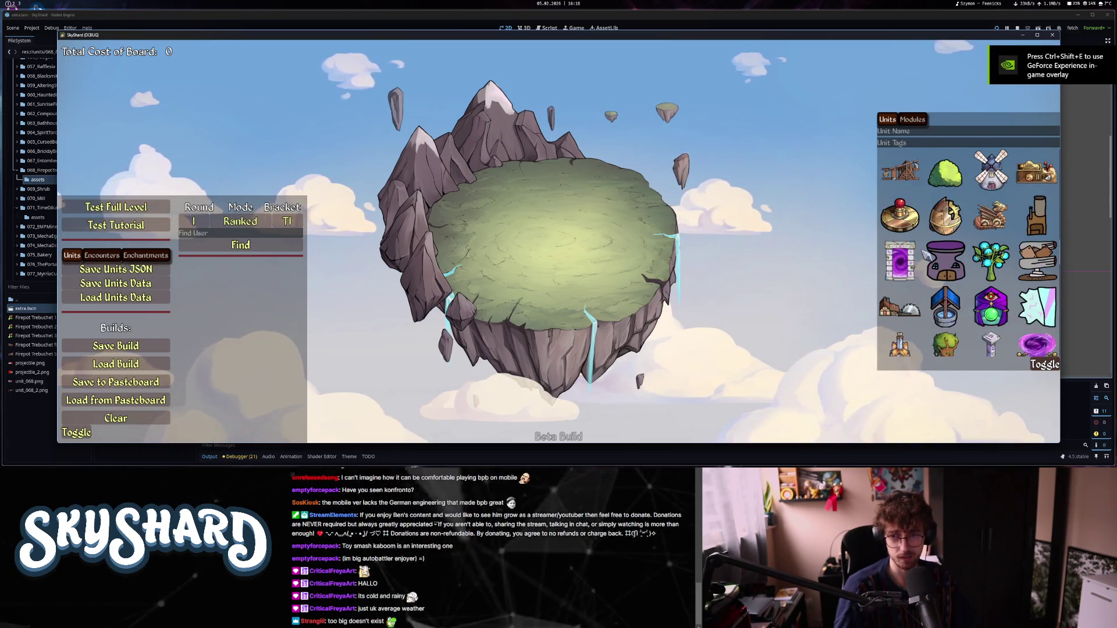
{"action": "left_click_drag", "start_coordinate": [899, 300], "coordinate": [543, 247]}
{"action": "scroll", "coordinate": [539, 269], "scroll_direction": "up", "scroll_amount": 5}
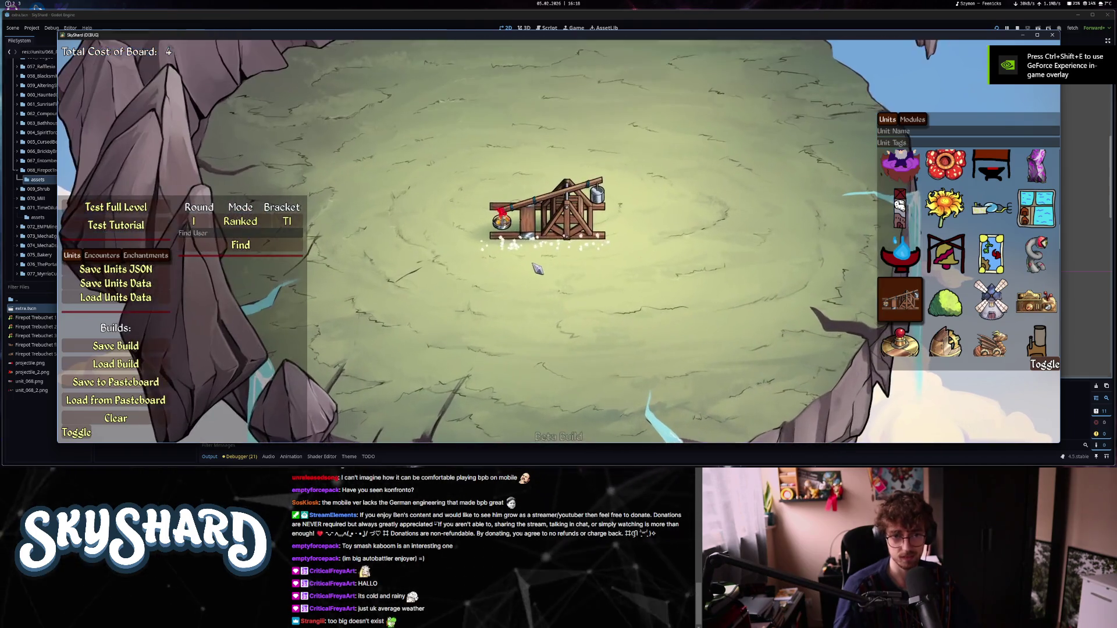
{"action": "key", "text": "Tab"}
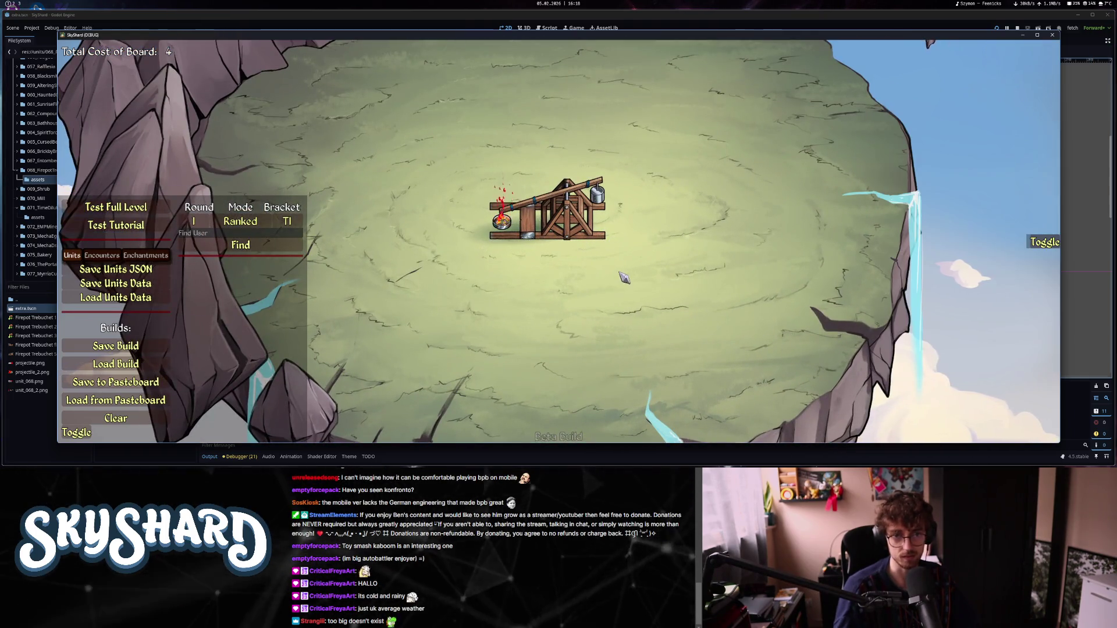
Move the trebuchet to the island's upper-left to watch its smaller embers, then close the game.
{"action": "scroll", "coordinate": [536, 332], "scroll_direction": "up", "scroll_amount": 3}
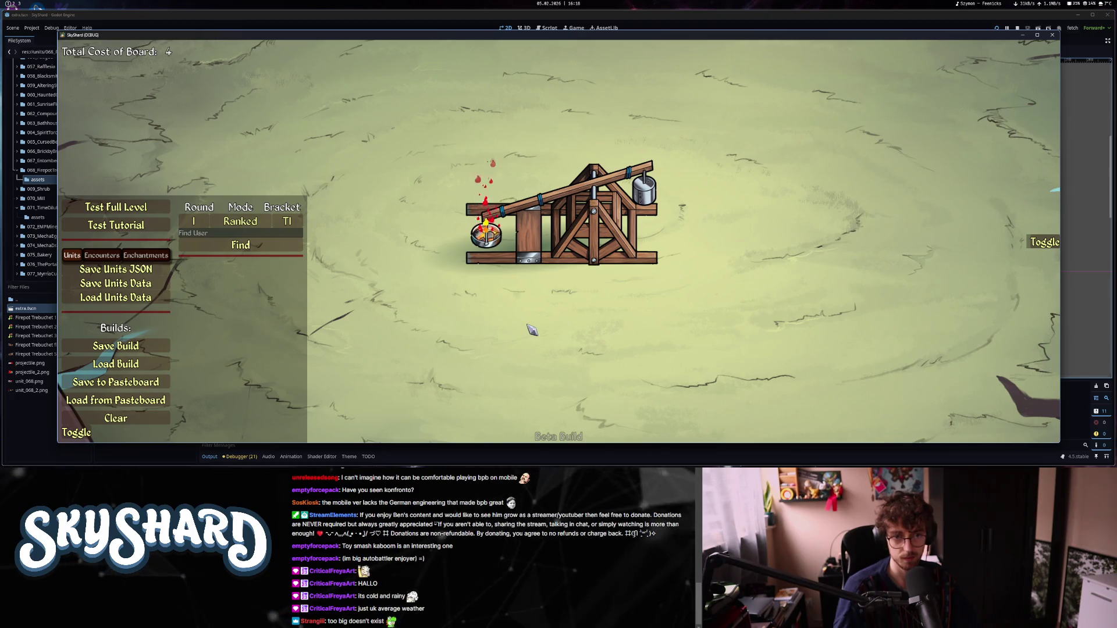
{"action": "scroll", "coordinate": [532, 330], "scroll_direction": "down", "scroll_amount": 5}
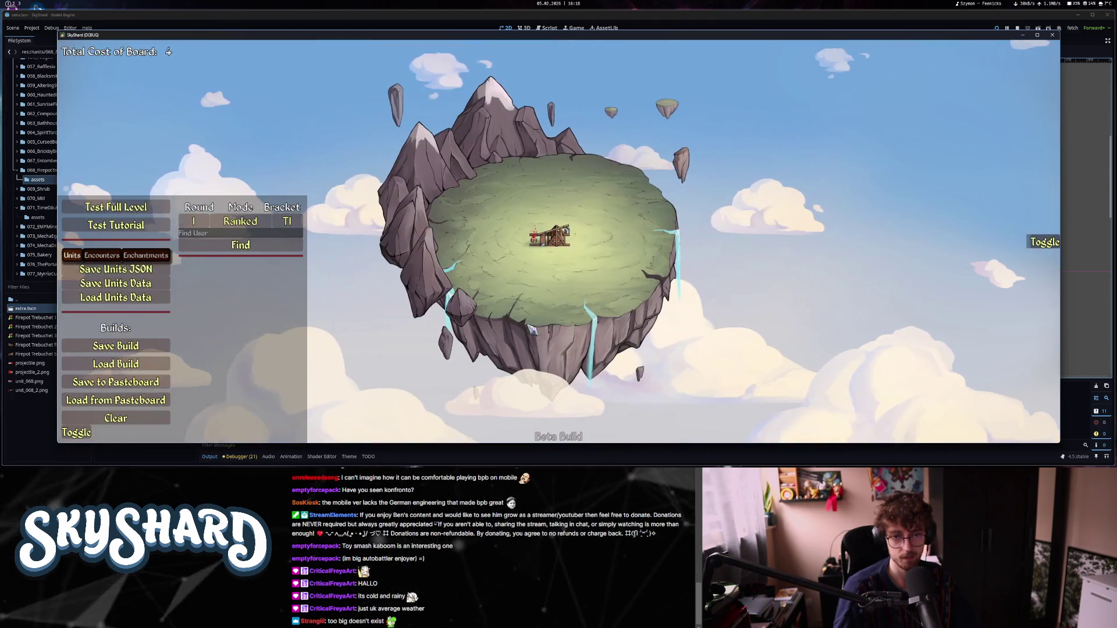
{"action": "left_click_drag", "start_coordinate": [550, 234], "coordinate": [483, 199]}
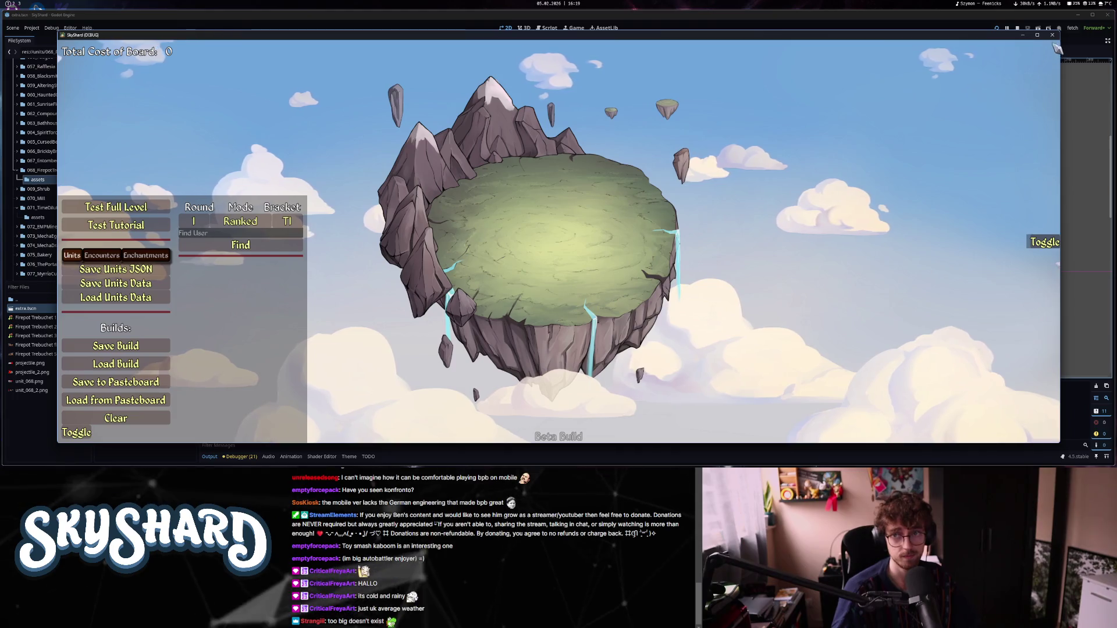
{"action": "key", "text": "F8"}
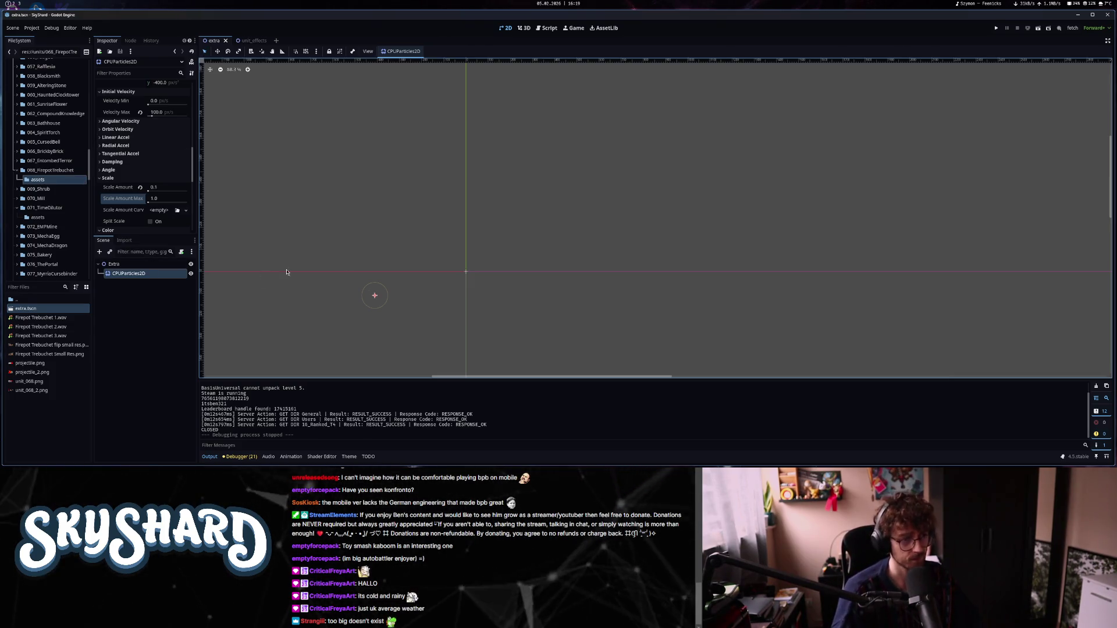
Save the scene, collapse 068_FirepotTrebuchet and 071_TimeDilutor, and go to Google Drive's Sprites folder.
{"action": "key", "text": "ctrl+s"}
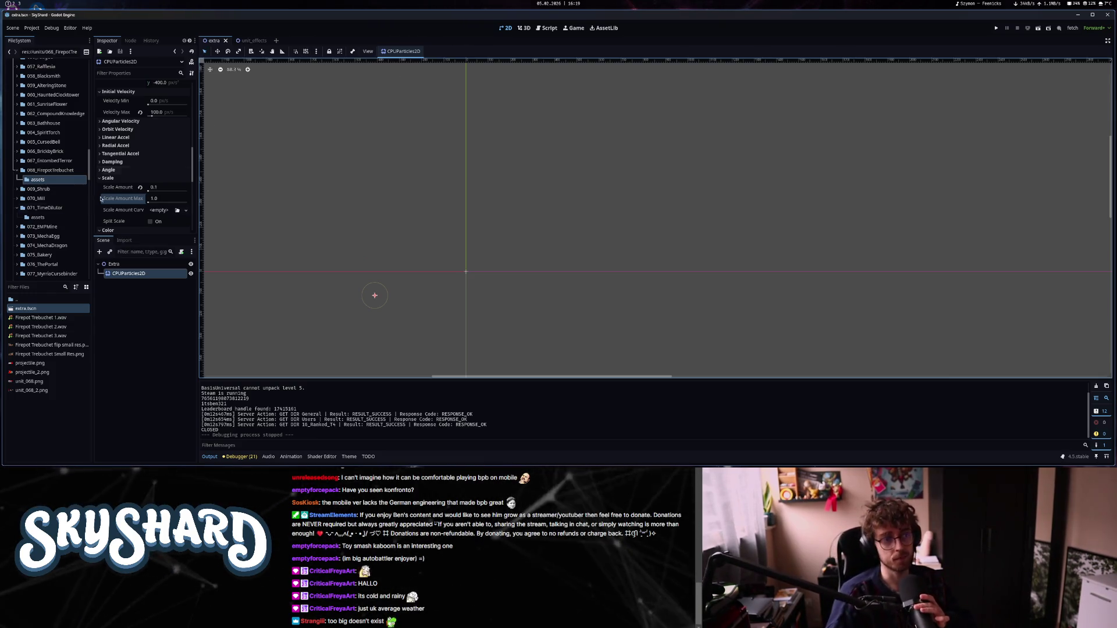
{"action": "left_click", "coordinate": [16, 171]}
{"action": "left_click", "coordinate": [17, 198]}
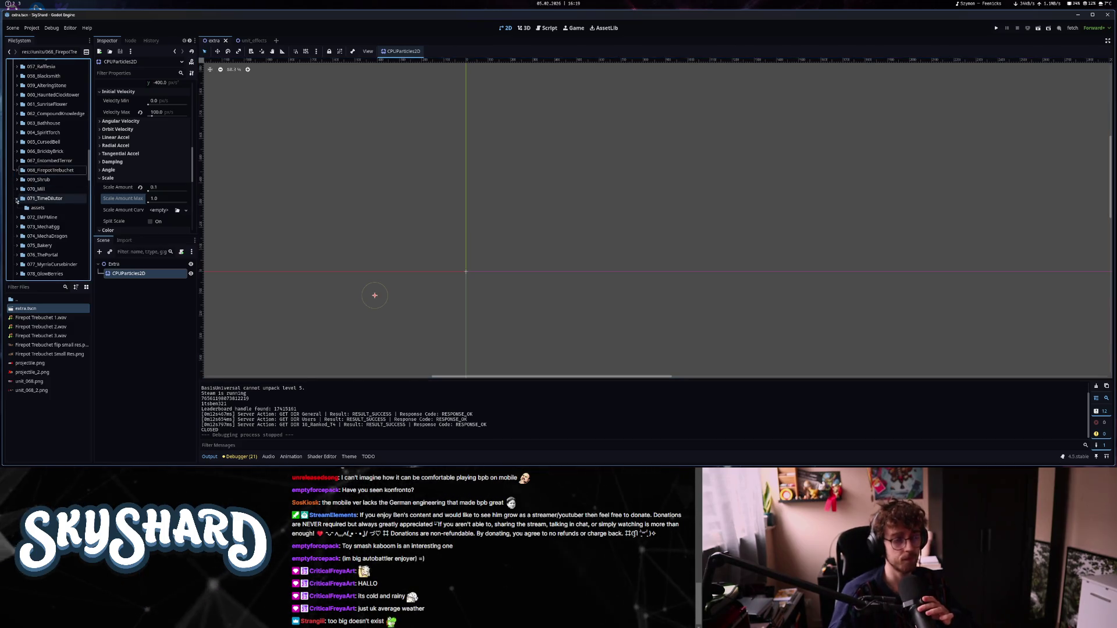
{"action": "left_click", "coordinate": [13, 5]}
{"action": "key", "text": "alt+Left"}
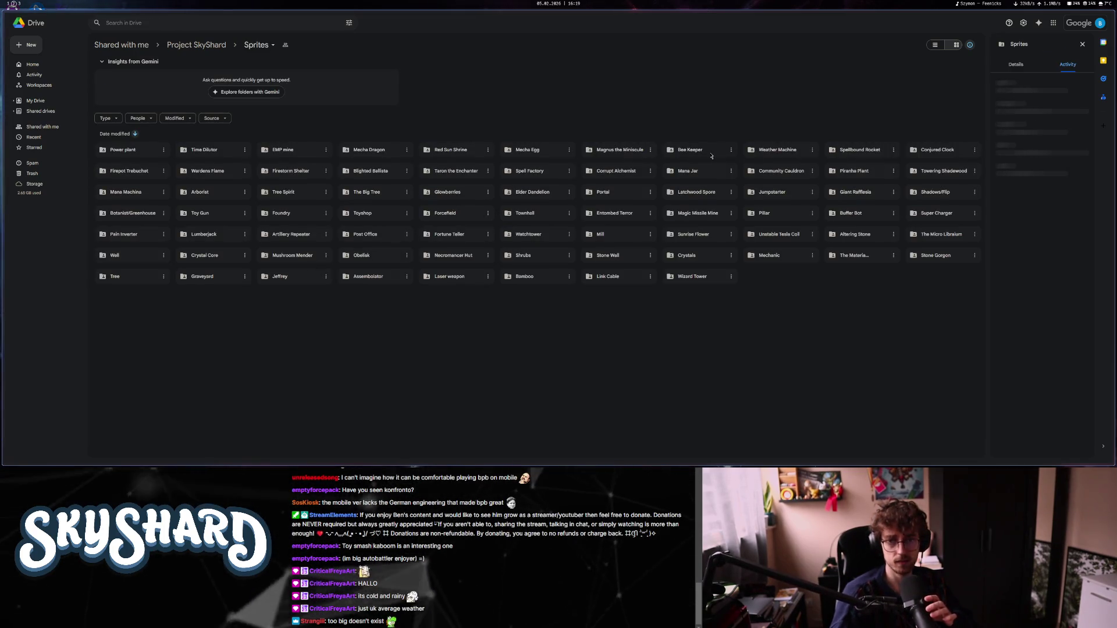
Look through the Wardens Flame sprites in Google Drive, return to Sprites, then go back to Godot.
{"action": "left_click", "coordinate": [220, 171]}
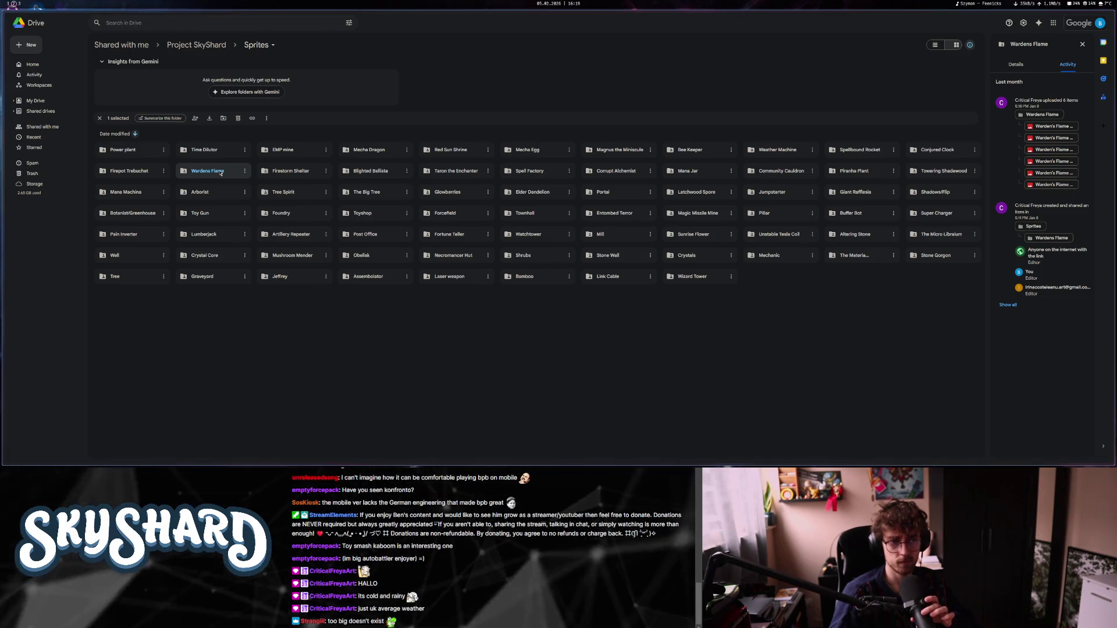
{"action": "double_click", "coordinate": [220, 172]}
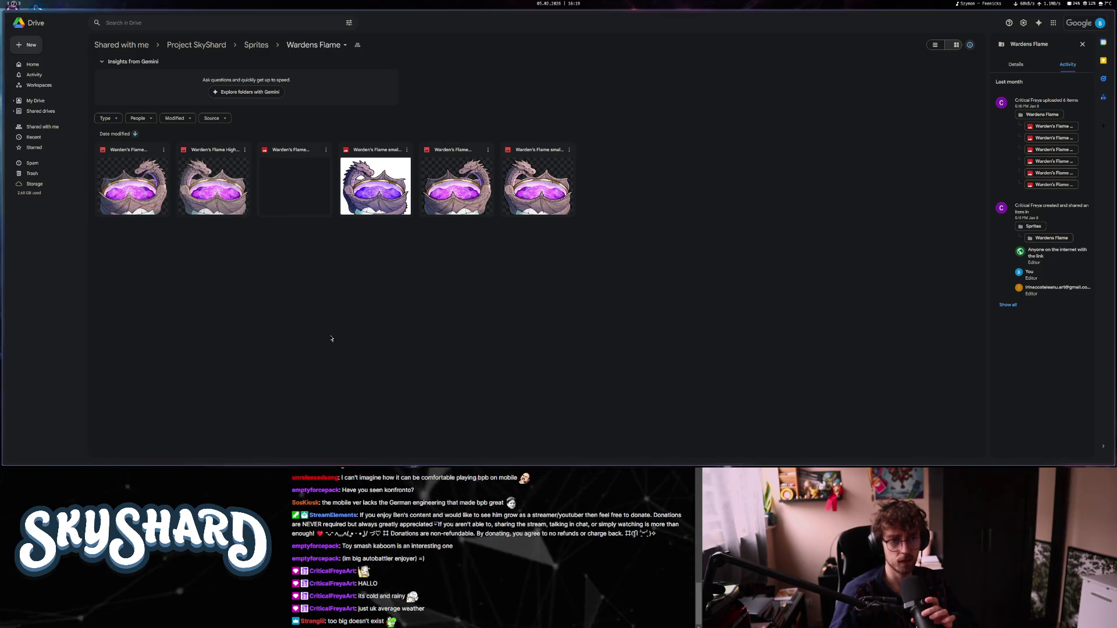
{"action": "key", "text": "alt+Left"}
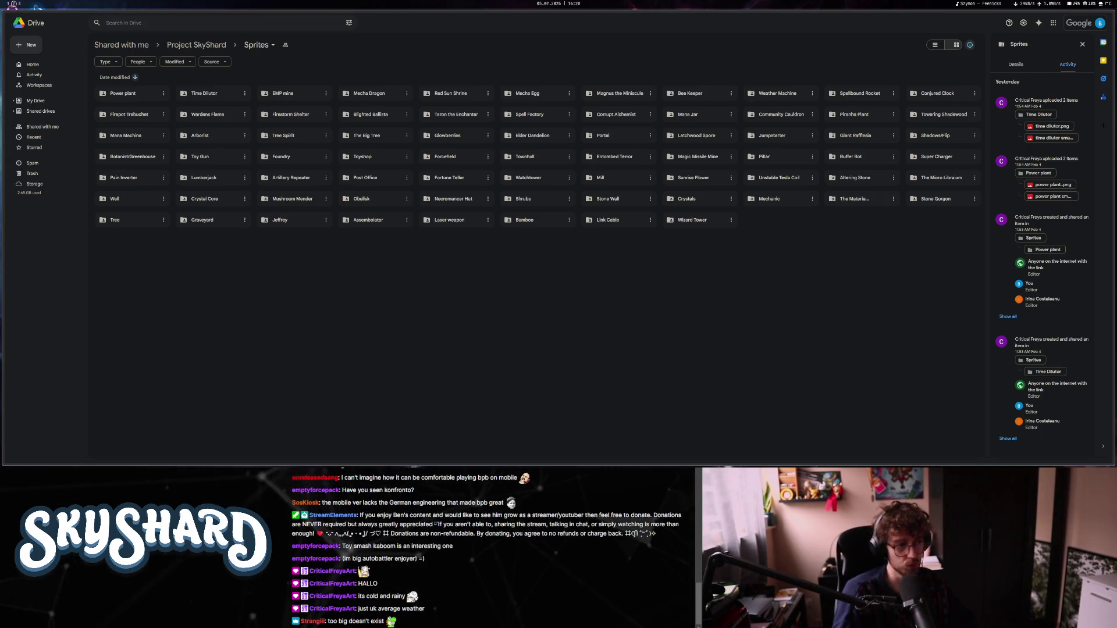
{"action": "mouse_move", "coordinate": [3, 119]}
{"action": "left_click", "coordinate": [7, 4]}
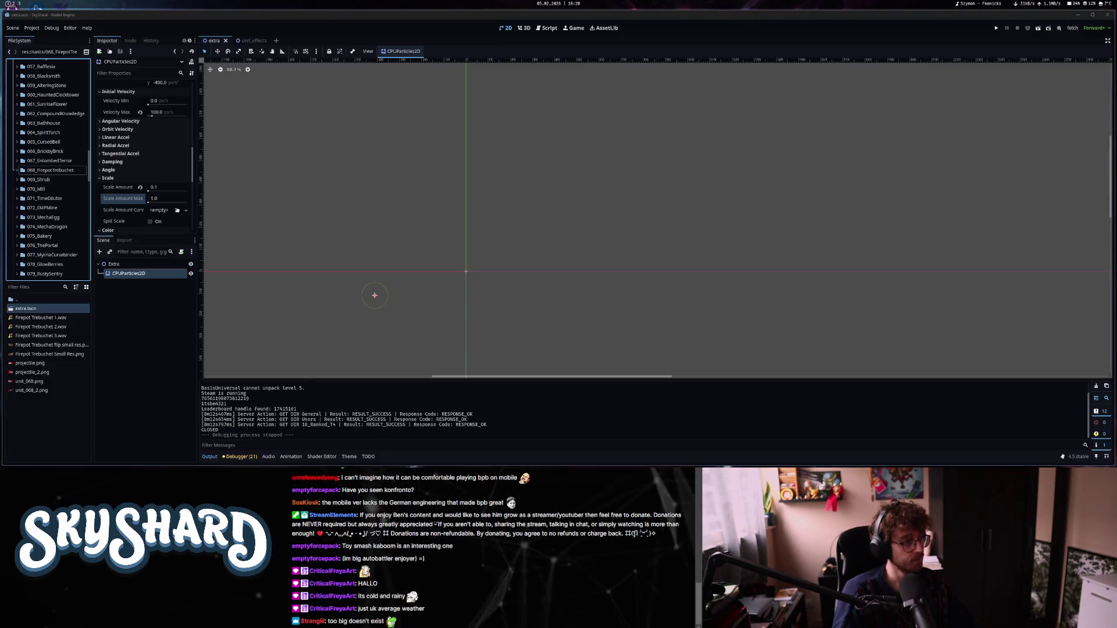